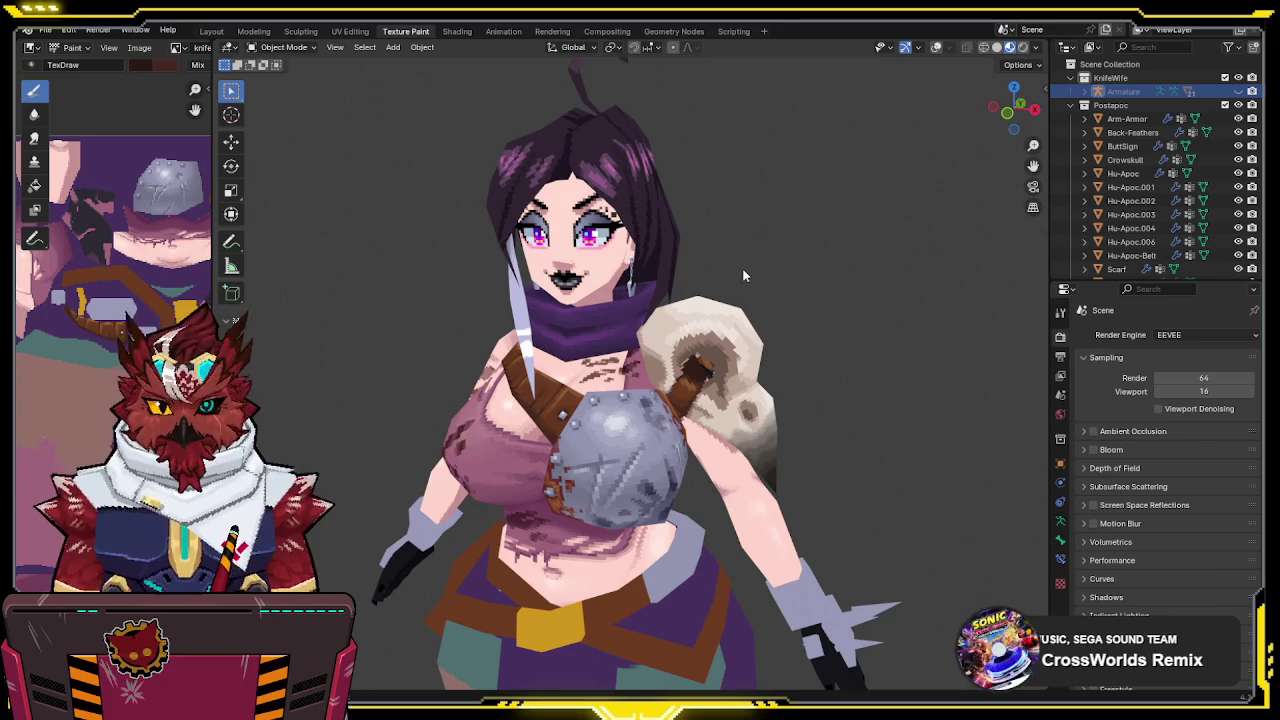
Frame the character from the front beside the reference sheets, with viewport overlays shown
mouse_move(743, 275)
middle_down()
mouse_move(389, 287)
mouse_move(587, 278)
mouse_move(757, 229)
mouse_move(744, 231)
middle_up()
mouse_move(724, 187)
middle_down()
mouse_move(680, 240)
mouse_move(556, 330)
middle_up()
key(shift+alt+z)
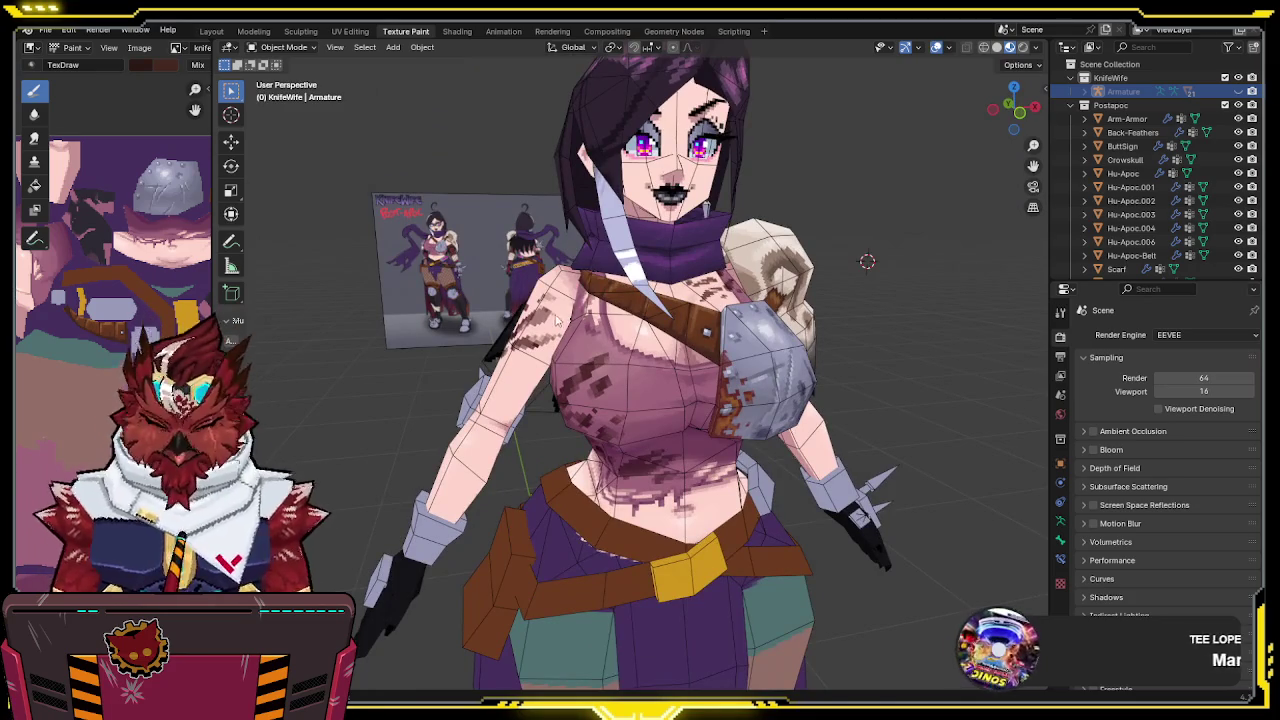
key(KP_1)
shift+middle_drag(505, 405, 645, 257)
scroll(645, 257, down, 2)
scroll(589, 319, up, 1)
key(shift+alt+z)
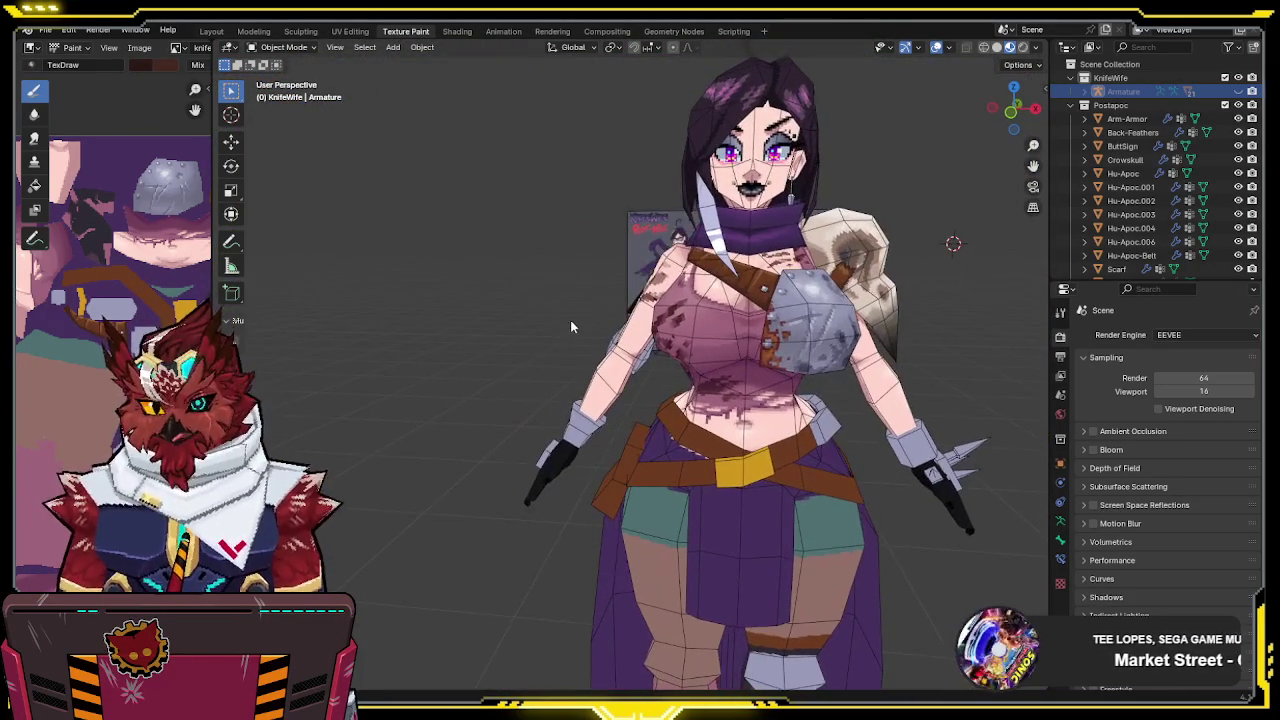
key(shift+alt+z)
shift+middle_drag(564, 333, 504, 358)
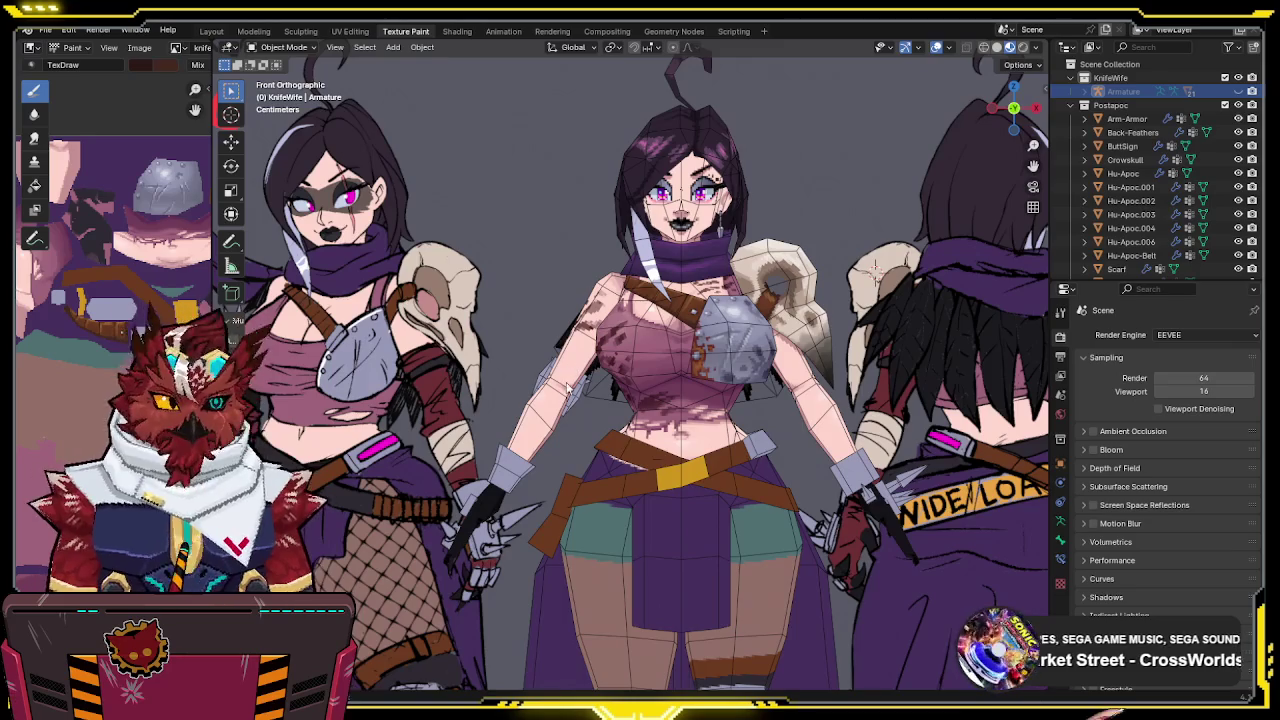
scroll(567, 380, down, 2)
scroll(550, 410, up, 1)
scroll(530, 440, up, 1)
Put Hu-Apoc.004 into Texture Paint mode, briefly switching the paint target to Hu-Apoc.003 and back
click(520, 453)
key(ctrl+Tab)
click(600, 410)
scroll(560, 420, up, 2)
scroll(620, 400, down, 1)
scroll(673, 331, up, 1)
scroll(685, 310, up, 1)
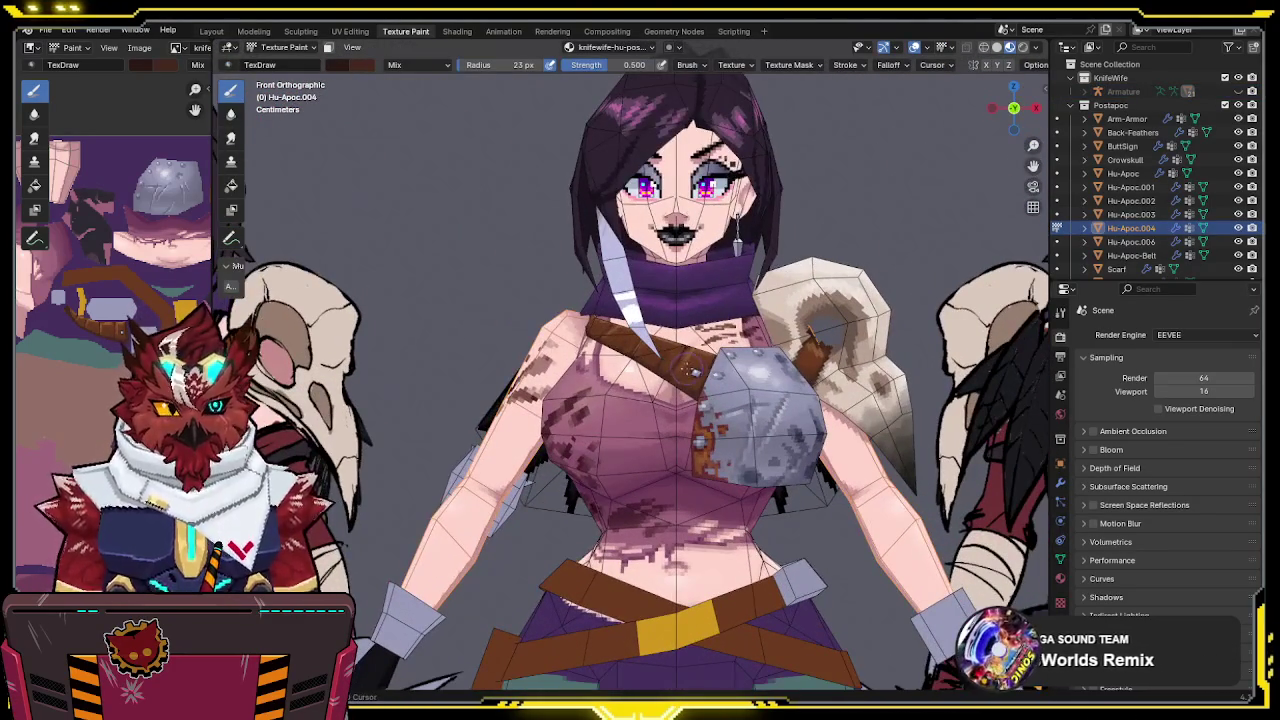
scroll(694, 375, up, 2)
key(alt+q)
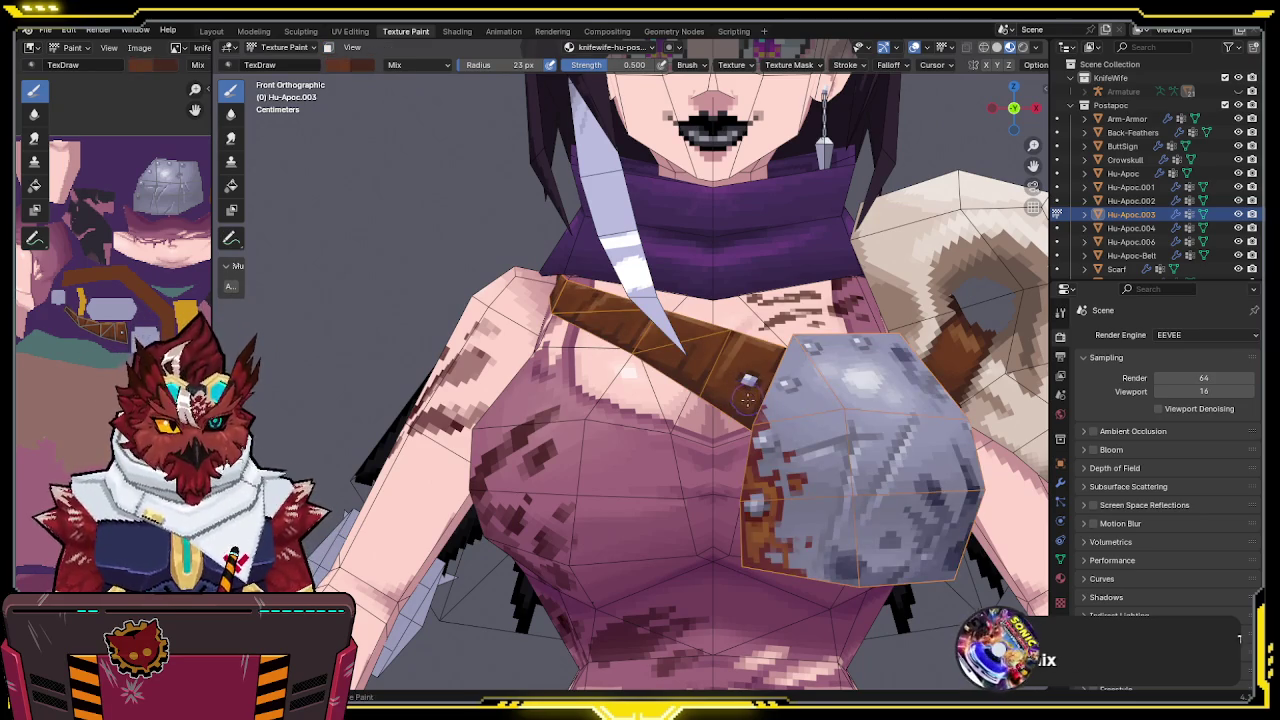
shift+scroll(745, 415, down, 4)
ctrl+scroll(600, 400, right, 2)
key(alt+q)
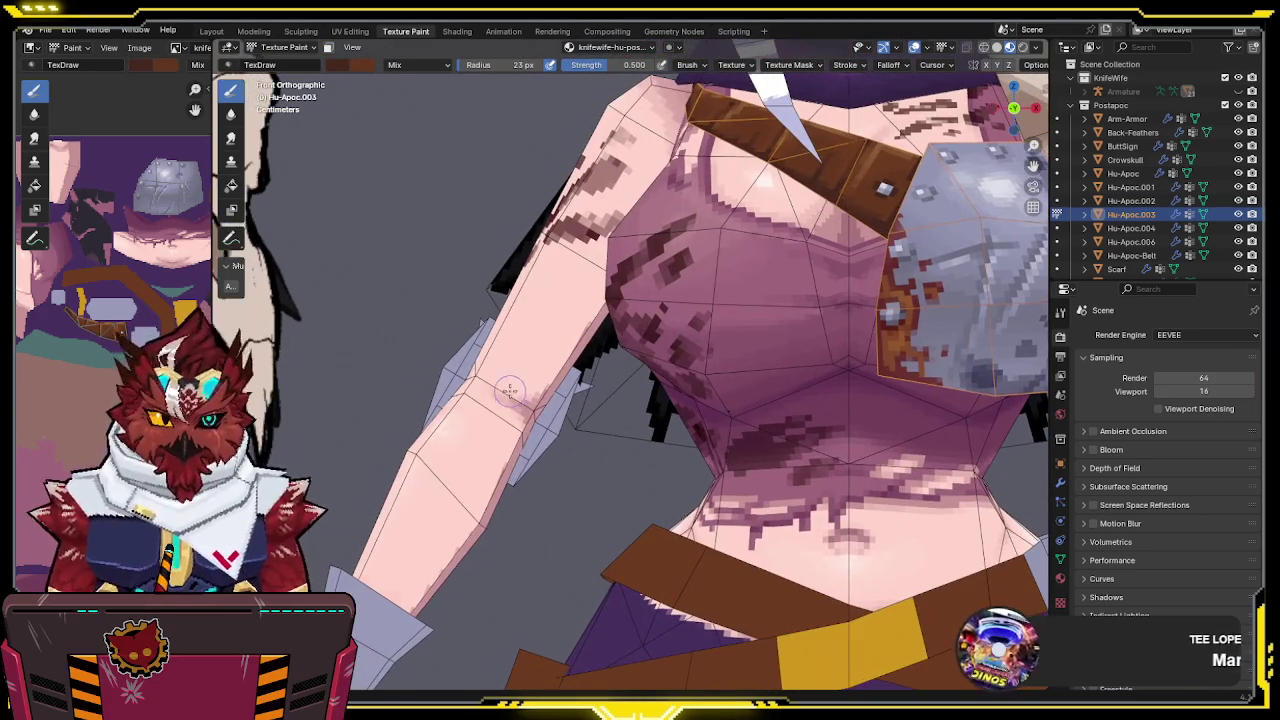
shift+scroll(540, 410, down, 2)
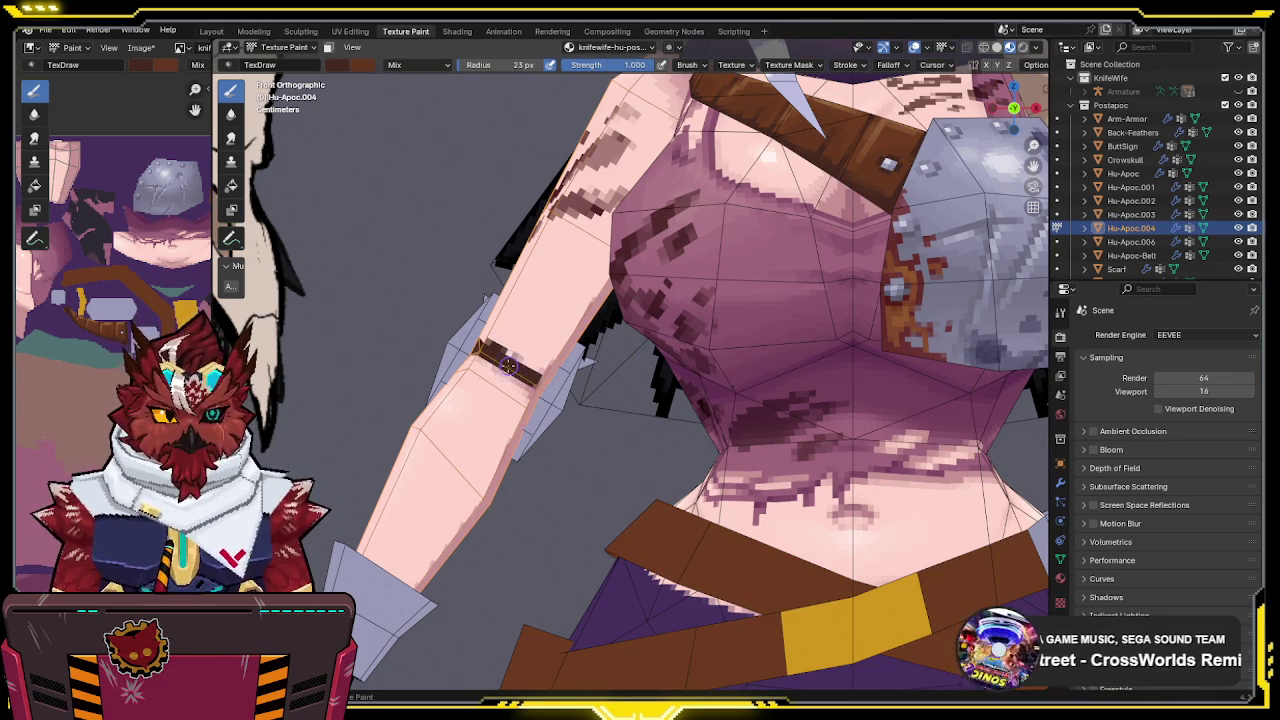
Orbit around the arm and isolate Hu-Apoc.004 in Local View
mouse_move(543, 385)
middle_down()
mouse_move(670, 389)
mouse_move(588, 404)
mouse_move(509, 351)
middle_up()
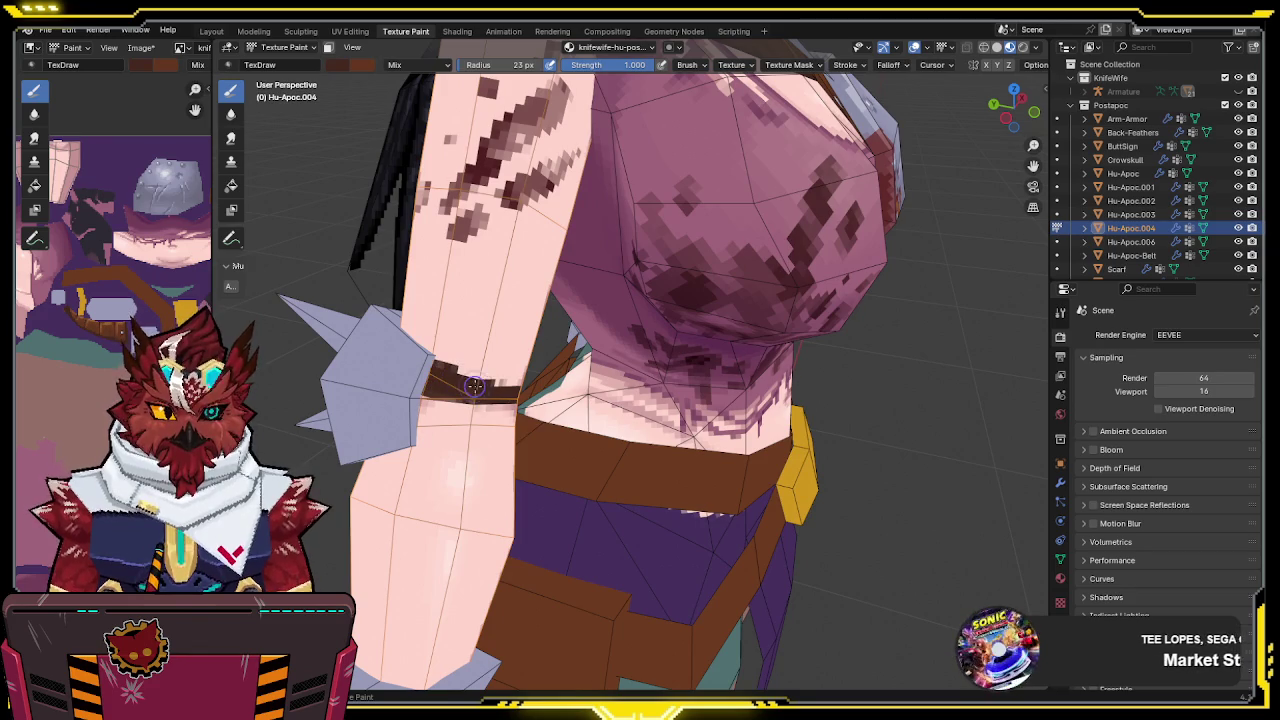
mouse_move(428, 368)
middle_down()
mouse_move(494, 335)
mouse_move(528, 364)
middle_up()
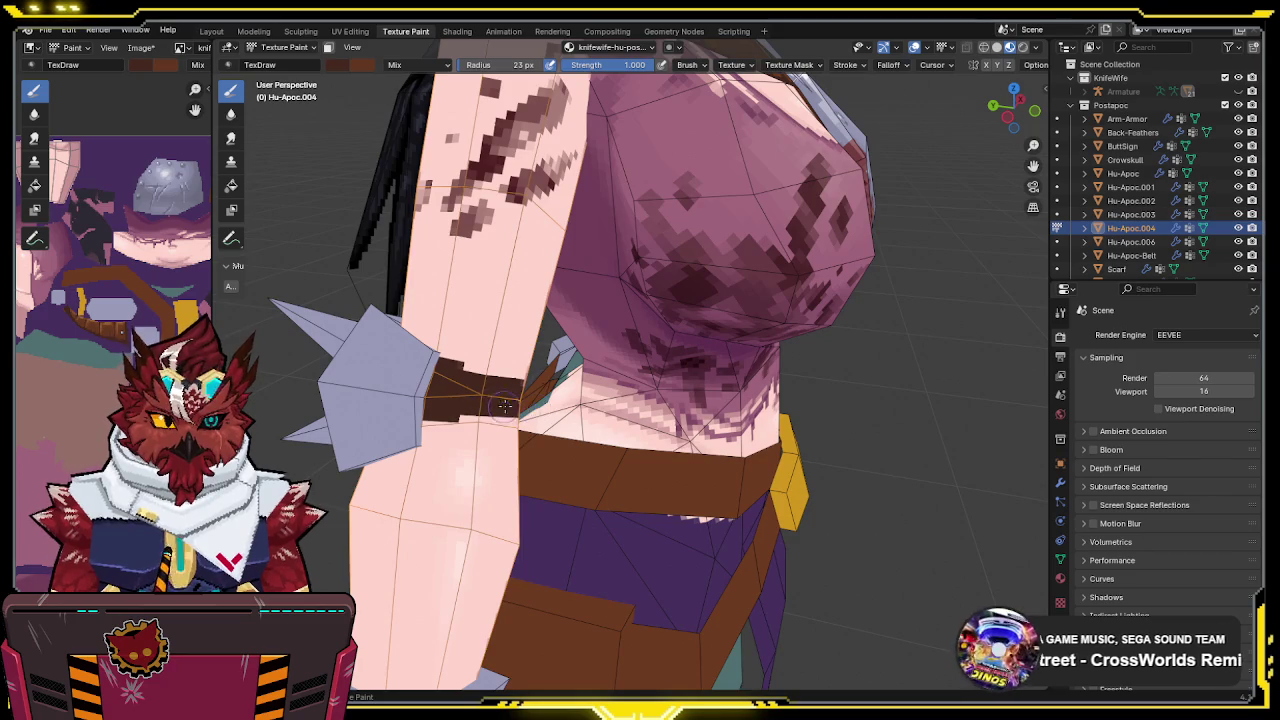
key(KP_Divide)
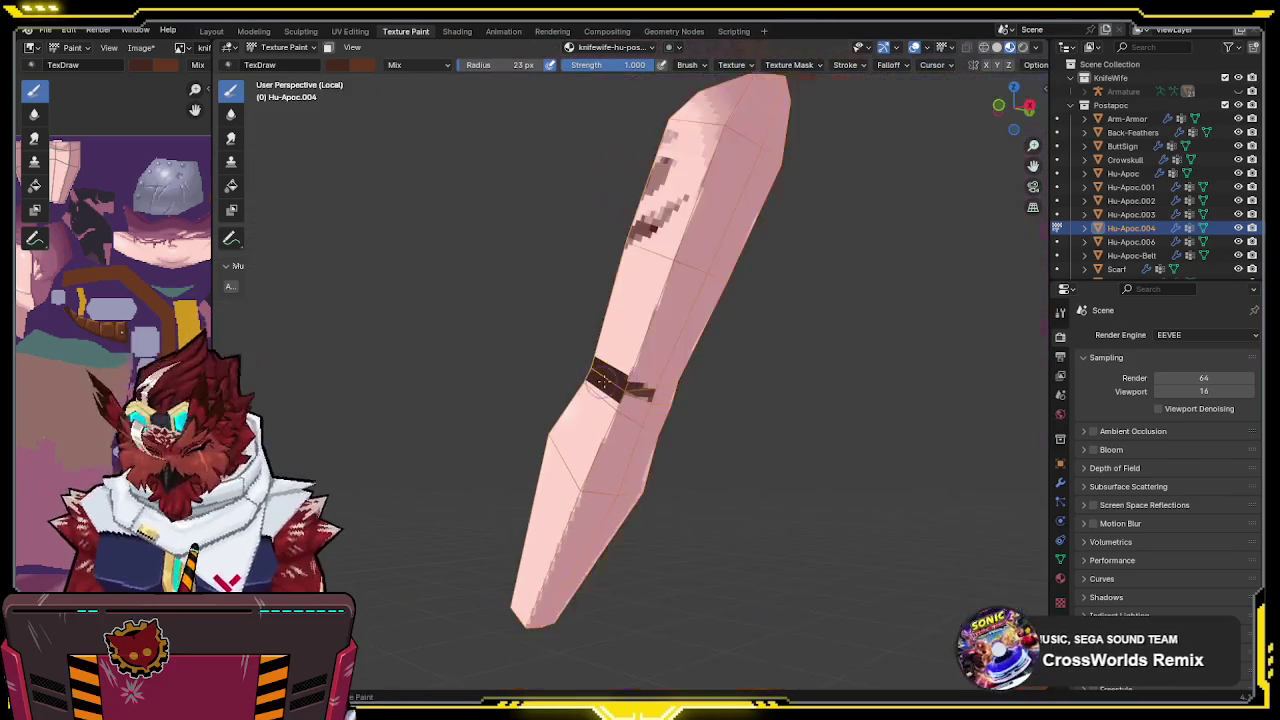
mouse_move(603, 381)
middle_down()
mouse_move(591, 366)
mouse_move(580, 386)
mouse_move(575, 372)
mouse_move(591, 366)
middle_up()
scroll(580, 386, up, 3)
mouse_move(510, 366)
middle_down()
mouse_move(566, 377)
mouse_move(477, 343)
middle_up()
scroll(566, 377, up, 3)
Paint dark brown along the armband's edges, first in Local View, then with the full character restored
scroll(566, 377, down, 3)
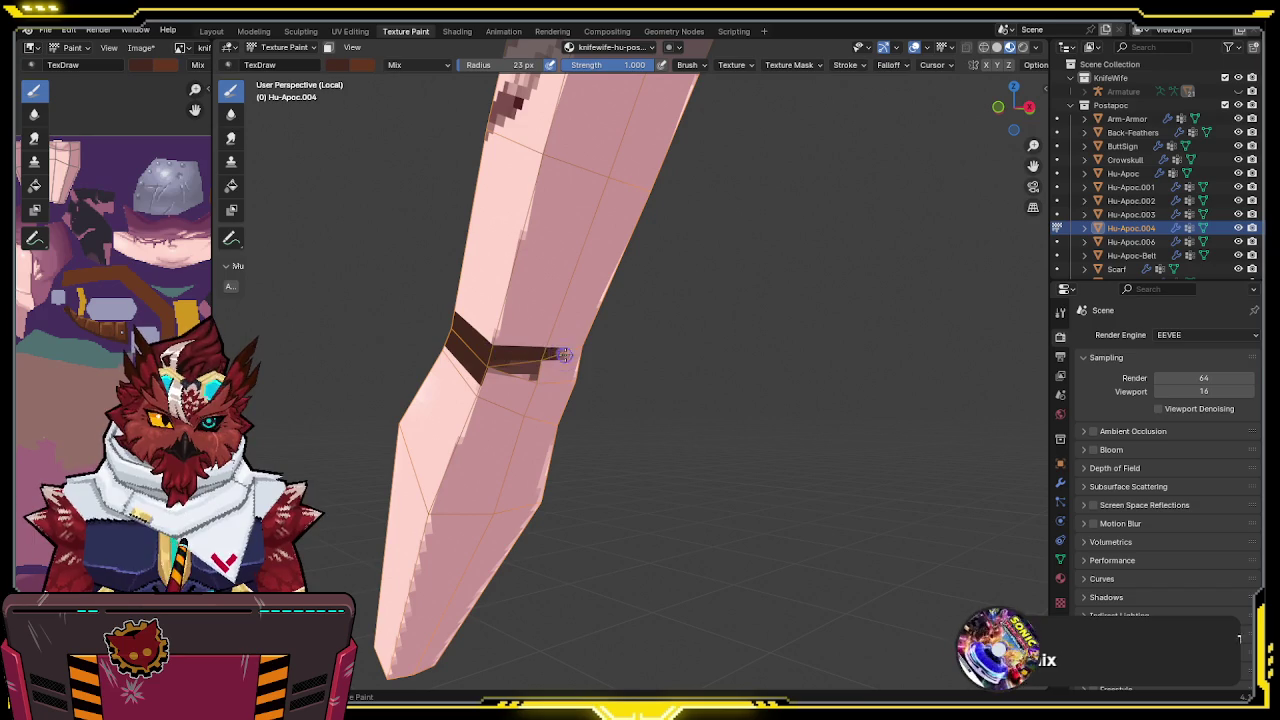
middle_drag(515, 355, 483, 372)
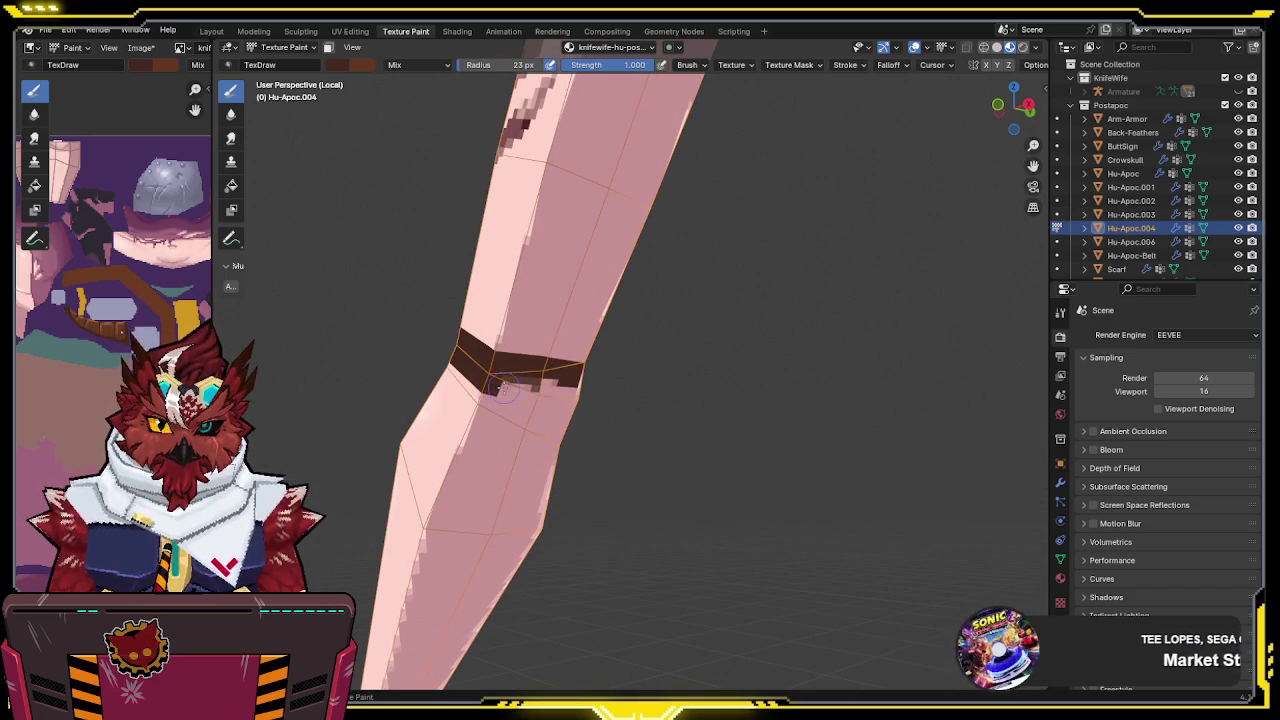
mouse_move(535, 378)
middle_down()
mouse_move(572, 386)
mouse_move(530, 390)
middle_up()
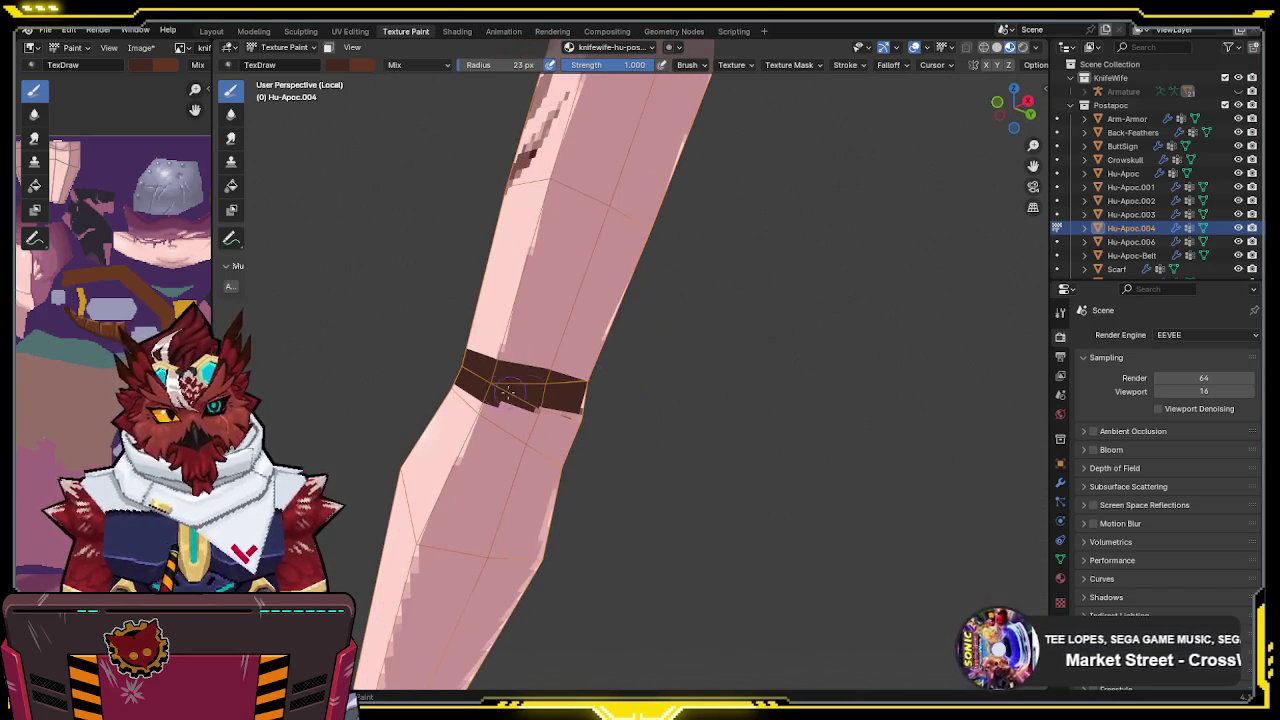
drag(563, 421, 571, 438)
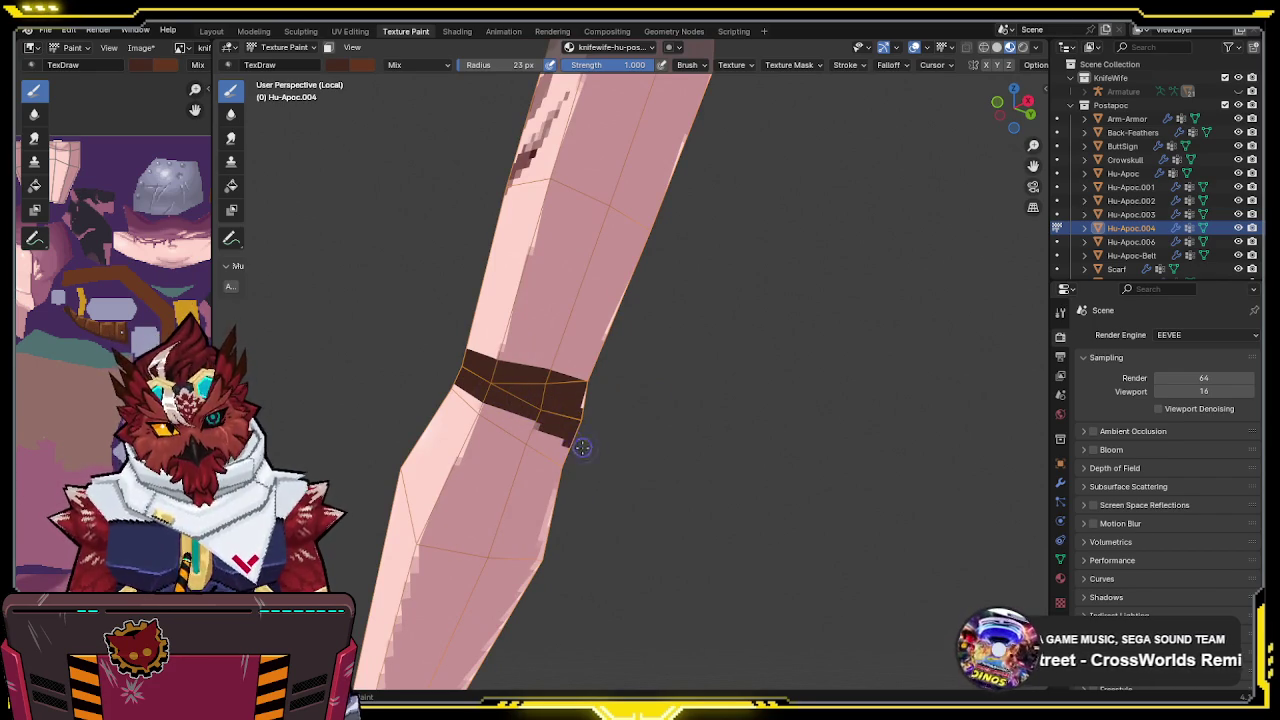
key(KP_Divide)
middle_drag(620, 380, 652, 357)
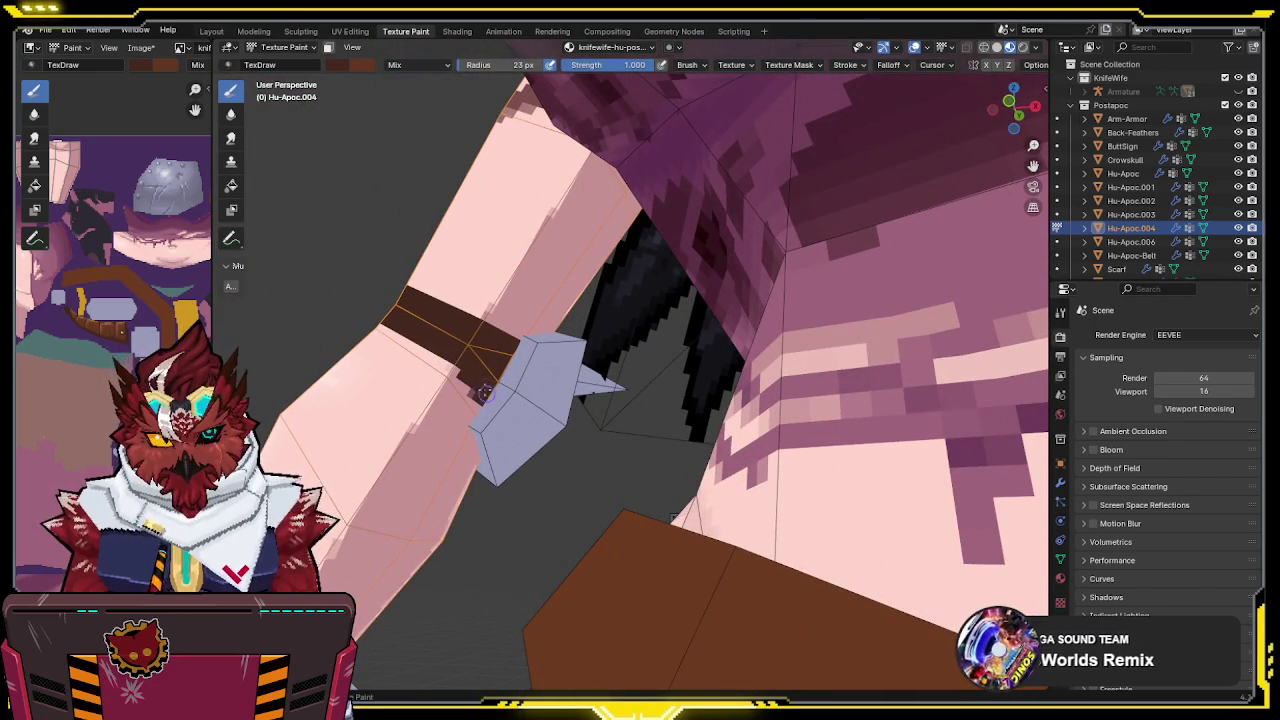
mouse_move(492, 373)
middle_down()
mouse_move(570, 464)
mouse_move(560, 430)
mouse_move(582, 450)
middle_up()
drag(603, 455, 465, 467)
Check the armband from several angles with overlays hidden, and lower brush strength to 0.471
mouse_move(591, 386)
middle_down()
mouse_move(531, 351)
mouse_move(556, 386)
mouse_move(516, 355)
middle_up()
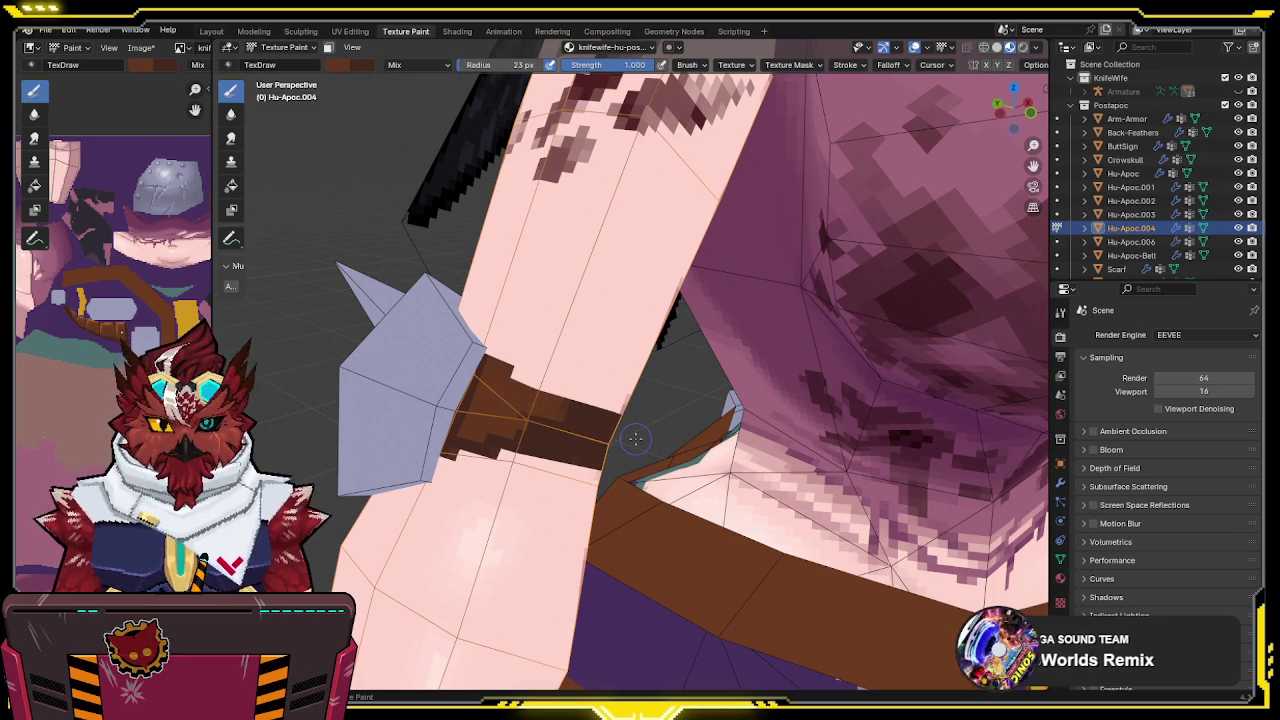
middle_drag(628, 437, 589, 422)
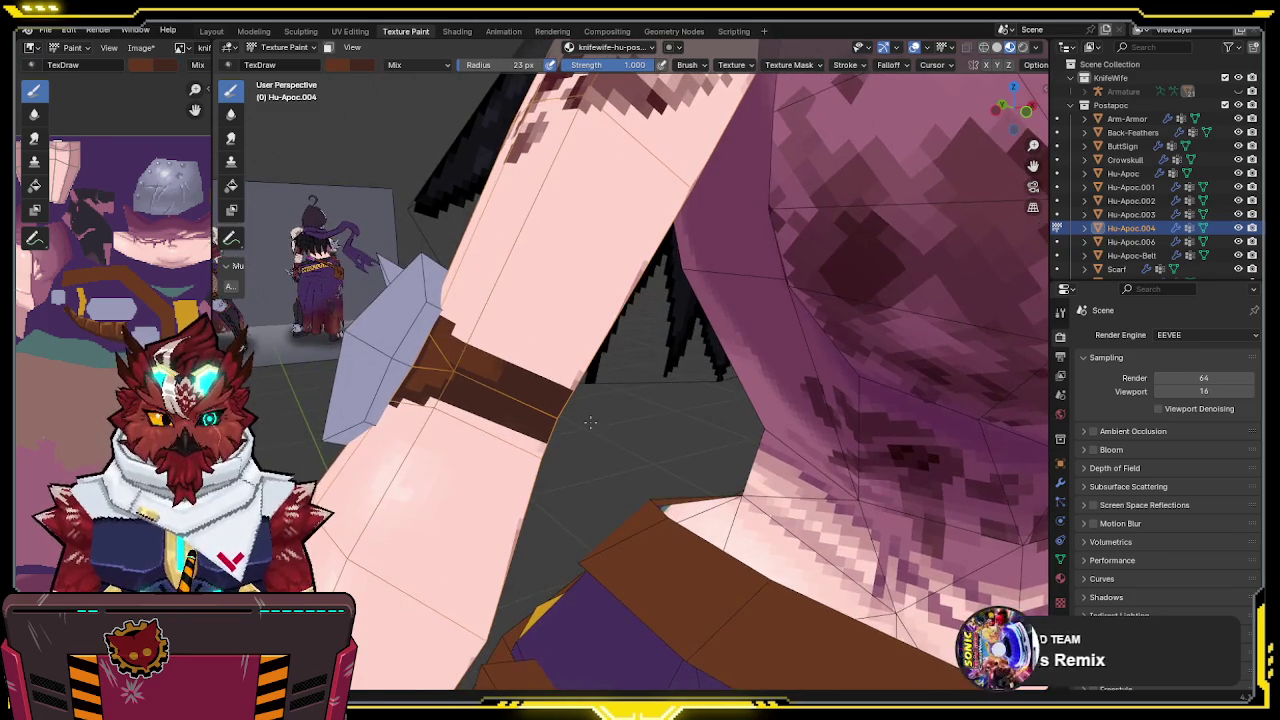
middle_drag(496, 385, 468, 390)
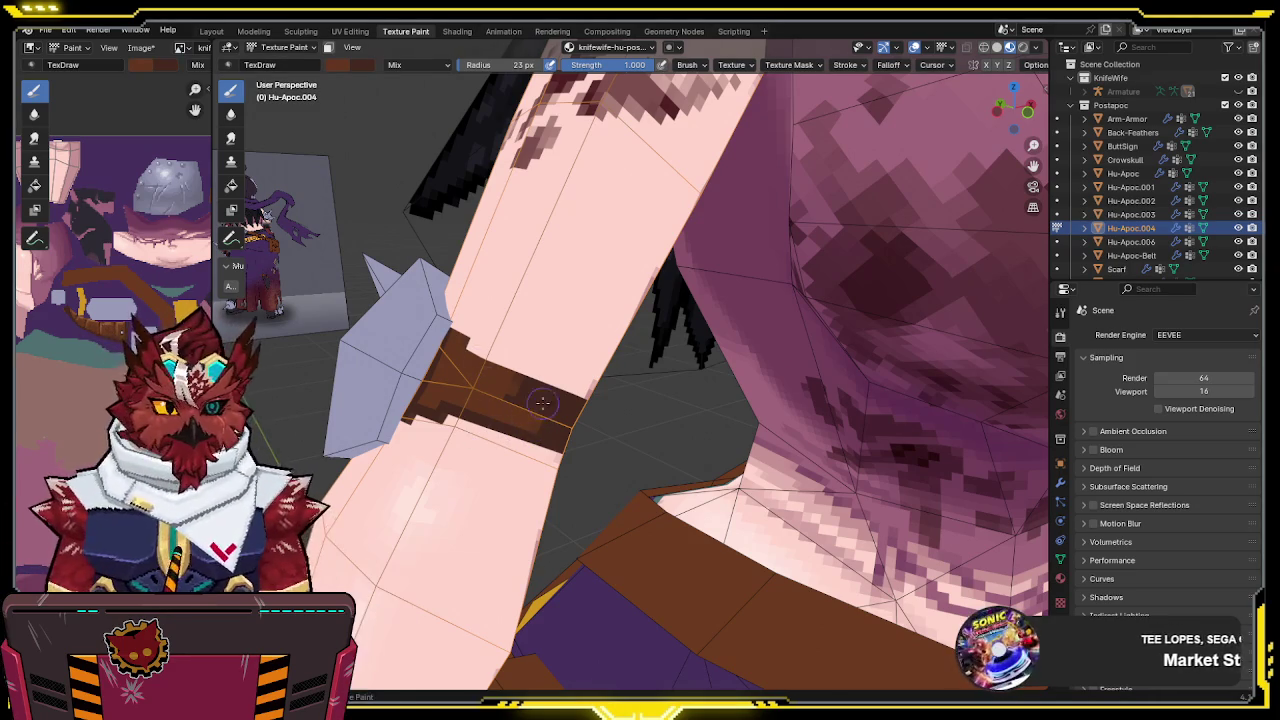
middle_drag(538, 404, 506, 396)
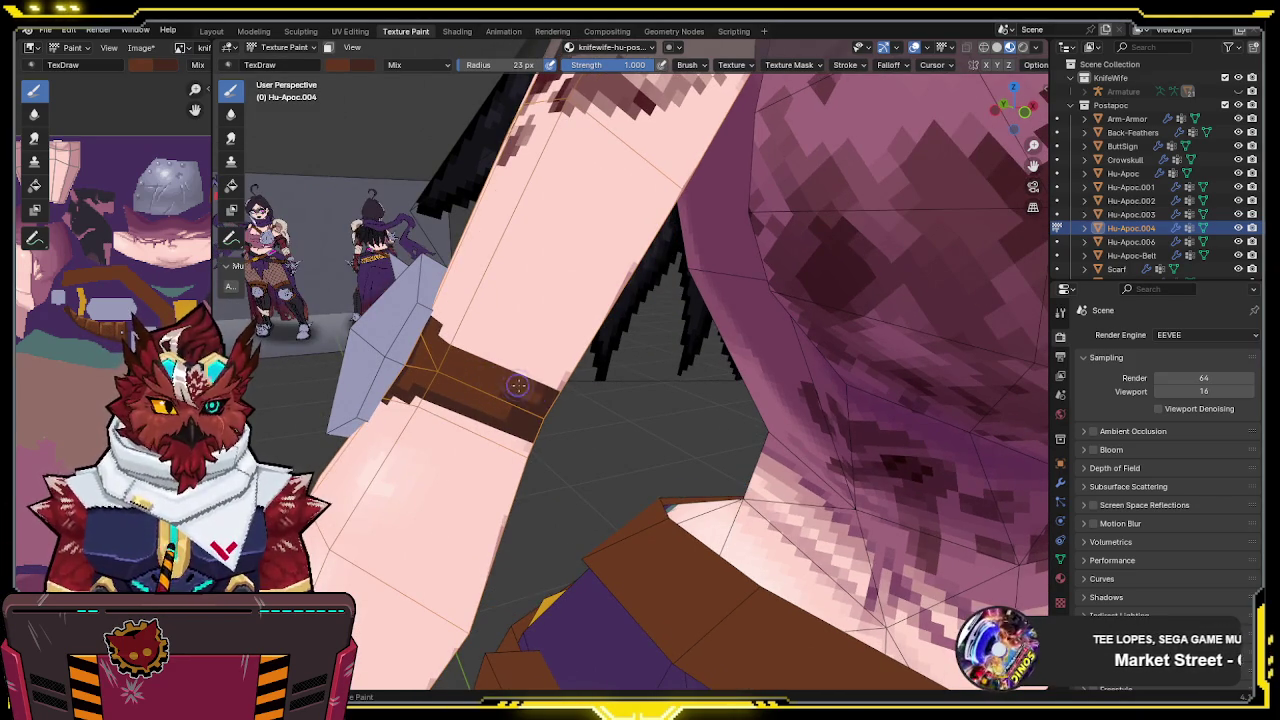
mouse_move(538, 421)
middle_down()
mouse_move(441, 395)
mouse_move(469, 400)
middle_up()
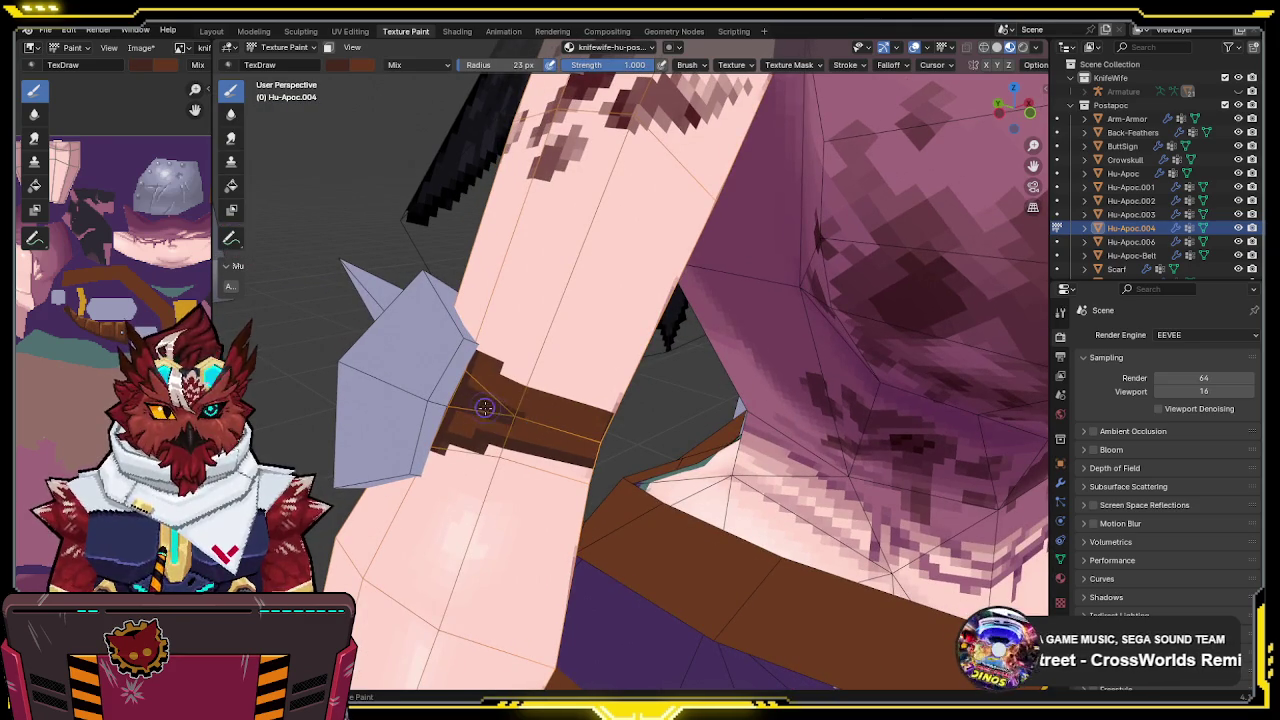
key(shift+alt+z)
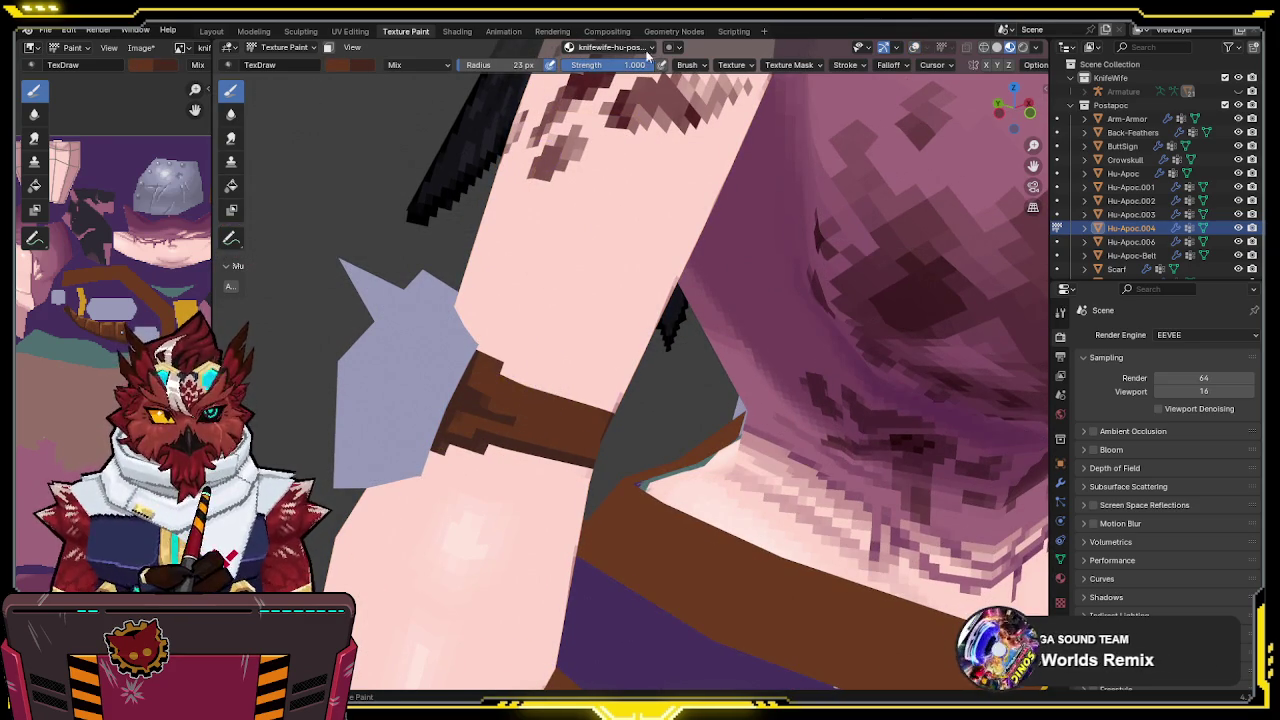
drag(598, 88, 578, 257)
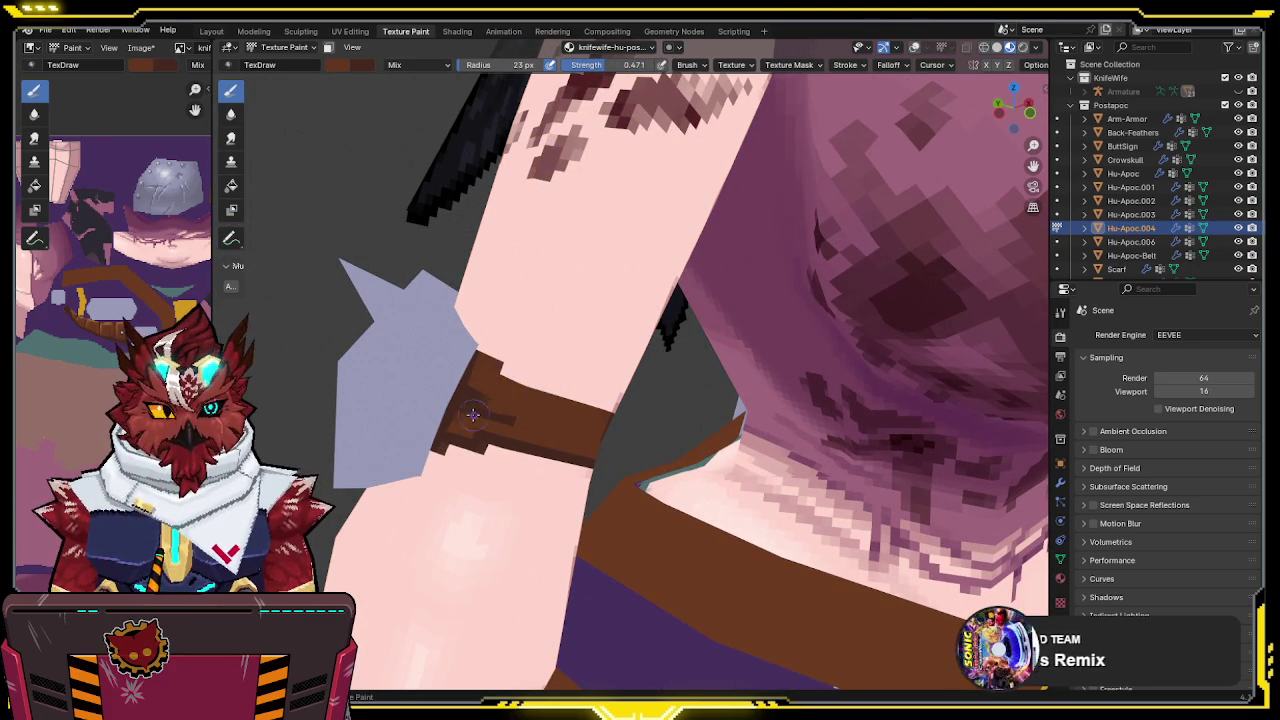
Inspect the brown band and chest strap, then show Hu-Apoc.003's Ucupaint dirt, grime and base layers in the sidebar
mouse_move(500, 410)
middle_down()
mouse_move(515, 367)
mouse_move(450, 335)
middle_up()
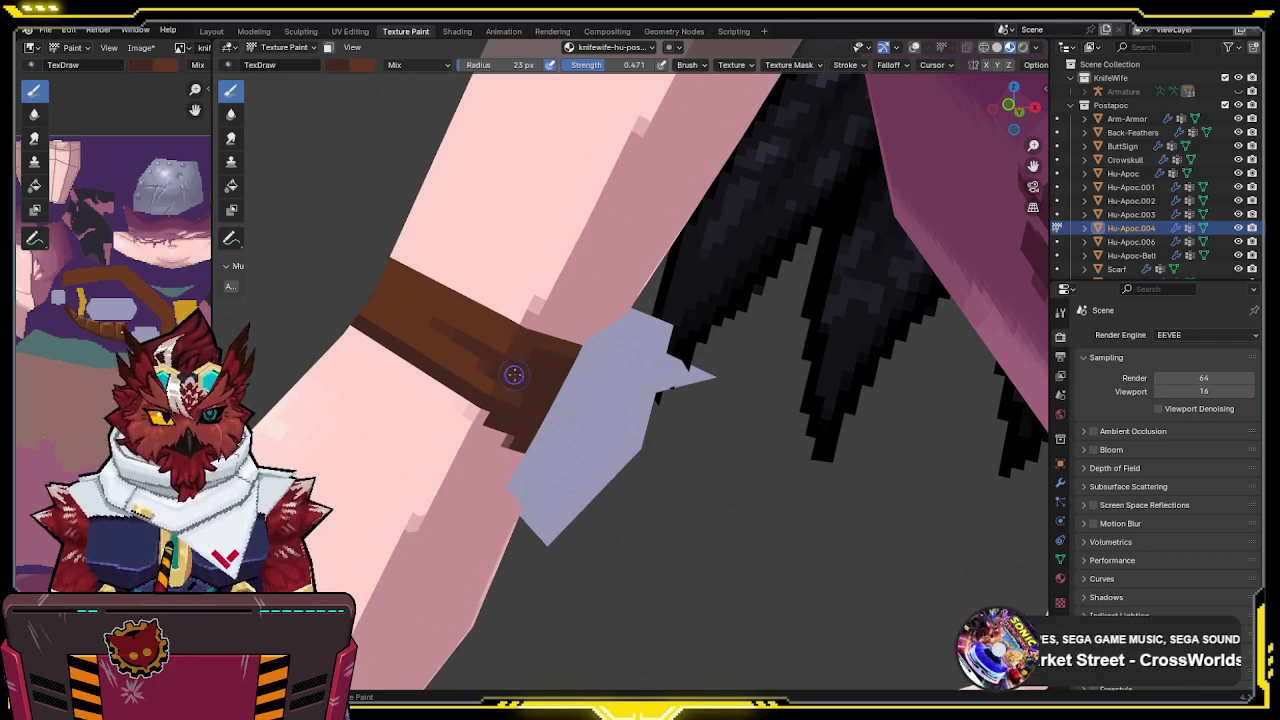
mouse_move(521, 378)
middle_down()
mouse_move(588, 345)
mouse_move(590, 376)
mouse_move(647, 373)
mouse_move(665, 355)
middle_up()
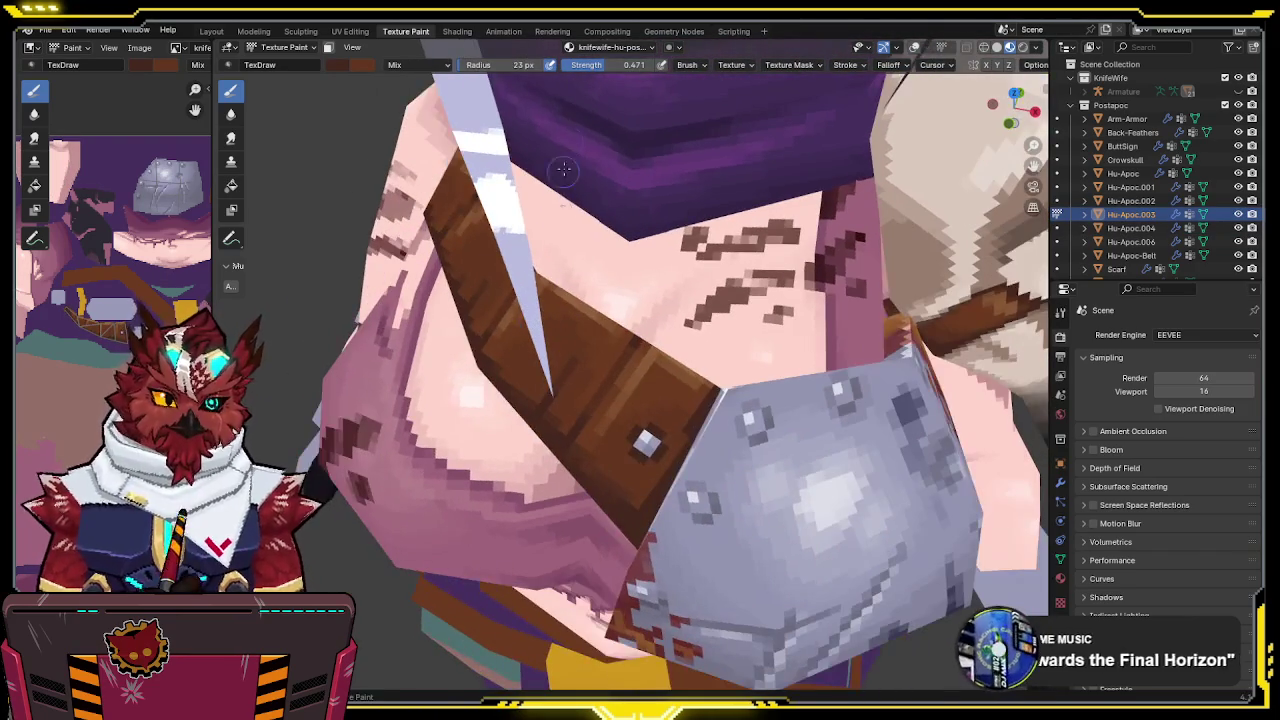
mouse_move(685, 196)
middle_down()
mouse_move(670, 262)
mouse_move(652, 263)
mouse_move(662, 260)
middle_up()
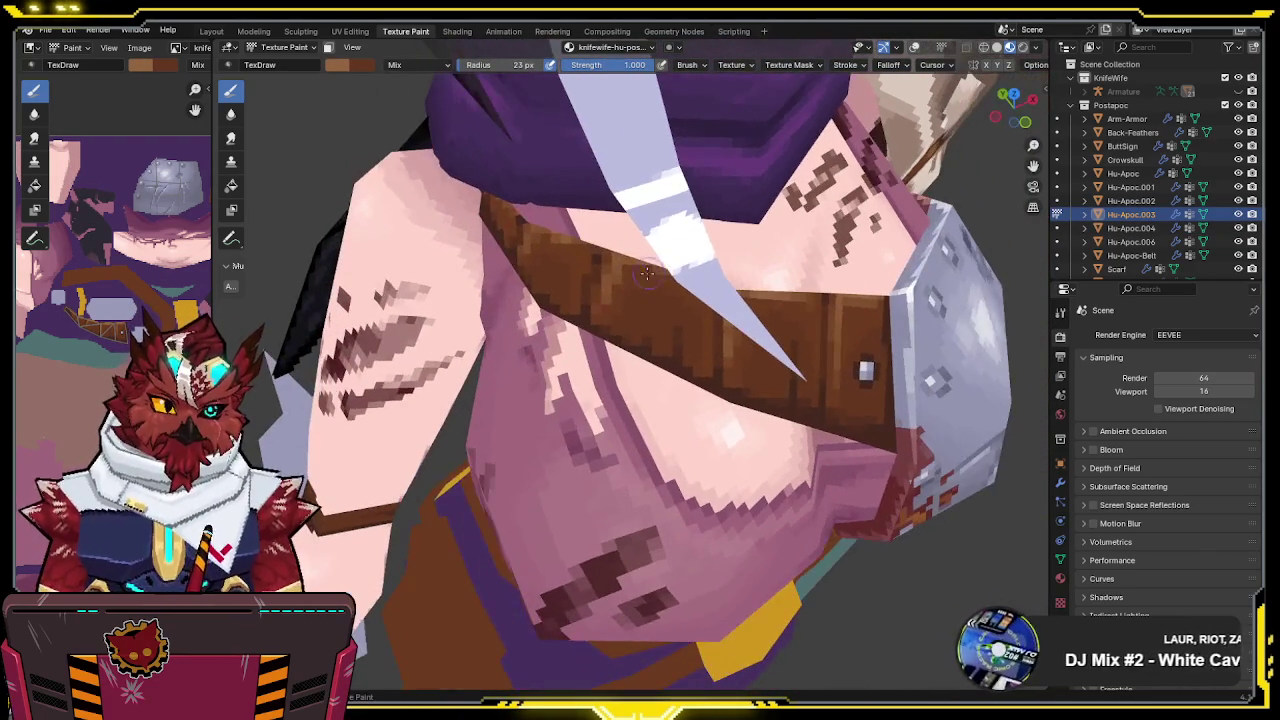
mouse_move(587, 293)
middle_down()
mouse_move(566, 326)
mouse_move(498, 265)
mouse_move(560, 290)
mouse_move(606, 271)
mouse_move(634, 294)
mouse_move(620, 280)
mouse_move(647, 266)
middle_up()
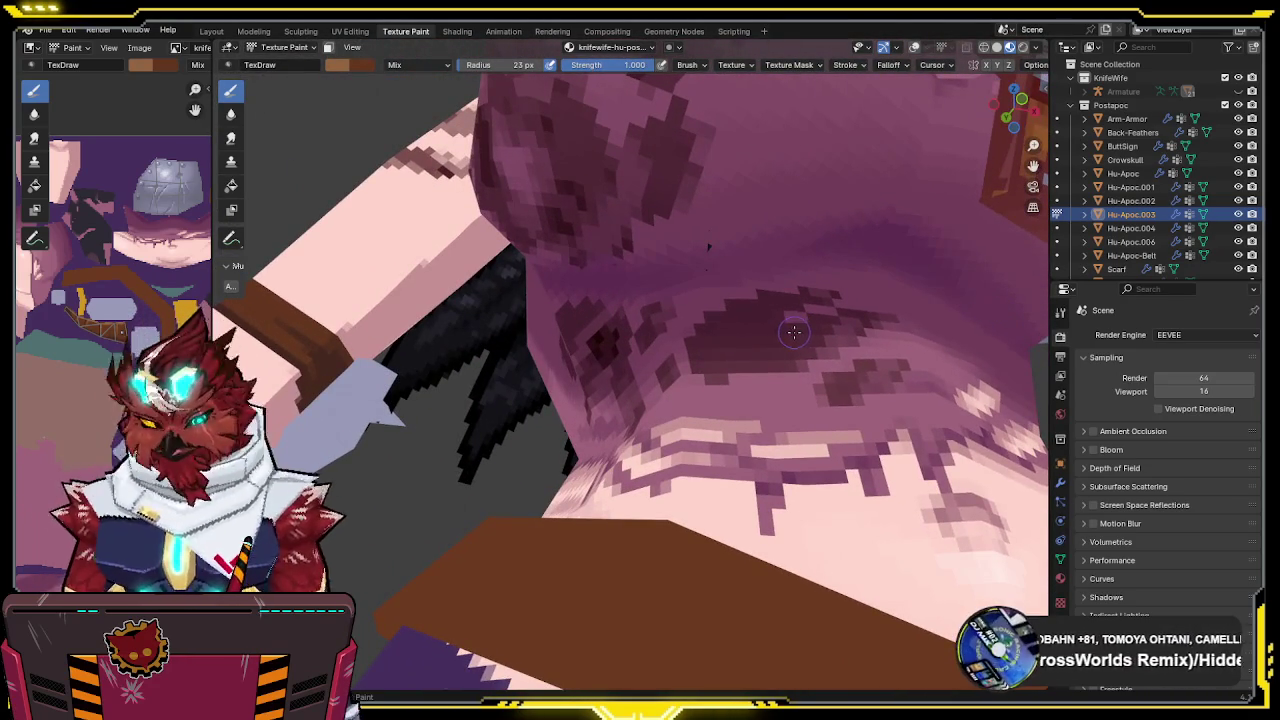
key(n)
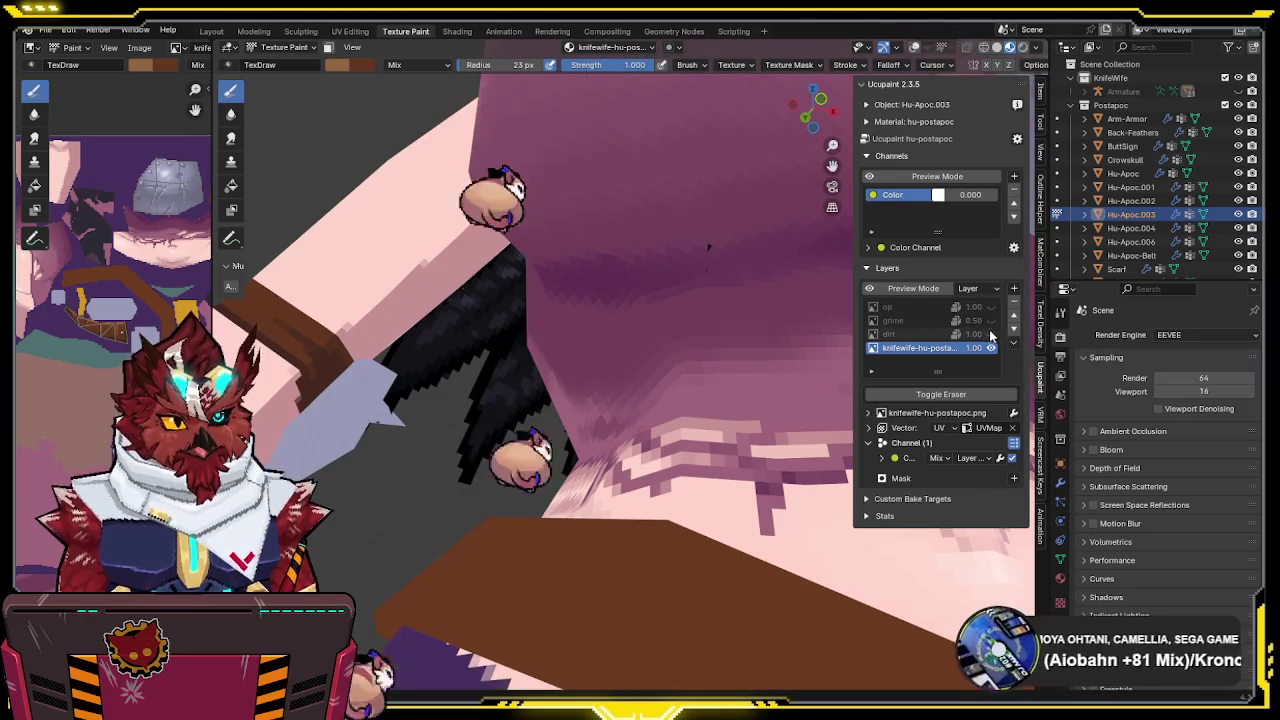
Hide the dirt layer and enter Edit Mode with the whole mesh selected
click(992, 333)
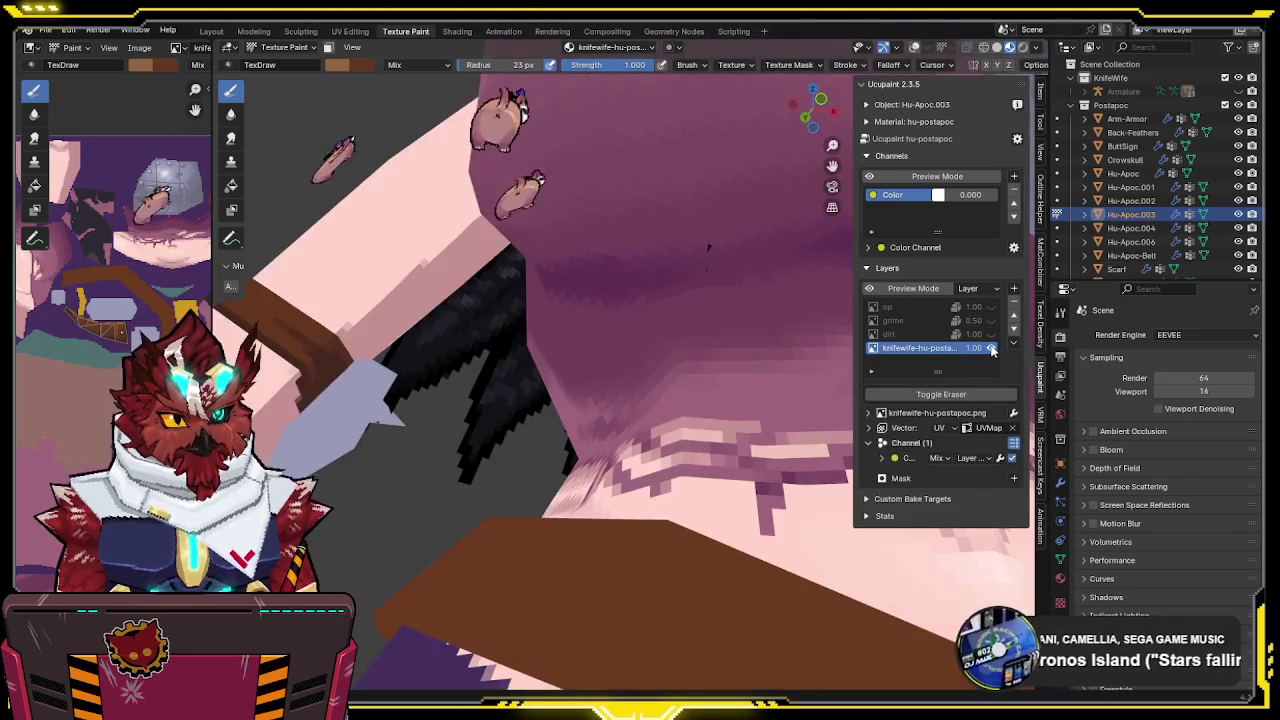
mouse_move(762, 364)
middle_down()
mouse_move(604, 370)
mouse_move(612, 321)
middle_up()
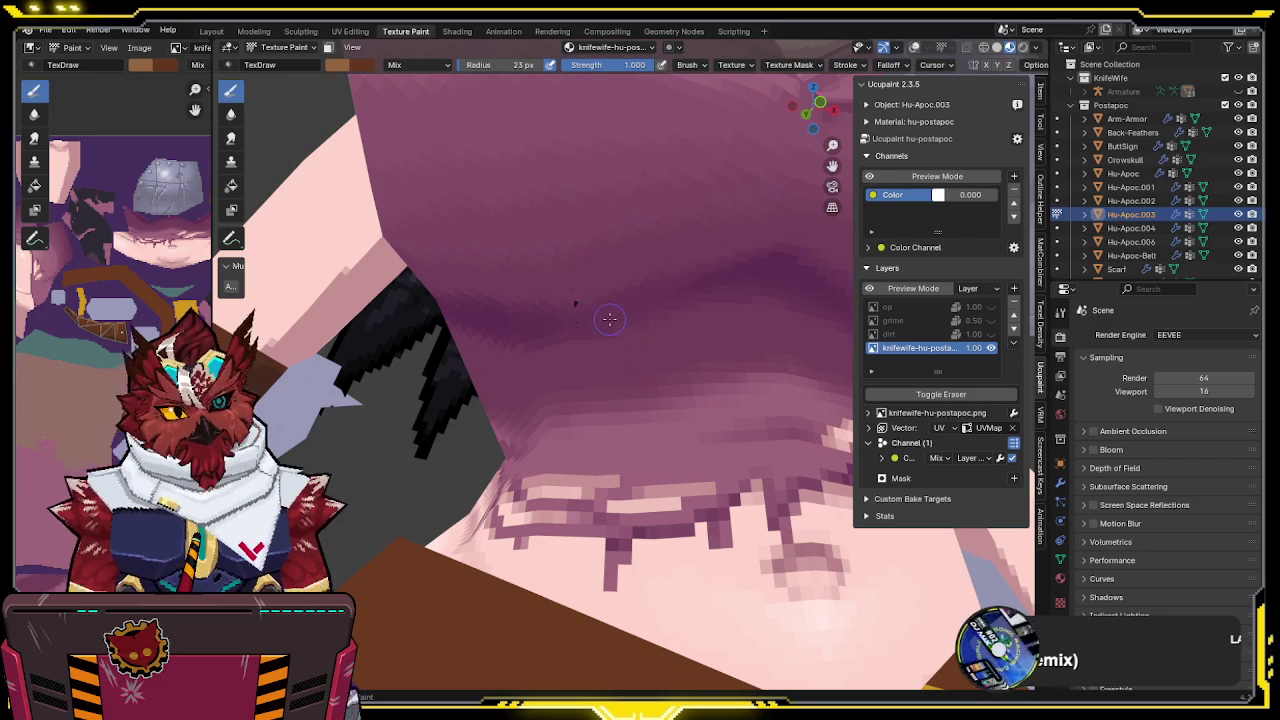
key(ctrl+Tab)
click(580, 322)
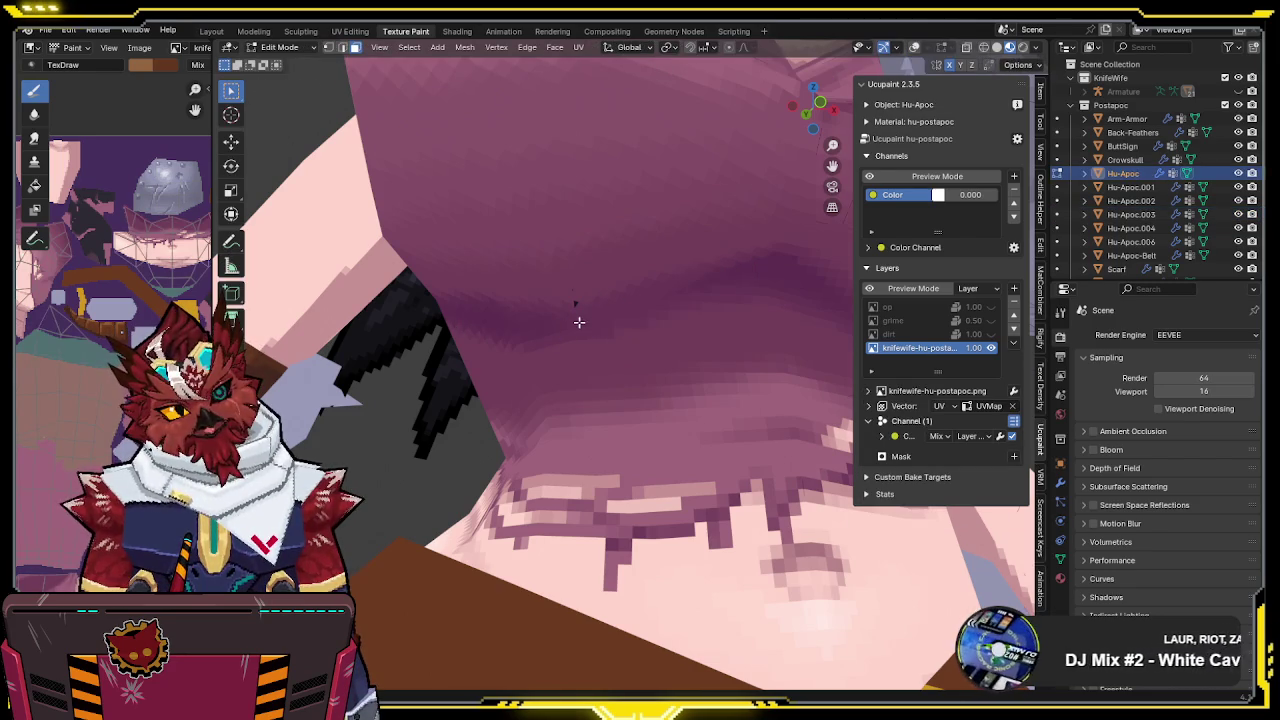
key(a)
View the mesh's UVs on the texture in the UV Editing workspace, then return to Texture Paint
click(363, 36)
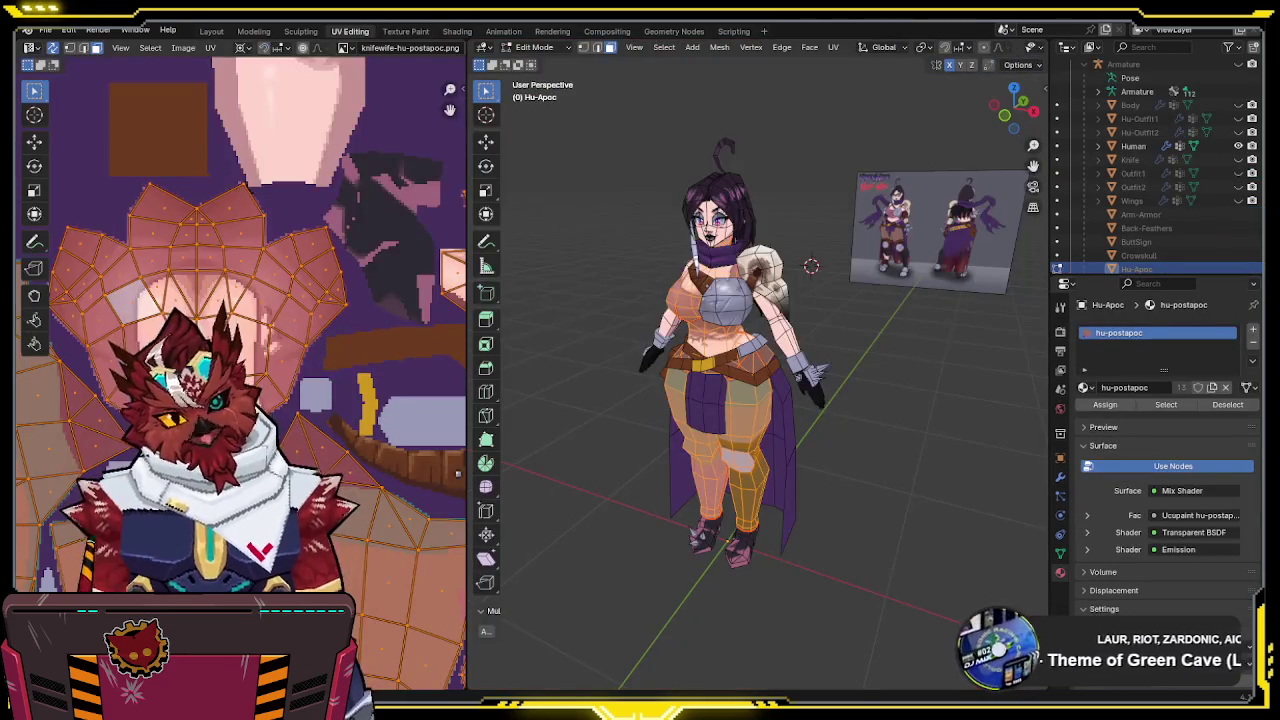
middle_drag(303, 281, 286, 341)
scroll(297, 341, up, 2)
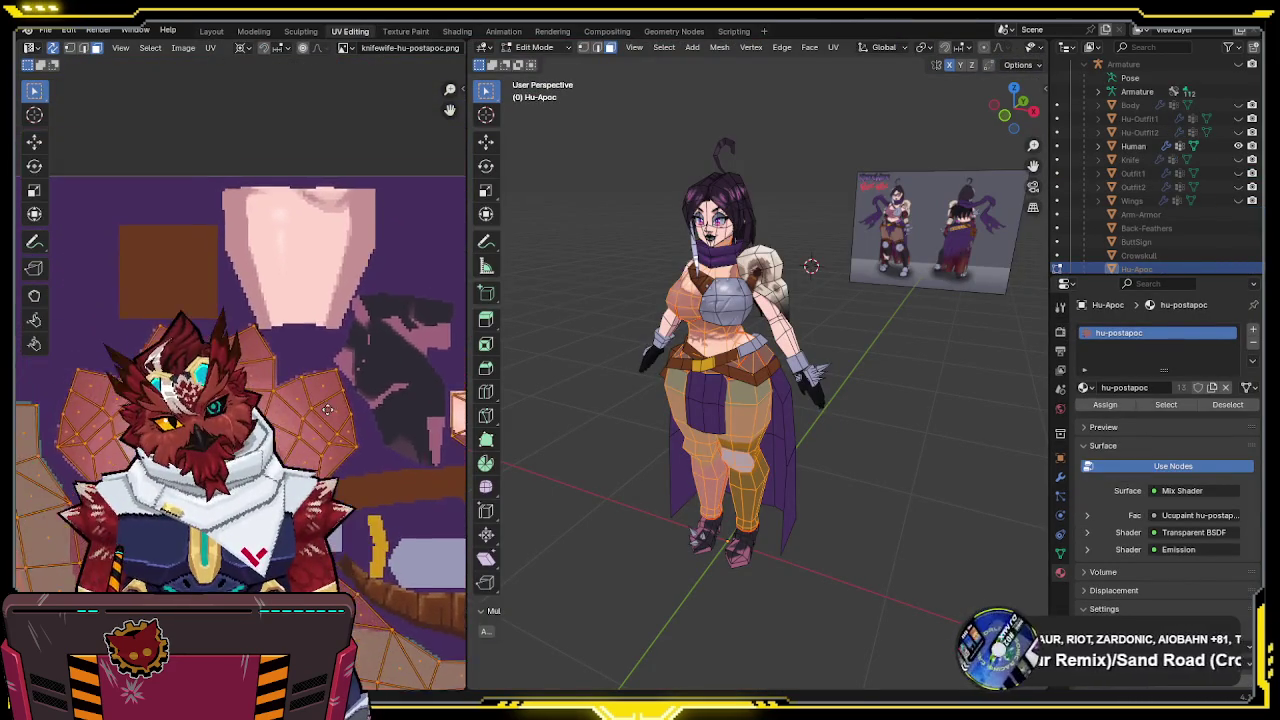
scroll(315, 300, up, 2)
scroll(335, 240, up, 2)
scroll(346, 208, up, 1)
scroll(344, 224, up, 1)
scroll(337, 245, up, 2)
scroll(360, 180, down, 2)
click(410, 31)
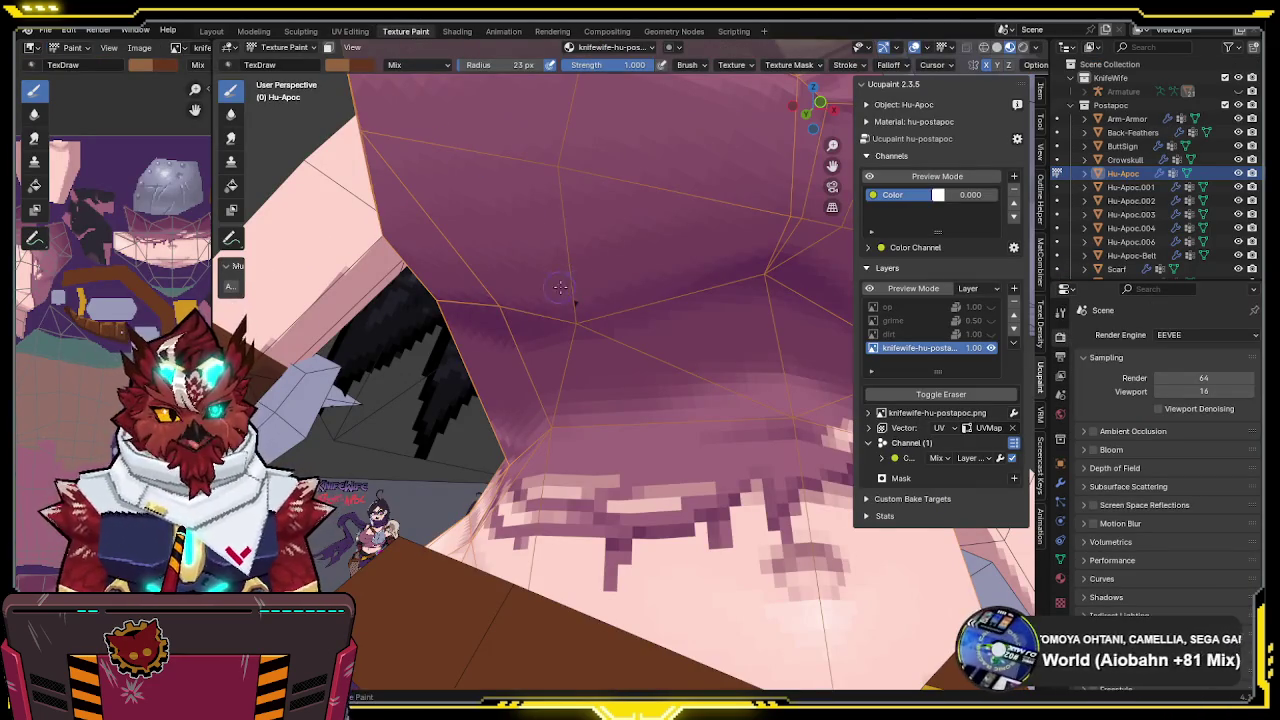
Make Hu-Apoc.004 the active paint object and paint pink over the band's edge
scroll(556, 288, down, 2)
scroll(558, 312, down, 3)
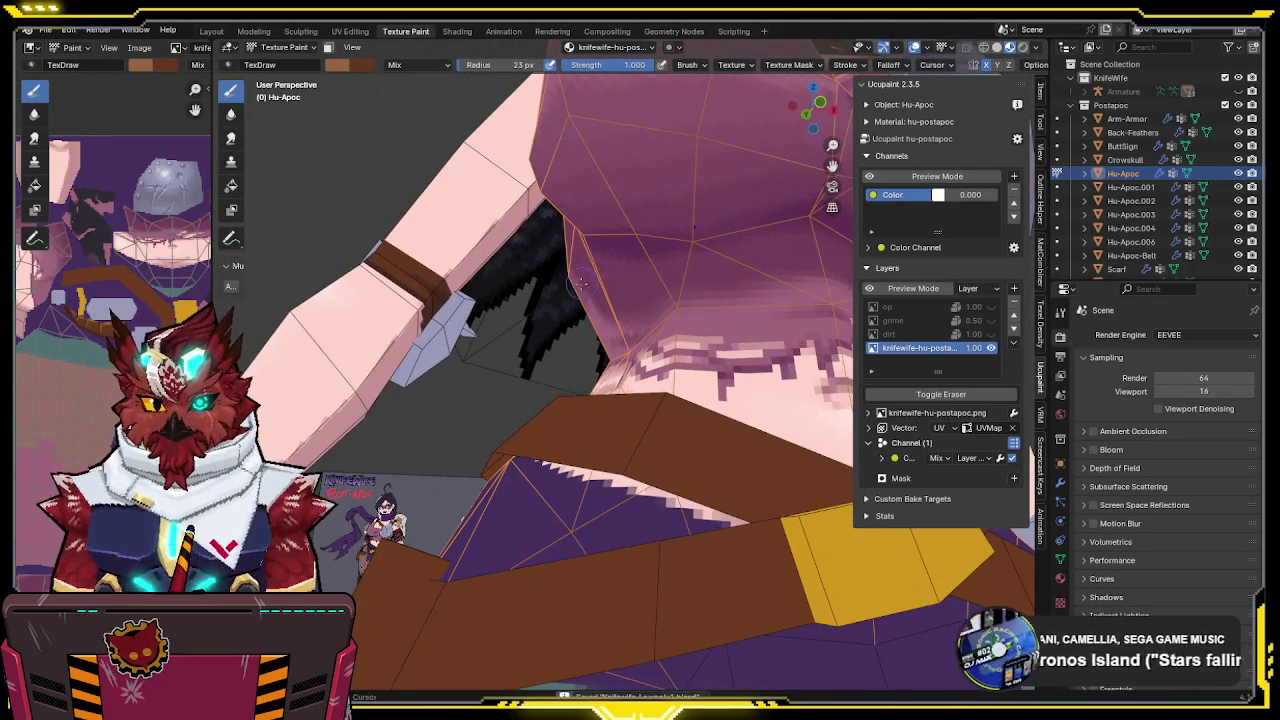
middle_drag(588, 275, 522, 338)
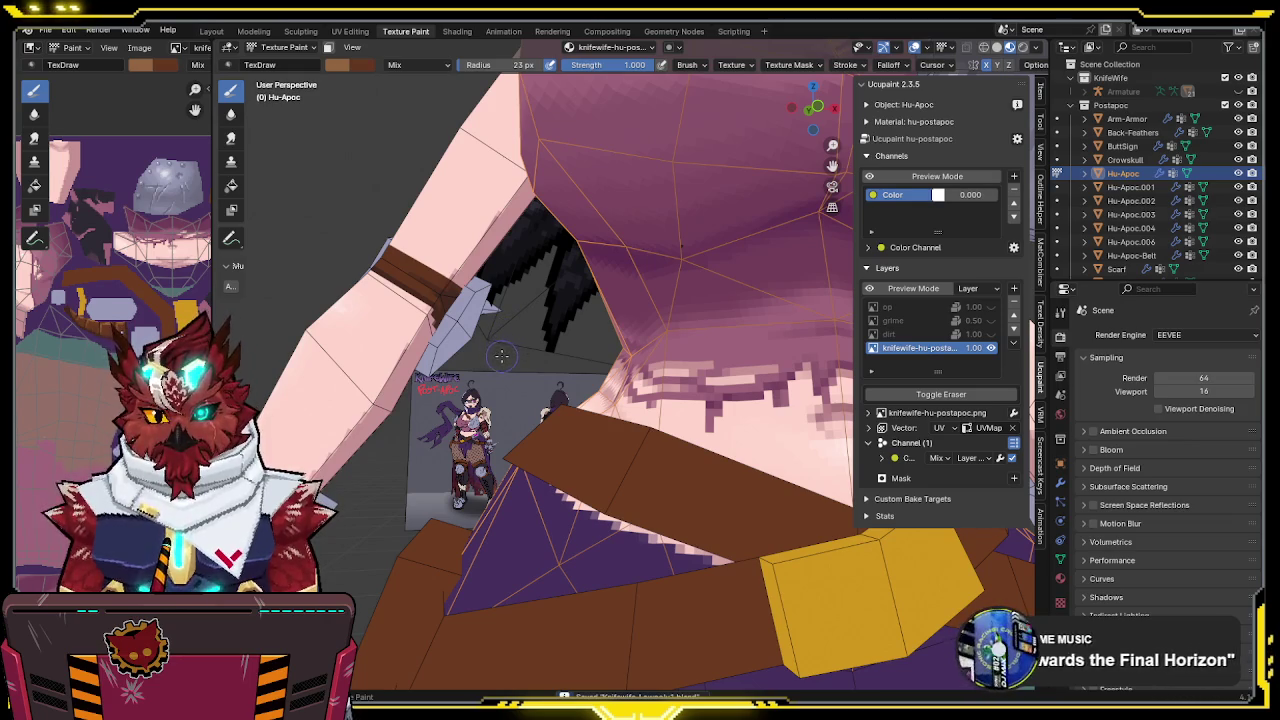
middle_drag(424, 471, 537, 268)
key(alt+q)
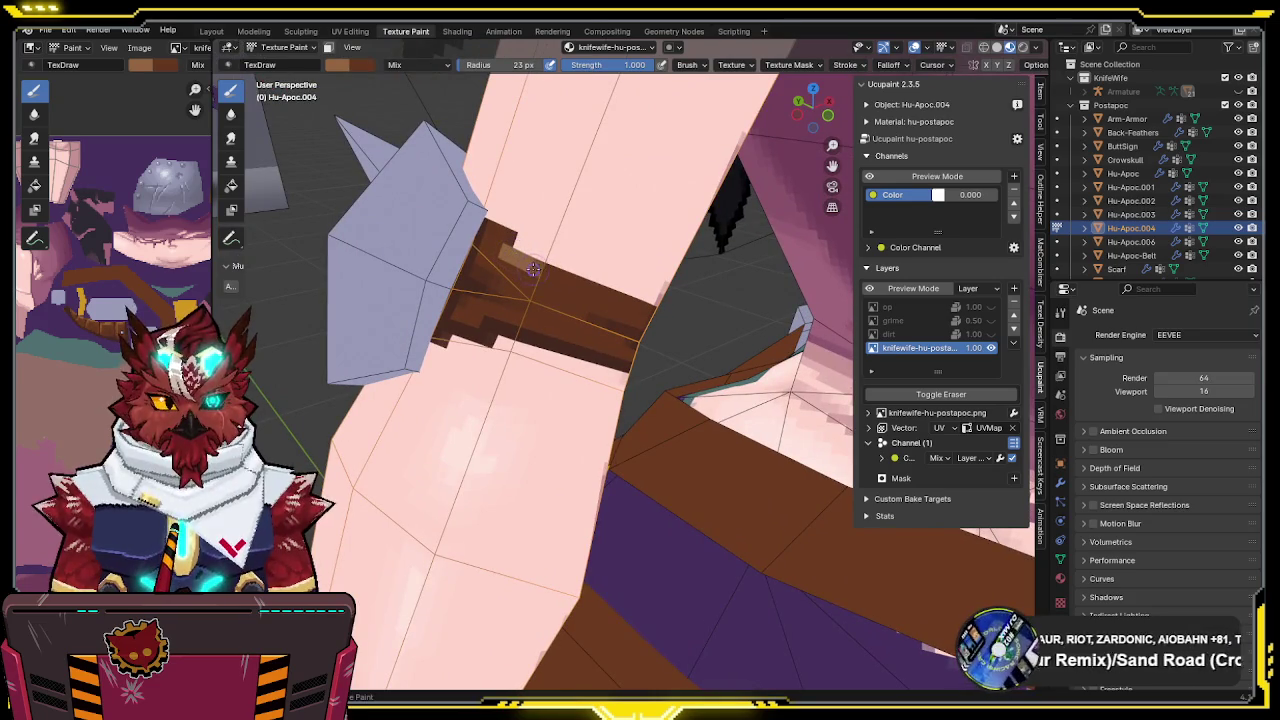
mouse_move(531, 268)
middle_down()
mouse_move(380, 285)
mouse_move(455, 318)
mouse_move(452, 259)
middle_up()
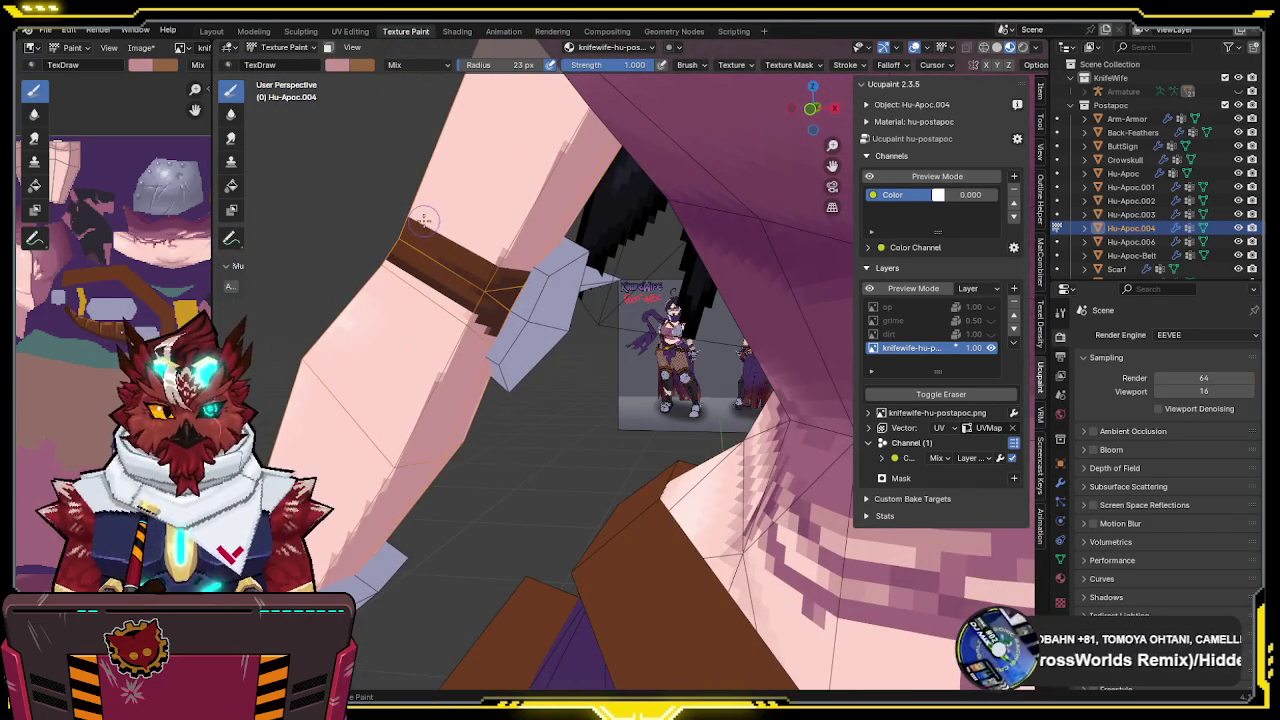
middle_drag(491, 252, 591, 336)
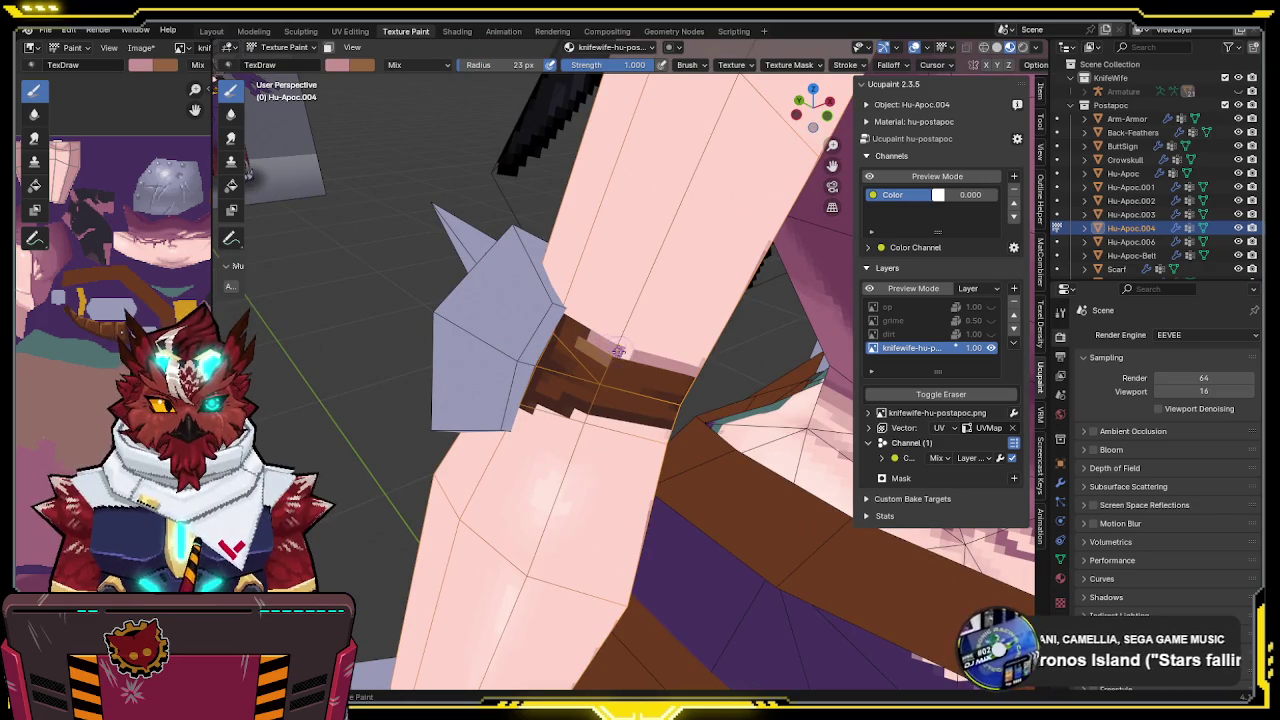
drag(614, 347, 608, 338)
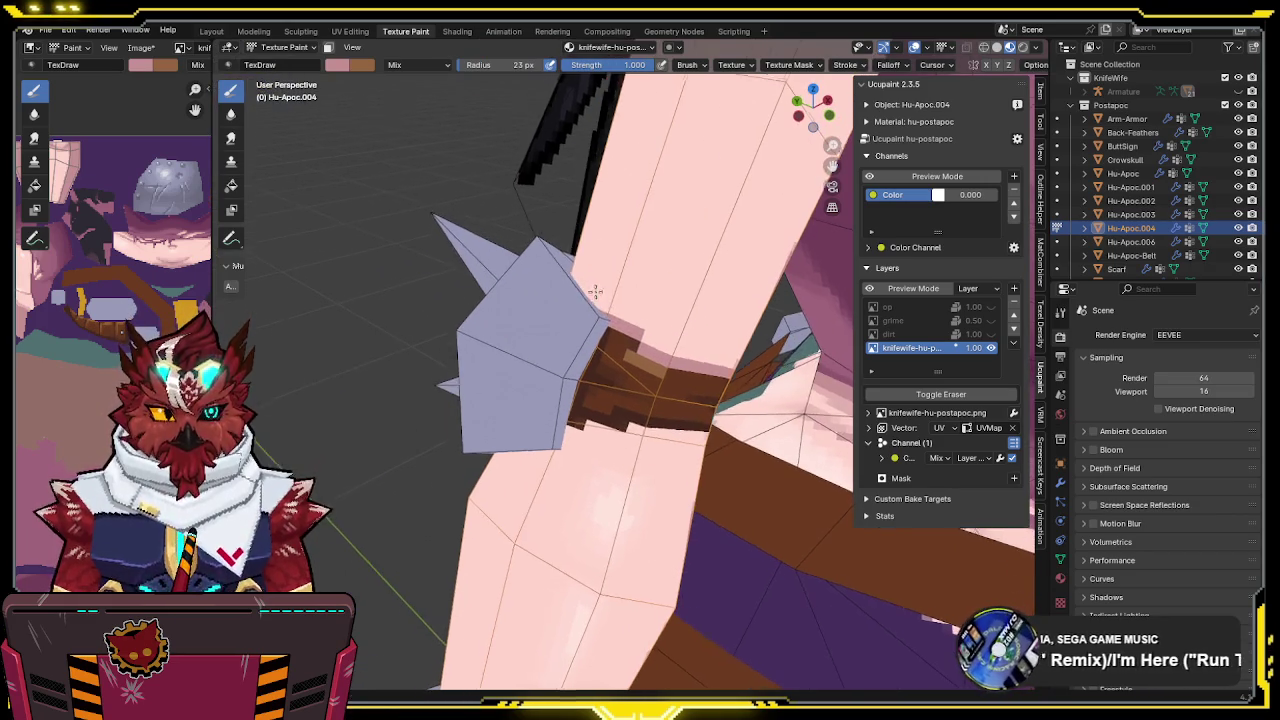
Paint darker pink along the spiked cuff's lower edge, checking it in Local View
key(KP_Divide)
middle_drag(552, 264, 579, 291)
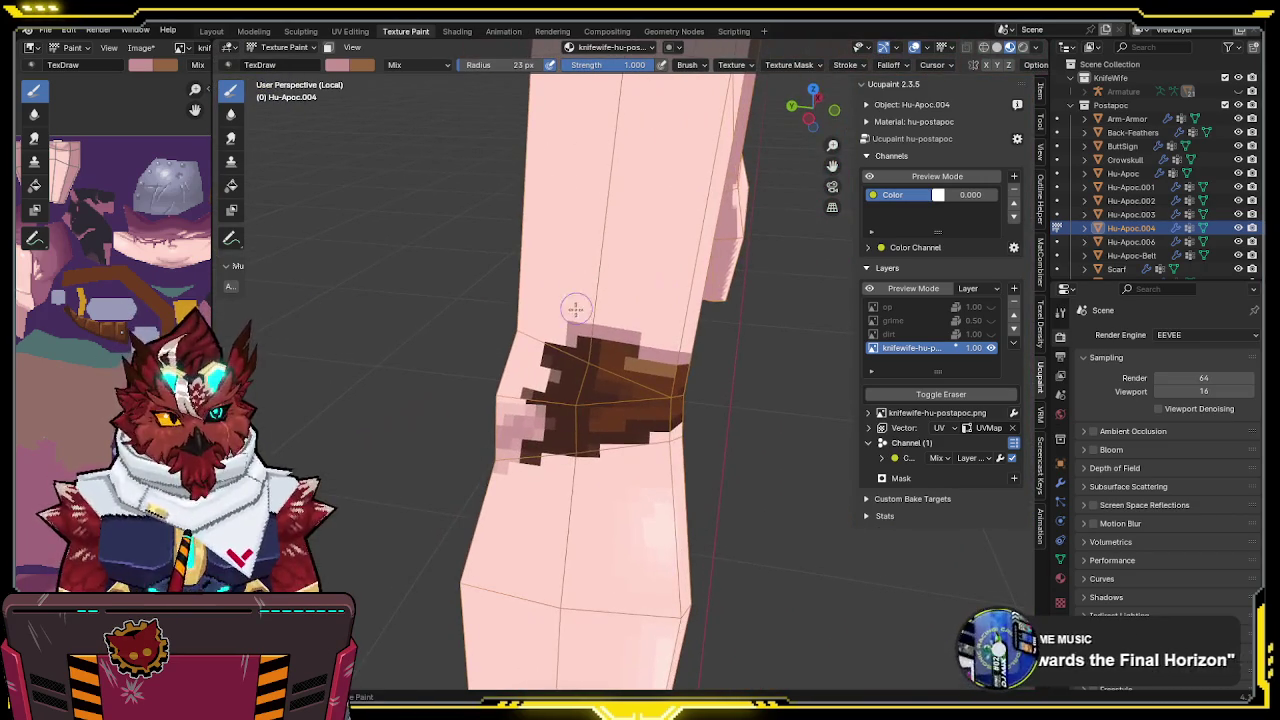
key(KP_Divide)
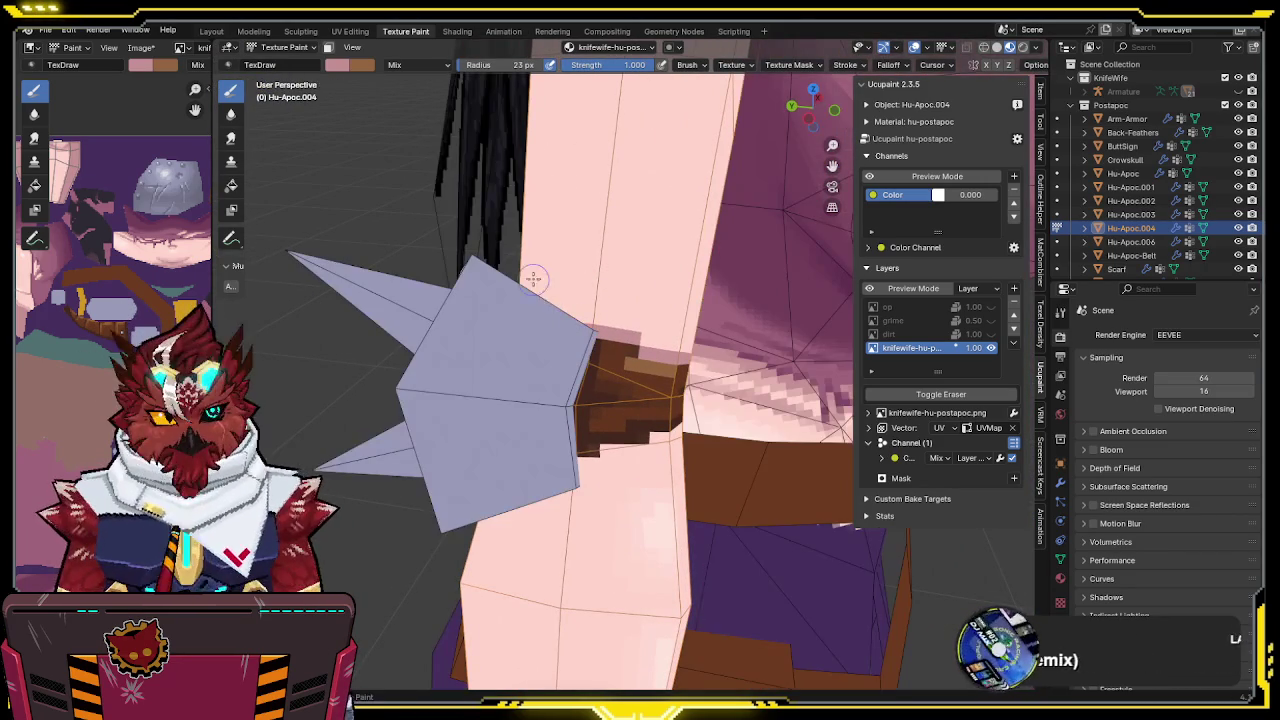
middle_drag(592, 328, 556, 330)
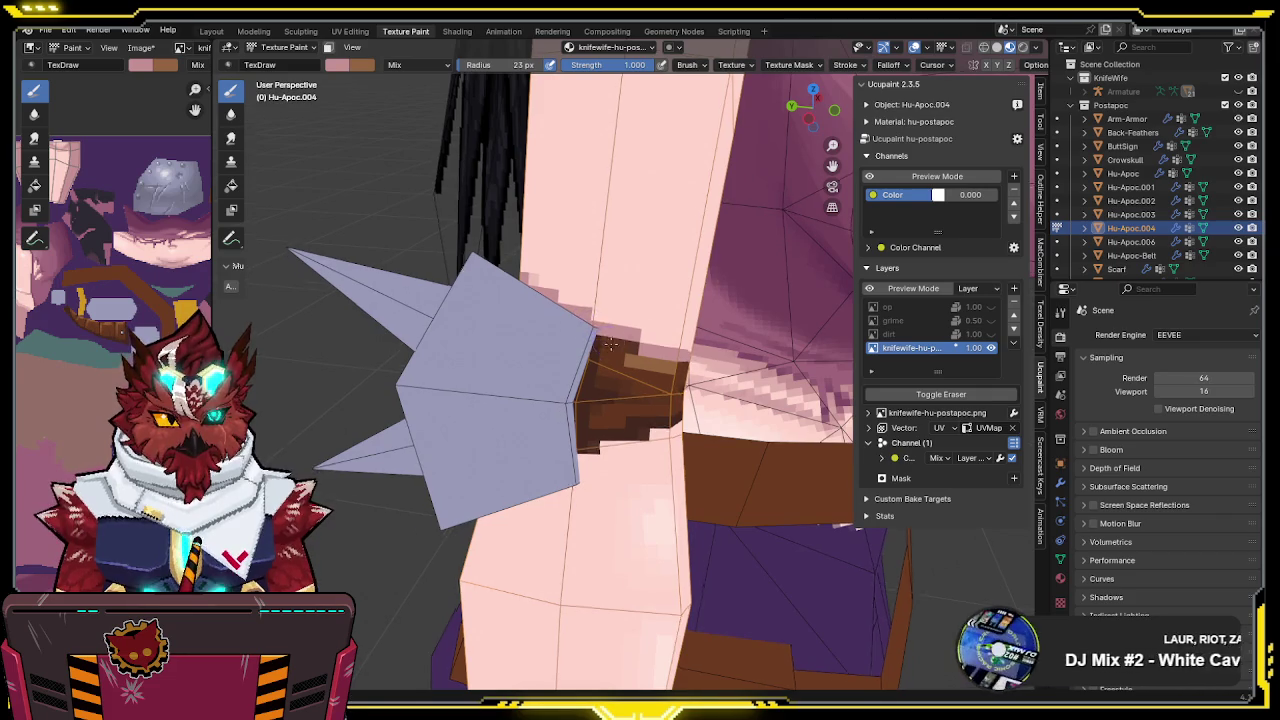
drag(551, 330, 454, 371)
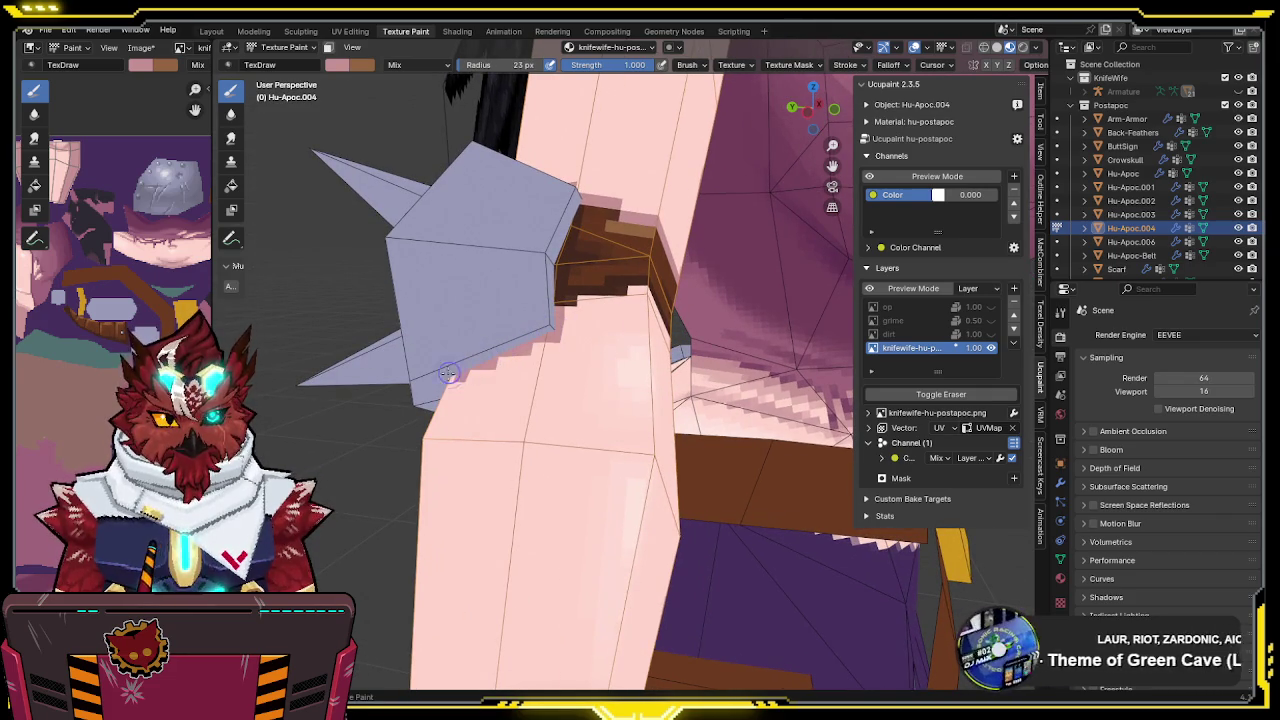
middle_drag(484, 360, 495, 355)
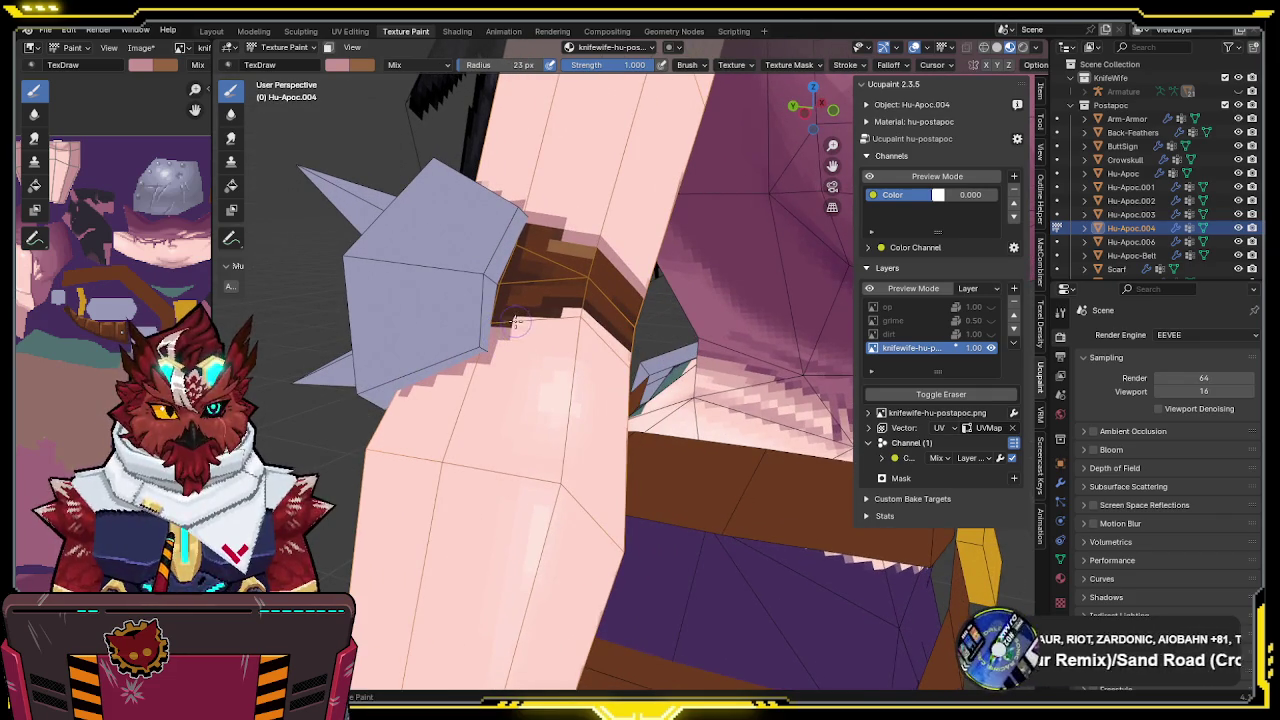
middle_drag(564, 318, 434, 330)
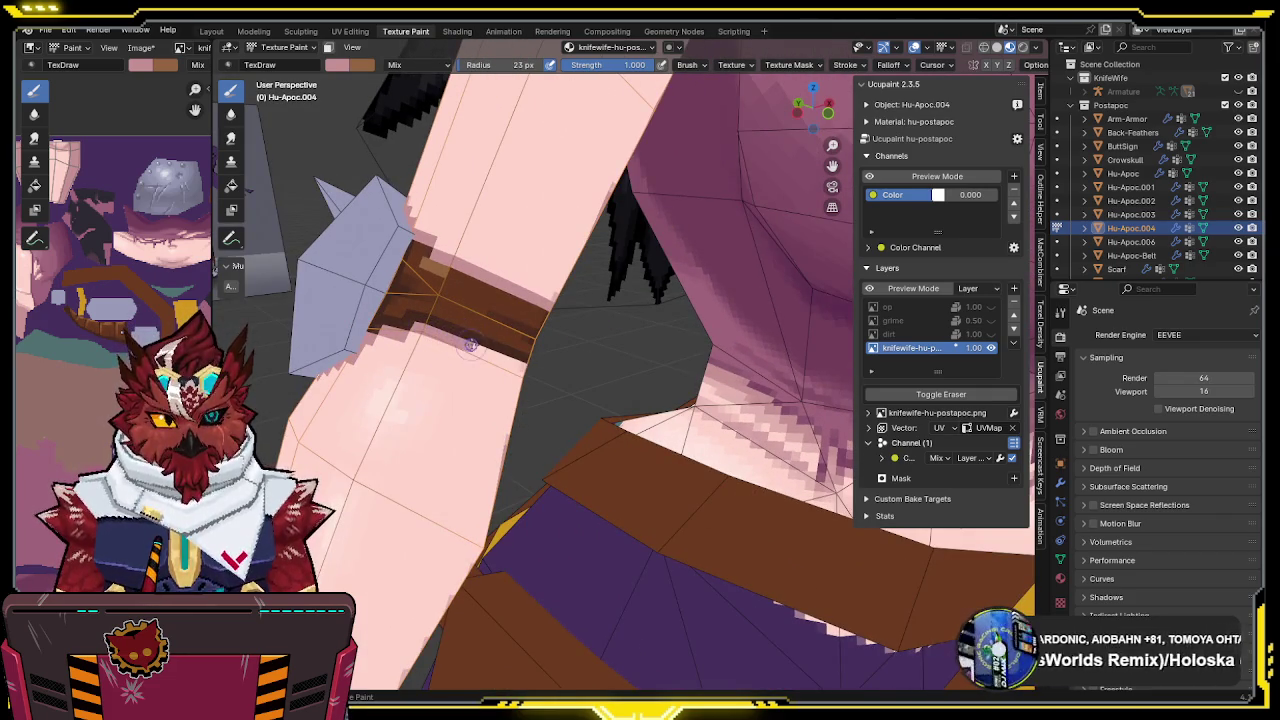
mouse_move(506, 362)
middle_down()
mouse_move(452, 328)
mouse_move(522, 334)
mouse_move(464, 315)
middle_up()
Sample the skin pink and paint darker pink shading below the brown patch in Local View
key(KP_Divide)
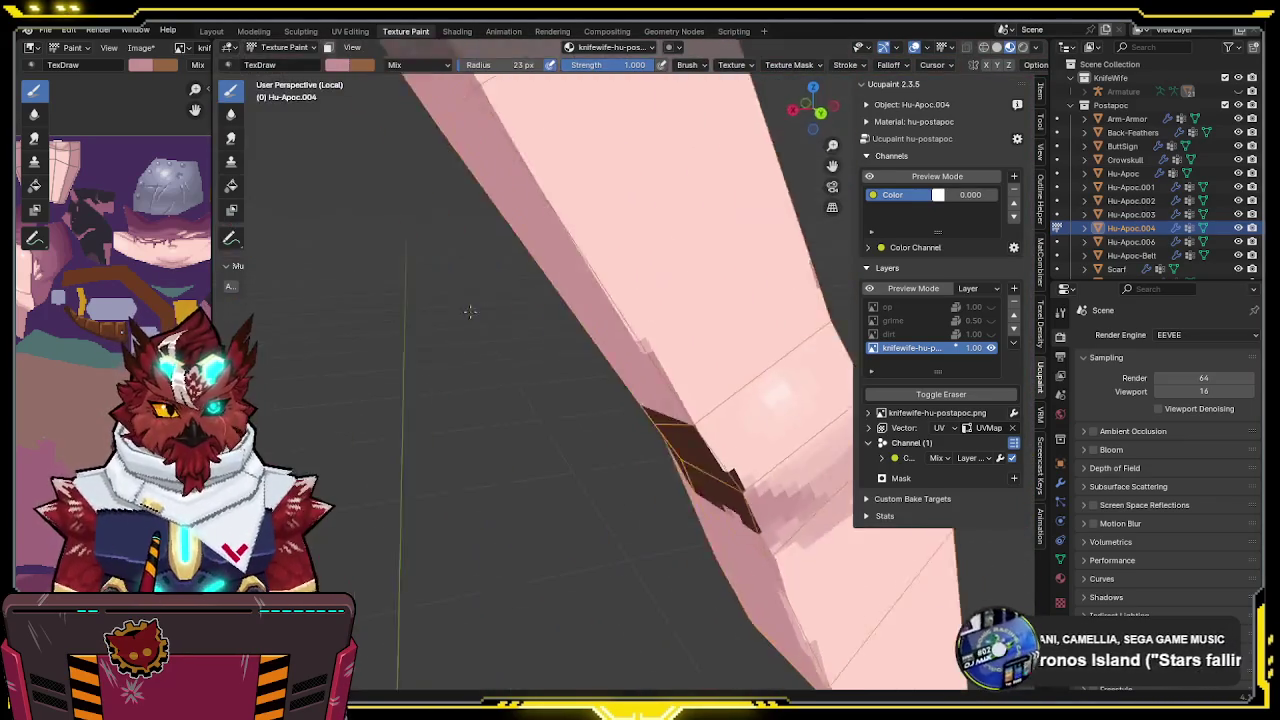
mouse_move(464, 315)
middle_down()
mouse_move(480, 263)
mouse_move(469, 308)
middle_up()
key(KP_Divide)
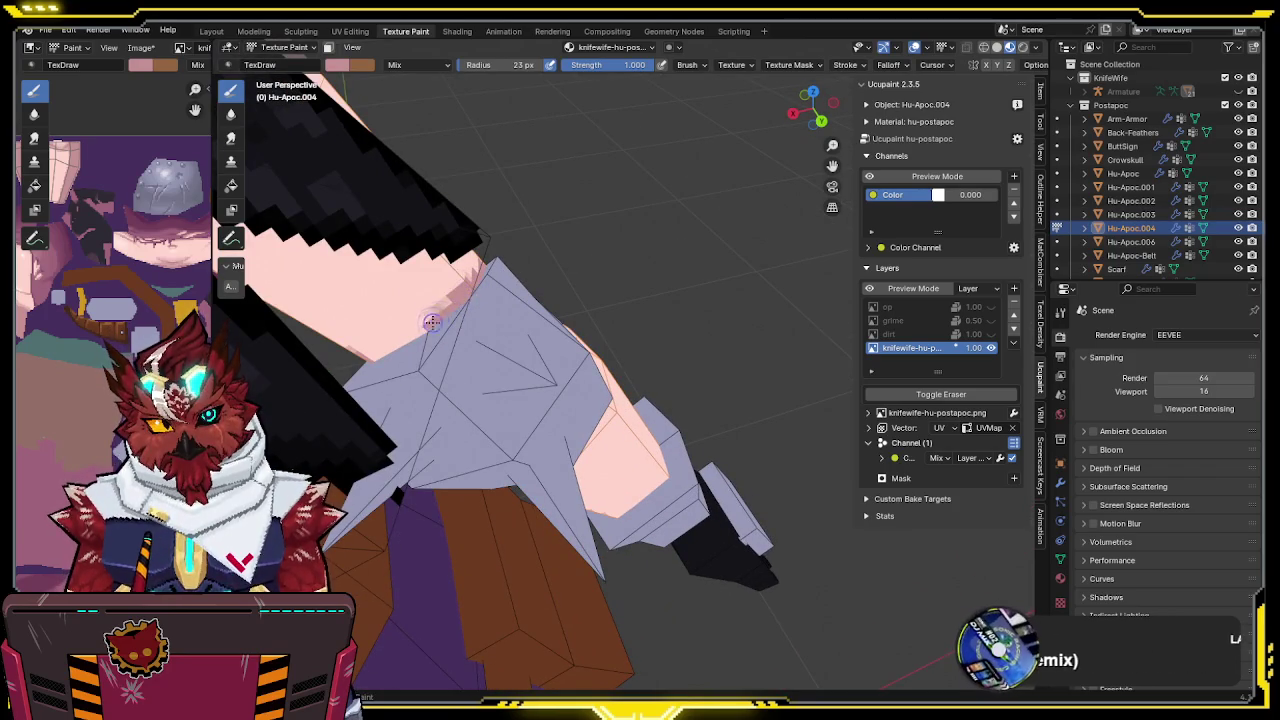
middle_drag(416, 332, 480, 309)
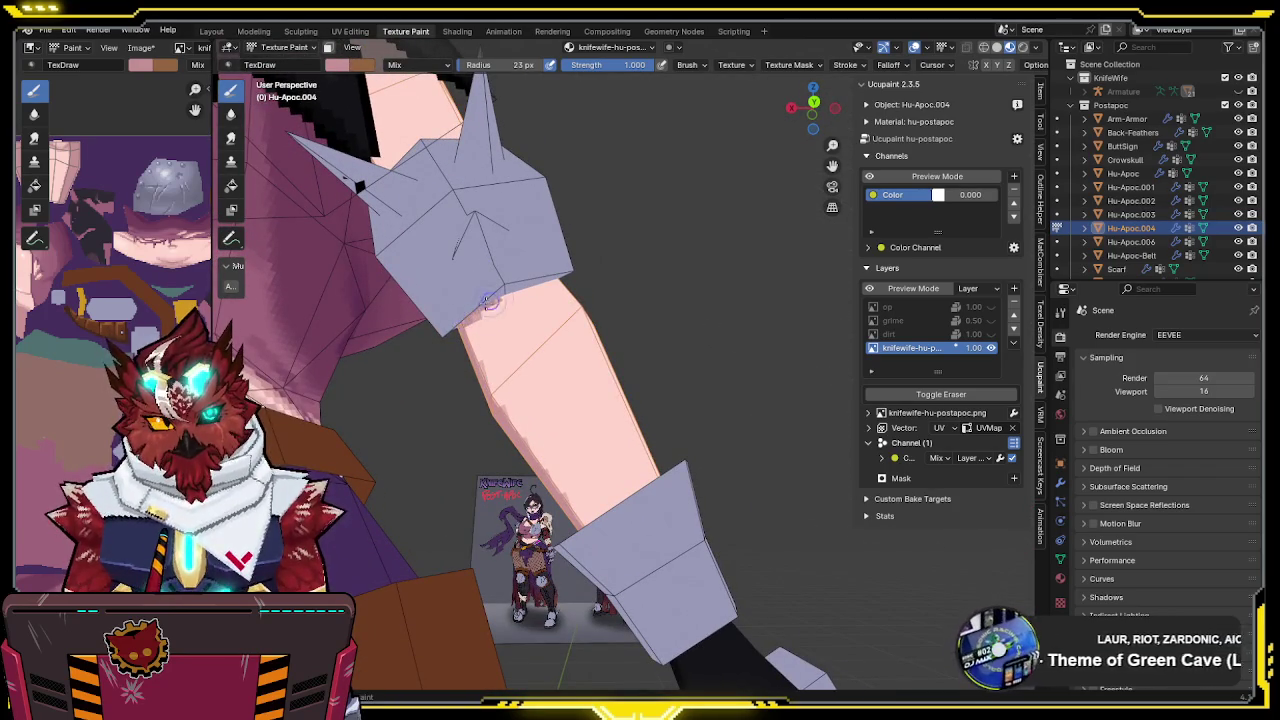
mouse_move(465, 329)
middle_down()
mouse_move(516, 318)
mouse_move(522, 330)
mouse_move(472, 452)
middle_up()
key(s)
key(KP_Divide)
drag(542, 374, 466, 420)
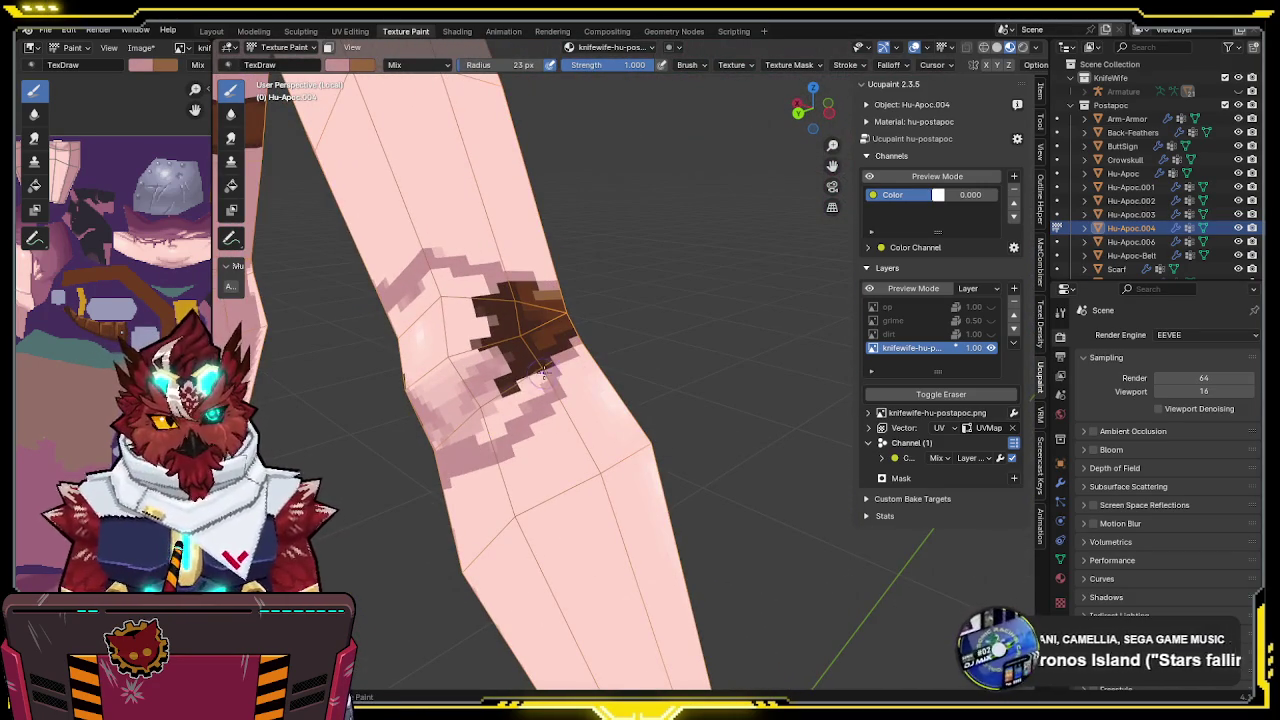
Extend the dark brown paint downward from the patch, then switch the brush back to pink
mouse_move(466, 420)
middle_down()
mouse_move(460, 345)
mouse_move(484, 311)
middle_up()
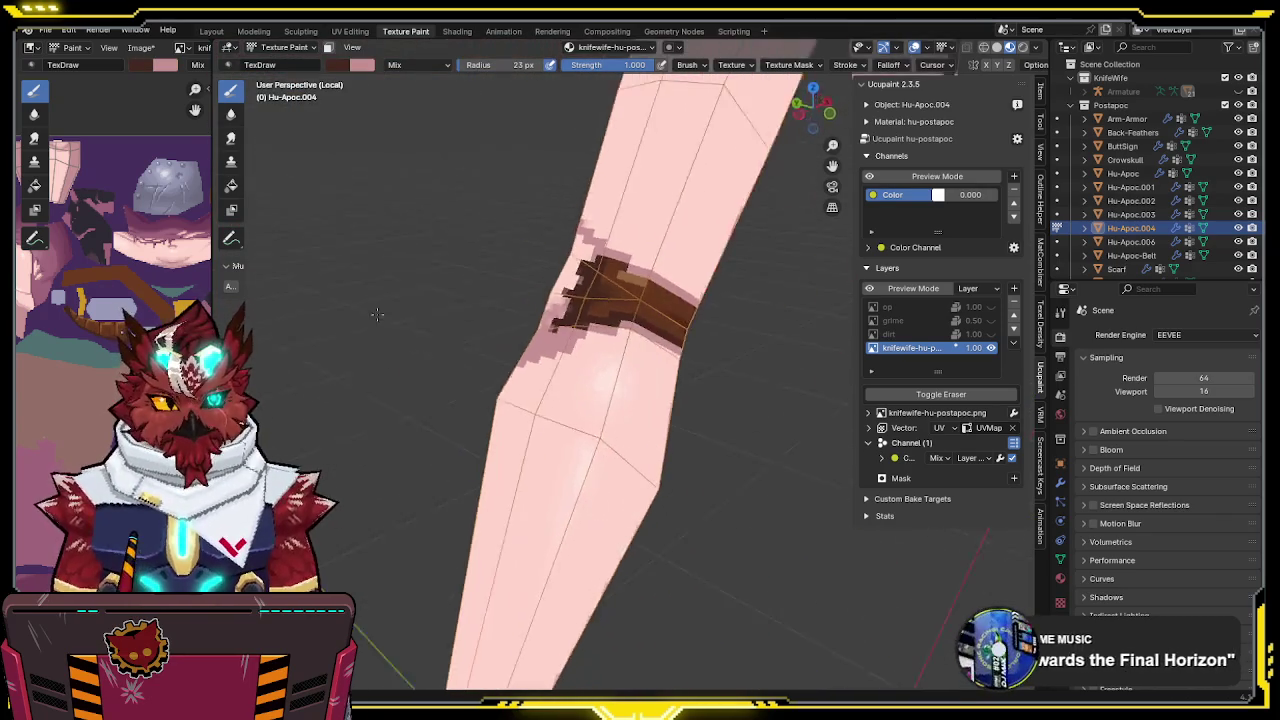
mouse_move(470, 321)
mouse_down()
mouse_move(495, 377)
mouse_move(510, 377)
mouse_up()
key(s)
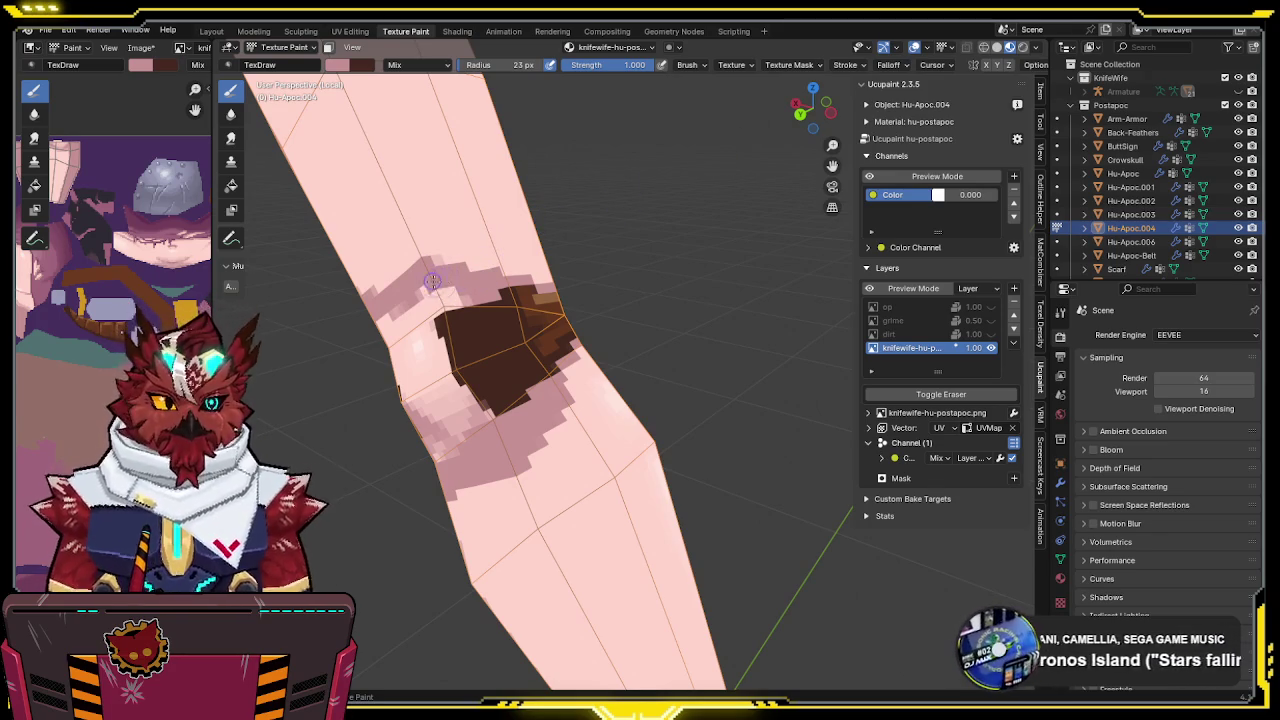
mouse_move(427, 303)
middle_down()
mouse_move(503, 251)
mouse_move(446, 223)
mouse_move(433, 318)
middle_up()
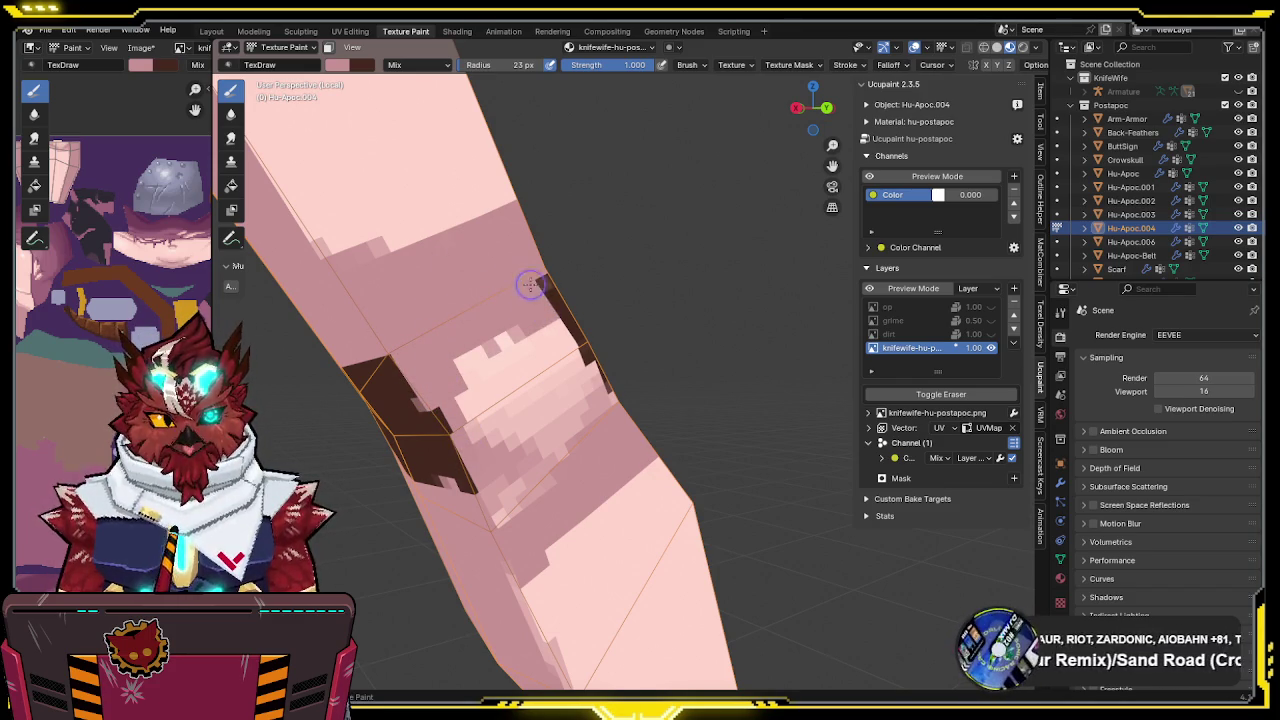
Cover the stray brown strip, dark specks and light pink patch on the forearm with pink
drag(545, 302, 589, 370)
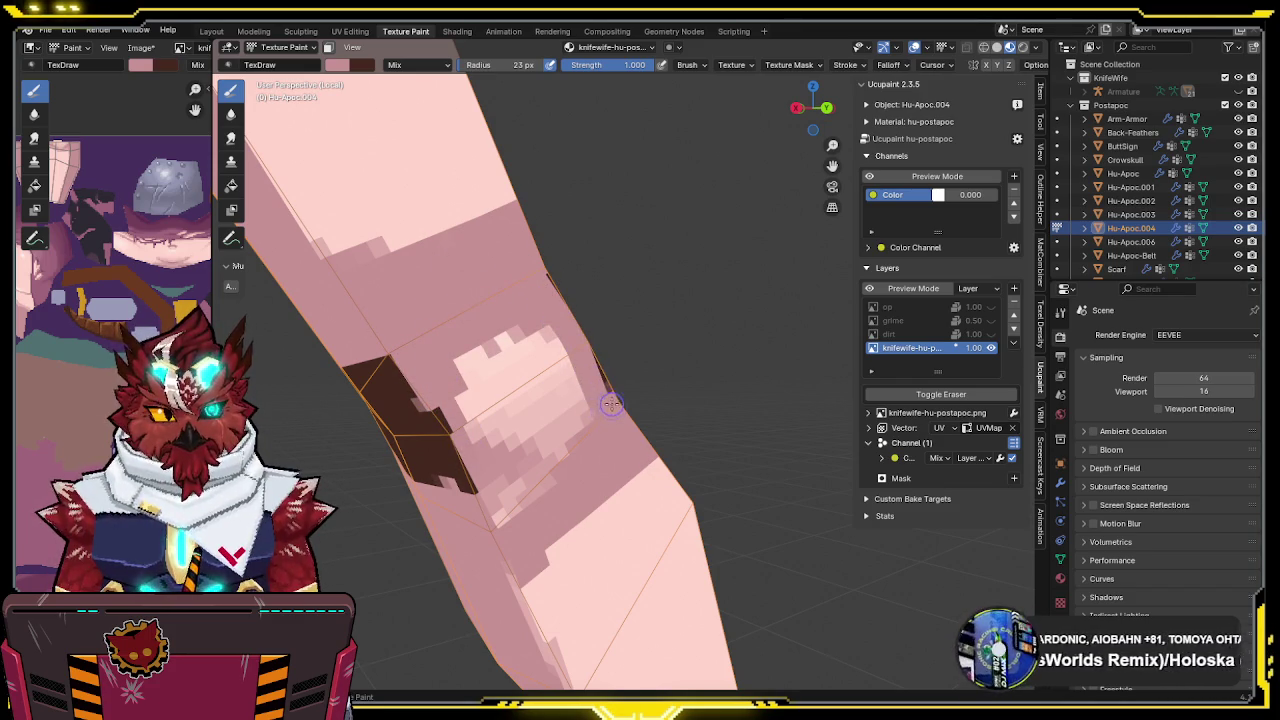
drag(529, 511, 495, 522)
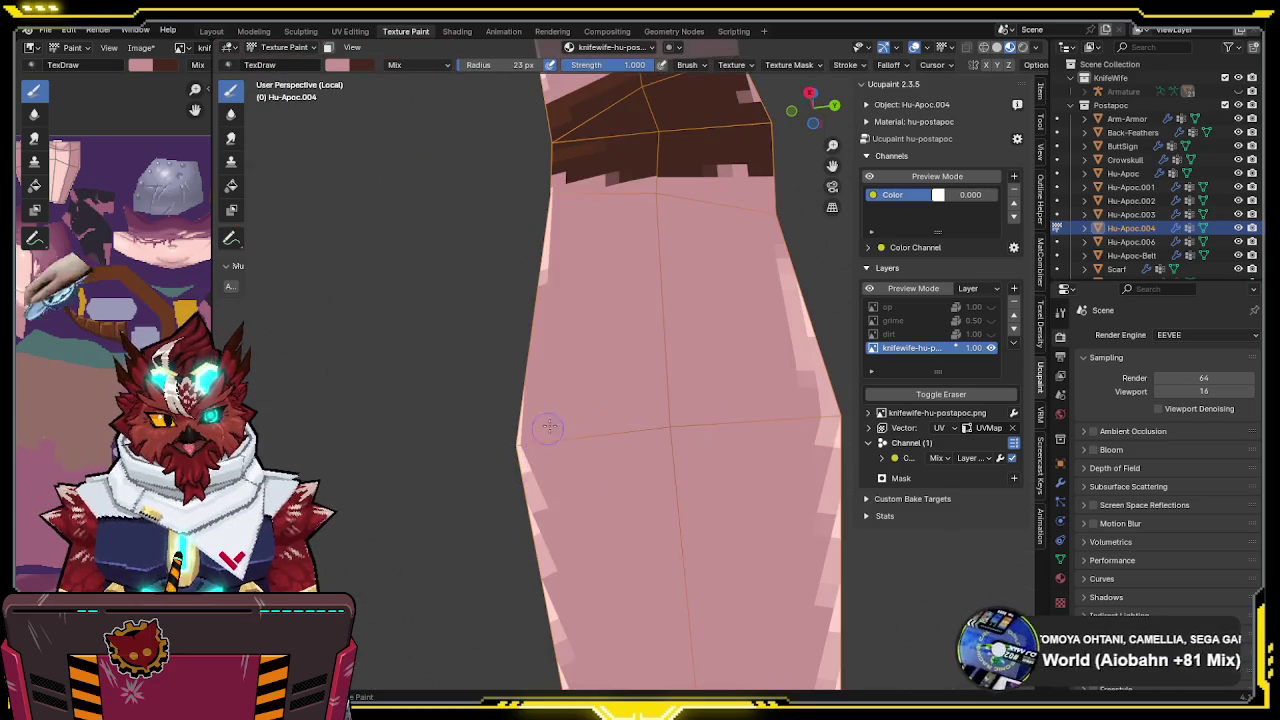
middle_drag(552, 462, 556, 375)
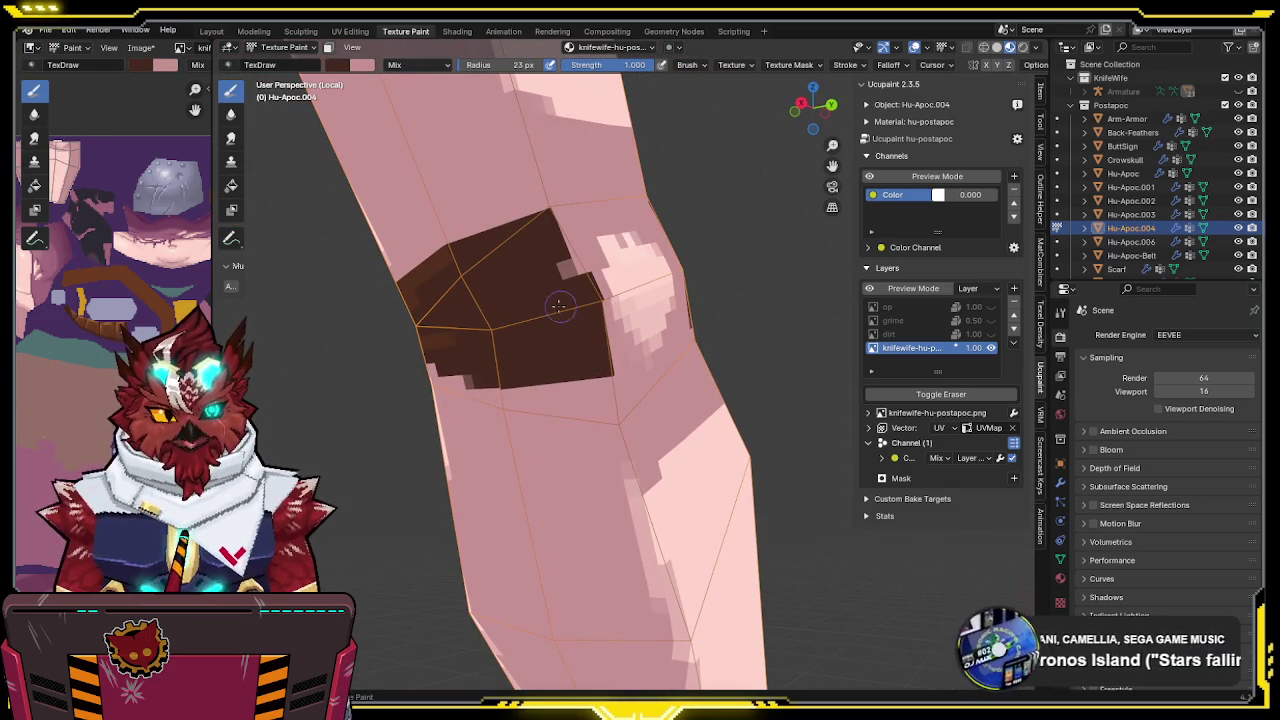
middle_drag(558, 263, 480, 318)
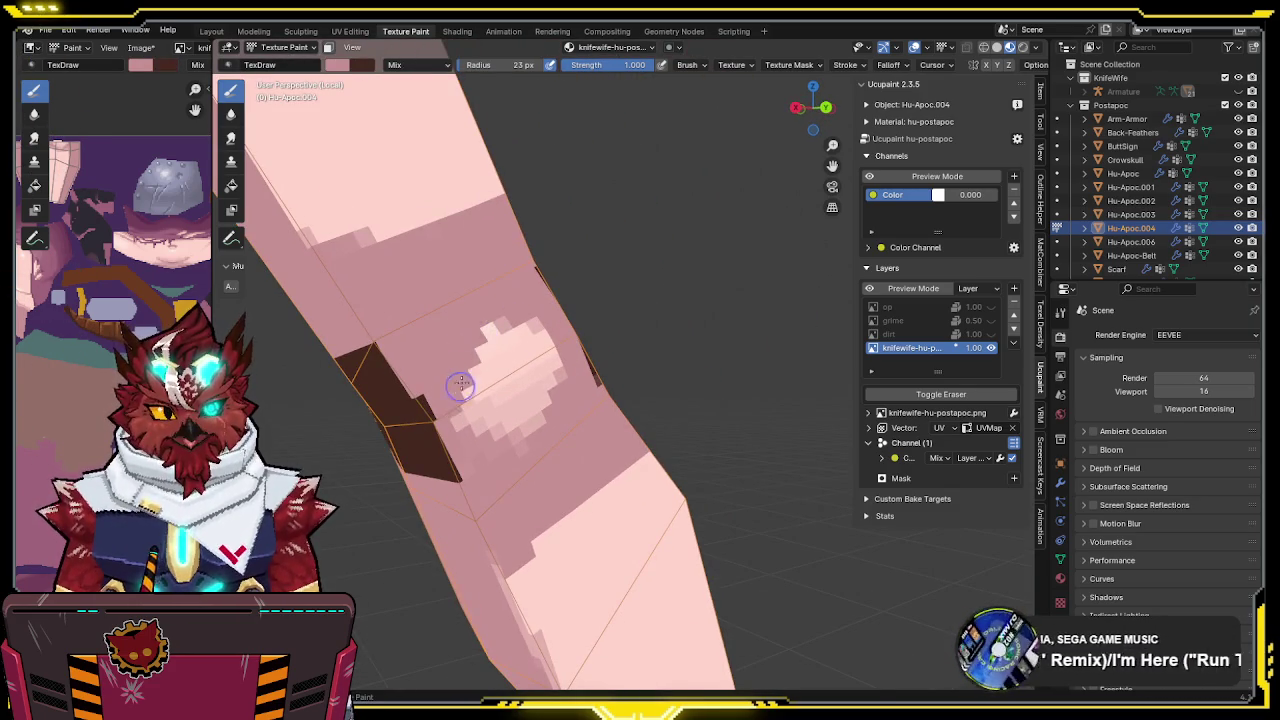
drag(508, 357, 513, 432)
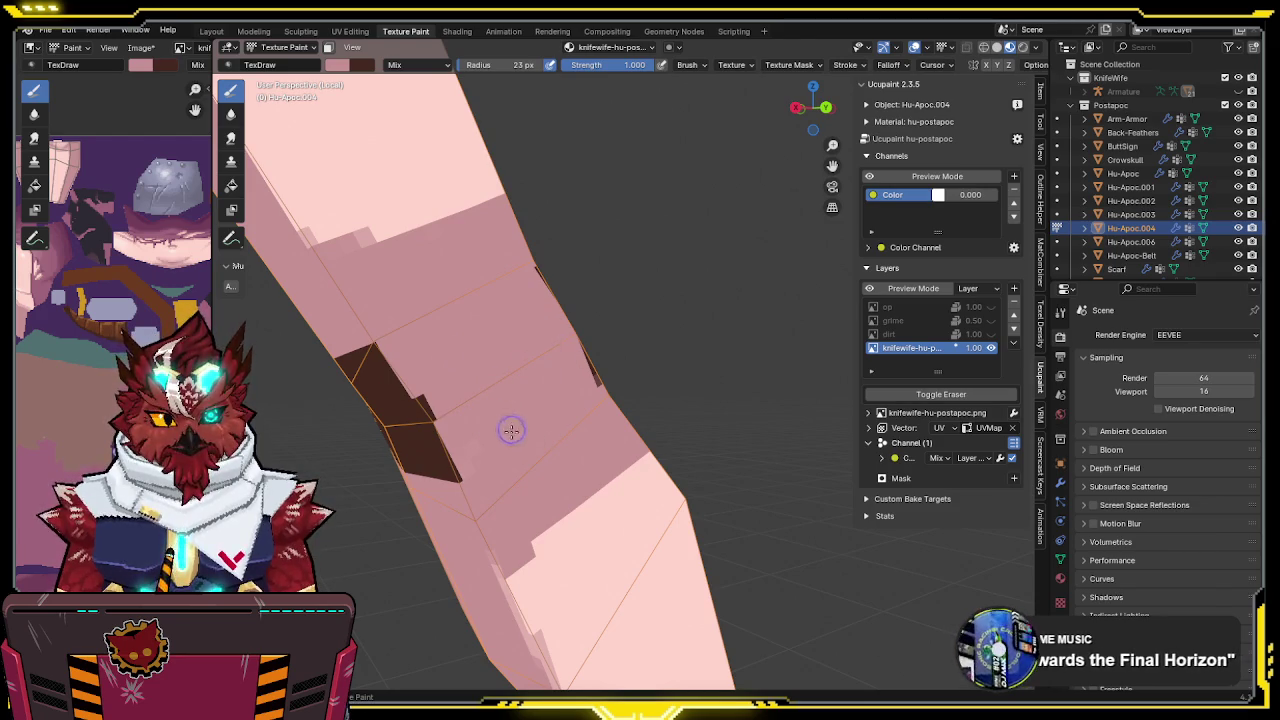
Sample the band's brown as brush colour and review the arm and band from several angles
middle_drag(469, 459, 546, 392)
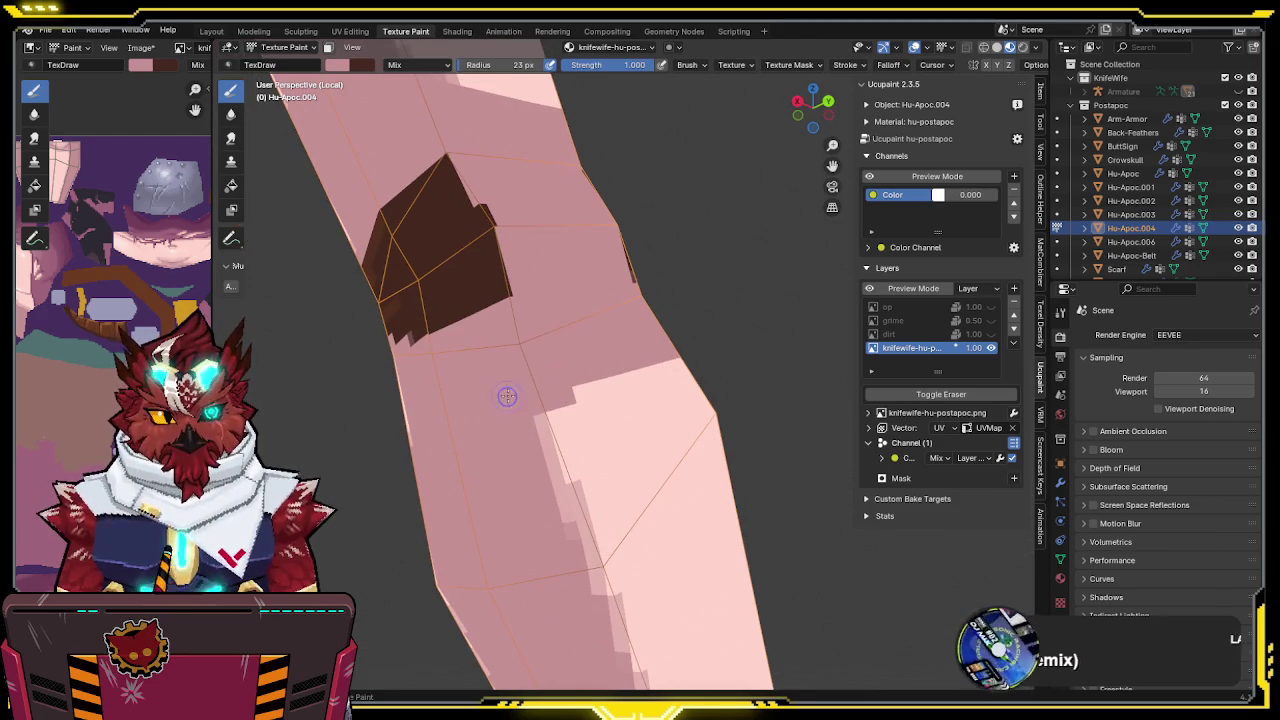
shift+scroll(534, 333, up, 2)
shift+scroll(535, 337, up, 2)
mouse_move(535, 338)
middle_down()
mouse_move(554, 305)
mouse_move(544, 356)
mouse_move(586, 371)
middle_up()
scroll(600, 360, up, 2)
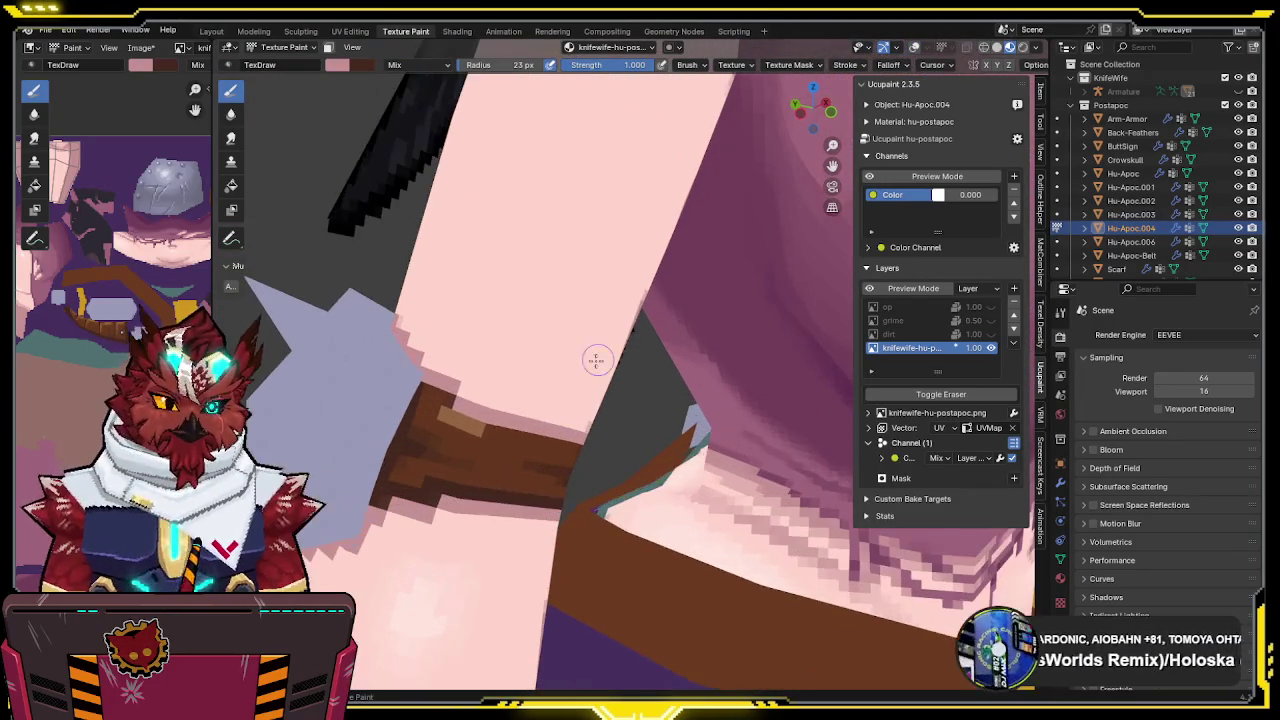
key(s)
mouse_move(465, 424)
middle_down()
mouse_move(600, 336)
mouse_move(601, 374)
middle_up()
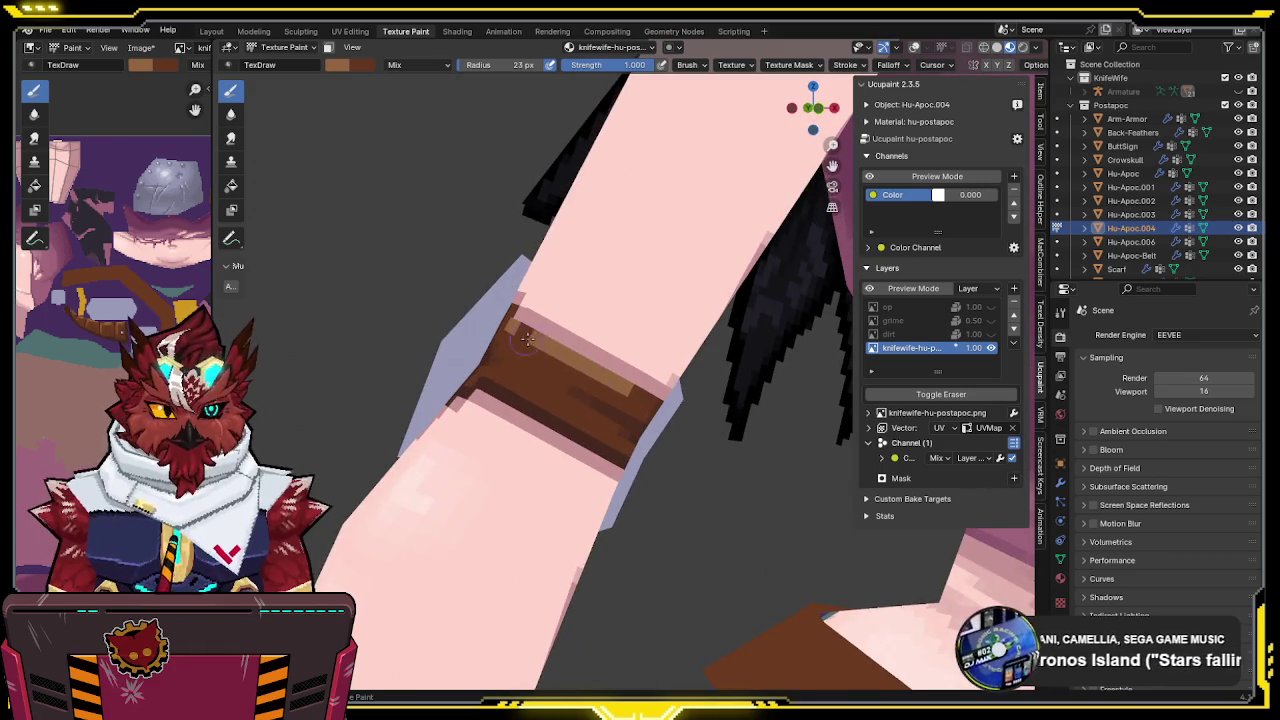
middle_drag(524, 338, 560, 366)
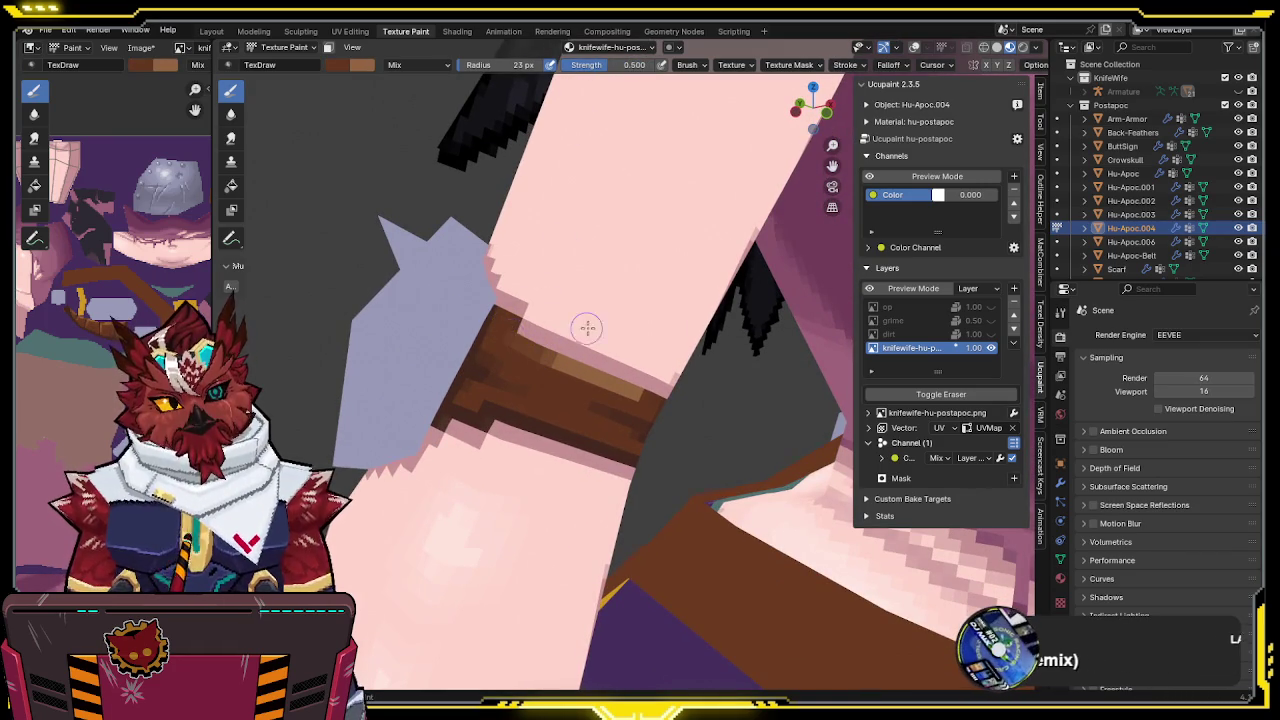
middle_drag(573, 328, 550, 319)
mouse_move(607, 381)
middle_down()
mouse_move(586, 343)
mouse_move(468, 437)
mouse_move(626, 333)
mouse_move(686, 314)
middle_up()
Save the blend file and return Hu-Apoc.004 to Object Mode
key(ctrl+s)
key(ctrl+Tab)
click(744, 358)
mouse_move(784, 378)
middle_down()
mouse_move(758, 318)
mouse_move(732, 334)
mouse_move(410, 333)
mouse_move(586, 327)
middle_up()
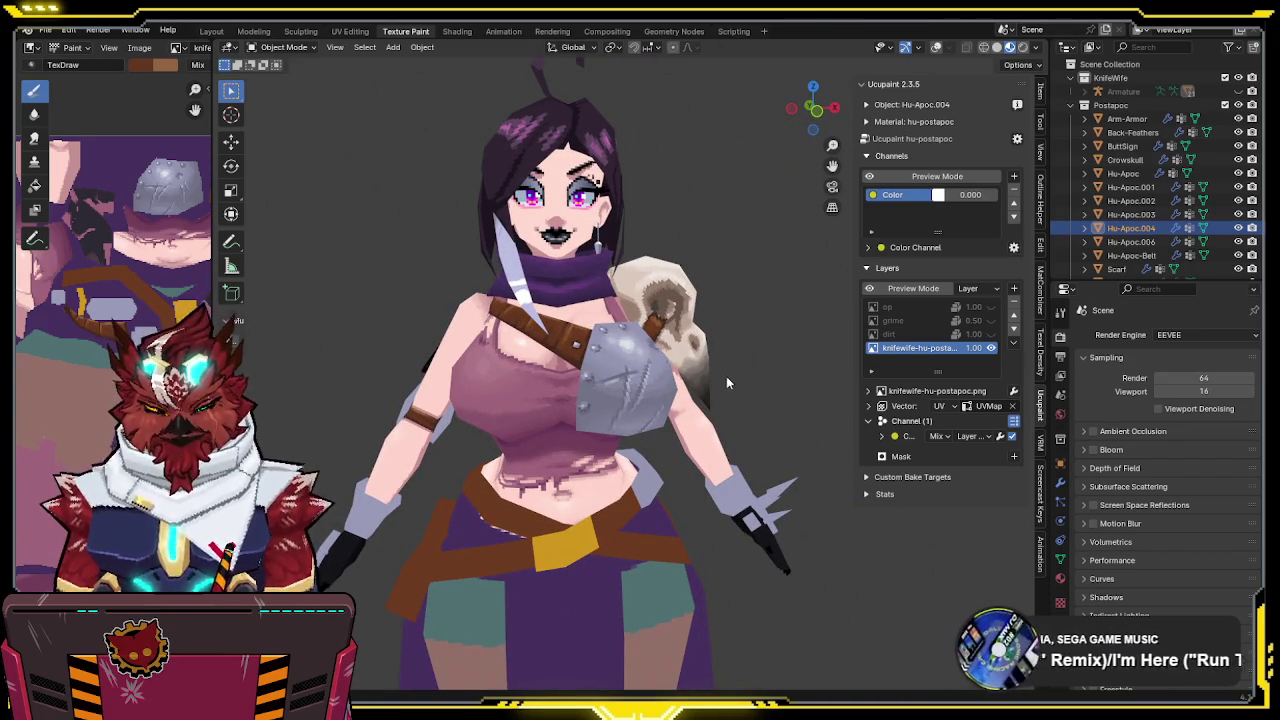
Turn the op, grime and dirt layers back on, zoom in on the front, and make Hu-Apoc active
mouse_move(748, 328)
middle_down()
mouse_move(757, 314)
mouse_move(736, 312)
mouse_move(771, 316)
mouse_move(732, 297)
middle_up()
drag(990, 306, 990, 337)
scroll(612, 355, up, 2)
mouse_move(612, 355)
middle_down()
mouse_move(656, 282)
mouse_move(604, 364)
mouse_move(639, 281)
mouse_move(664, 288)
mouse_move(600, 257)
middle_up()
scroll(608, 328, up, 1)
scroll(639, 281, up, 1)
scroll(664, 288, up, 3)
key(alt+q)
key(ctrl+Tab)
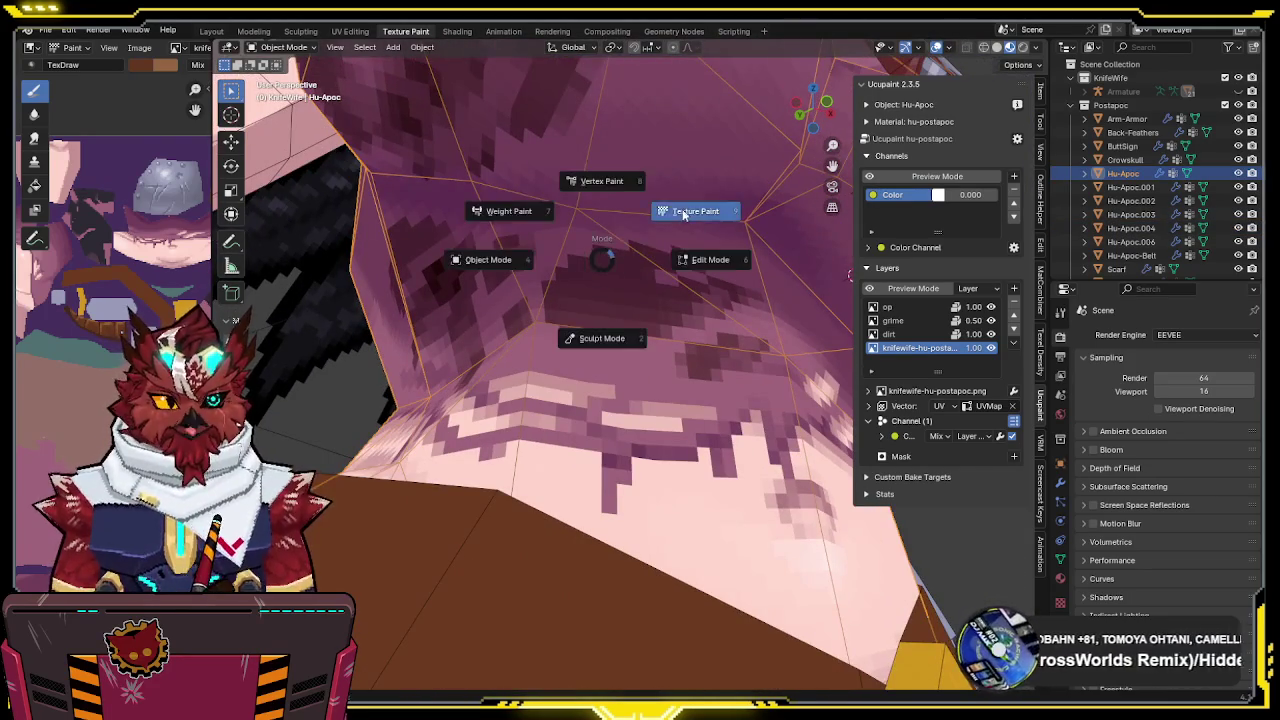
Put the Hu-Apoc body into Texture Paint and hide its op, grime and dirt layers
click(700, 208)
drag(990, 307, 990, 334)
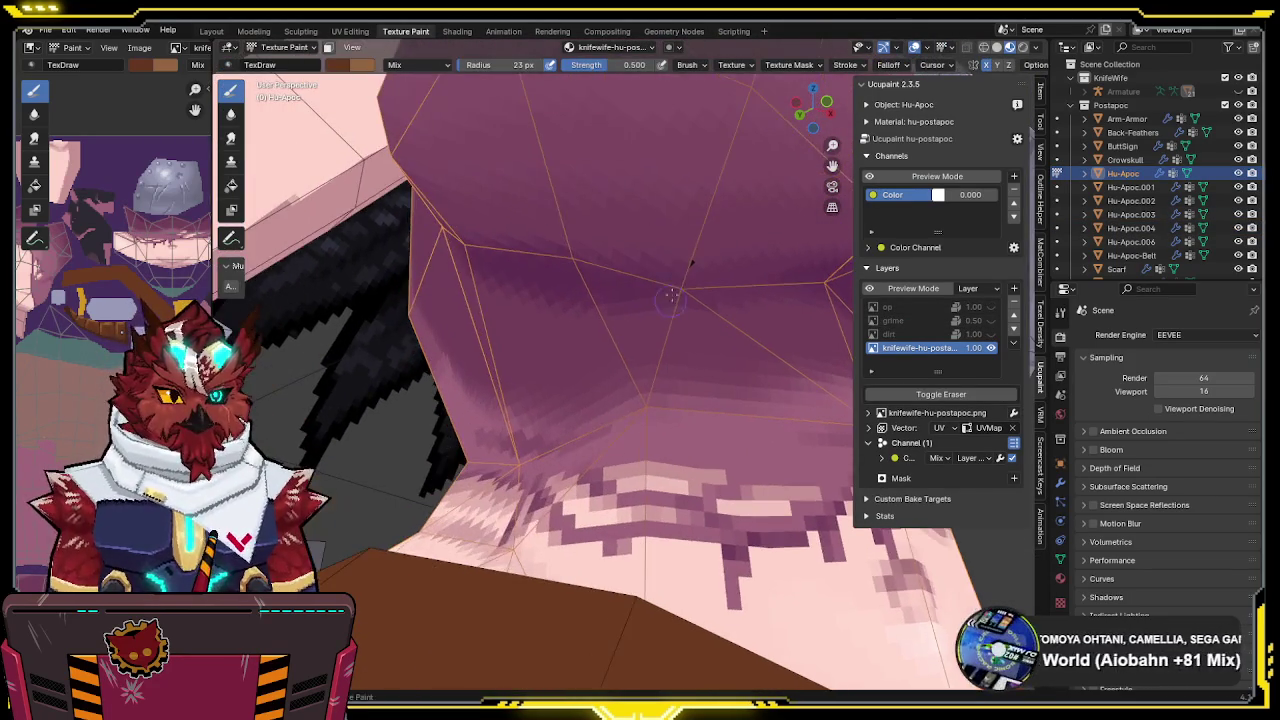
middle_drag(640, 260, 620, 233)
scroll(620, 233, down, 2)
scroll(619, 232, up, 3)
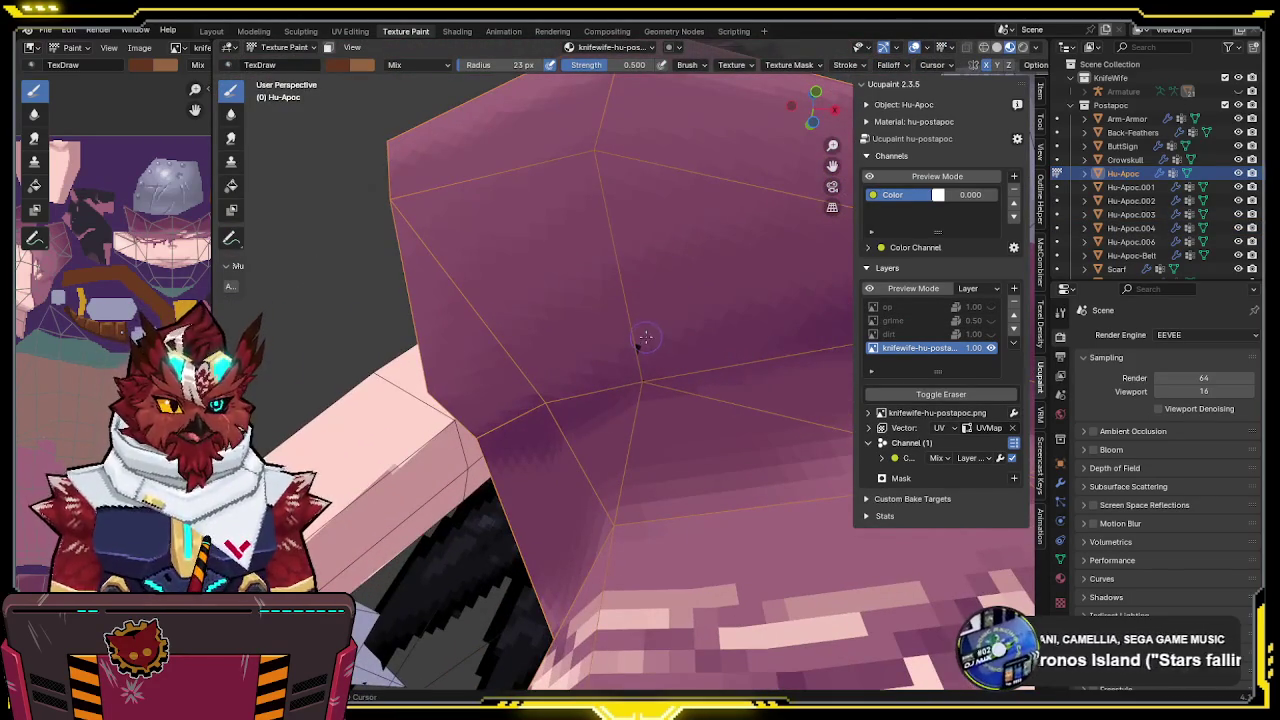
Set brush strength to 1.000, turn off overlays, and return the body to Object Mode
drag(610, 68, 650, 68)
key(shift+alt+z)
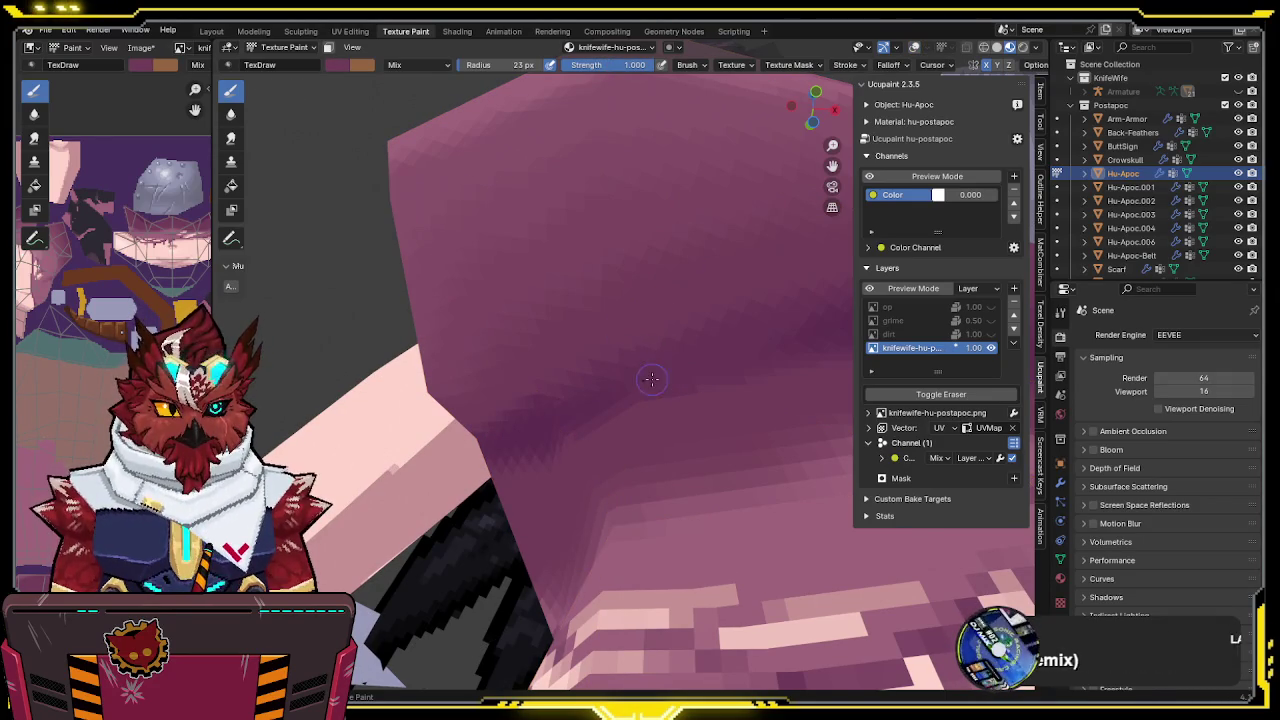
middle_drag(694, 300, 675, 380)
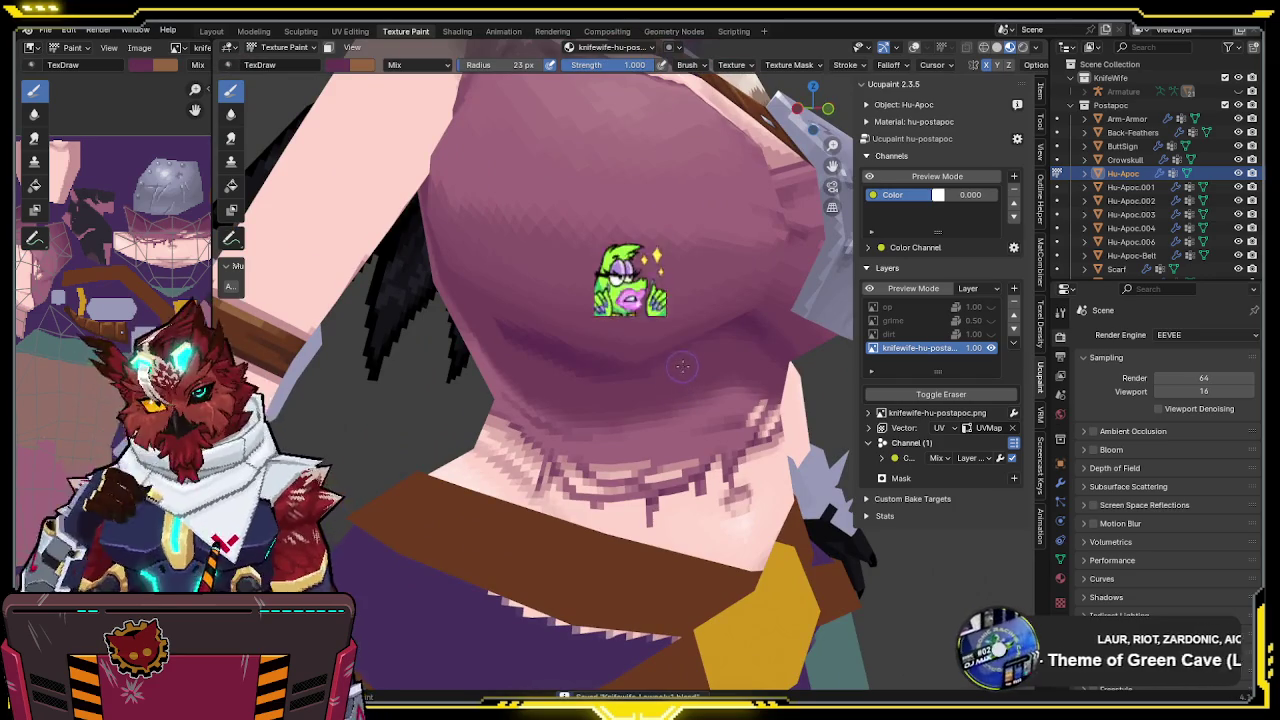
scroll(673, 340, down, 5)
key(ctrl+Tab)
click(557, 453)
mouse_move(557, 453)
middle_down()
mouse_move(608, 381)
mouse_move(651, 360)
middle_up()
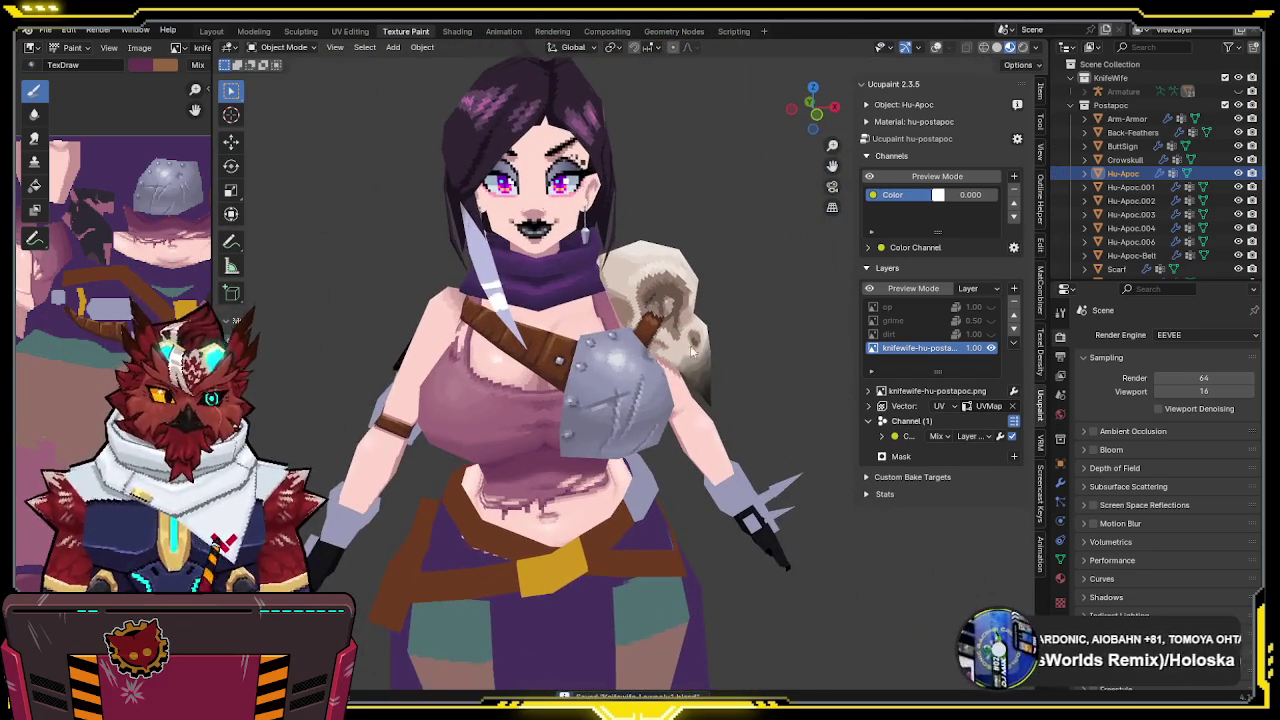
Unhide the op, grime and dirt layers and orbit around the grimy character
click(991, 320)
click(991, 334)
click(991, 307)
mouse_move(792, 341)
middle_down()
mouse_move(645, 370)
mouse_move(622, 247)
middle_up()
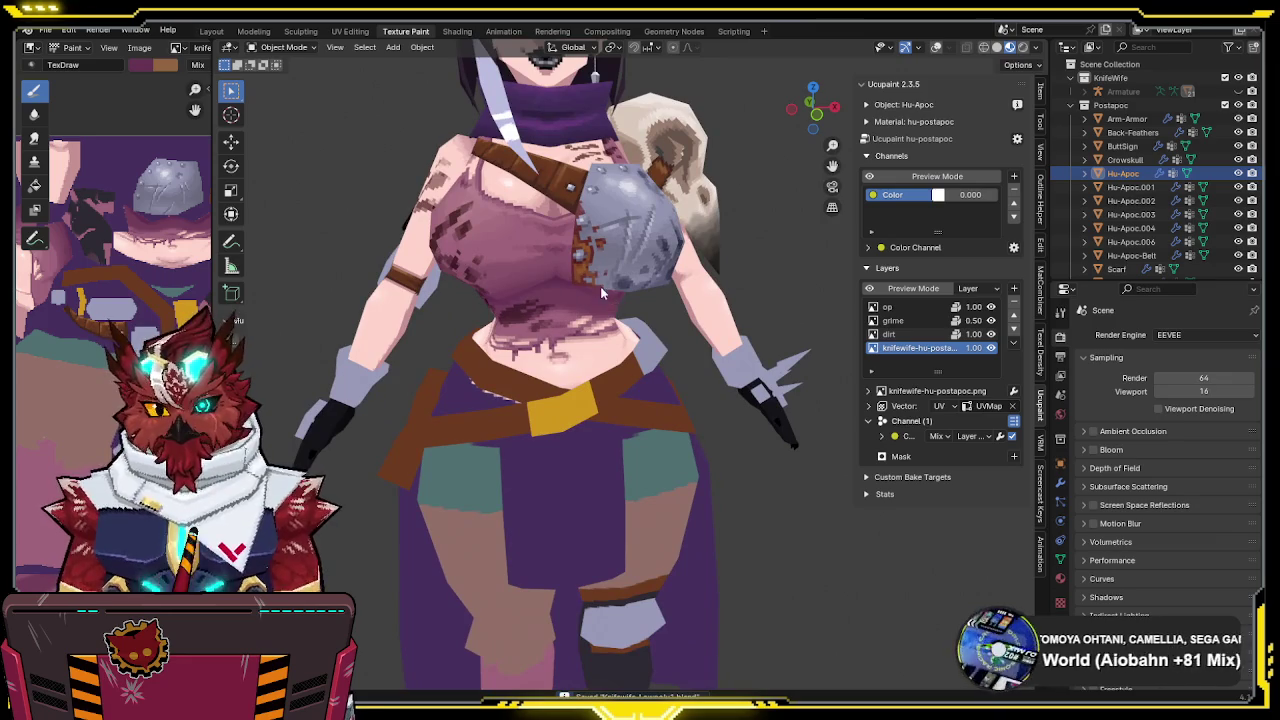
mouse_move(600, 348)
middle_down()
mouse_move(680, 295)
mouse_move(737, 321)
mouse_move(687, 299)
mouse_move(707, 313)
mouse_move(787, 254)
mouse_move(775, 205)
mouse_move(714, 198)
mouse_move(620, 269)
mouse_move(729, 281)
mouse_move(659, 318)
middle_up()
Turn to a frontal view and select the Arm-Armor piece
scroll(728, 280, down, 3)
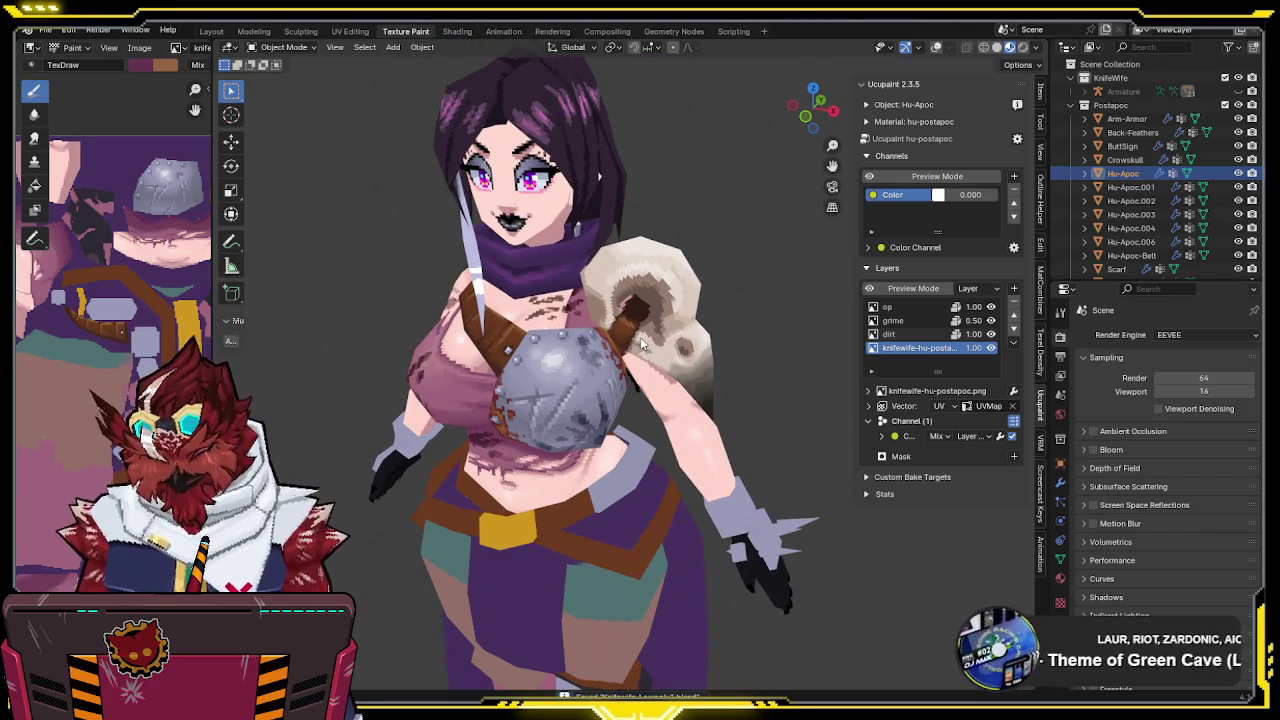
mouse_move(605, 350)
middle_down()
mouse_move(598, 320)
mouse_move(607, 350)
mouse_move(773, 348)
mouse_move(661, 304)
mouse_move(717, 301)
mouse_move(600, 267)
mouse_move(762, 281)
mouse_move(498, 338)
mouse_move(775, 303)
mouse_move(505, 336)
middle_up()
scroll(598, 317, up, 2)
scroll(591, 345, up, 2)
scroll(498, 338, down, 3)
scroll(600, 320, up, 5)
click(505, 336)
key(ctrl+Tab)
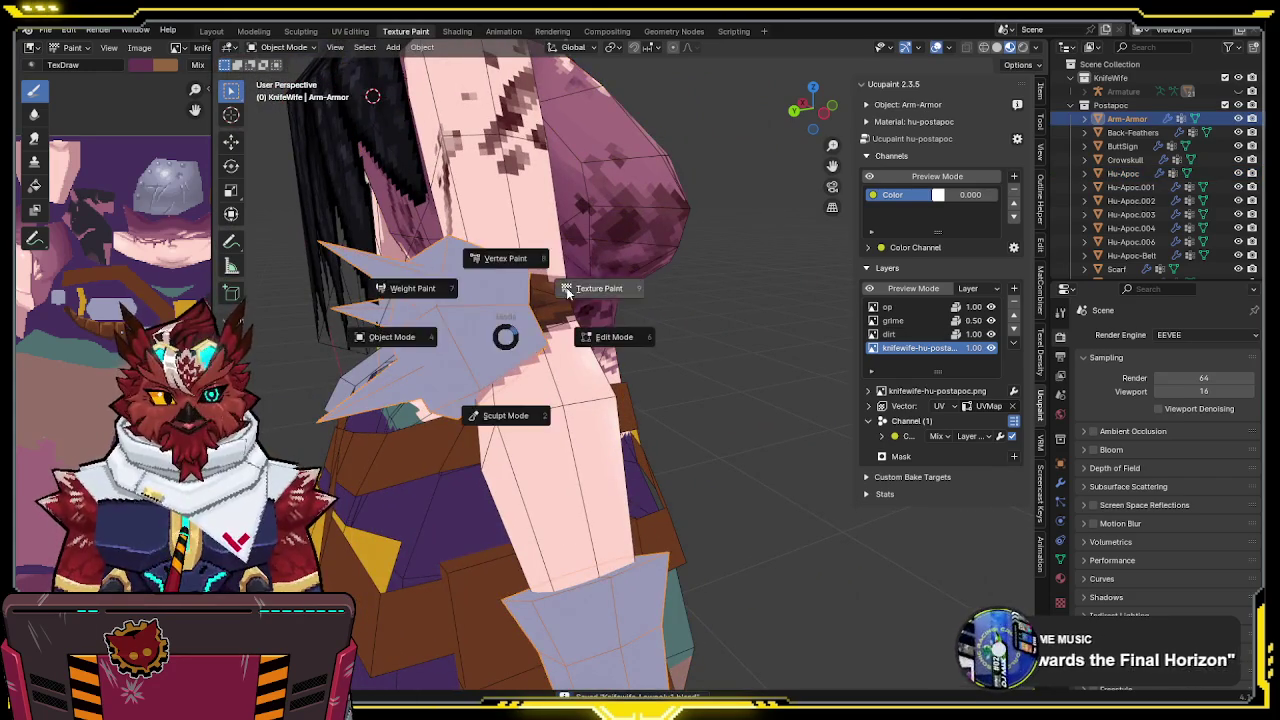
Switch the Arm-Armor into Texture Paint and hide the op, grime and dirt layers
click(469, 286)
middle_drag(469, 286, 700, 300)
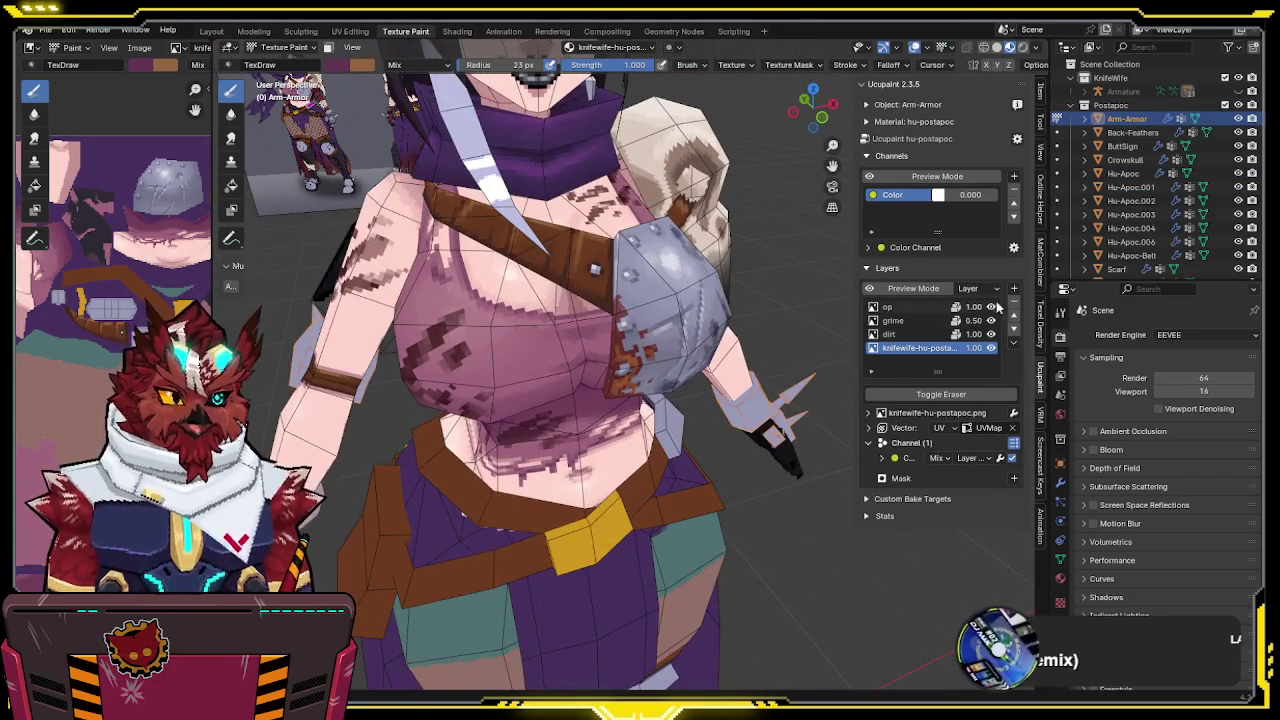
drag(991, 307, 991, 334)
mouse_move(700, 350)
middle_down()
mouse_move(520, 340)
mouse_move(643, 314)
mouse_move(593, 351)
mouse_move(514, 349)
mouse_move(615, 341)
mouse_move(560, 392)
middle_up()
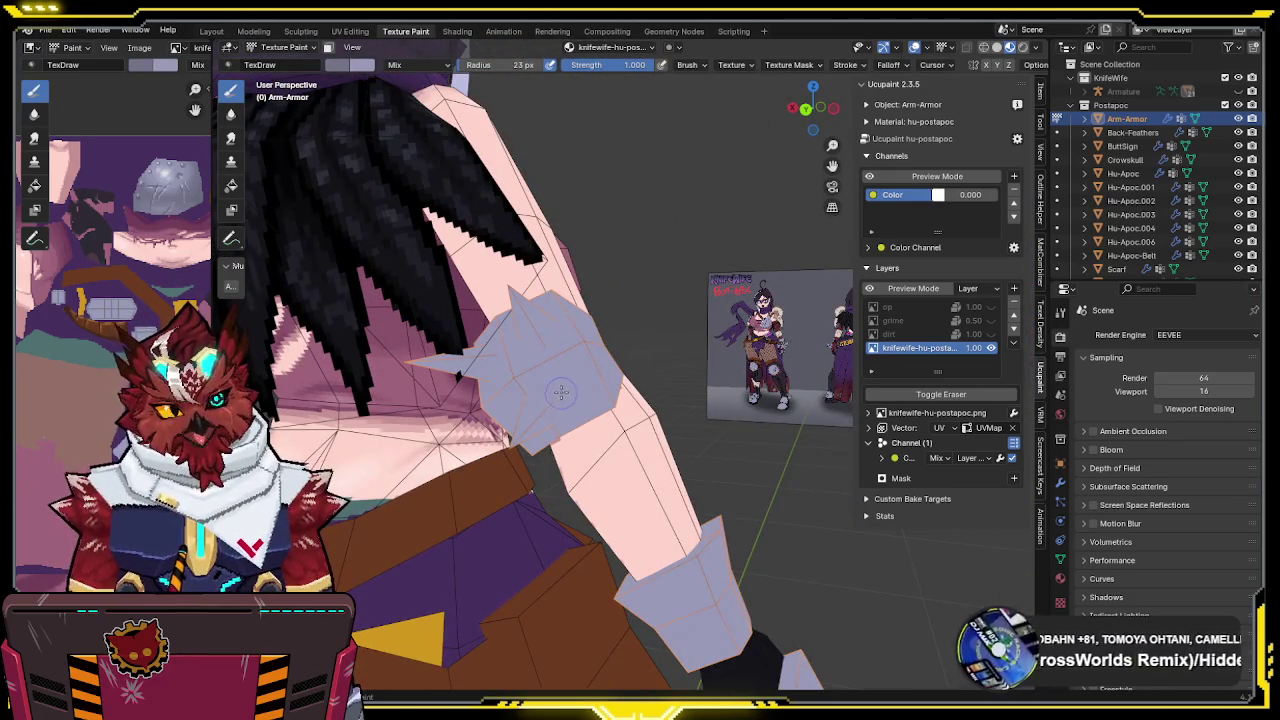
Check the armour's seams in Edit Mode, then isolate it in Local view and zoom in
key(Tab)
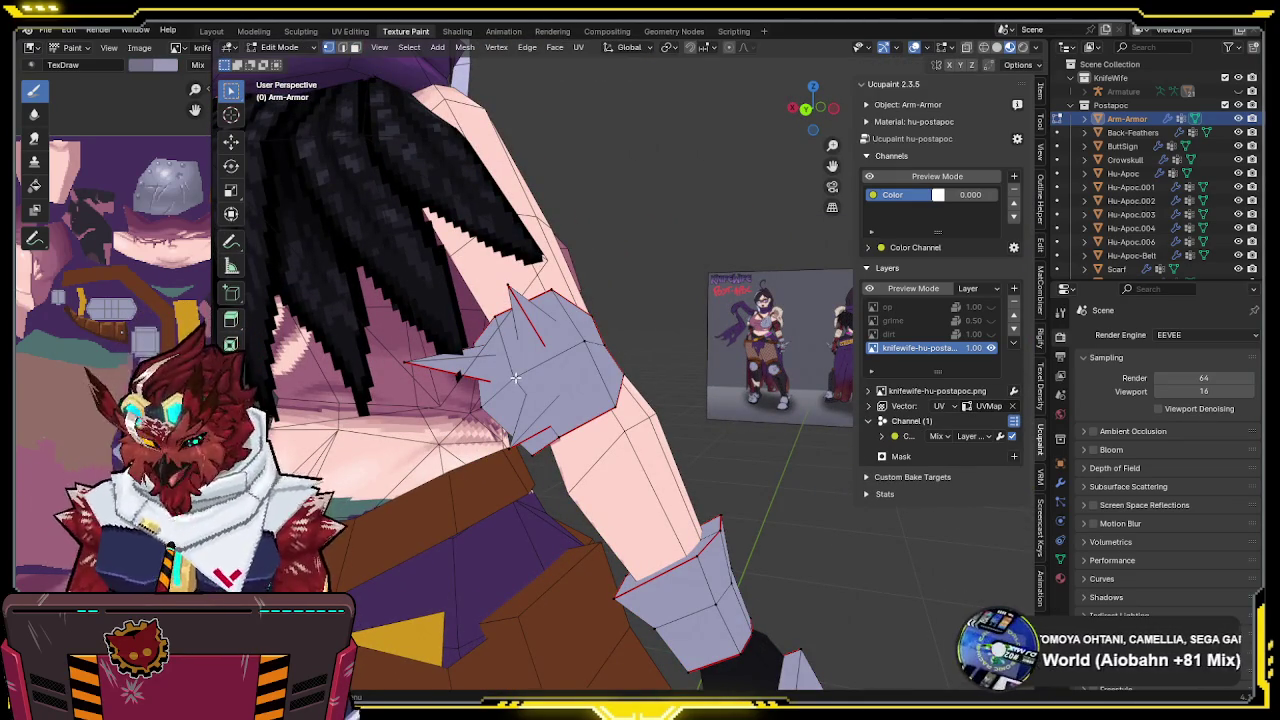
key(Tab)
mouse_move(525, 375)
middle_down()
mouse_move(564, 375)
mouse_move(553, 357)
mouse_move(510, 355)
middle_up()
key(KP_Divide)
scroll(530, 365, up, 5)
middle_drag(543, 378, 537, 390)
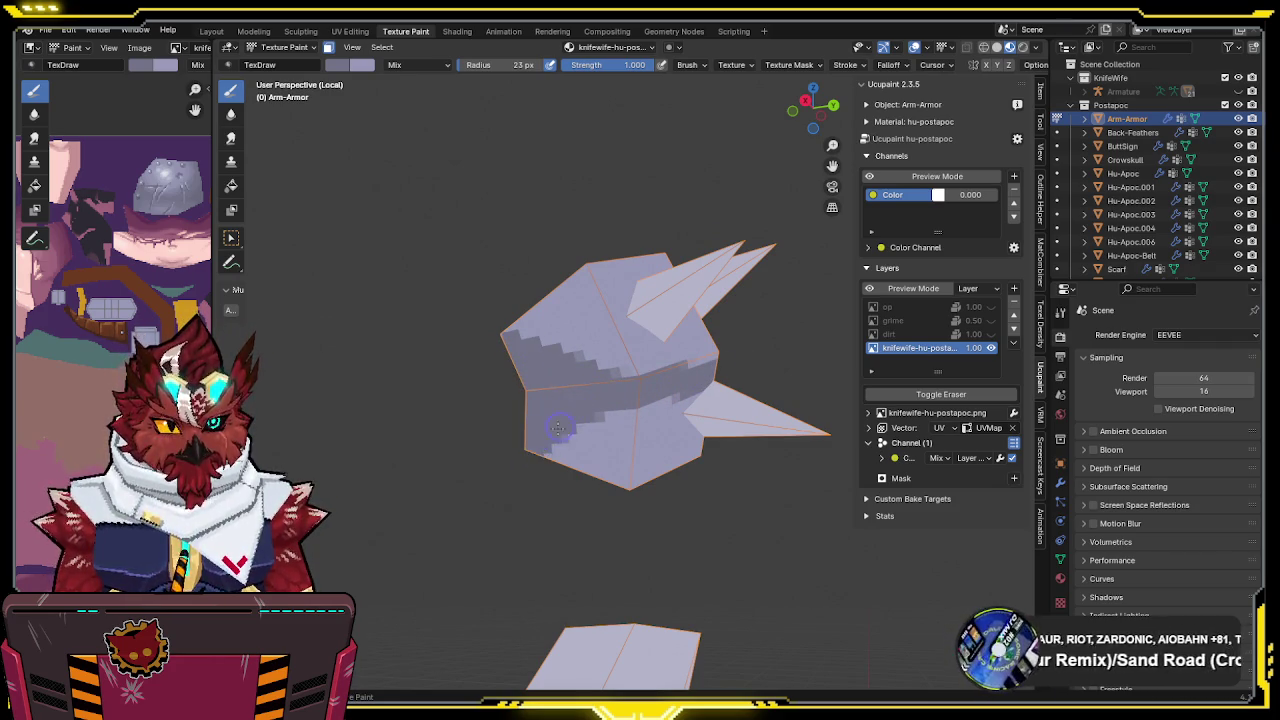
Paint dark stepped shading across the lower faces of the Arm-Armor pad
drag(590, 447, 695, 485)
mouse_move(690, 470)
middle_down()
mouse_move(570, 400)
mouse_move(572, 386)
middle_up()
drag(633, 376, 725, 293)
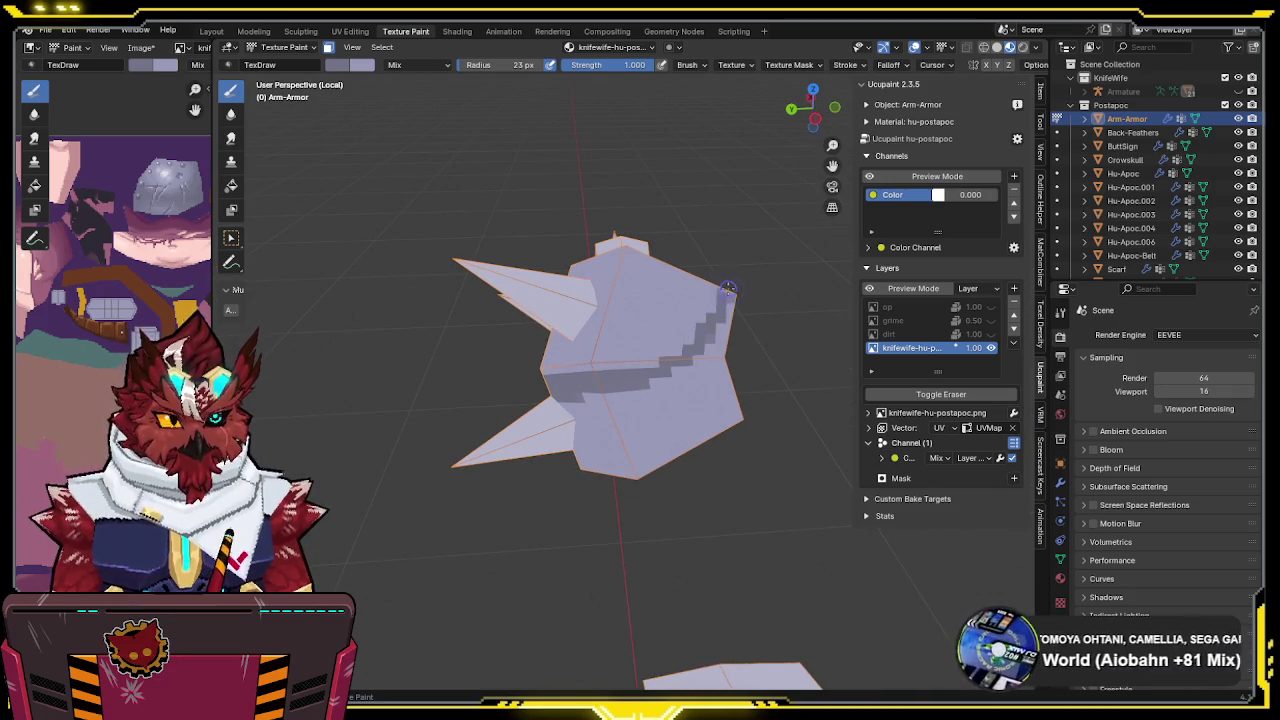
drag(567, 403, 705, 460)
middle_drag(705, 460, 645, 398)
mouse_move(567, 407)
middle_down()
mouse_move(787, 368)
mouse_move(650, 353)
middle_up()
middle_drag(581, 390, 610, 387)
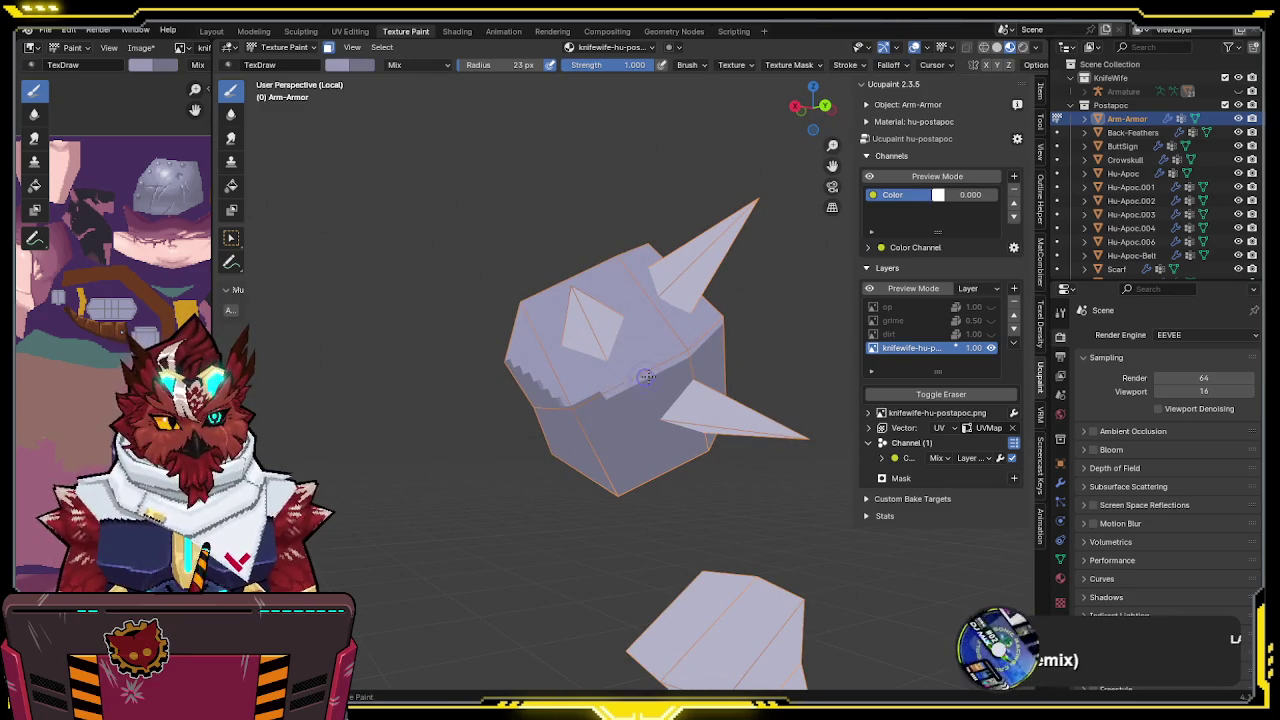
mouse_move(705, 345)
middle_down()
mouse_move(650, 373)
mouse_move(715, 330)
mouse_move(720, 295)
mouse_move(636, 302)
middle_up()
Compare the armour against the whole character, re-isolate it to inspect, and save the file
key(KP_Divide)
middle_drag(605, 365, 610, 308)
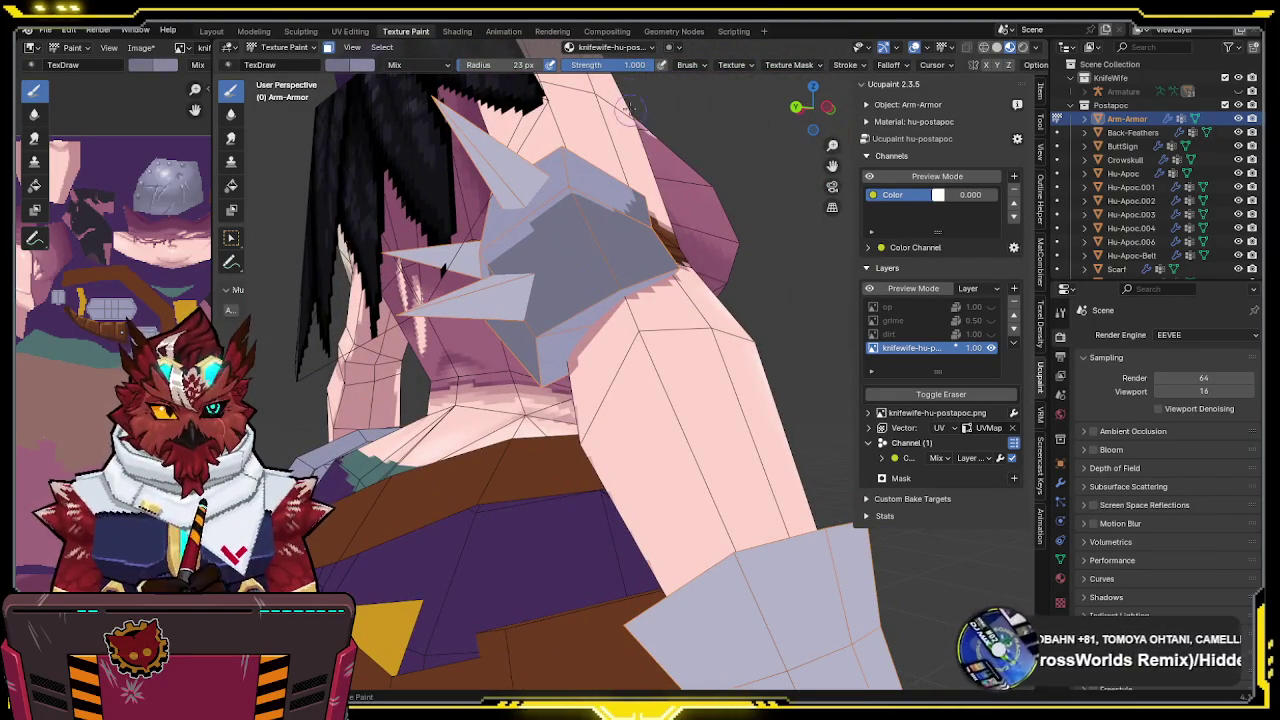
middle_drag(606, 145, 578, 232)
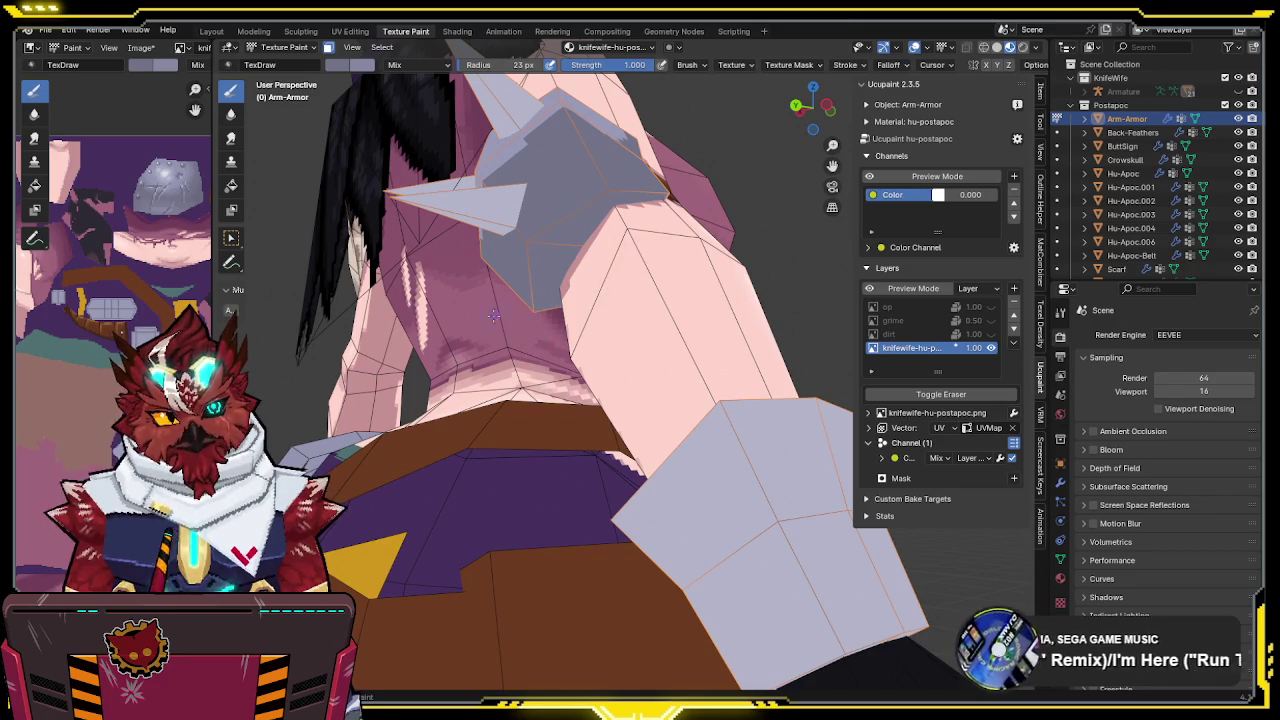
key(KP_Divide)
middle_drag(612, 216, 621, 211)
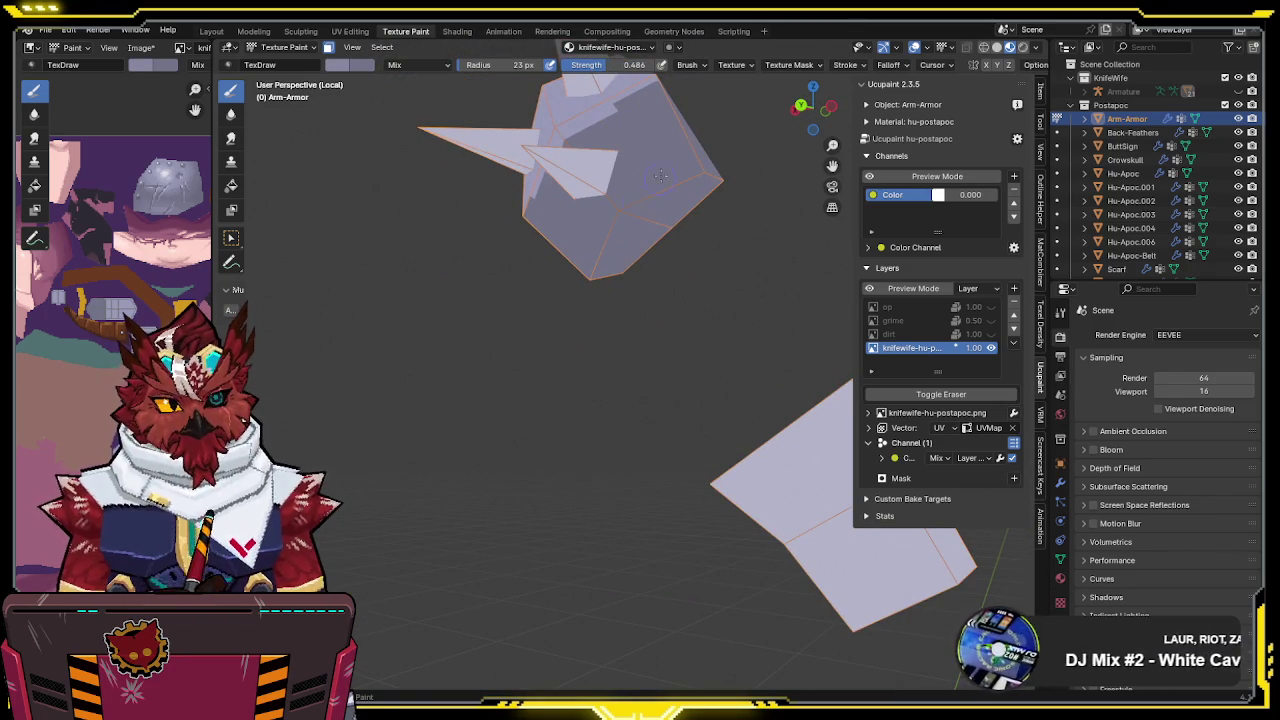
middle_drag(651, 145, 637, 162)
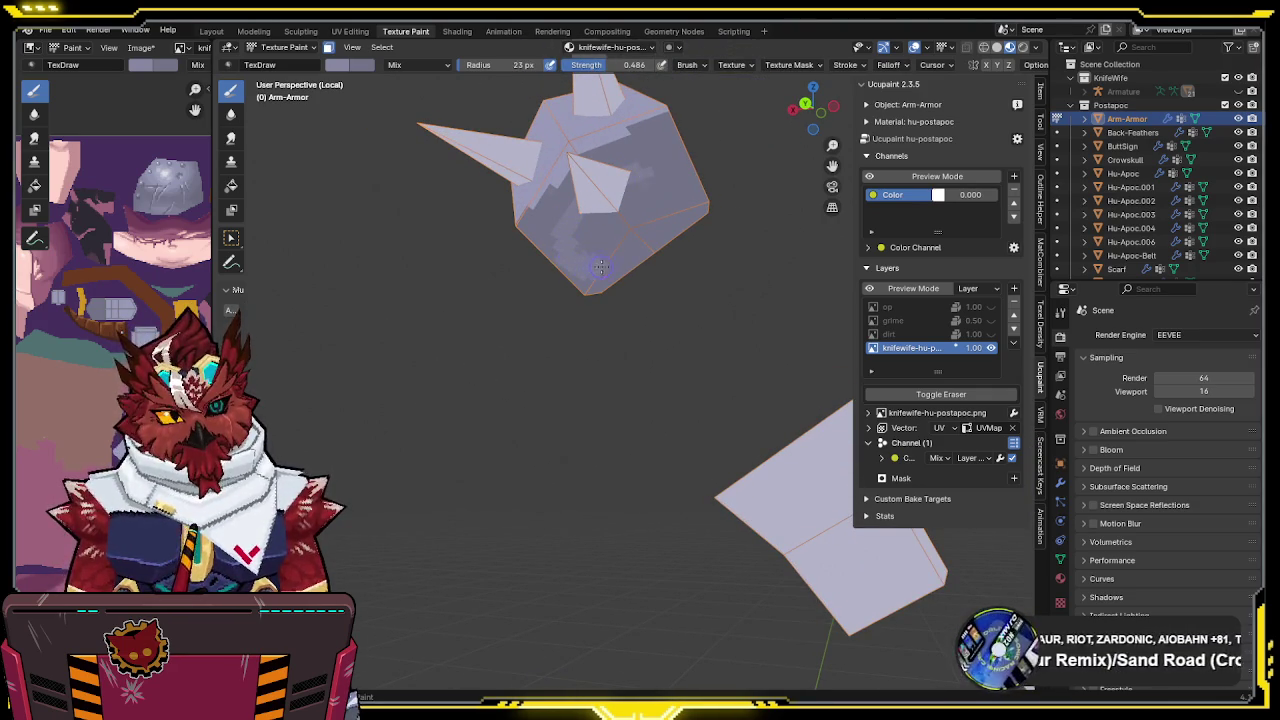
mouse_move(627, 188)
middle_down()
mouse_move(591, 296)
mouse_move(552, 235)
middle_up()
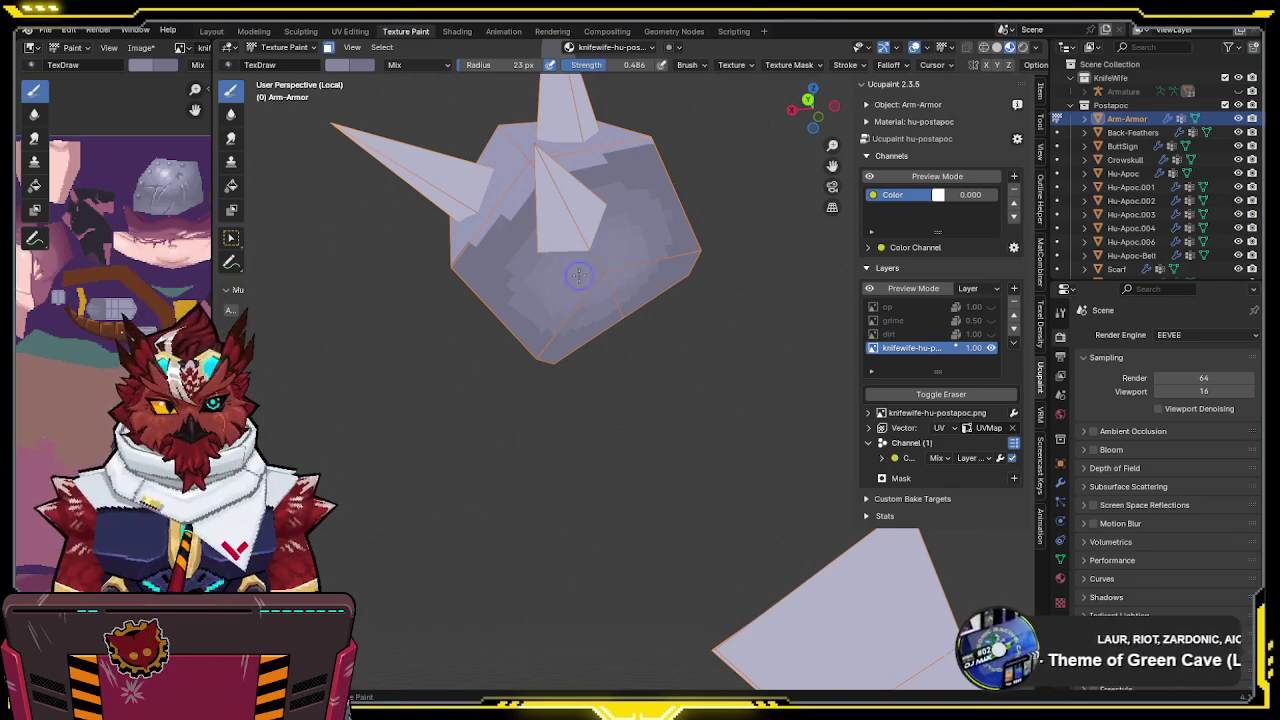
middle_drag(681, 194, 631, 237)
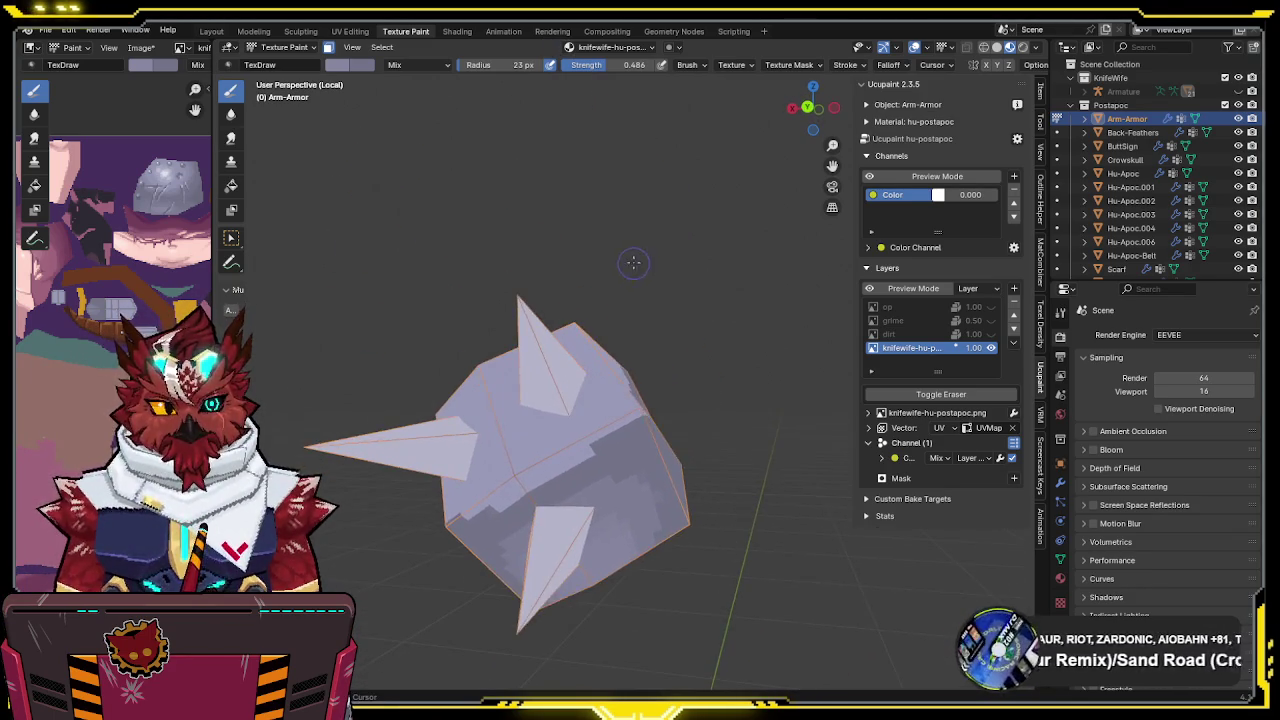
key(ctrl+s)
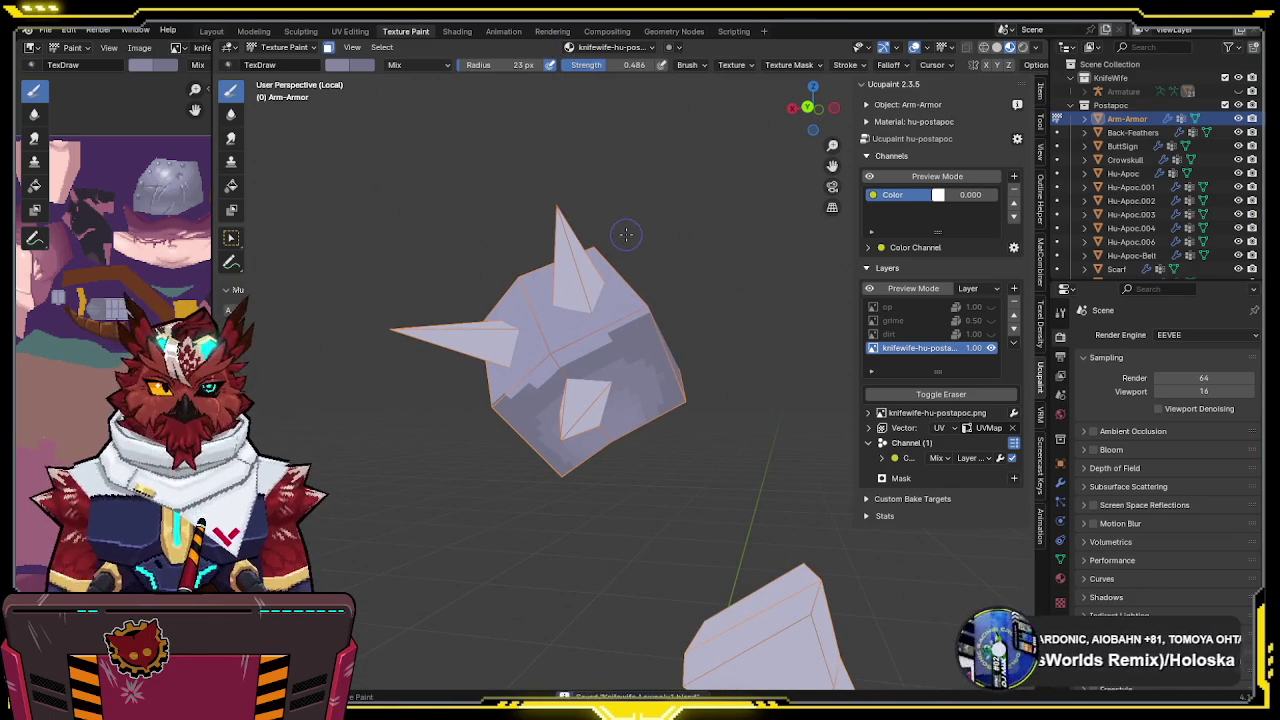
key(KP_Divide)
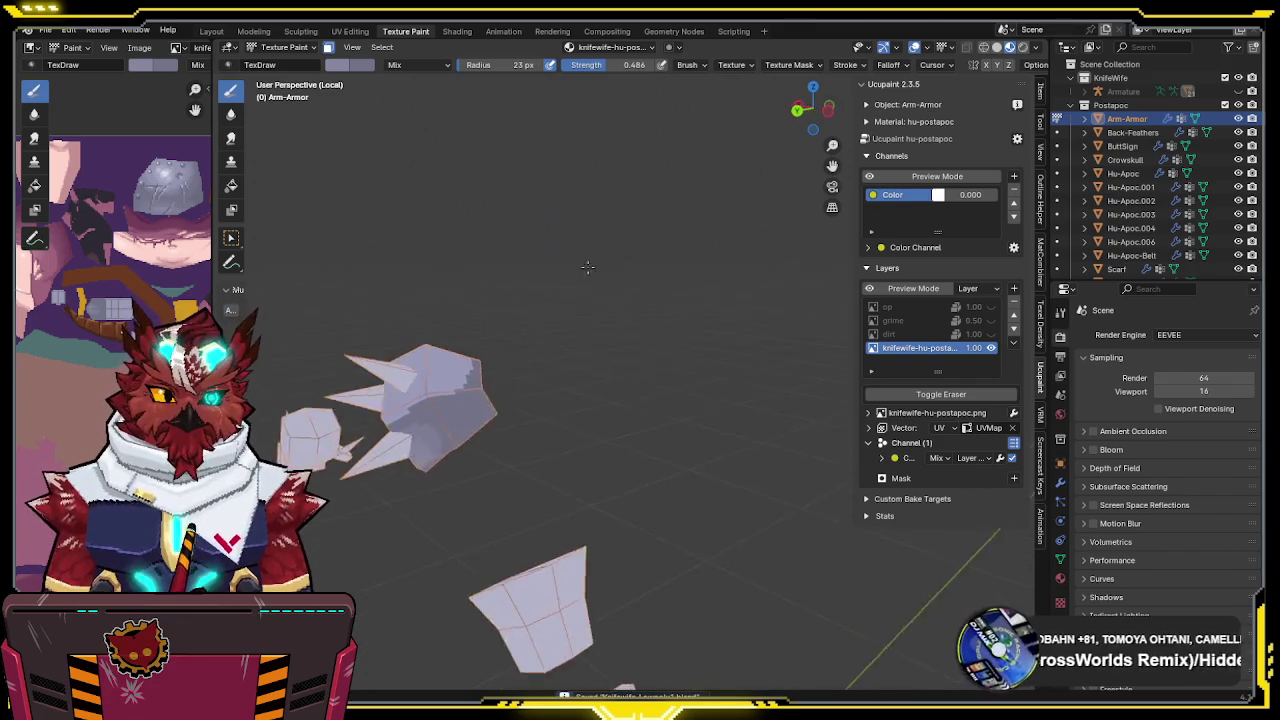
Orbit around the spiked arm armour and hide the wireframe and reference overlays
middle_drag(612, 244, 453, 255)
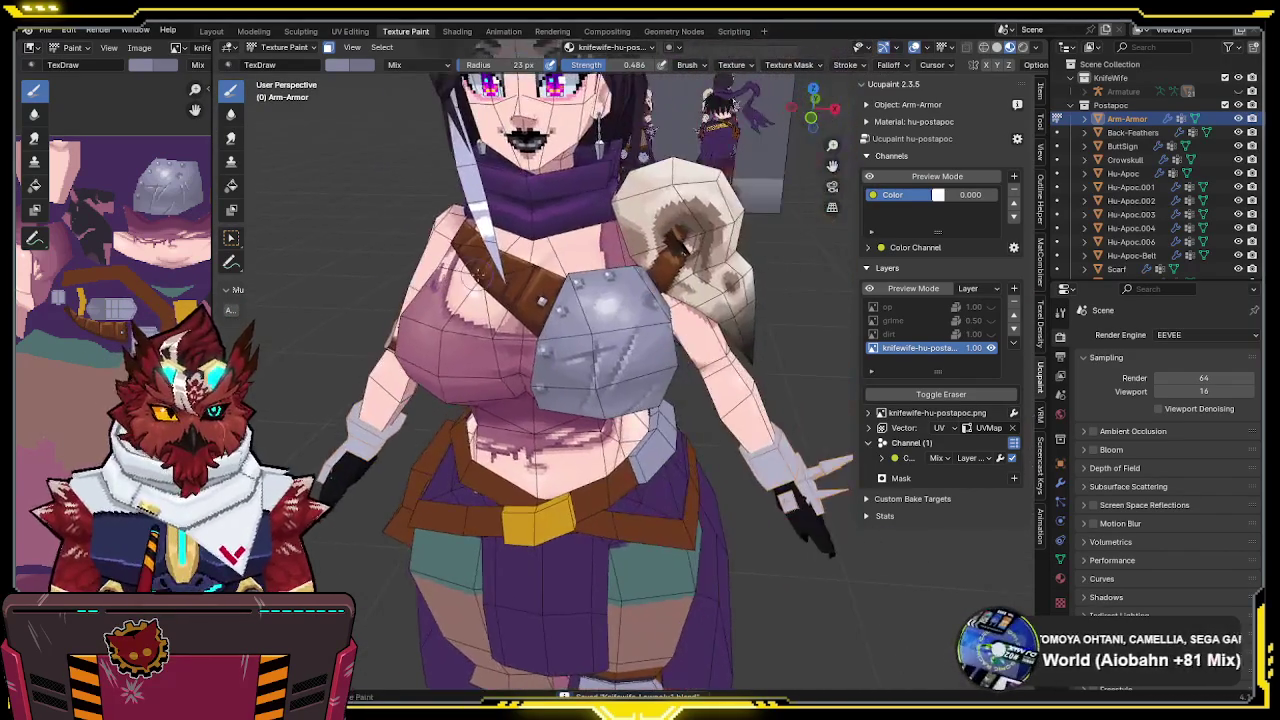
mouse_move(453, 255)
middle_down()
mouse_move(622, 176)
mouse_move(567, 299)
middle_up()
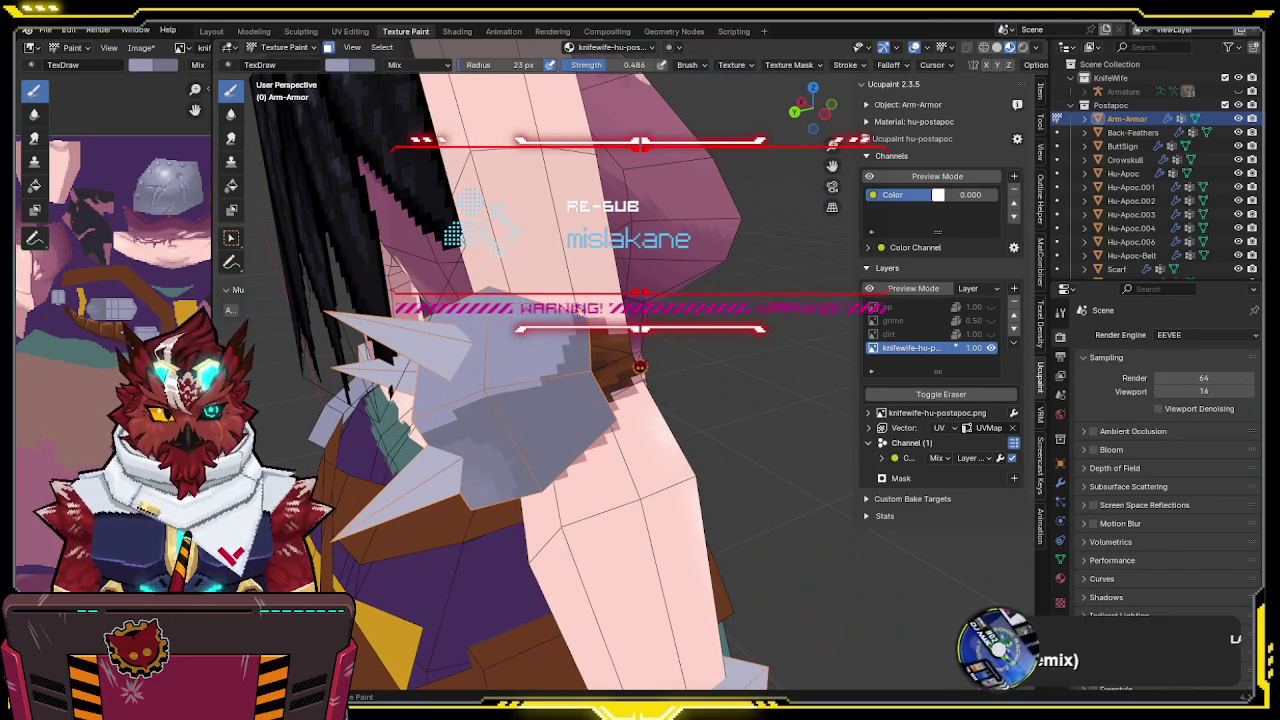
mouse_move(552, 390)
middle_down()
mouse_move(506, 366)
mouse_move(598, 311)
mouse_move(551, 354)
mouse_move(557, 309)
mouse_move(543, 293)
middle_up()
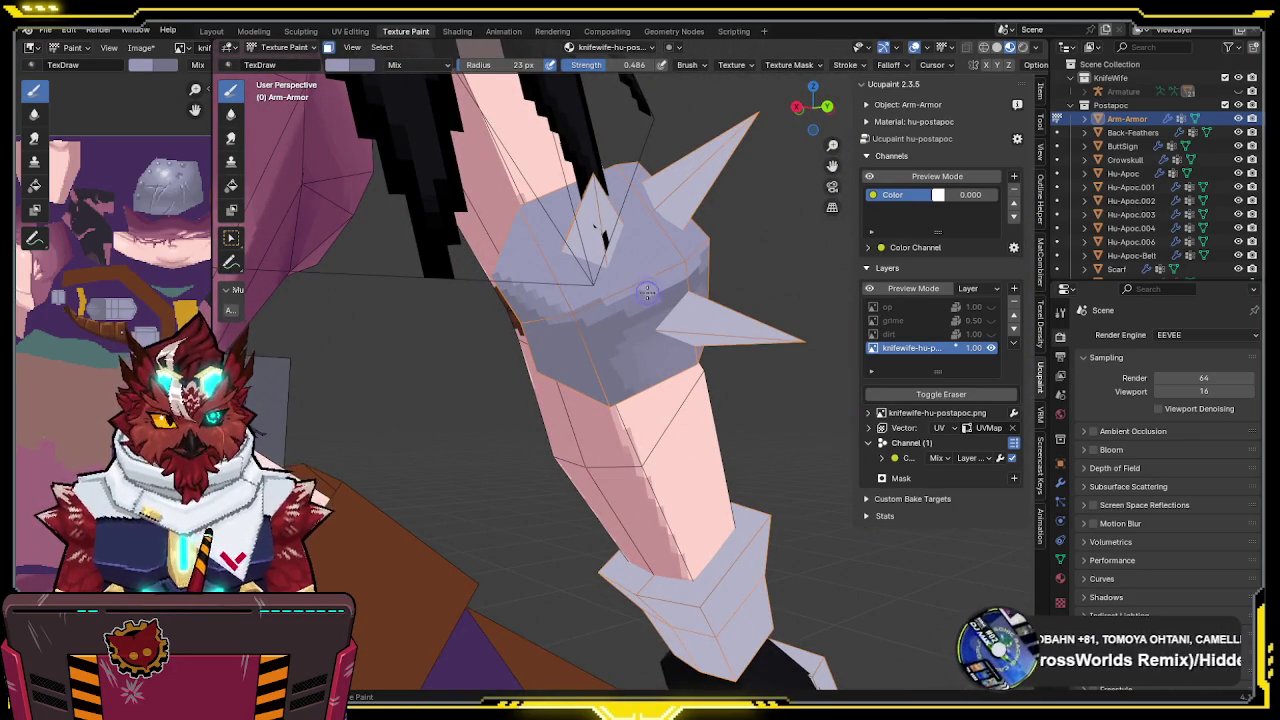
mouse_move(690, 274)
middle_down()
mouse_move(472, 358)
mouse_move(512, 224)
middle_up()
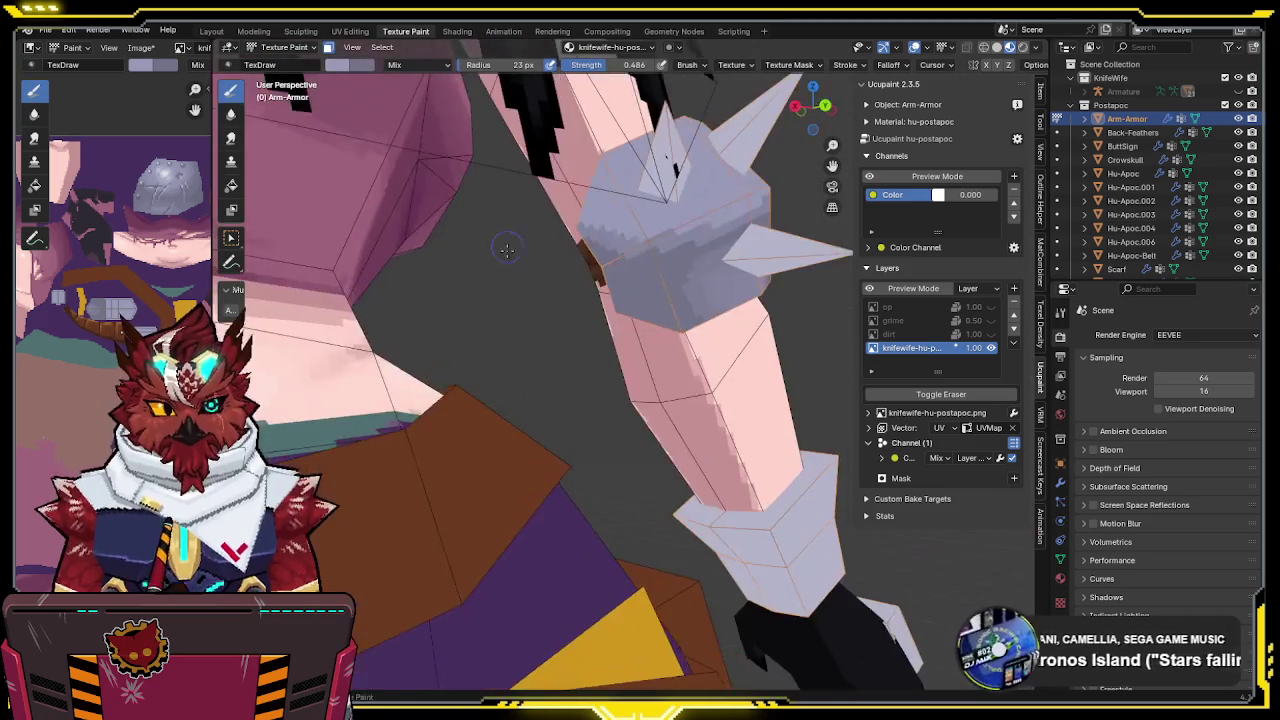
mouse_move(695, 187)
middle_down()
mouse_move(614, 252)
mouse_move(577, 330)
middle_up()
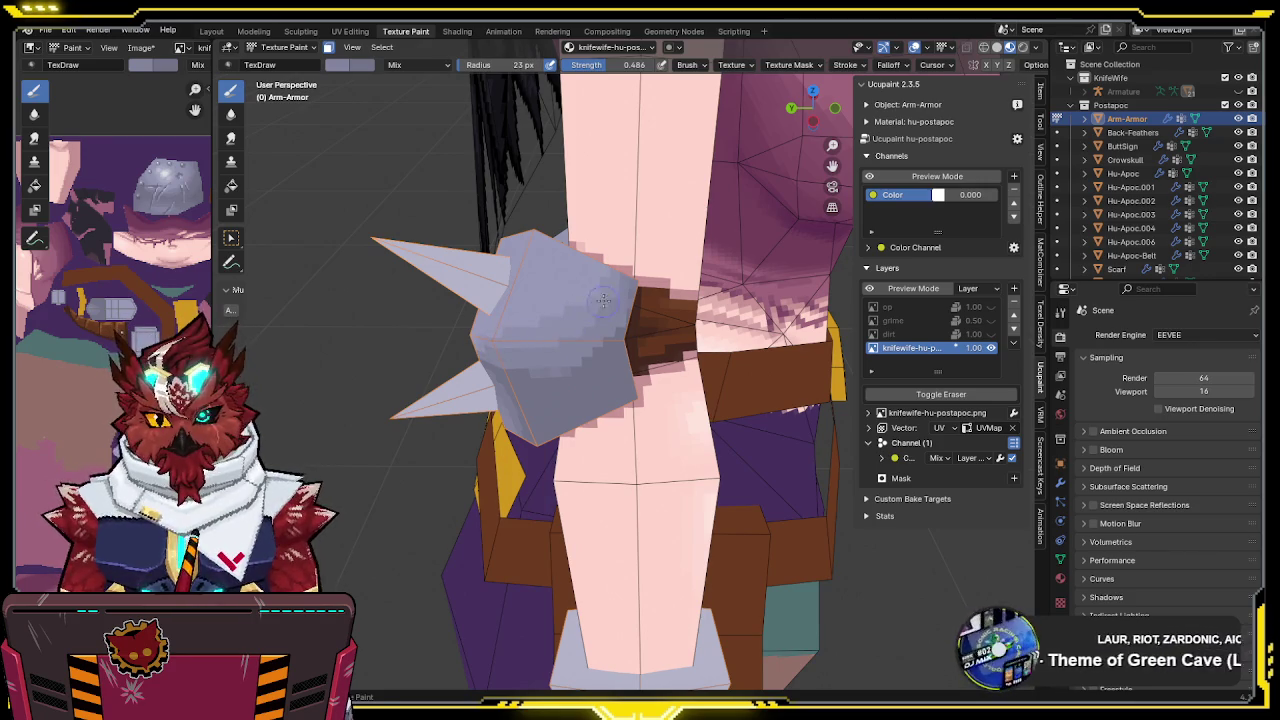
middle_drag(600, 302, 685, 287)
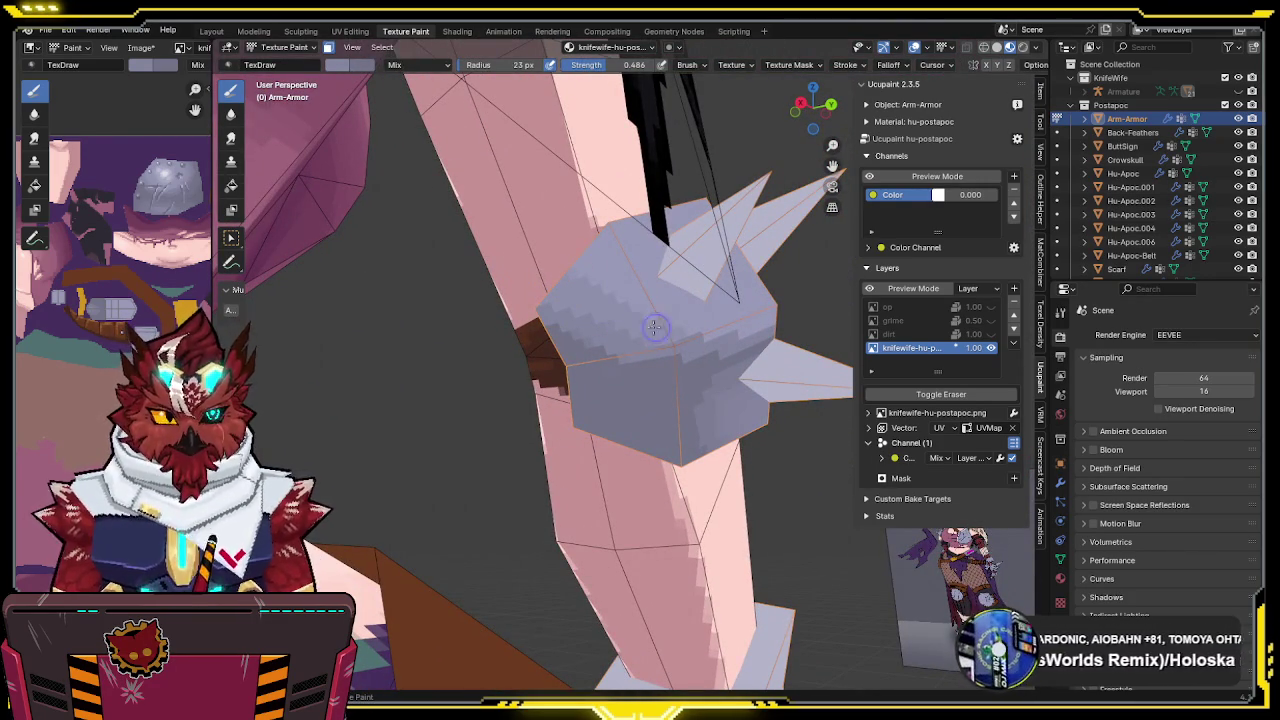
middle_drag(783, 310, 571, 350)
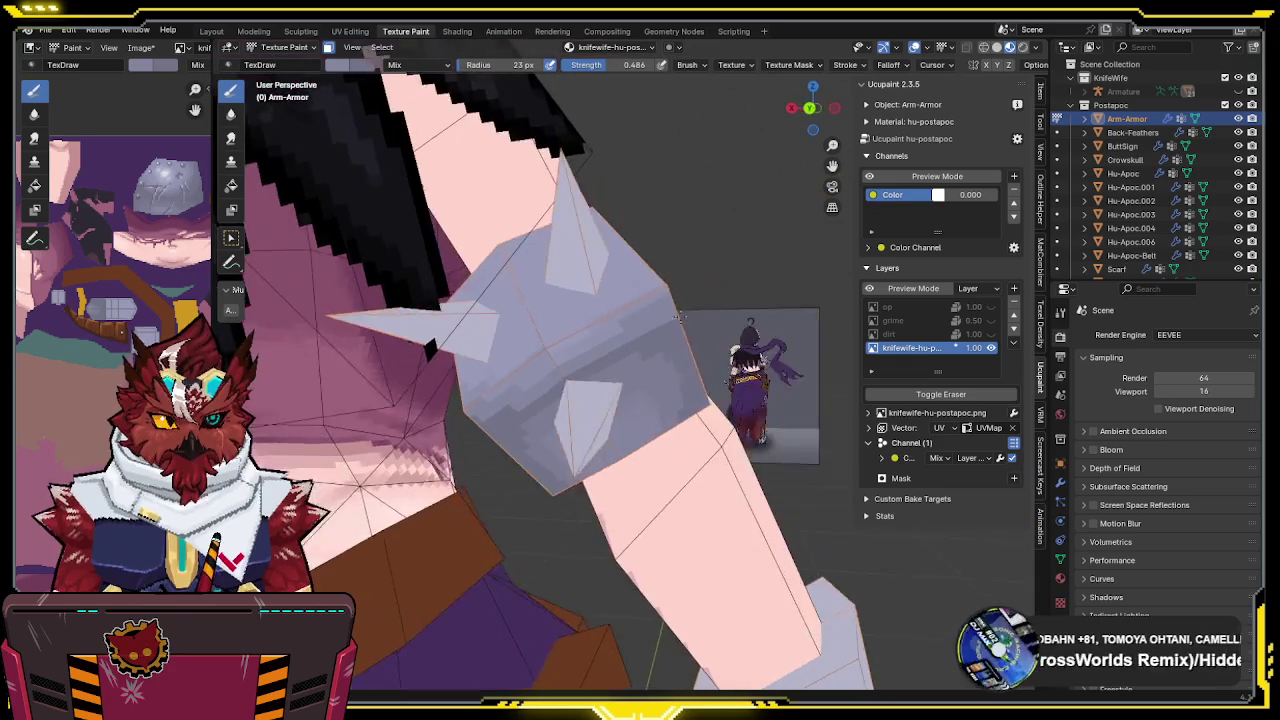
key(shift+alt+z)
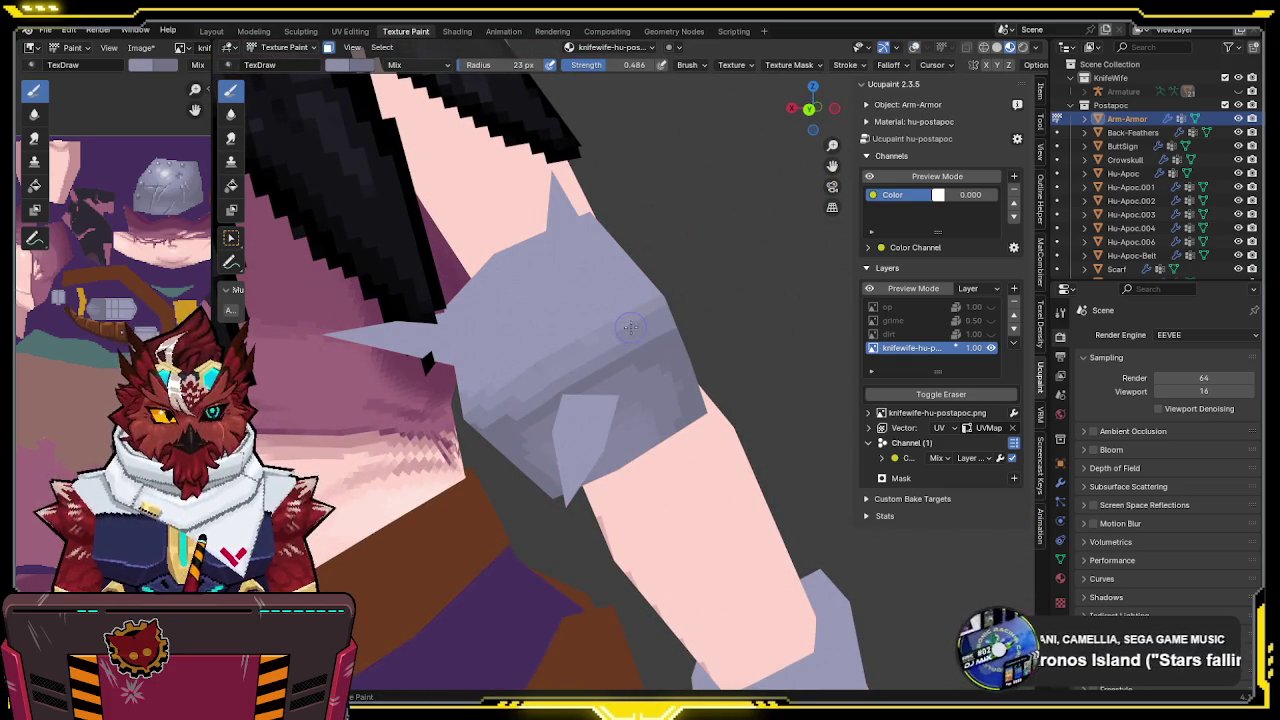
Inspect the arm armour beside the torso and save the blend file
mouse_move(621, 336)
middle_down()
mouse_move(557, 350)
mouse_move(590, 316)
mouse_move(668, 316)
mouse_move(527, 287)
middle_up()
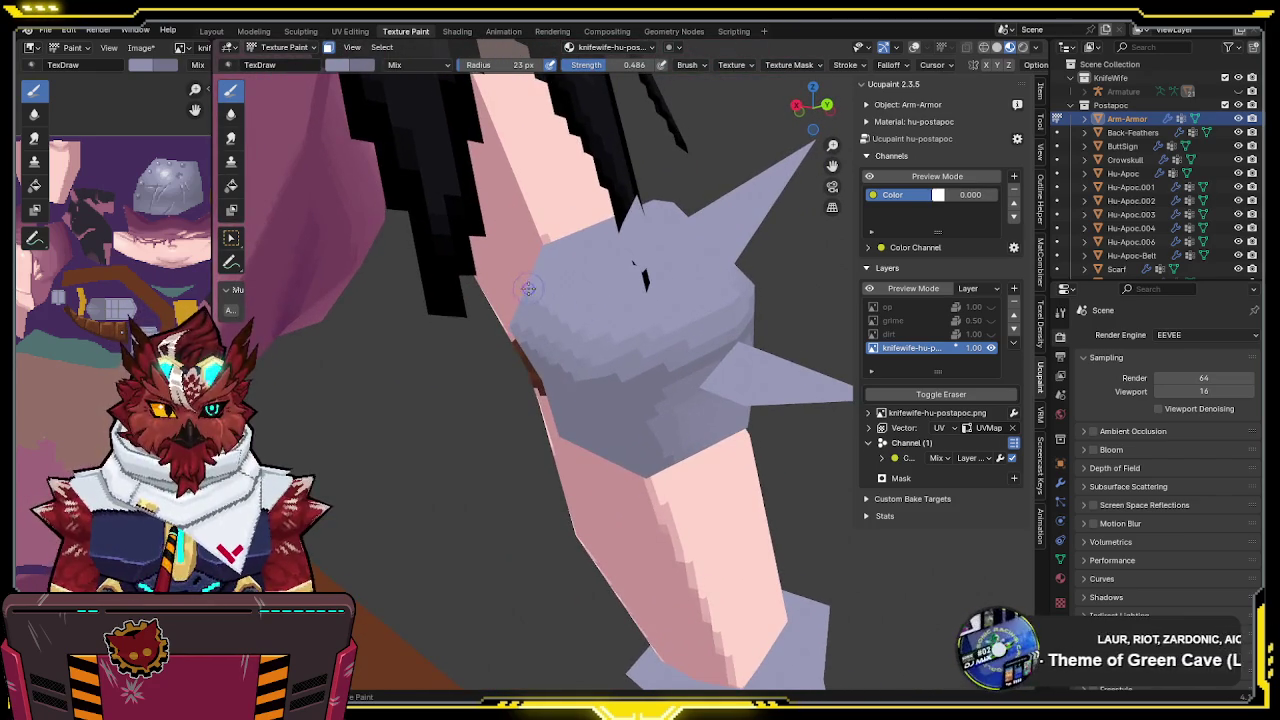
middle_drag(688, 323, 597, 366)
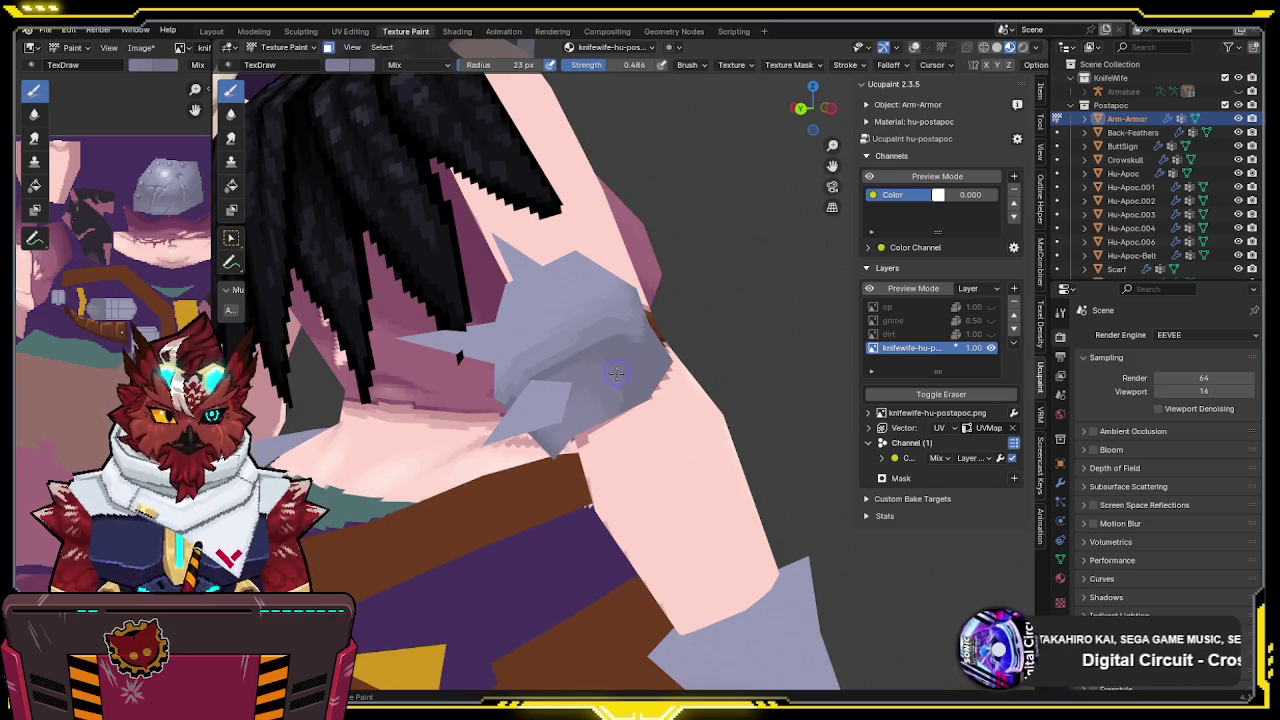
middle_drag(617, 405, 712, 337)
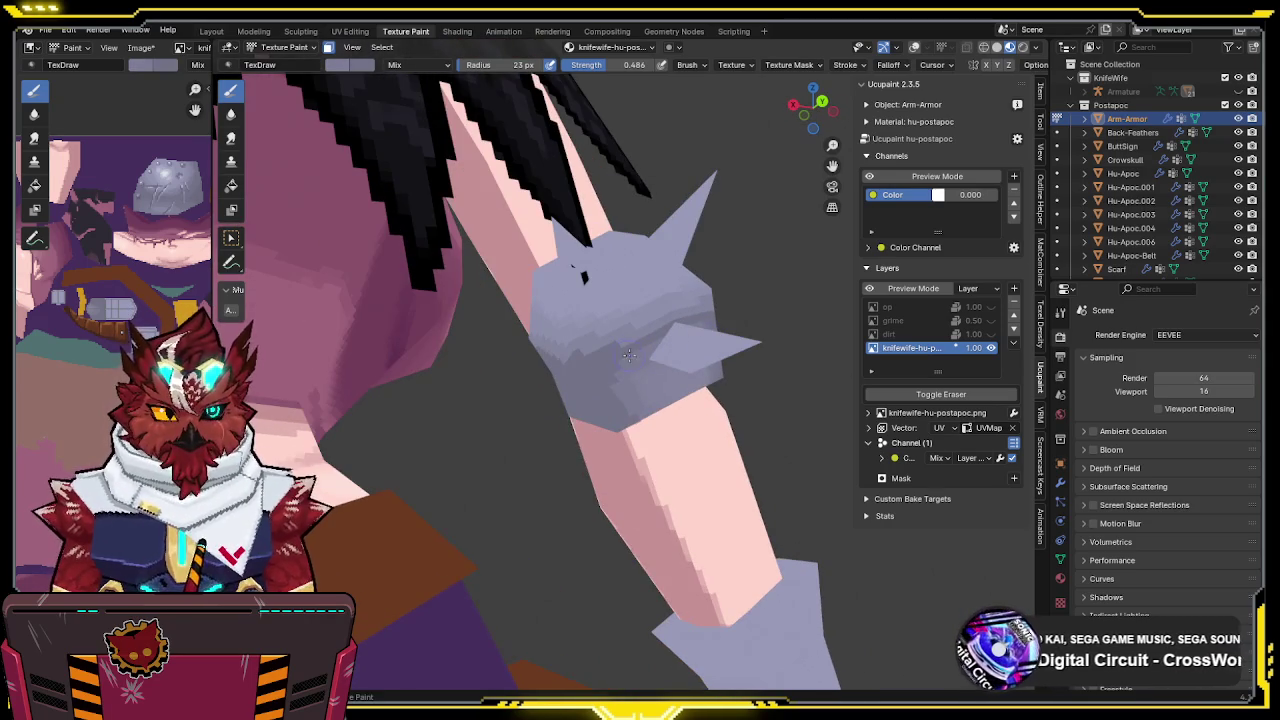
mouse_move(625, 410)
middle_down()
mouse_move(621, 350)
mouse_move(508, 418)
middle_up()
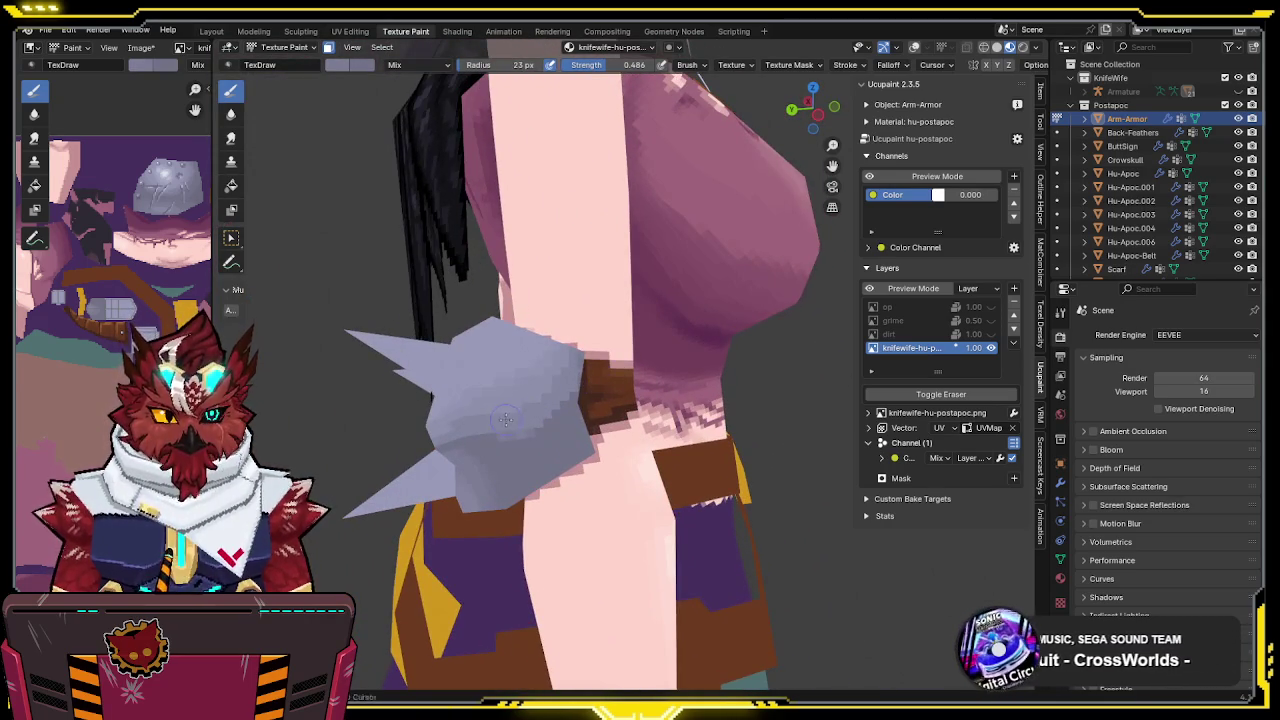
mouse_move(575, 366)
middle_down()
mouse_move(726, 366)
mouse_move(667, 373)
mouse_move(674, 340)
mouse_move(614, 285)
mouse_move(718, 327)
mouse_move(580, 350)
mouse_move(448, 408)
middle_up()
key(ctrl+s)
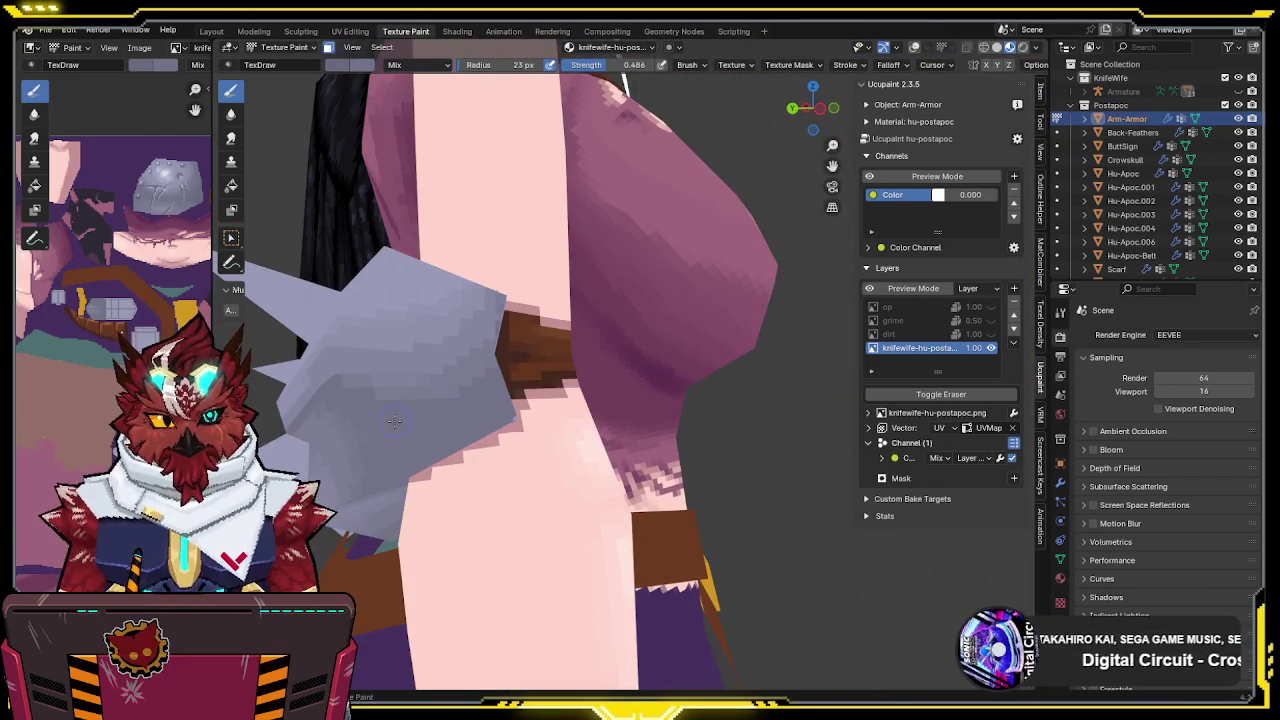
Raise the brush strength to 1.000 and isolate the arm armour pieces
click(514, 415)
key(shift+f)
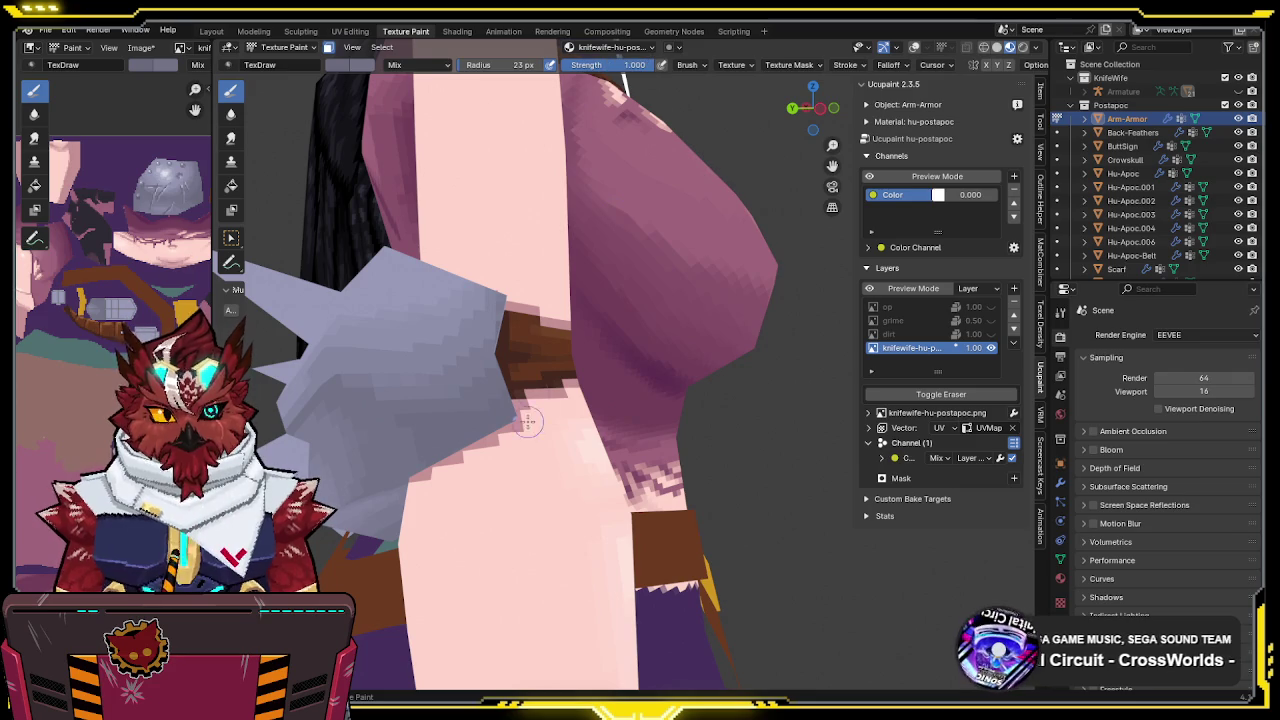
mouse_move(449, 461)
middle_down()
mouse_move(483, 344)
mouse_move(505, 338)
mouse_move(523, 297)
mouse_move(298, 346)
middle_up()
key(slash)
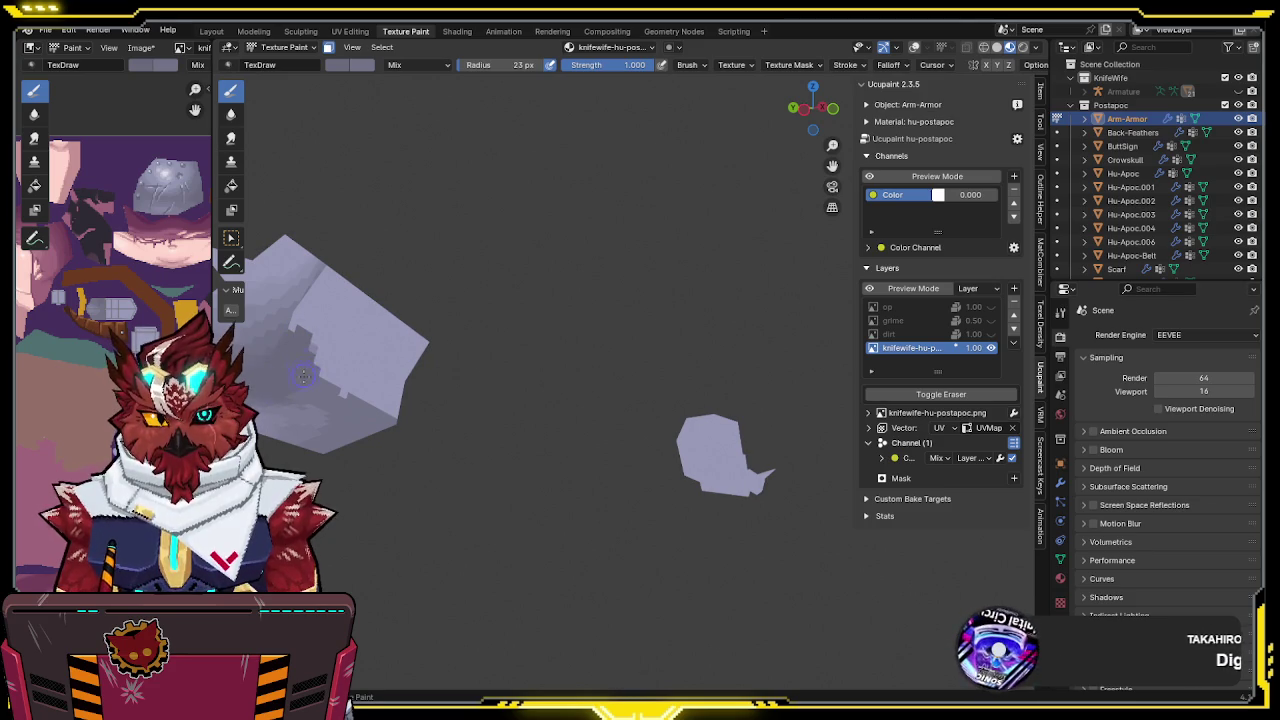
middle_drag(300, 378, 501, 322)
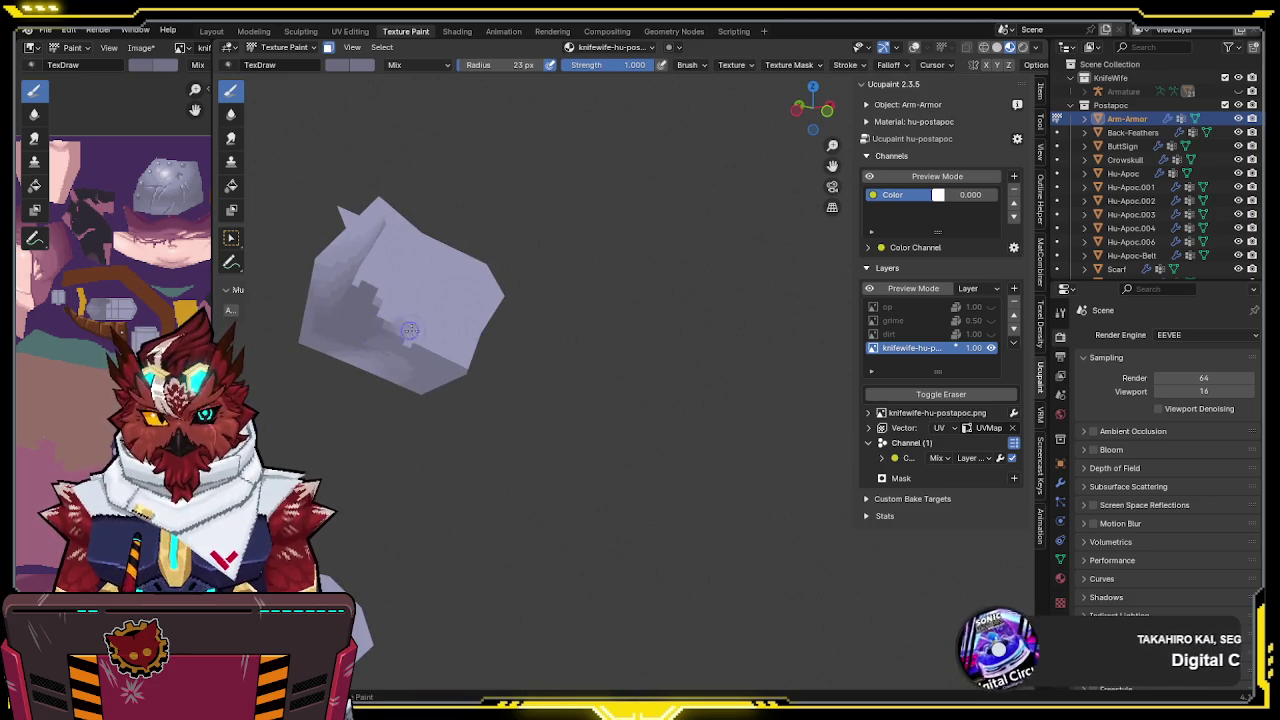
scroll(480, 300, up, 1)
scroll(572, 273, up, 2)
scroll(439, 283, down, 3)
mouse_move(439, 283)
middle_down()
mouse_move(566, 280)
mouse_move(693, 352)
middle_up()
scroll(700, 356, up, 1)
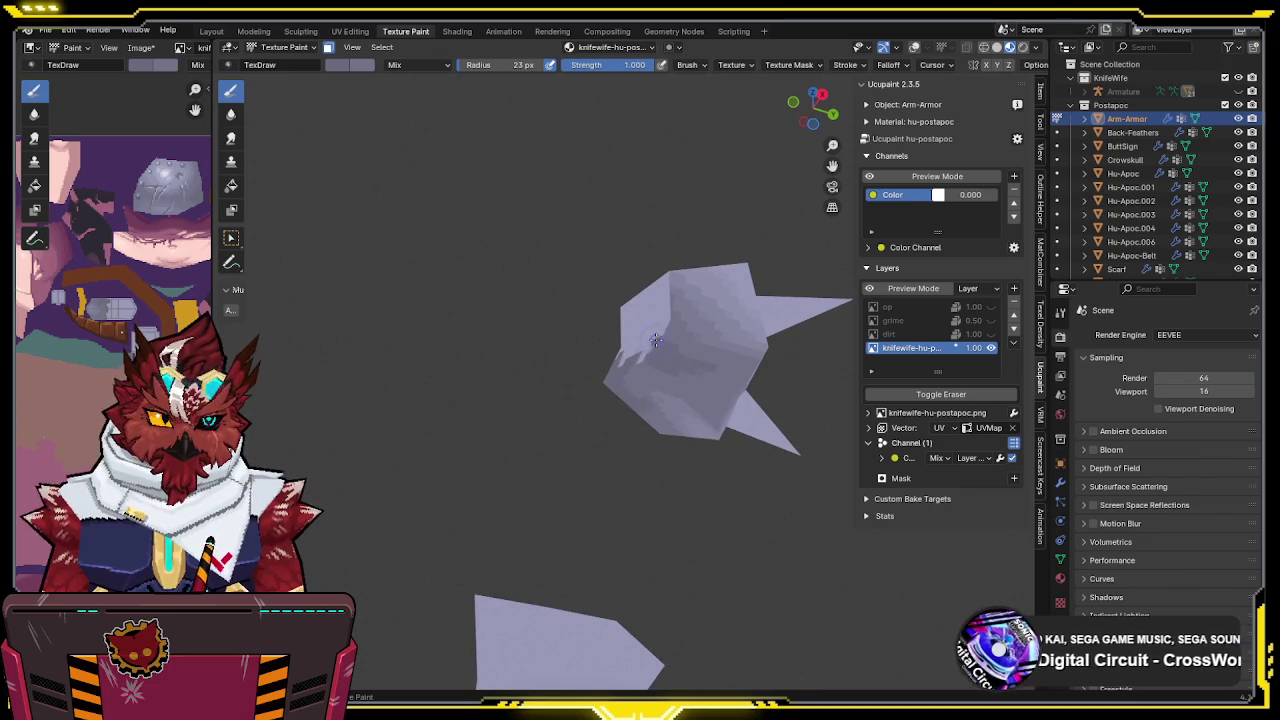
middle_drag(676, 374, 667, 392)
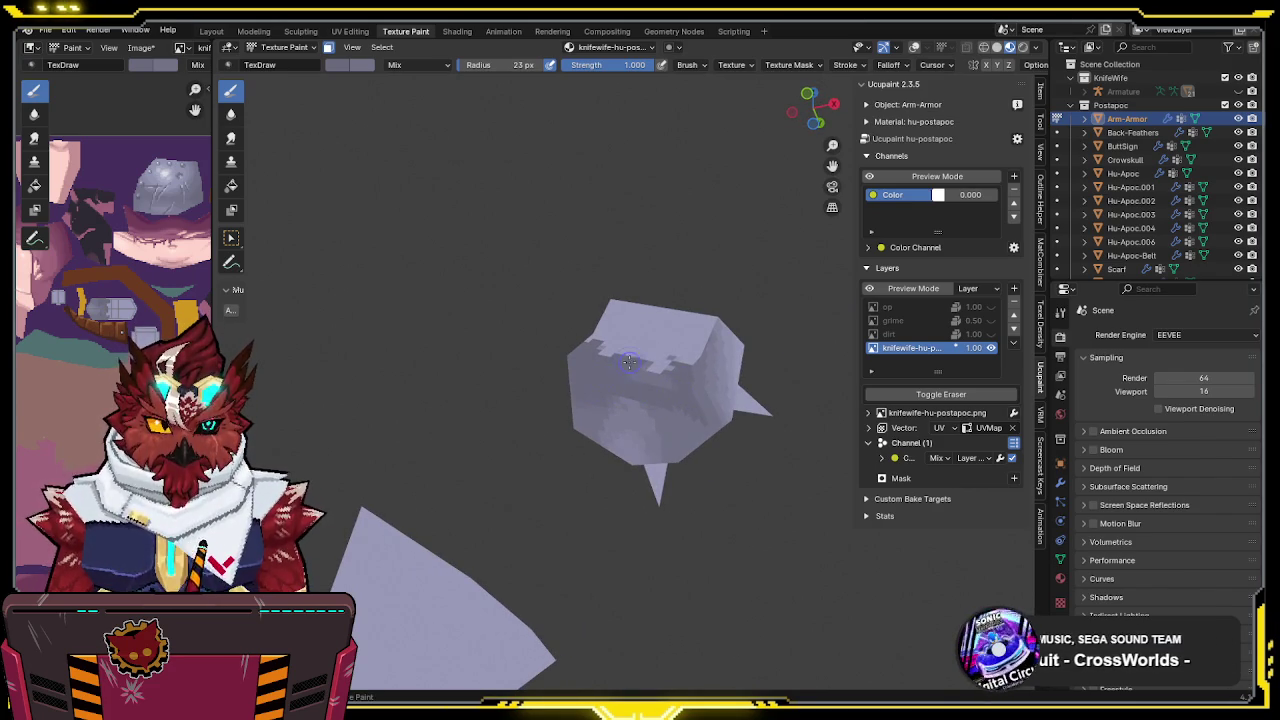
middle_drag(653, 360, 611, 428)
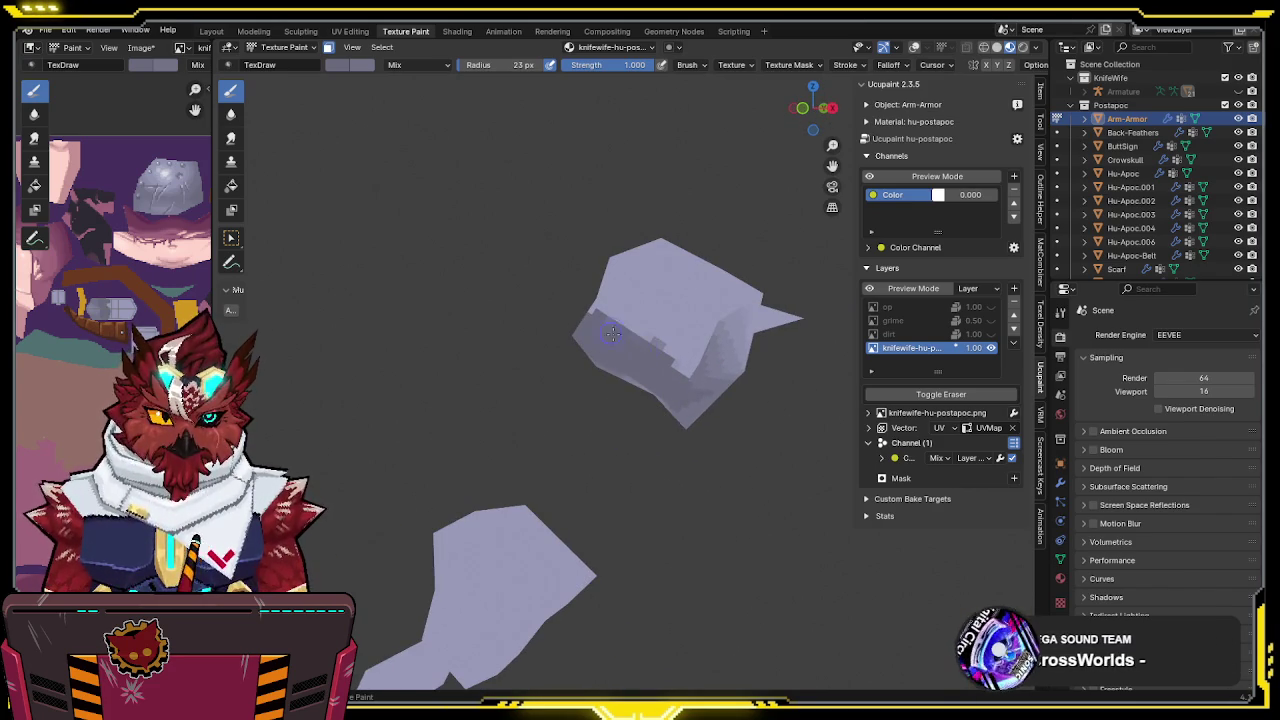
mouse_move(655, 330)
middle_down()
mouse_move(726, 309)
mouse_move(563, 345)
mouse_move(634, 302)
mouse_move(618, 322)
mouse_move(663, 338)
mouse_move(696, 373)
middle_up()
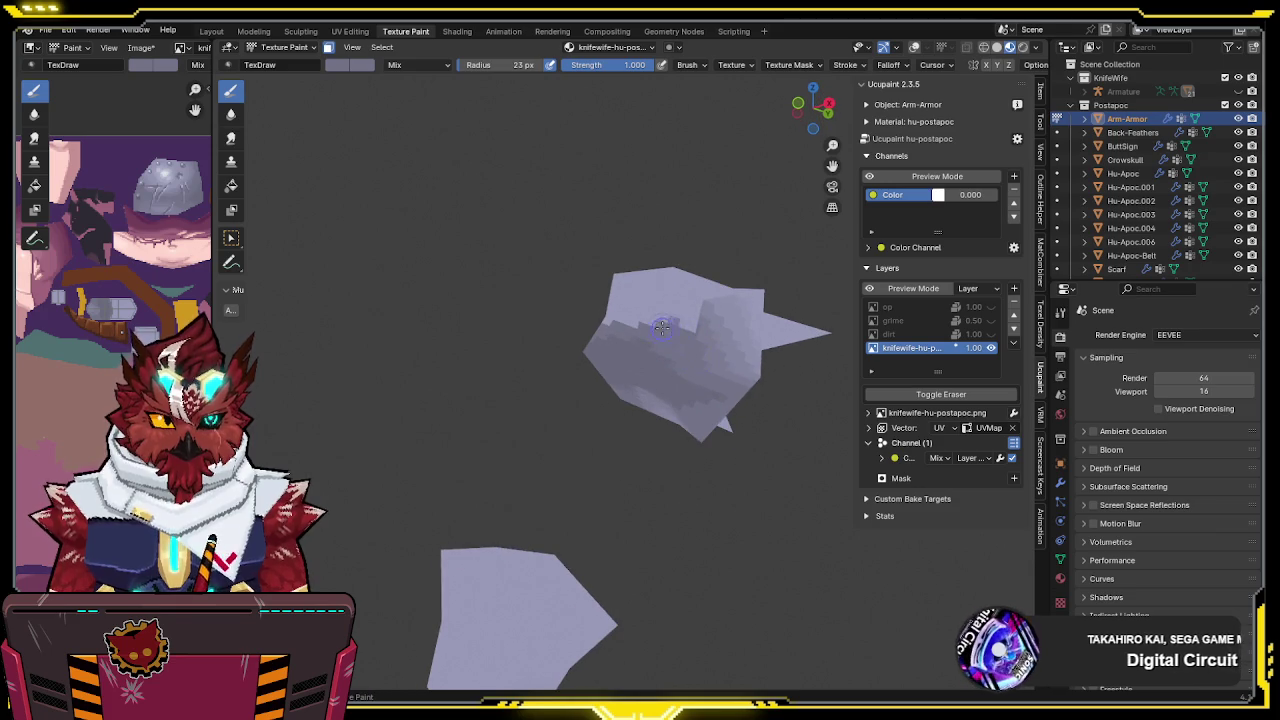
middle_drag(620, 320, 584, 318)
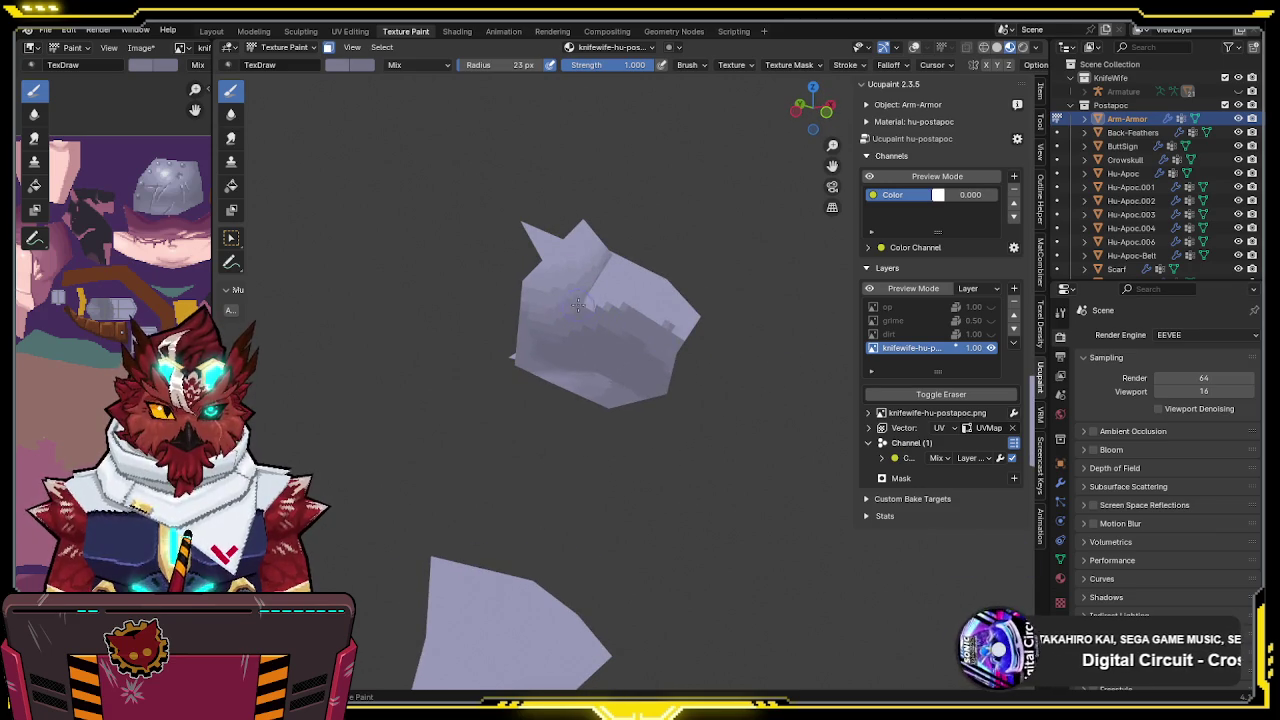
mouse_move(633, 302)
middle_down()
mouse_move(705, 343)
mouse_move(722, 322)
middle_up()
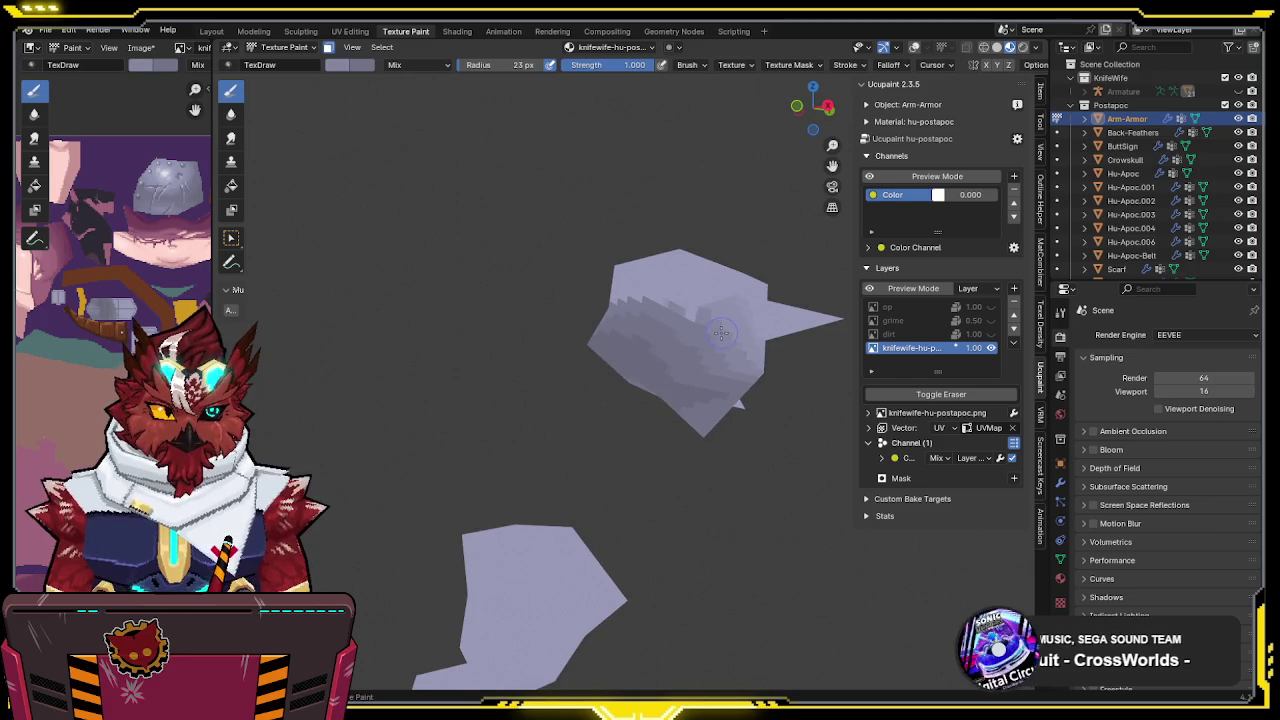
middle_drag(657, 298, 743, 318)
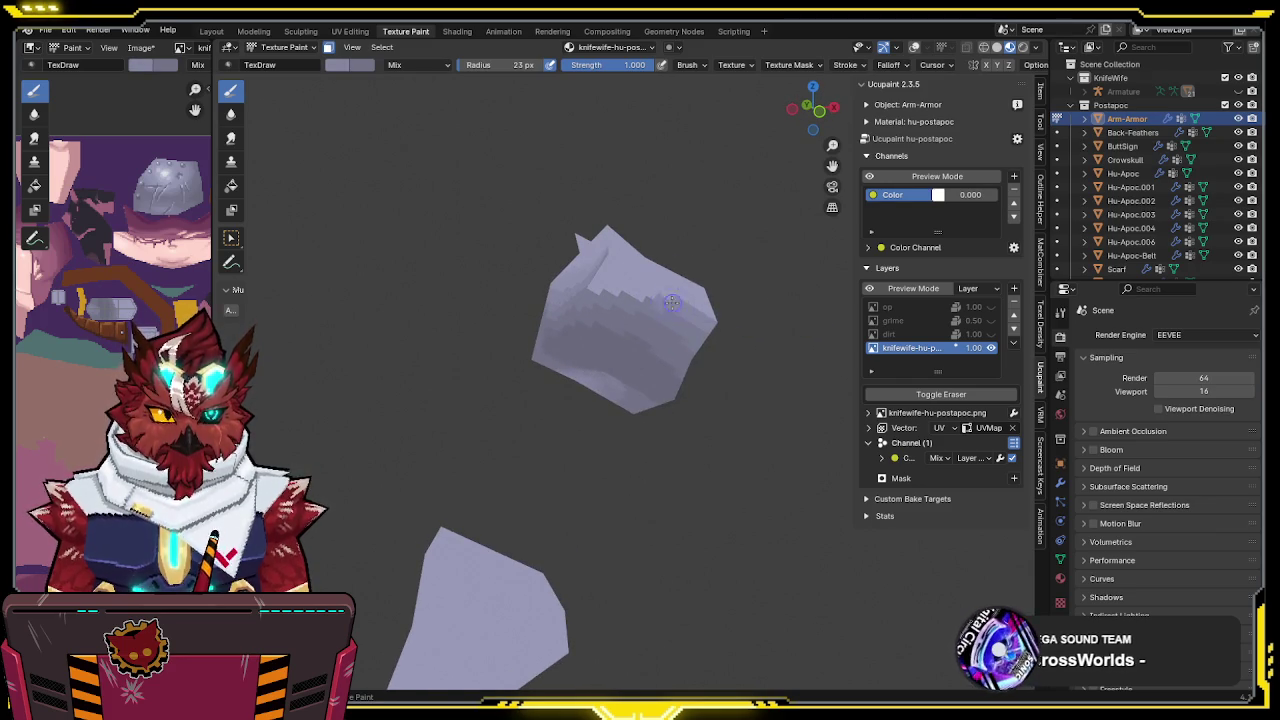
middle_drag(611, 290, 611, 298)
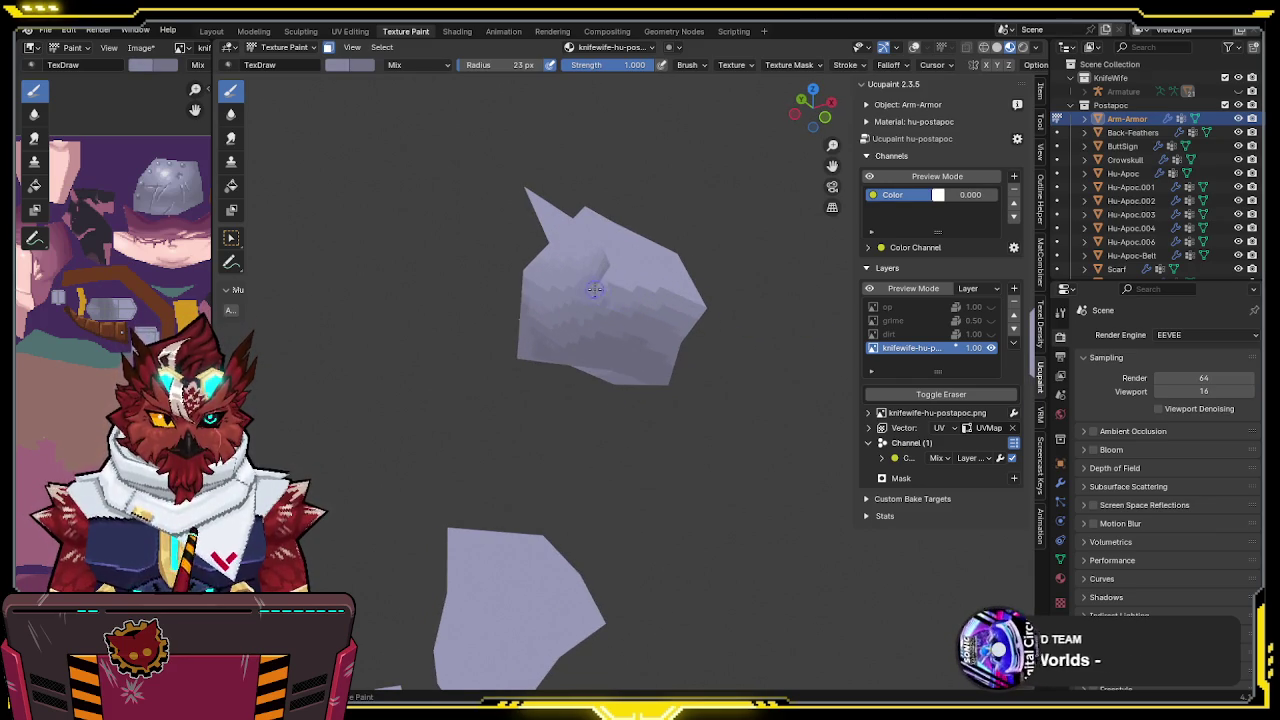
mouse_move(637, 283)
middle_down()
mouse_move(616, 289)
mouse_move(696, 301)
middle_up()
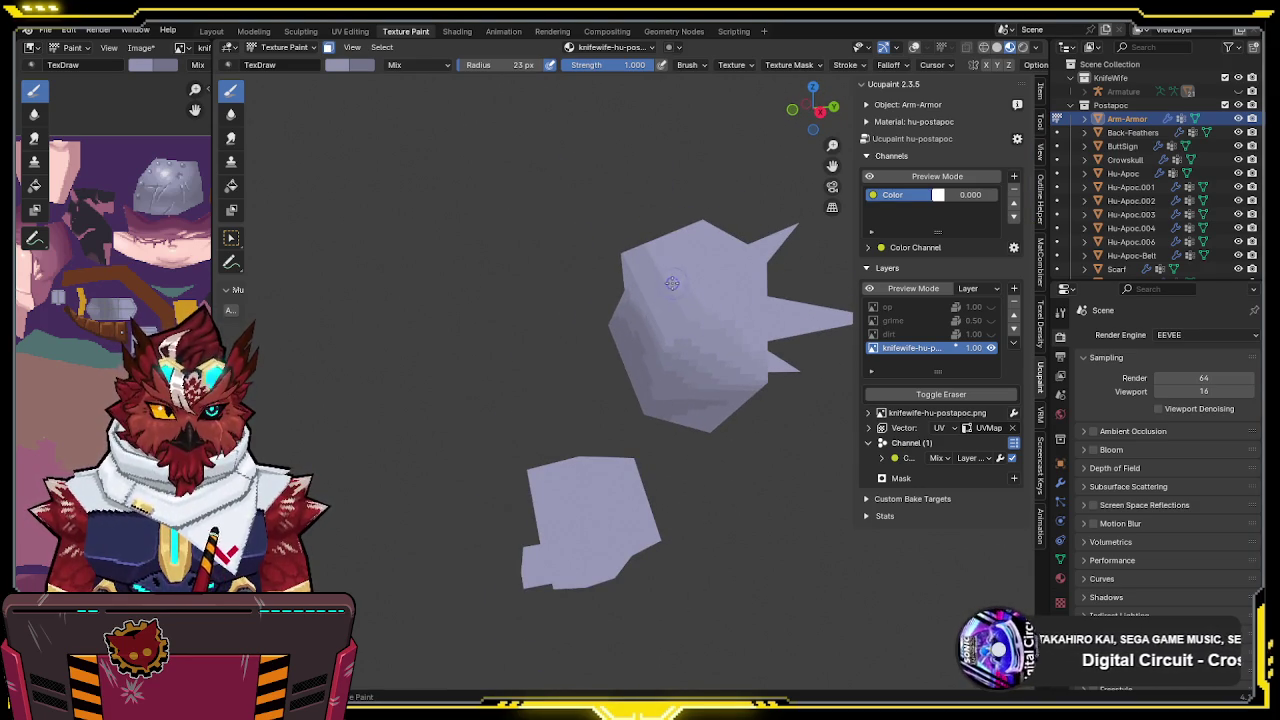
mouse_move(638, 234)
middle_down()
mouse_move(663, 263)
mouse_move(598, 296)
middle_up()
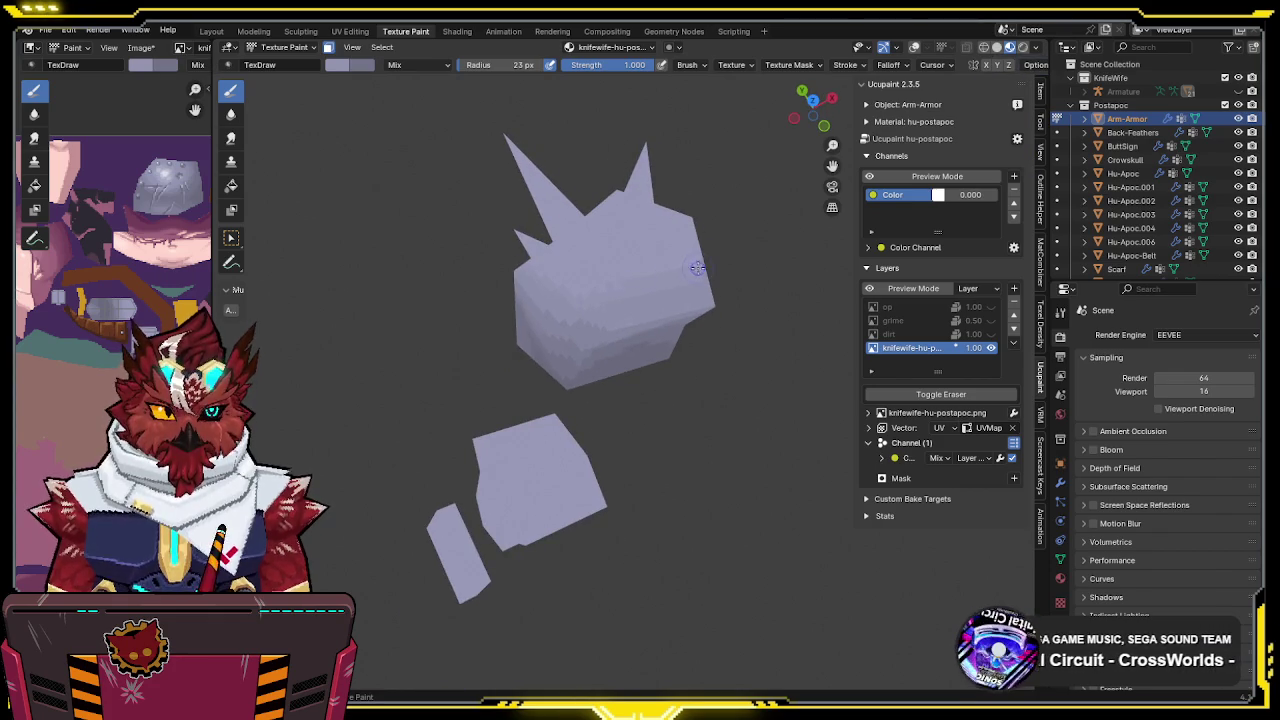
mouse_move(698, 274)
middle_down()
mouse_move(689, 203)
mouse_move(618, 284)
middle_up()
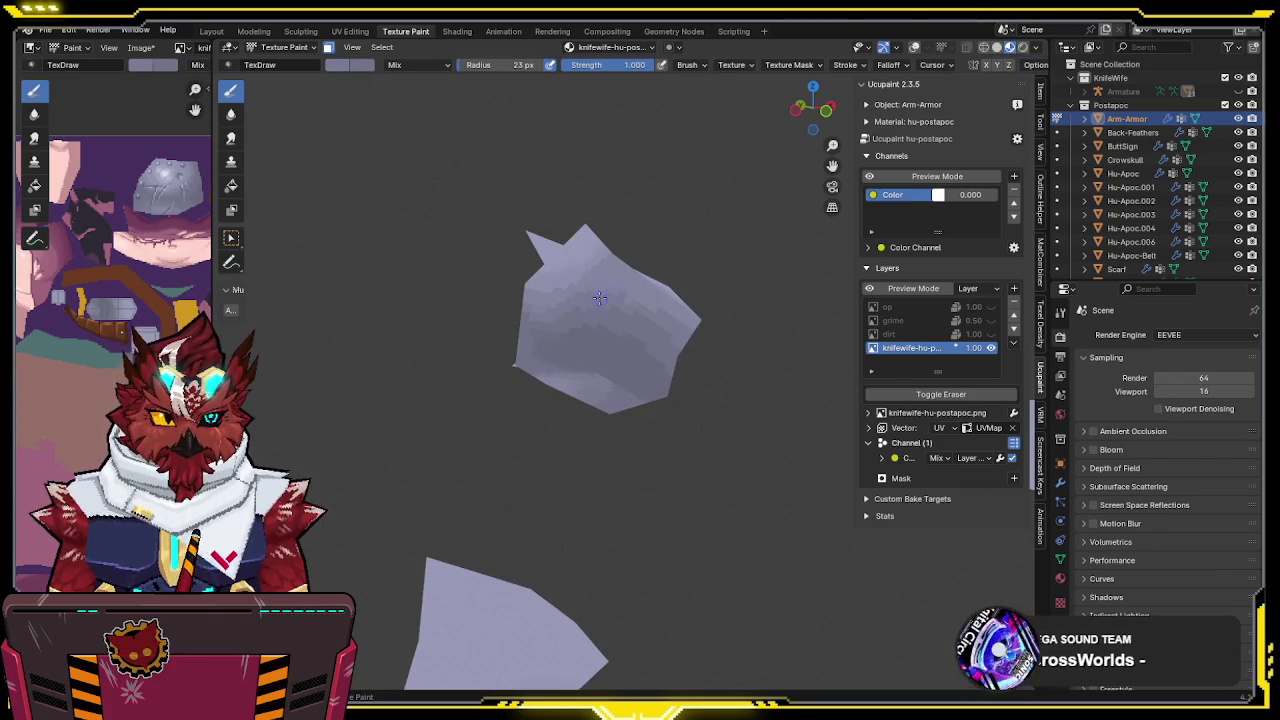
middle_drag(675, 321, 617, 304)
middle_drag(692, 324, 661, 340)
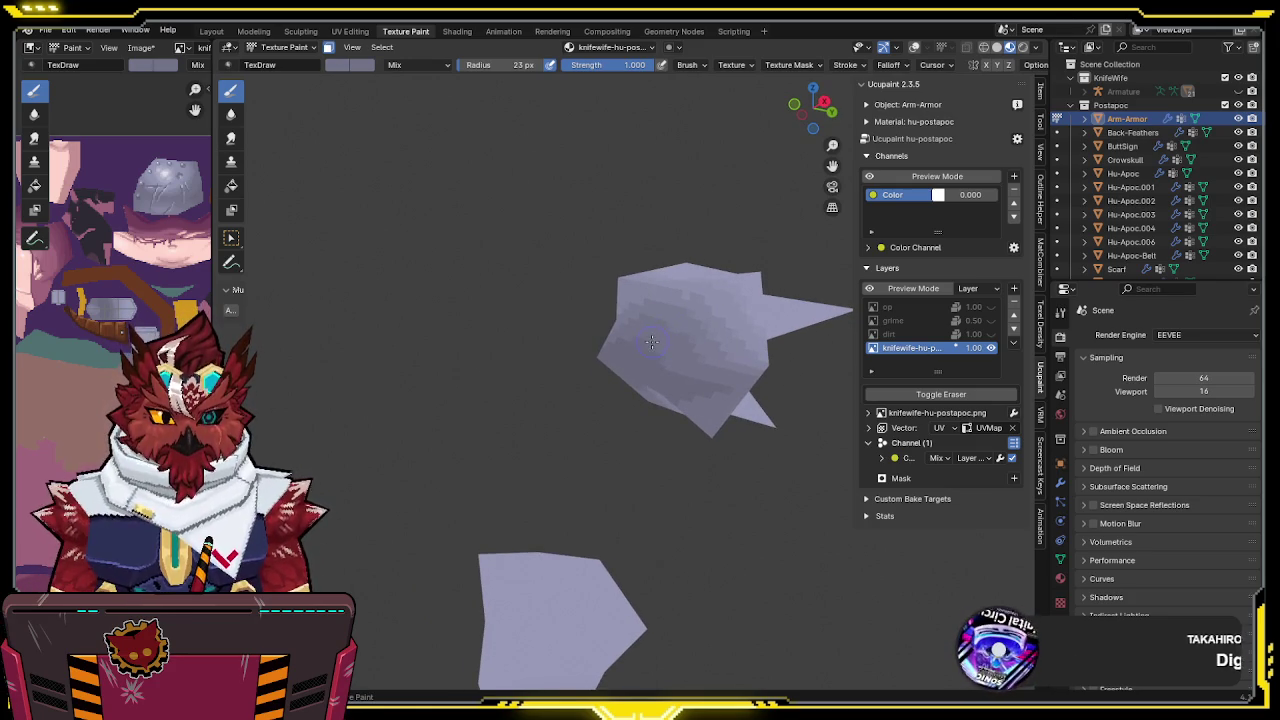
mouse_move(752, 305)
middle_down()
mouse_move(798, 299)
mouse_move(700, 363)
mouse_move(528, 323)
middle_up()
Paint one more stroke on the isolated armour, check it, and save the blend file
key(ctrl+s)
drag(528, 323, 548, 285)
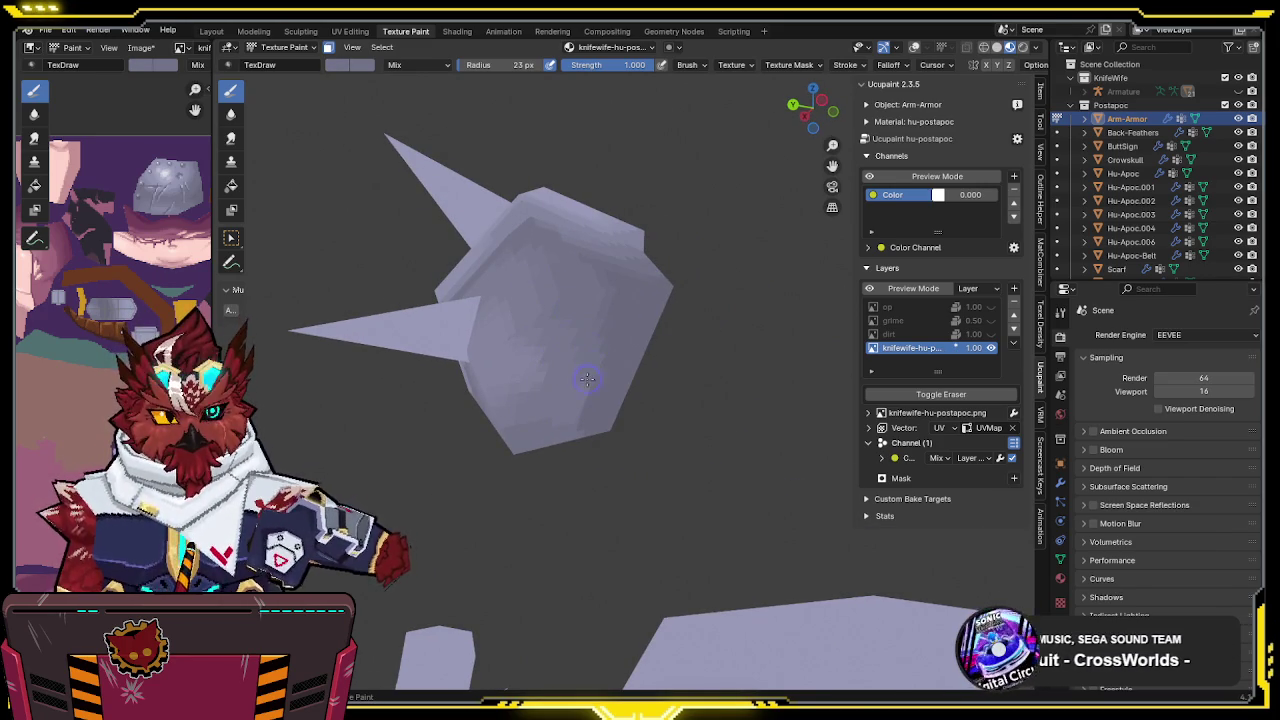
middle_drag(543, 291, 627, 279)
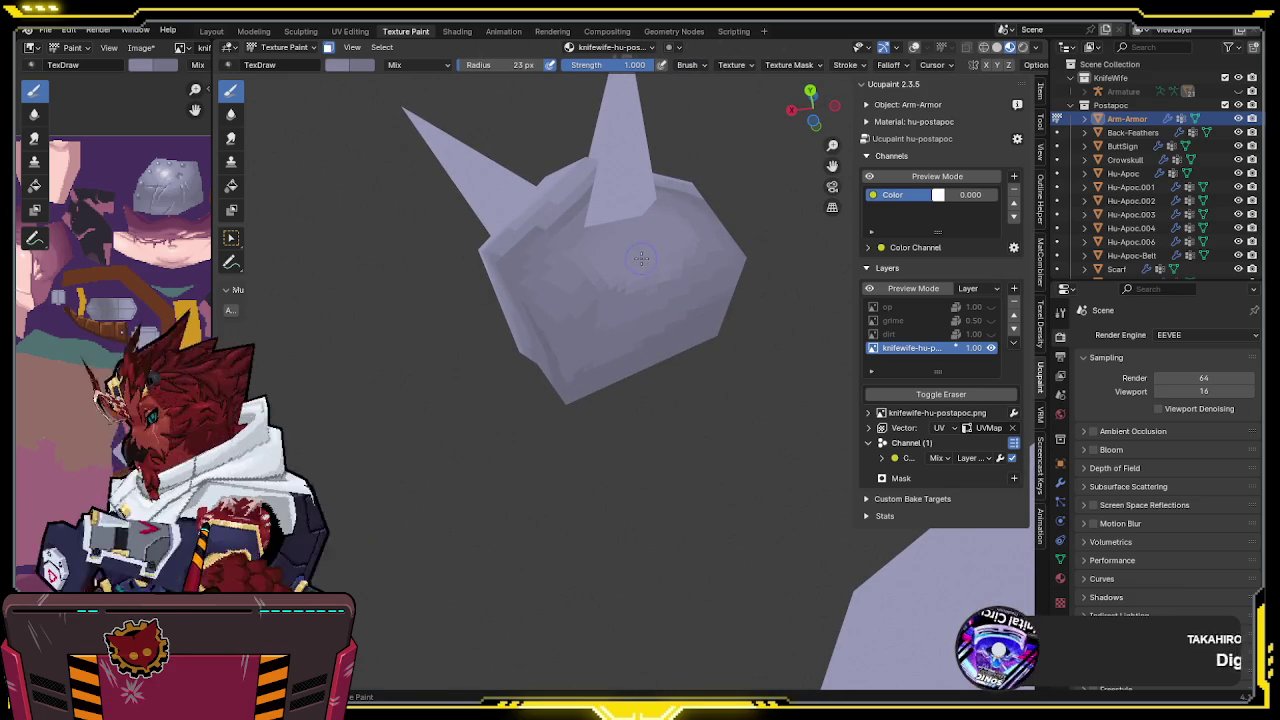
mouse_move(649, 256)
middle_down()
mouse_move(692, 231)
mouse_move(568, 315)
mouse_move(648, 345)
mouse_move(581, 337)
mouse_move(715, 214)
middle_up()
key(ctrl+s)
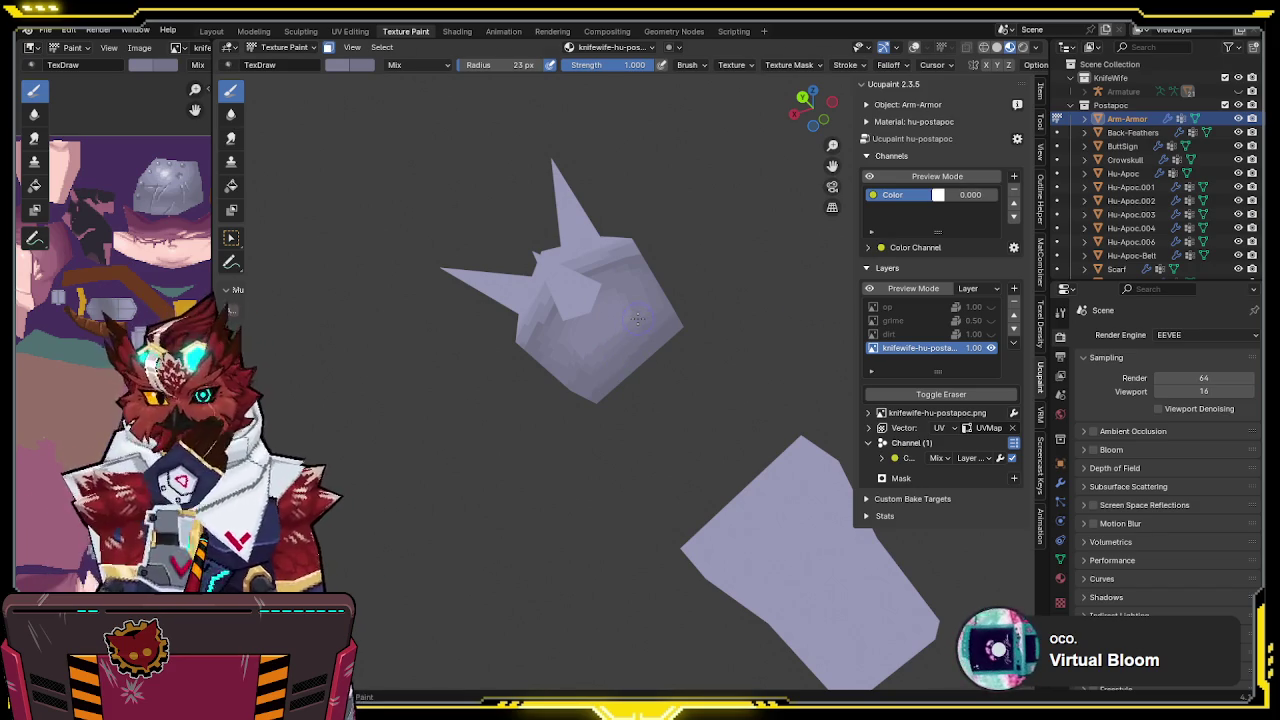
middle_drag(609, 328, 721, 260)
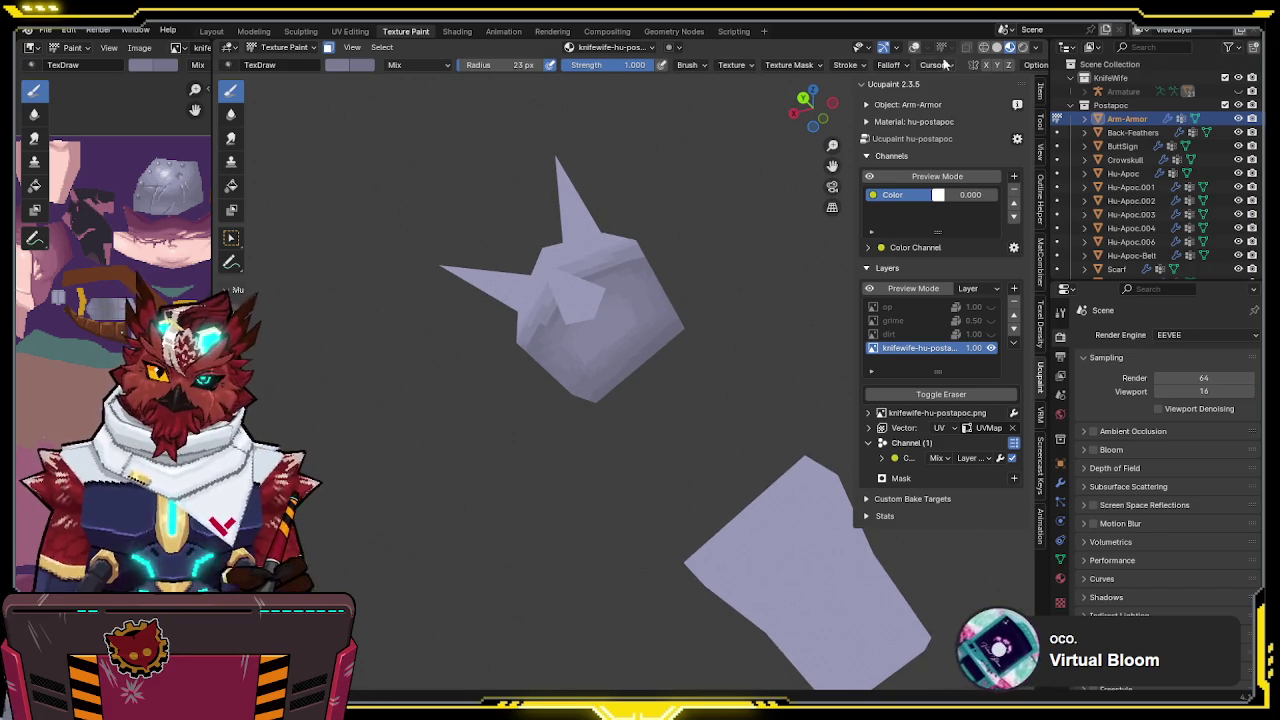
key(KP_Divide)
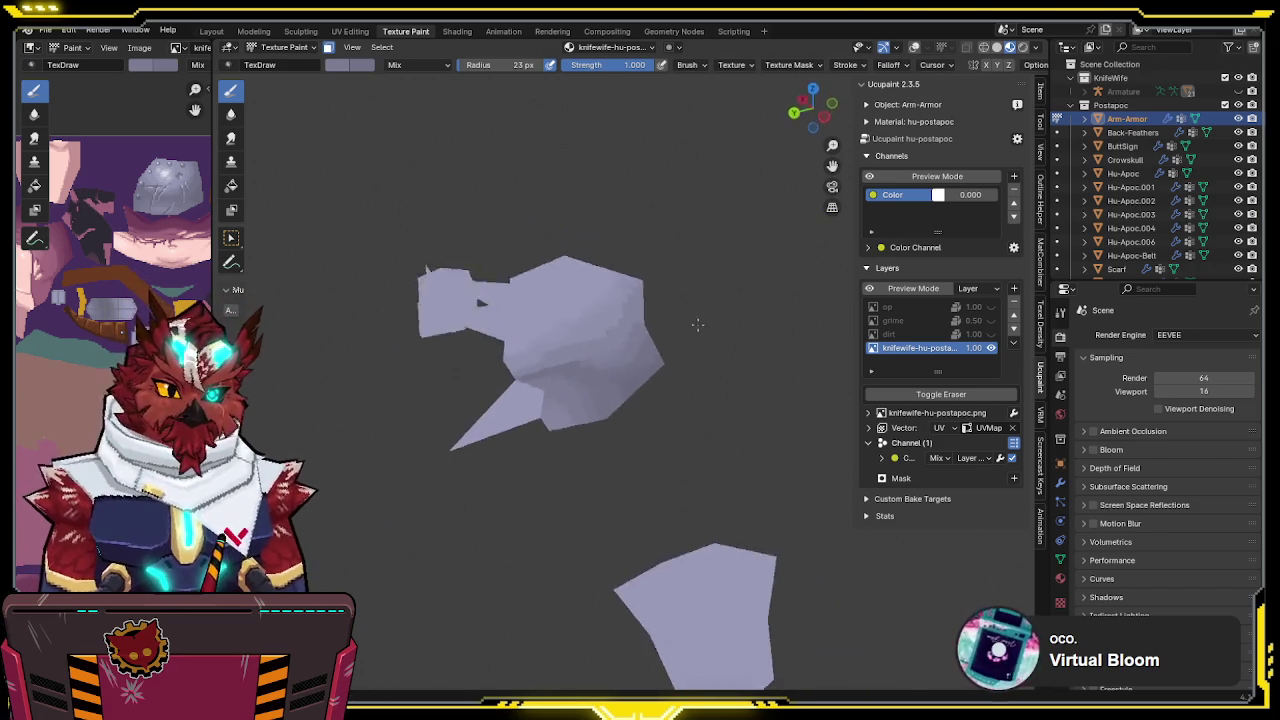
Show the whole character, lower the brush strength to 0.493, and re-isolate the arm armour
middle_drag(682, 362, 757, 286)
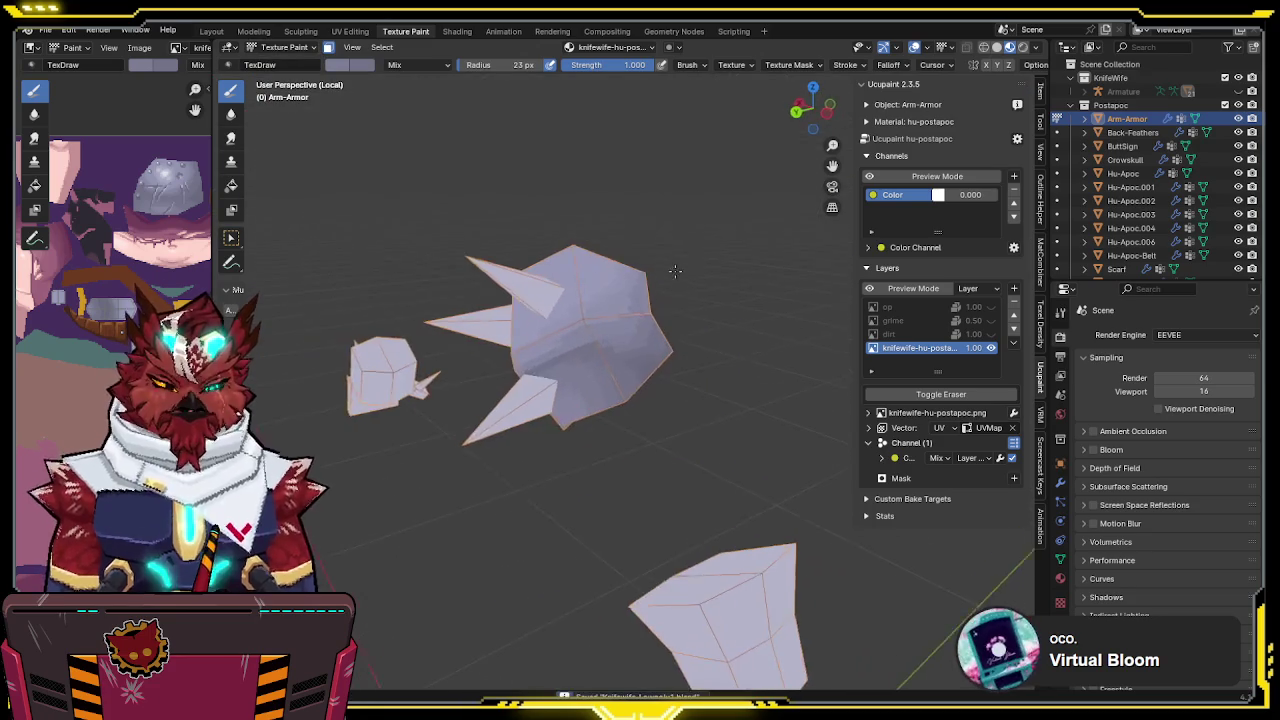
key(KP_Divide)
mouse_move(534, 229)
middle_down()
mouse_move(646, 237)
mouse_move(561, 297)
mouse_move(576, 244)
mouse_move(619, 322)
middle_up()
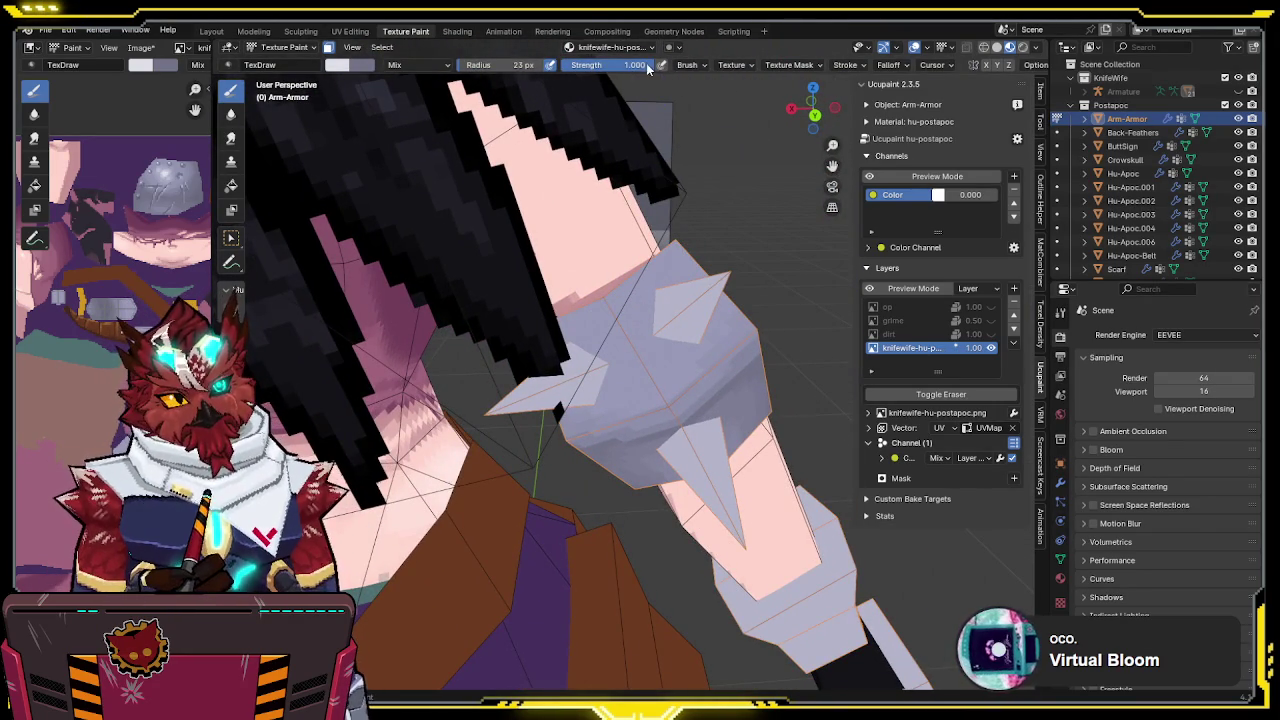
drag(594, 74, 574, 74)
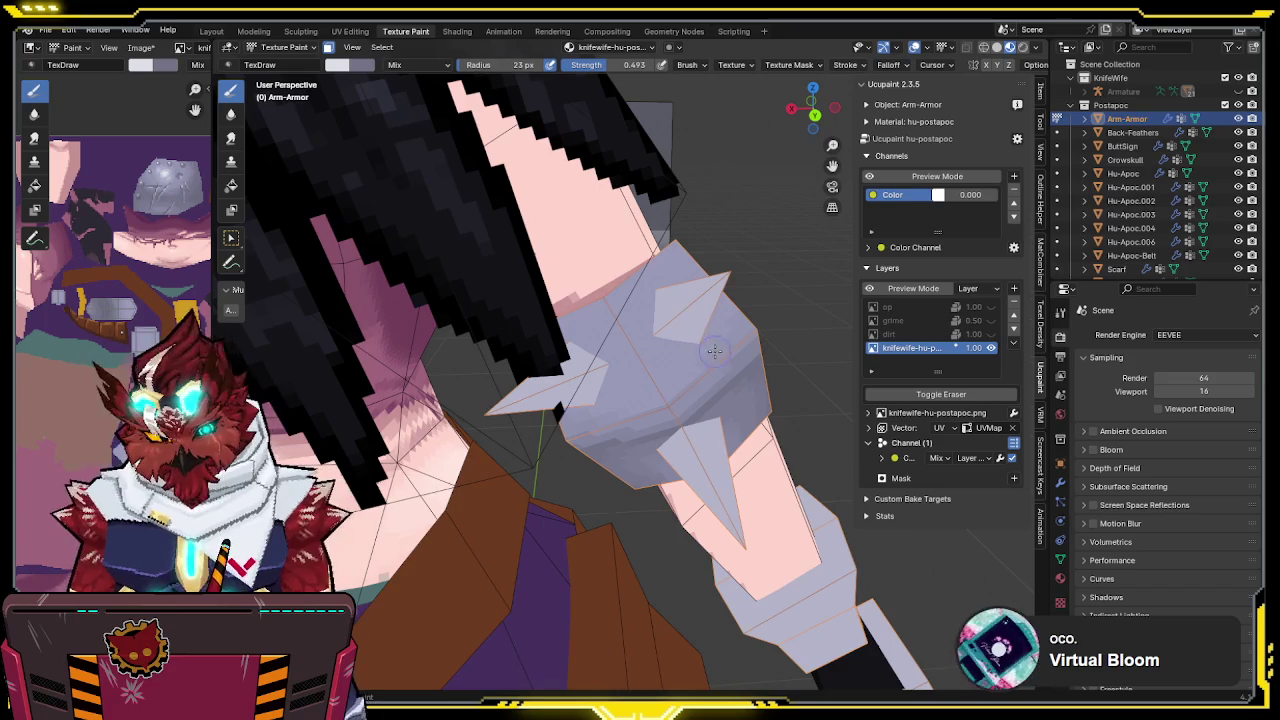
key(KP_Divide)
middle_drag(702, 320, 635, 325)
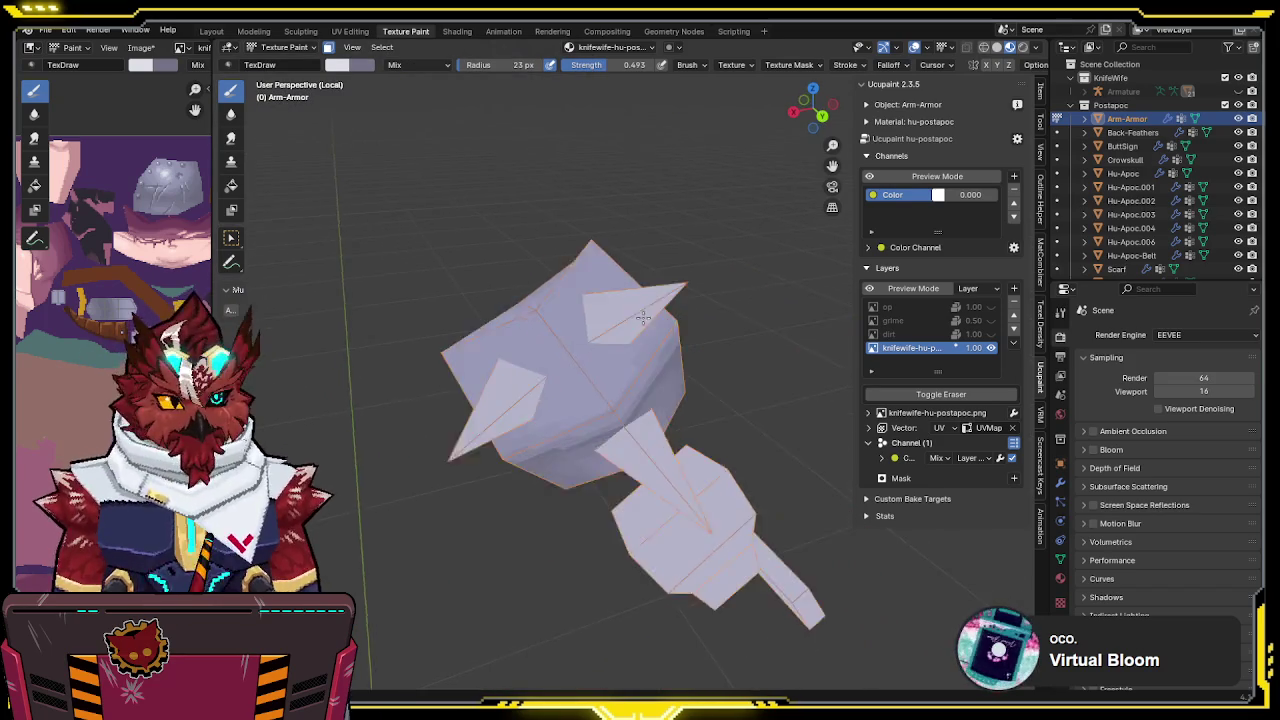
middle_drag(593, 377, 587, 373)
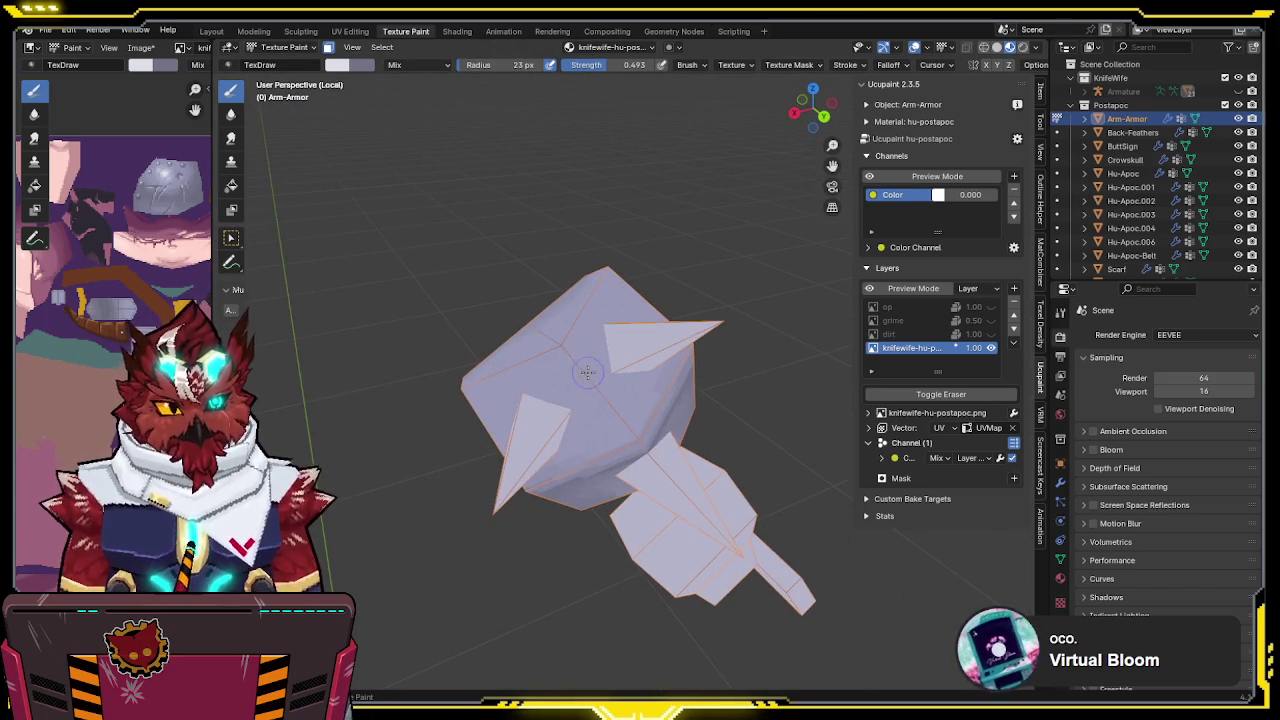
mouse_move(569, 376)
mouse_down()
mouse_move(584, 384)
mouse_move(590, 357)
mouse_move(598, 378)
mouse_up()
shift+middle_drag(586, 384, 489, 345)
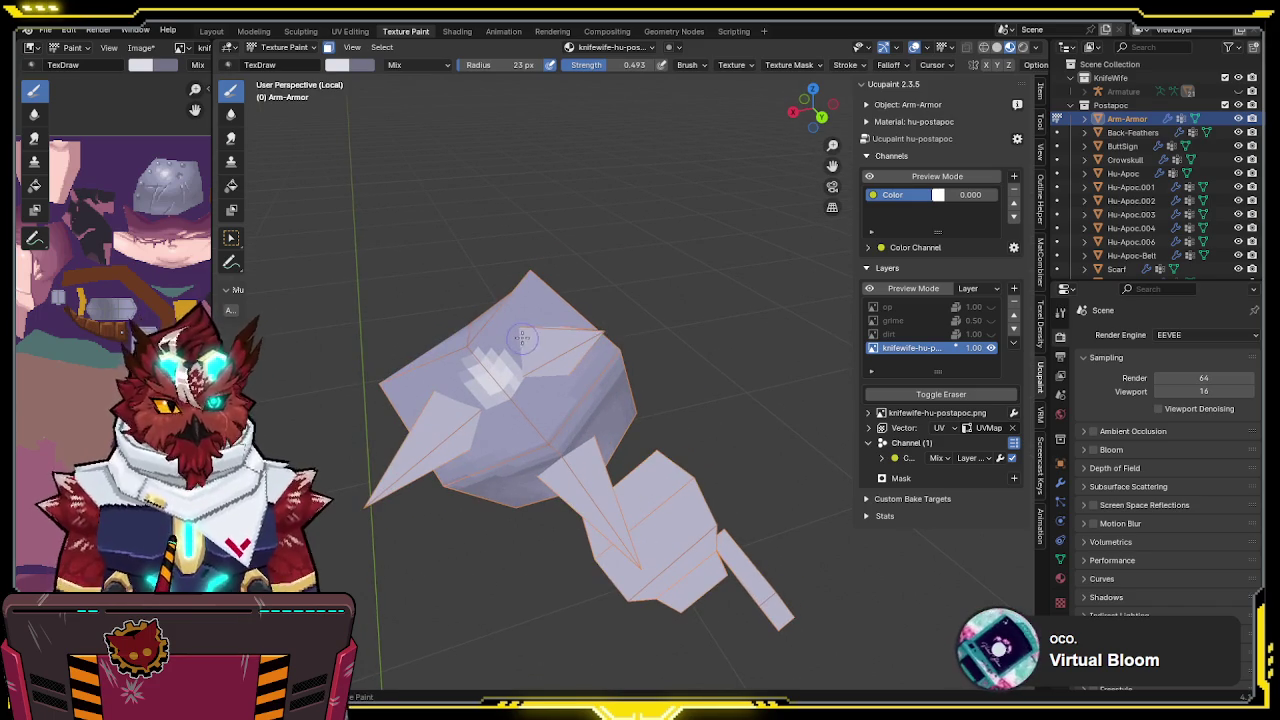
mouse_move(529, 378)
mouse_down()
mouse_move(495, 405)
mouse_move(462, 378)
mouse_move(482, 350)
mouse_move(461, 379)
mouse_up()
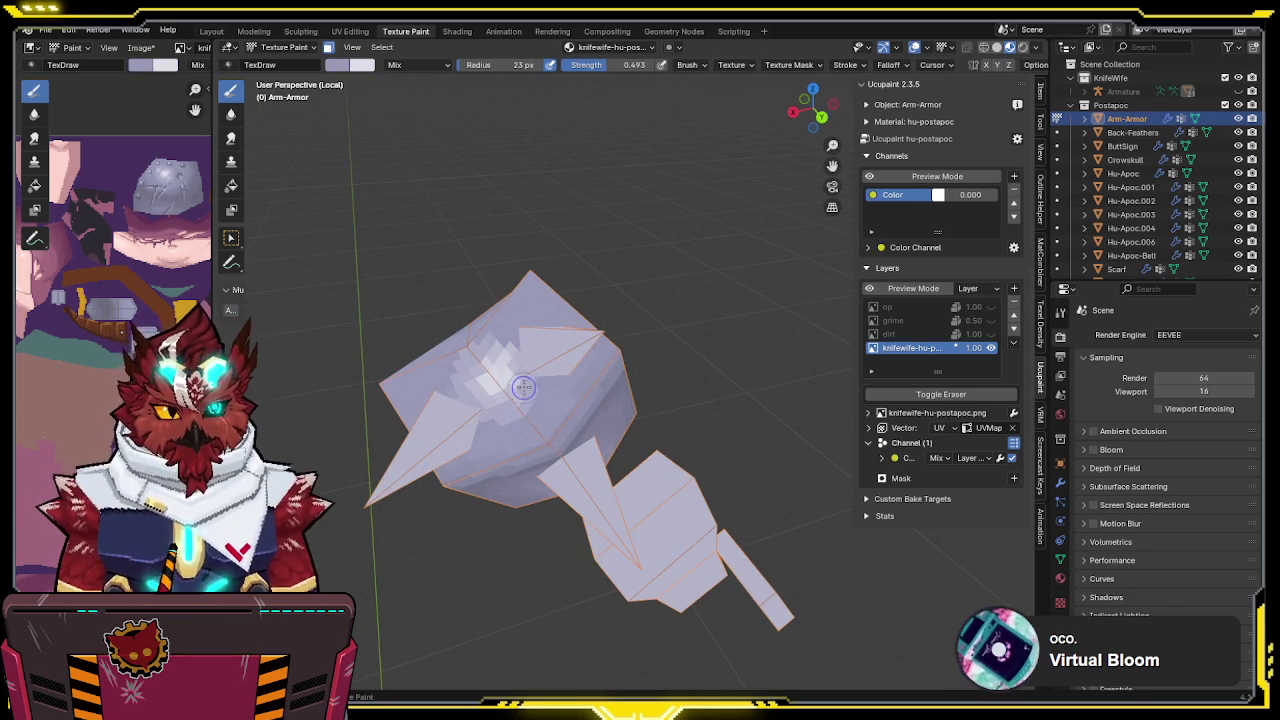
middle_drag(510, 344, 449, 387)
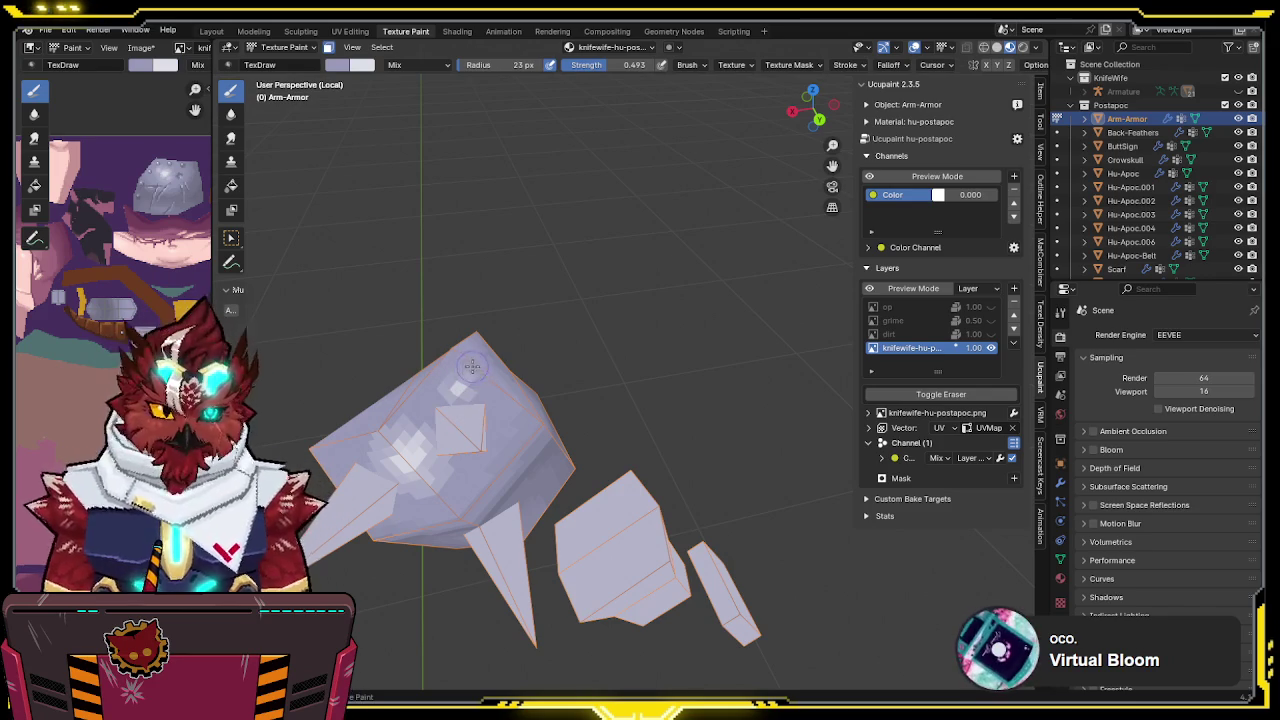
mouse_move(440, 395)
middle_down()
mouse_move(537, 281)
mouse_move(553, 322)
mouse_move(400, 340)
mouse_move(523, 366)
mouse_move(534, 331)
mouse_move(625, 340)
middle_up()
scroll(506, 364, up, 2)
scroll(581, 406, up, 5)
scroll(600, 380, down, 4)
scroll(640, 360, down, 2)
scroll(670, 338, down, 2)
scroll(669, 337, up, 4)
scroll(620, 250, up, 2)
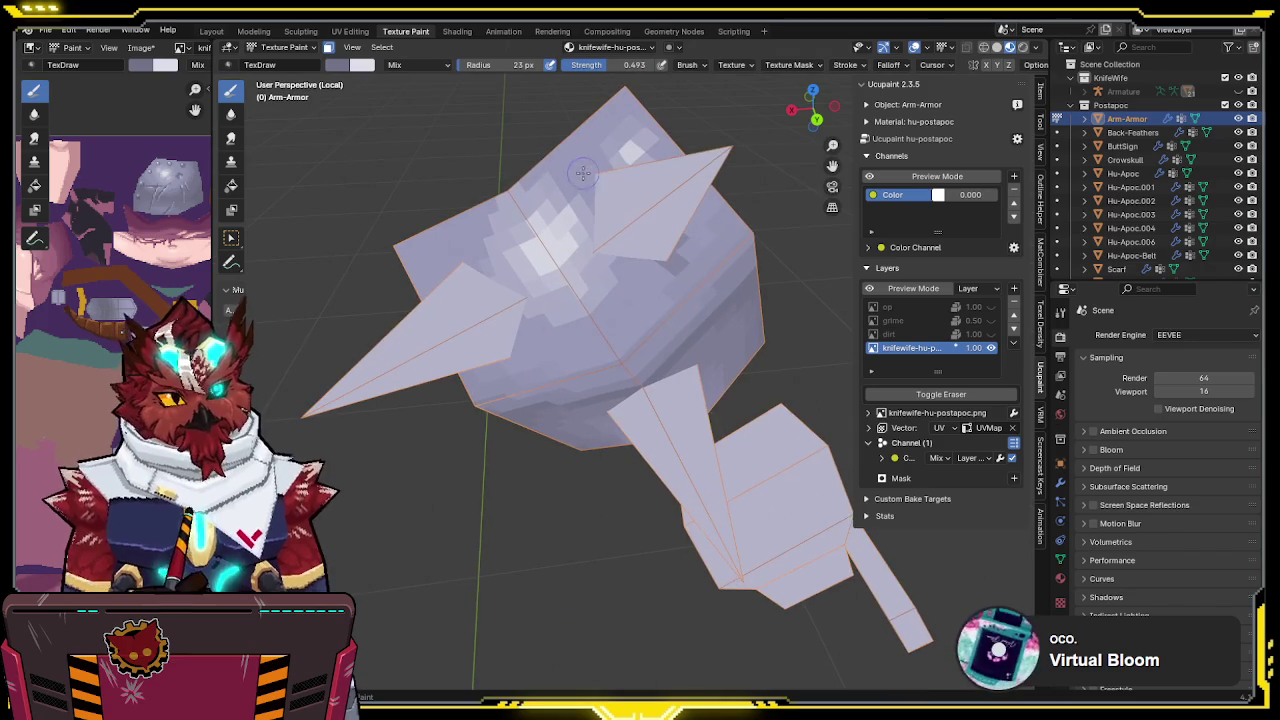
mouse_move(659, 256)
middle_down()
mouse_move(707, 193)
mouse_move(515, 313)
middle_up()
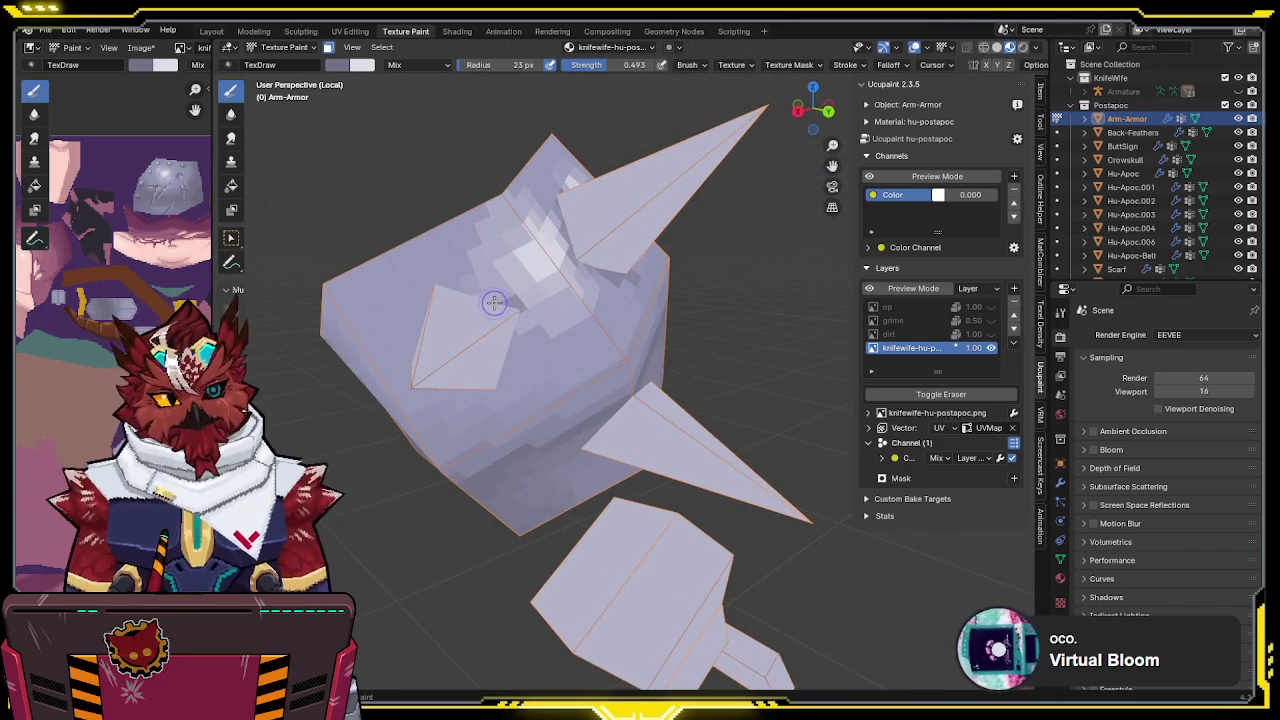
middle_drag(438, 287, 446, 283)
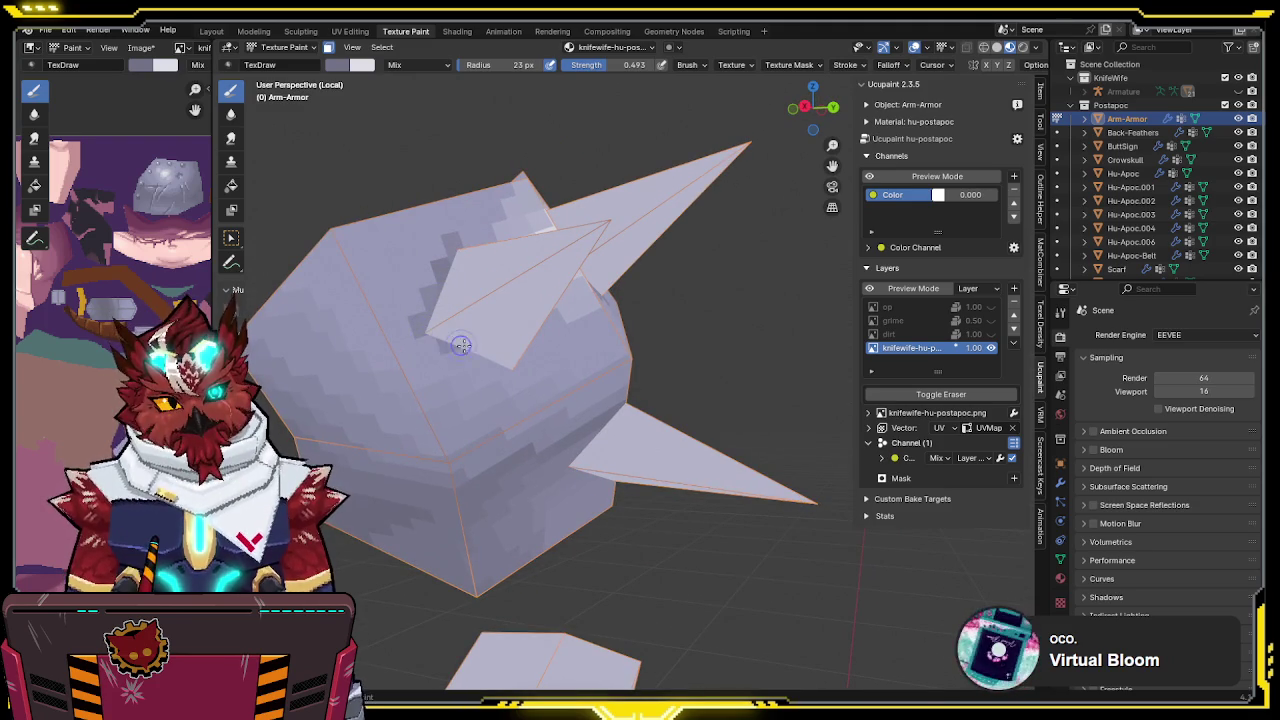
middle_drag(529, 347, 495, 378)
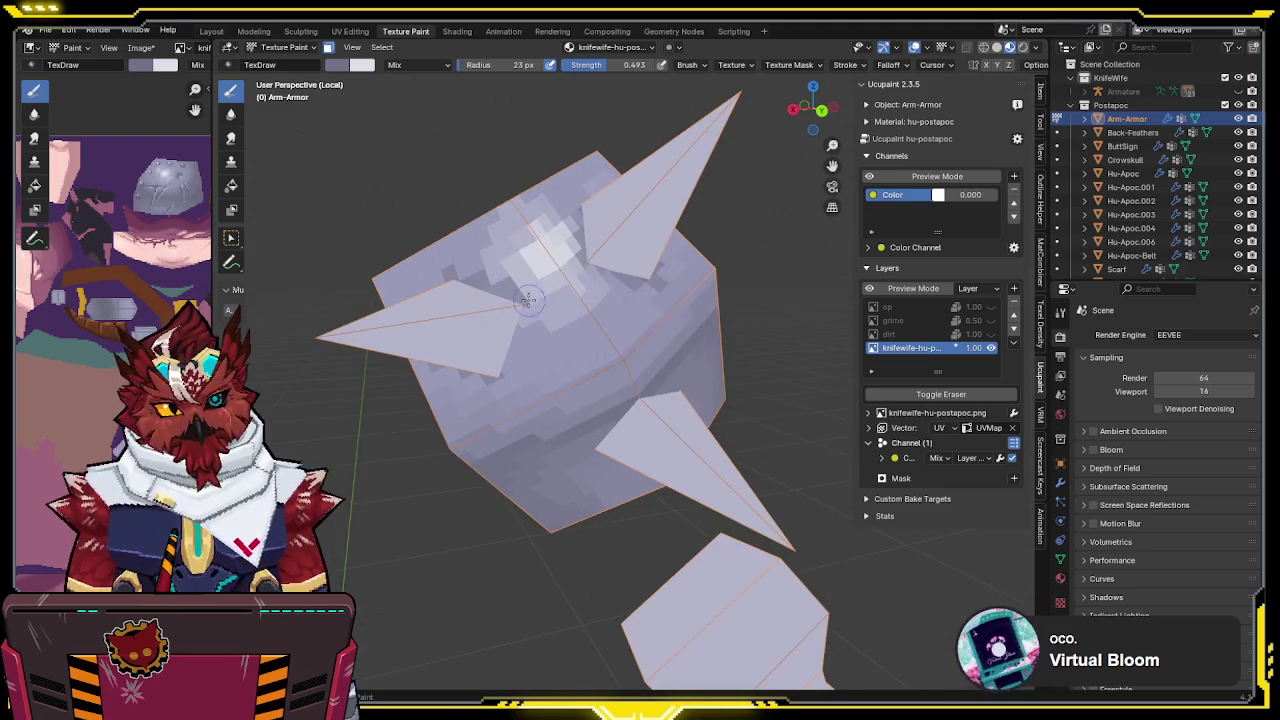
middle_drag(646, 348, 643, 402)
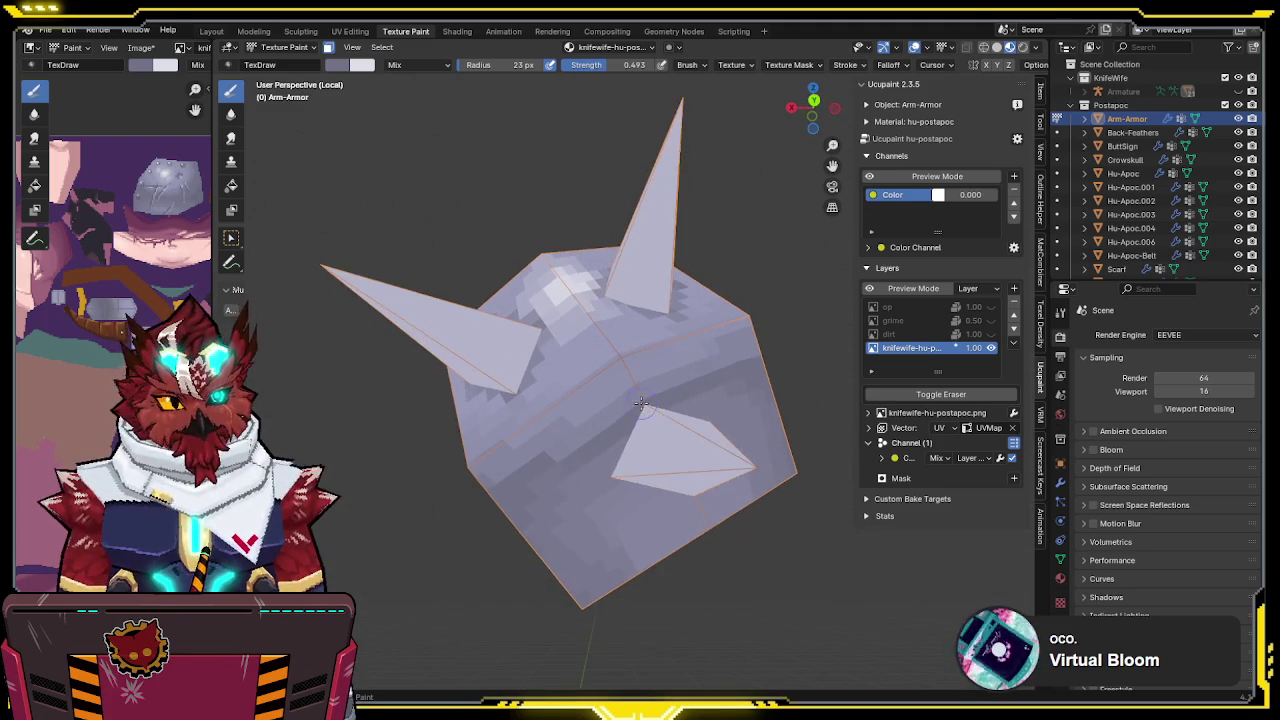
middle_drag(617, 470, 631, 488)
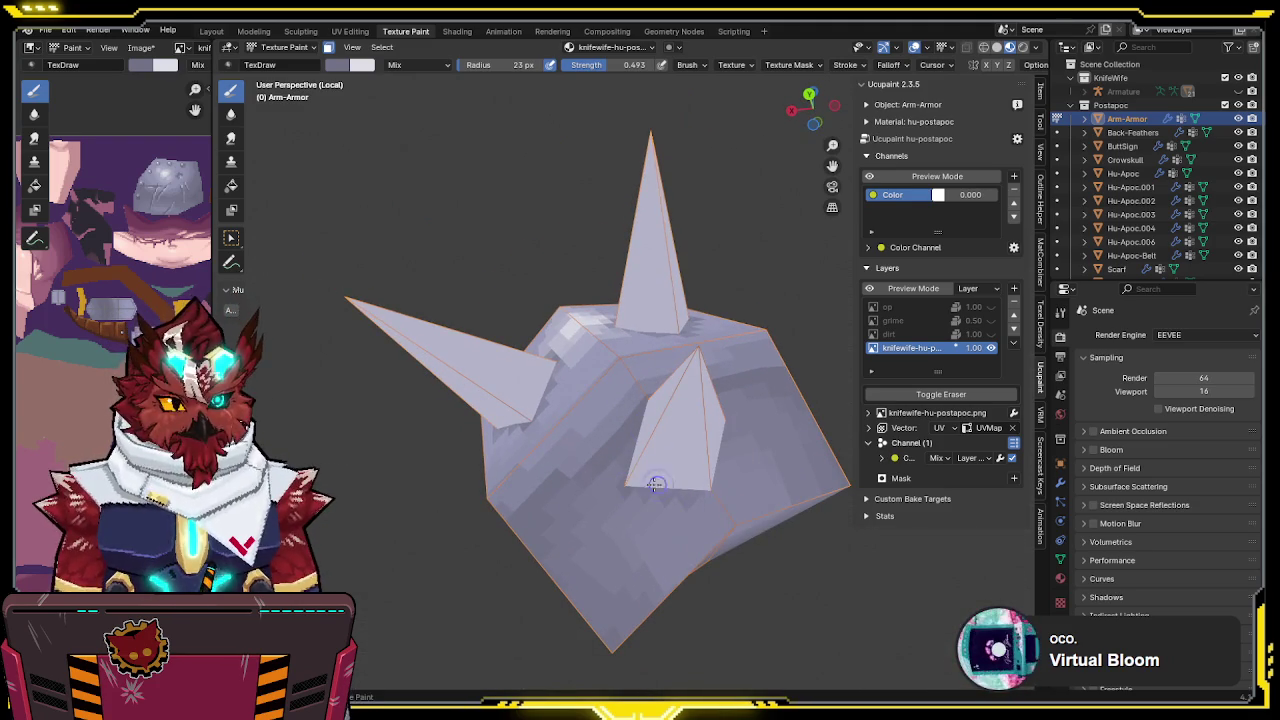
middle_drag(714, 482, 707, 488)
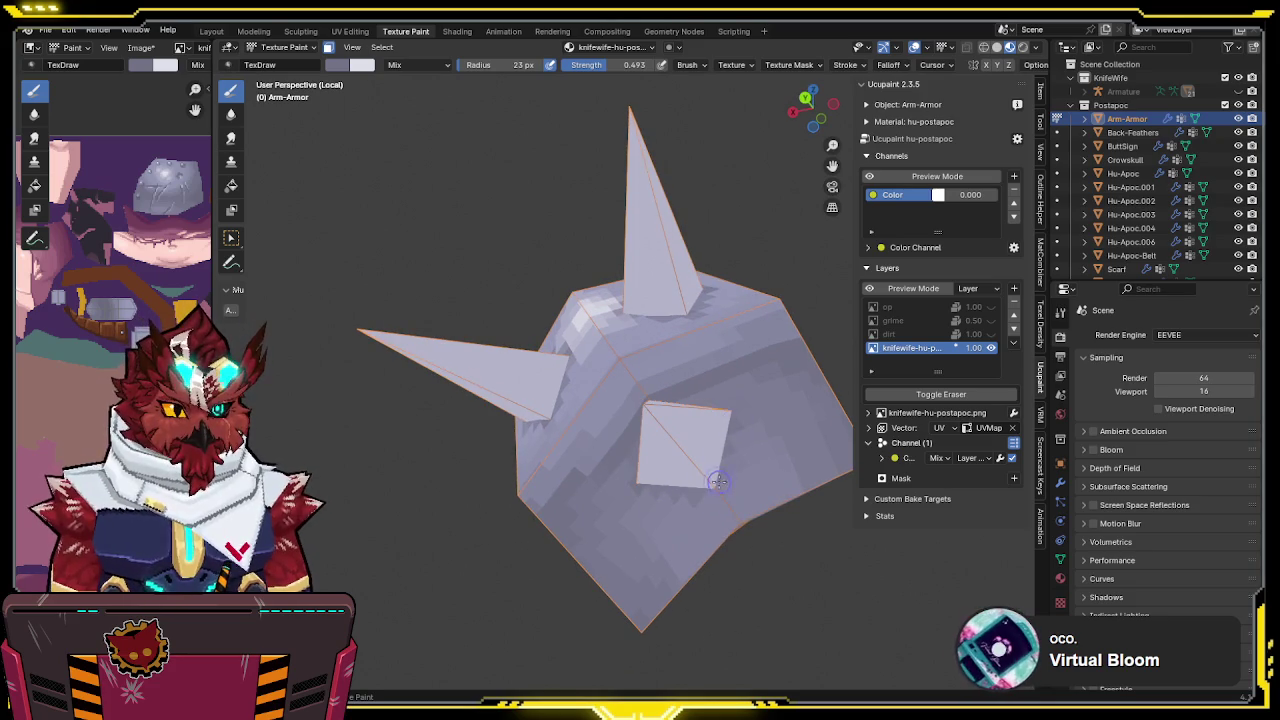
mouse_move(718, 470)
middle_down()
mouse_move(733, 413)
mouse_move(754, 395)
mouse_move(763, 306)
mouse_move(709, 309)
mouse_move(740, 271)
mouse_move(661, 288)
mouse_move(680, 403)
mouse_move(645, 360)
mouse_move(639, 325)
middle_up()
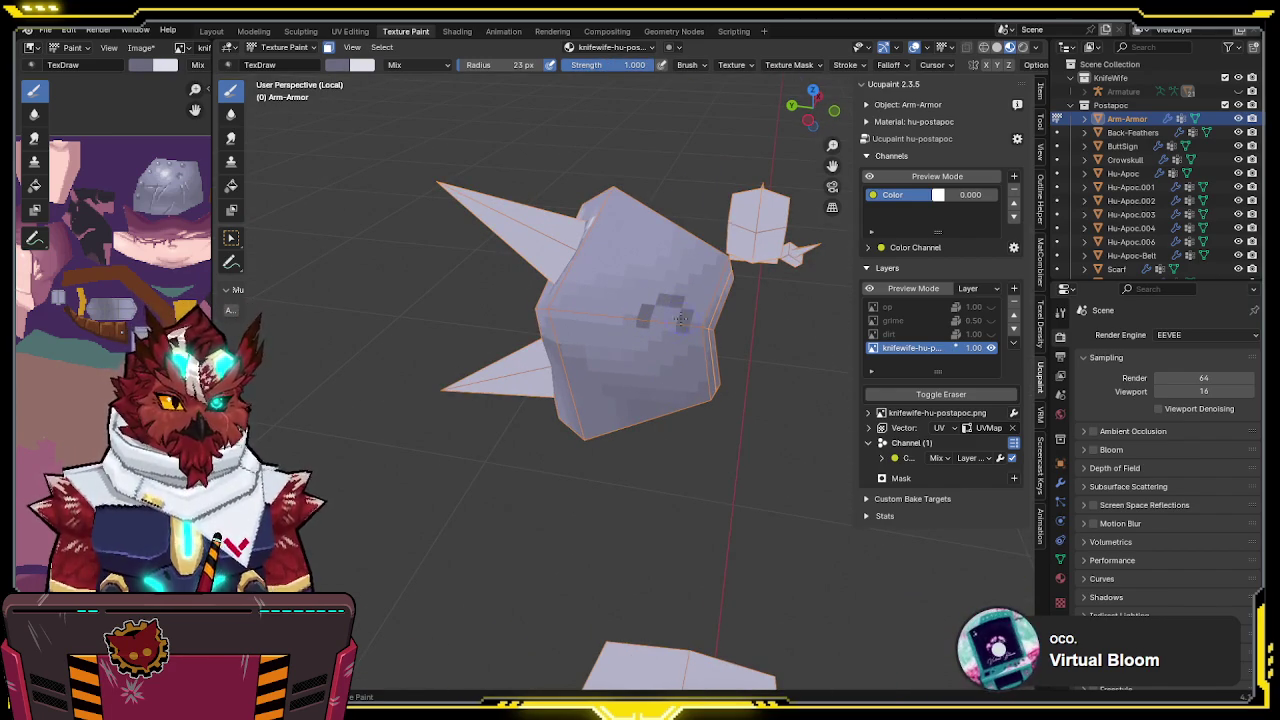
Set the brush strength to 0.536 and darken the brush colour's Value
middle_drag(670, 302, 625, 317)
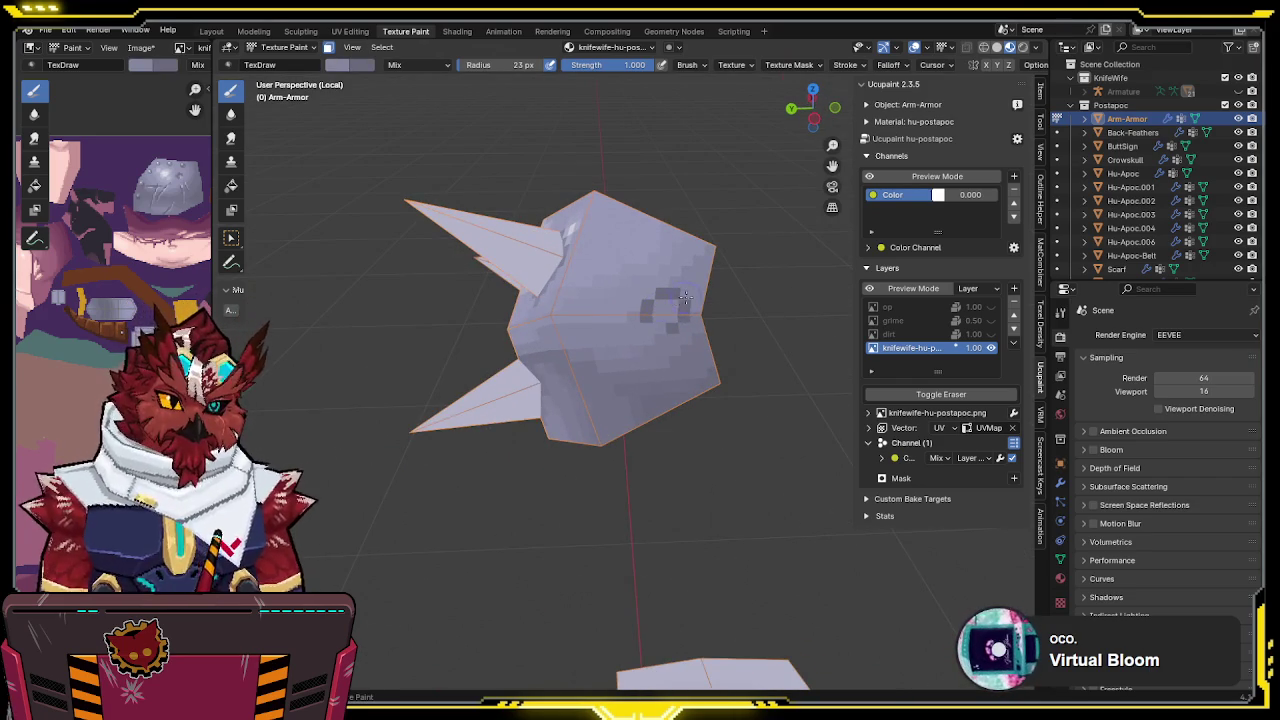
middle_drag(622, 249, 618, 47)
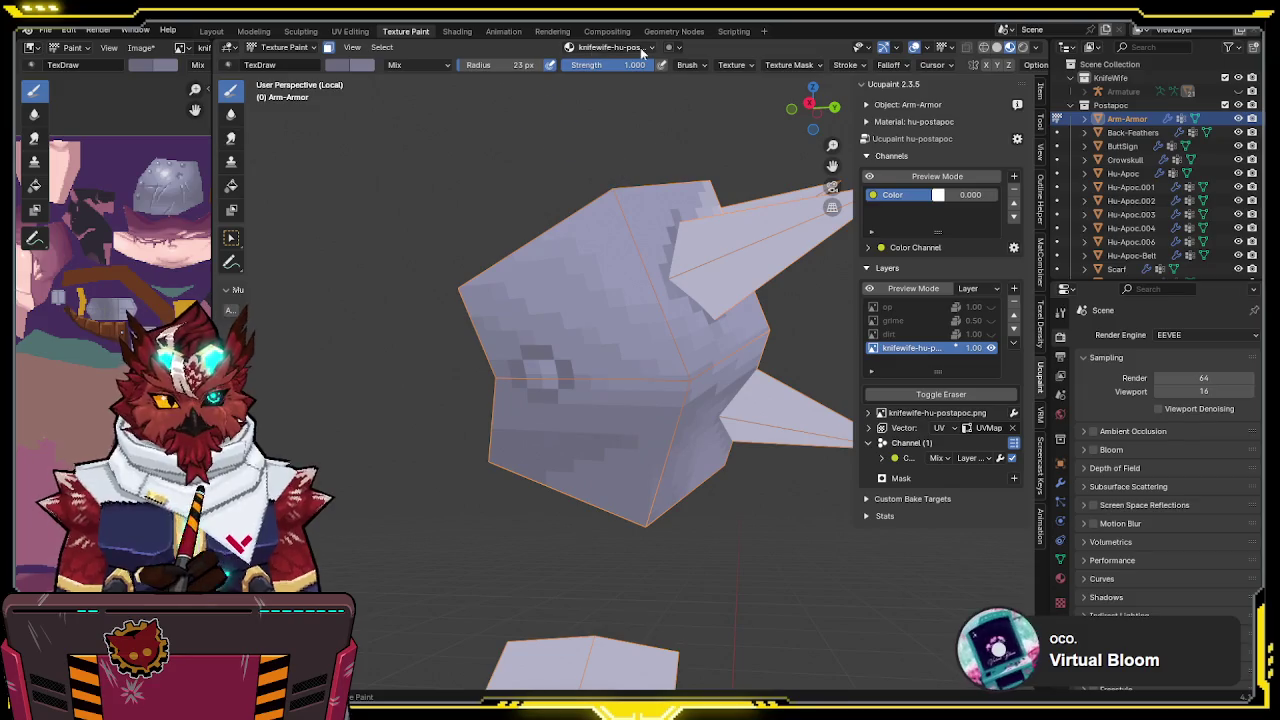
drag(635, 68, 598, 68)
middle_drag(620, 340, 640, 348)
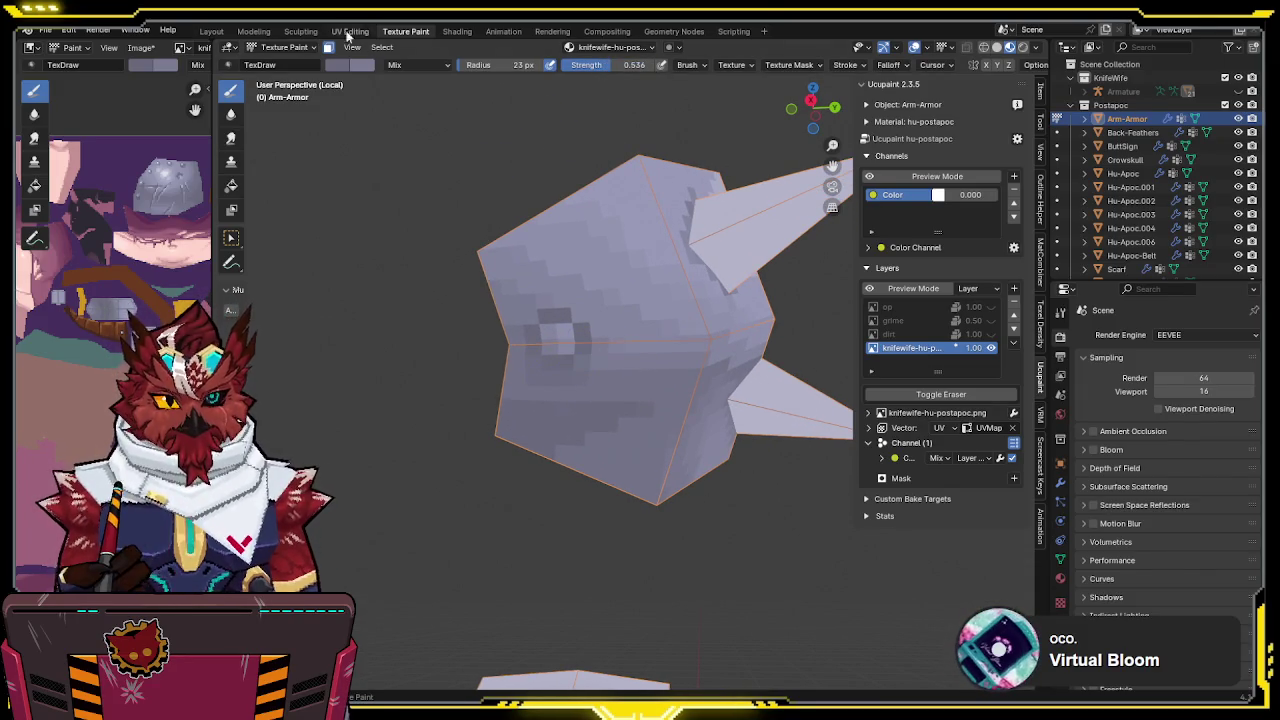
click(340, 65)
drag(466, 143, 466, 155)
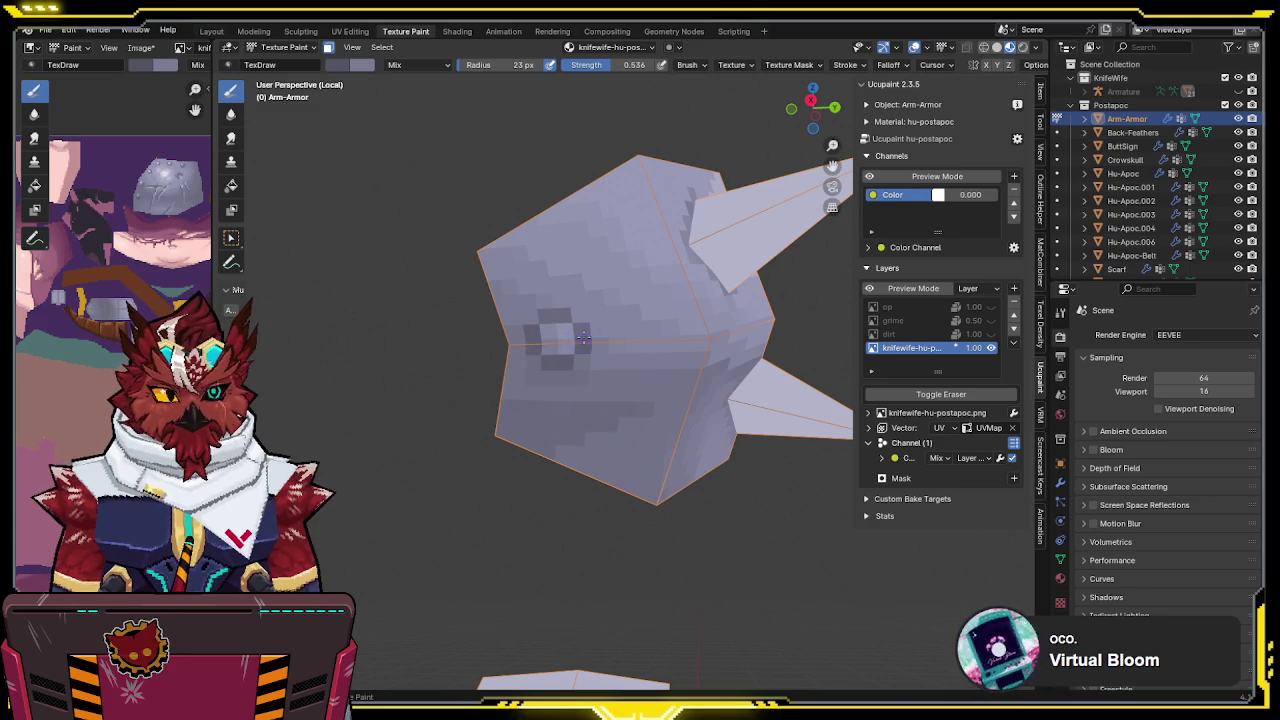
Sample the armour's light colour, undo the last light paint, and return to Object Mode
middle_drag(604, 272, 618, 322)
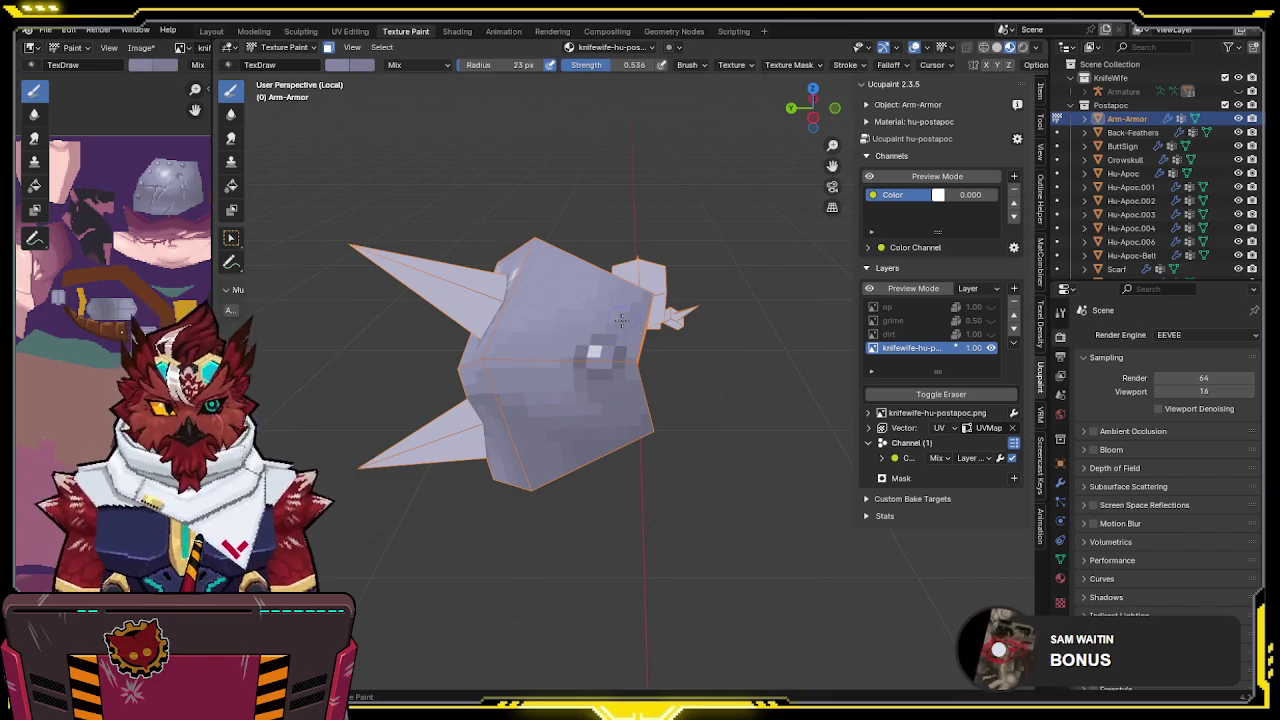
middle_drag(619, 327, 572, 351)
scroll(572, 351, up, 2)
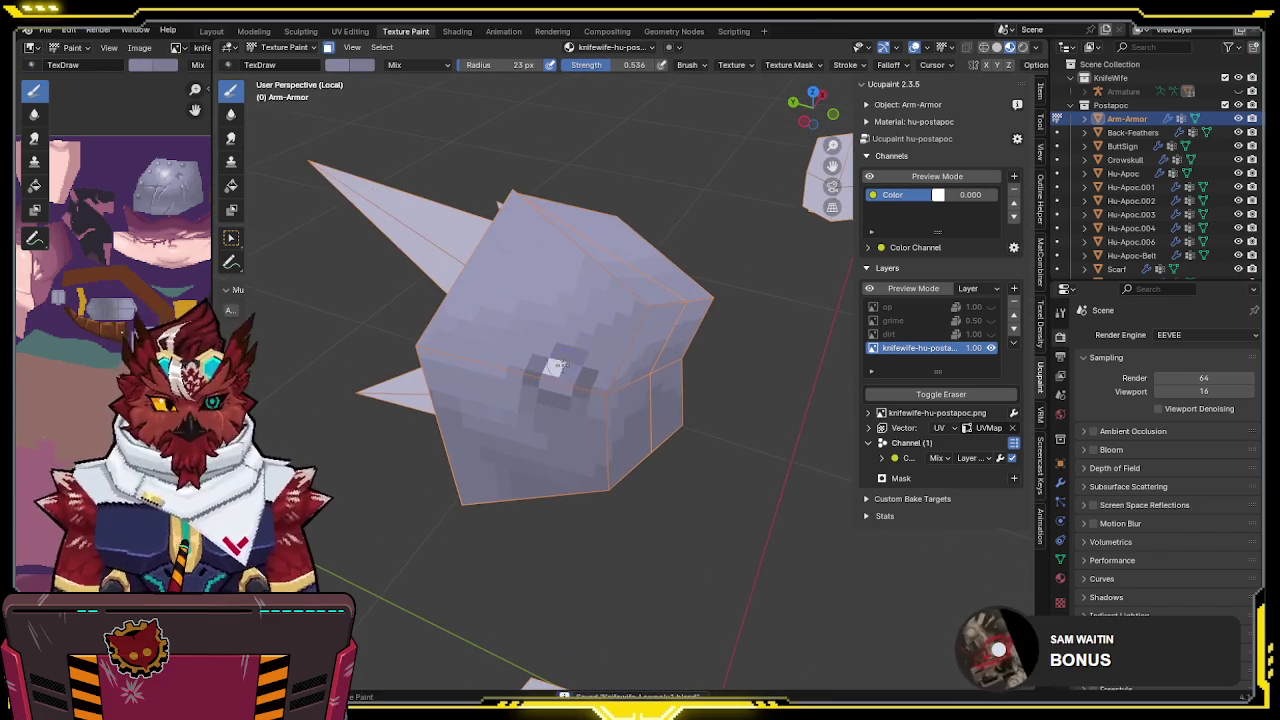
key(s)
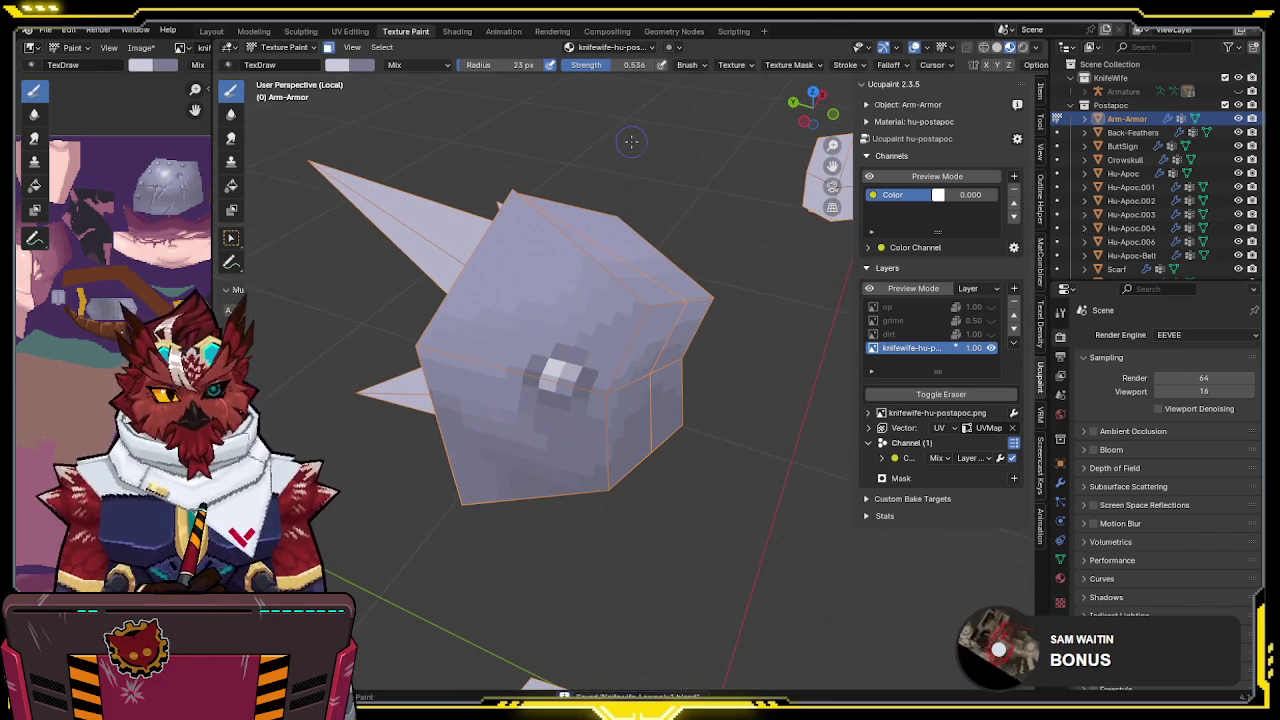
key(ctrl+z)
key(s)
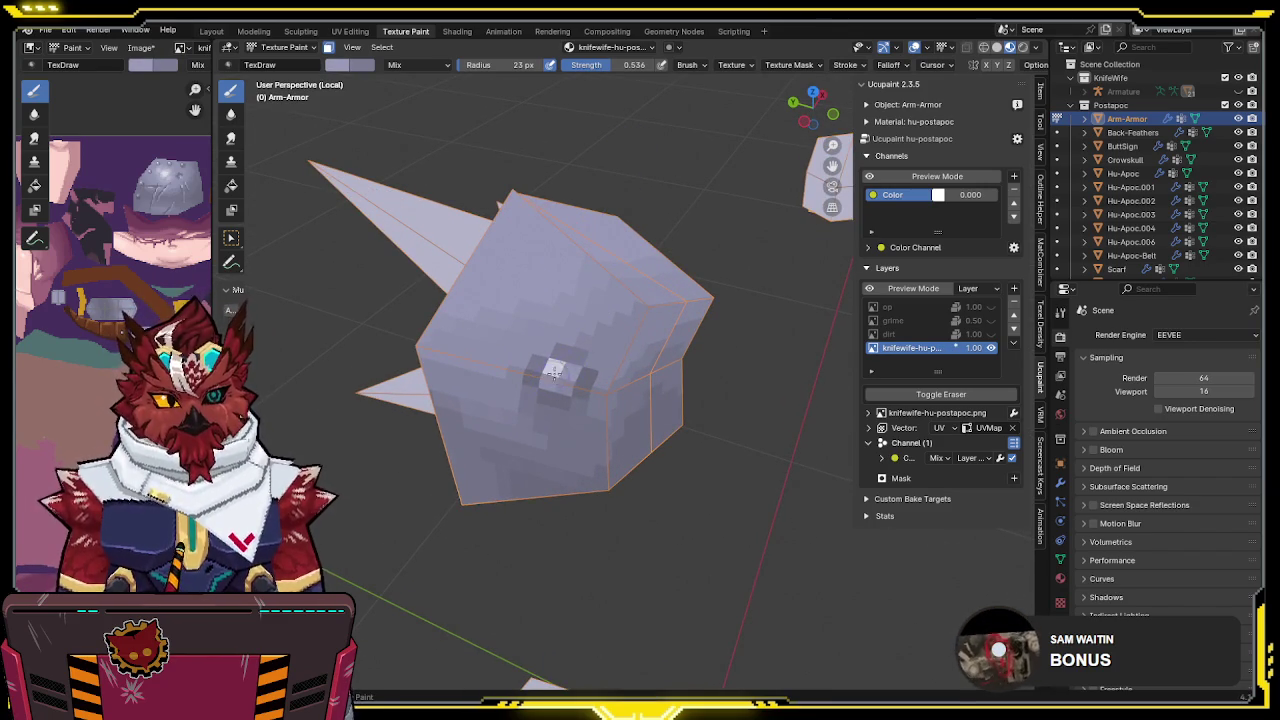
middle_drag(547, 380, 615, 303)
key(ctrl+Tab)
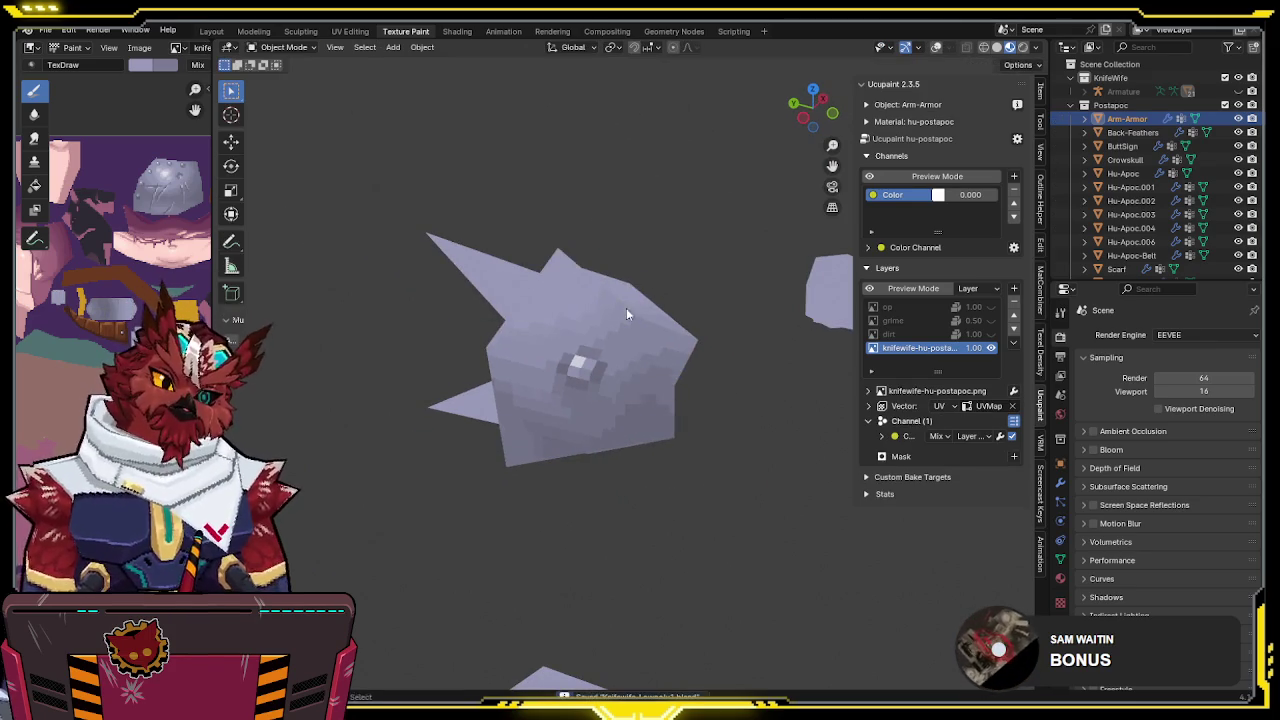
Show the whole character with overlays on and inspect the spiked shoulder pad in Edit Mode
key(KP_Divide)
mouse_move(644, 340)
middle_down()
mouse_move(759, 309)
mouse_move(734, 291)
mouse_move(601, 391)
mouse_move(487, 351)
mouse_move(706, 290)
mouse_move(609, 303)
mouse_move(593, 321)
mouse_move(629, 289)
mouse_move(580, 287)
mouse_move(665, 300)
mouse_move(548, 268)
mouse_move(681, 264)
mouse_move(656, 230)
mouse_move(682, 277)
mouse_move(582, 293)
mouse_move(610, 295)
mouse_move(560, 288)
mouse_move(640, 312)
mouse_move(576, 291)
mouse_move(575, 345)
mouse_move(688, 383)
mouse_move(733, 534)
mouse_move(742, 482)
mouse_move(561, 268)
mouse_move(590, 281)
middle_up()
key(shift+alt+z)
key(Tab)
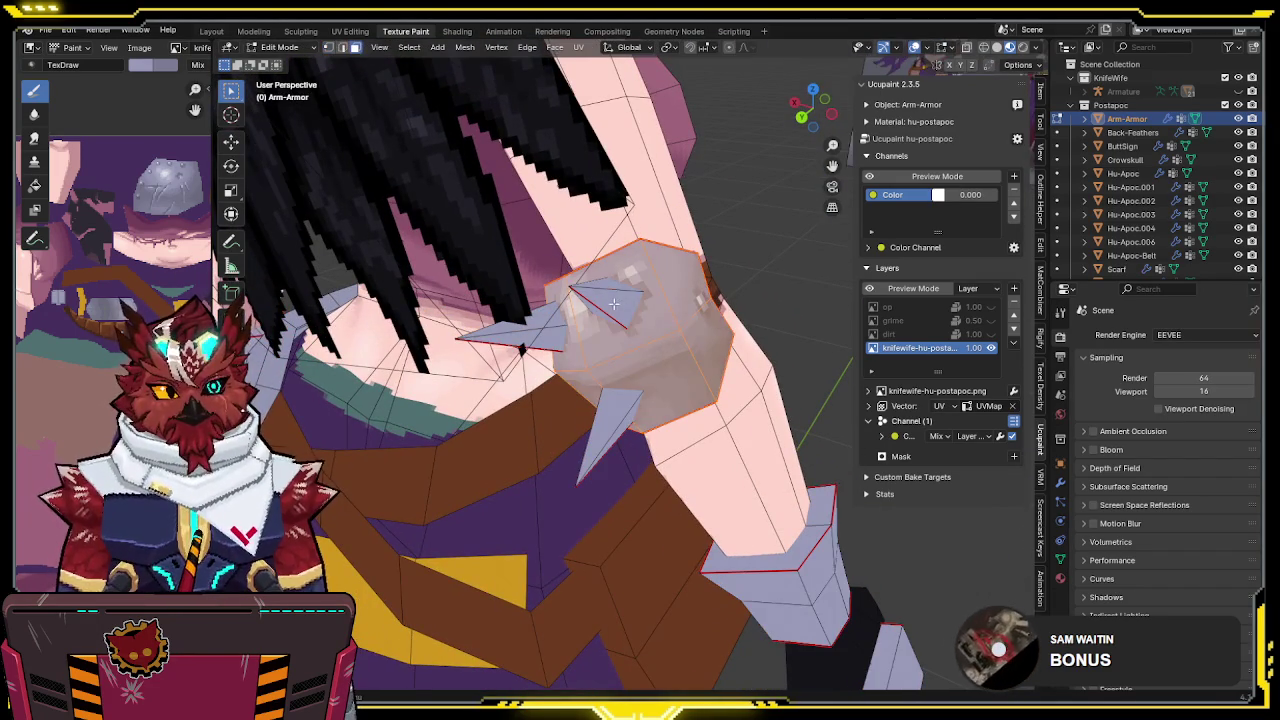
click(613, 303)
mouse_move(613, 303)
middle_down()
mouse_move(336, 153)
mouse_move(277, 271)
middle_up()
scroll(700, 263, up, 3)
scroll(664, 335, up, 3)
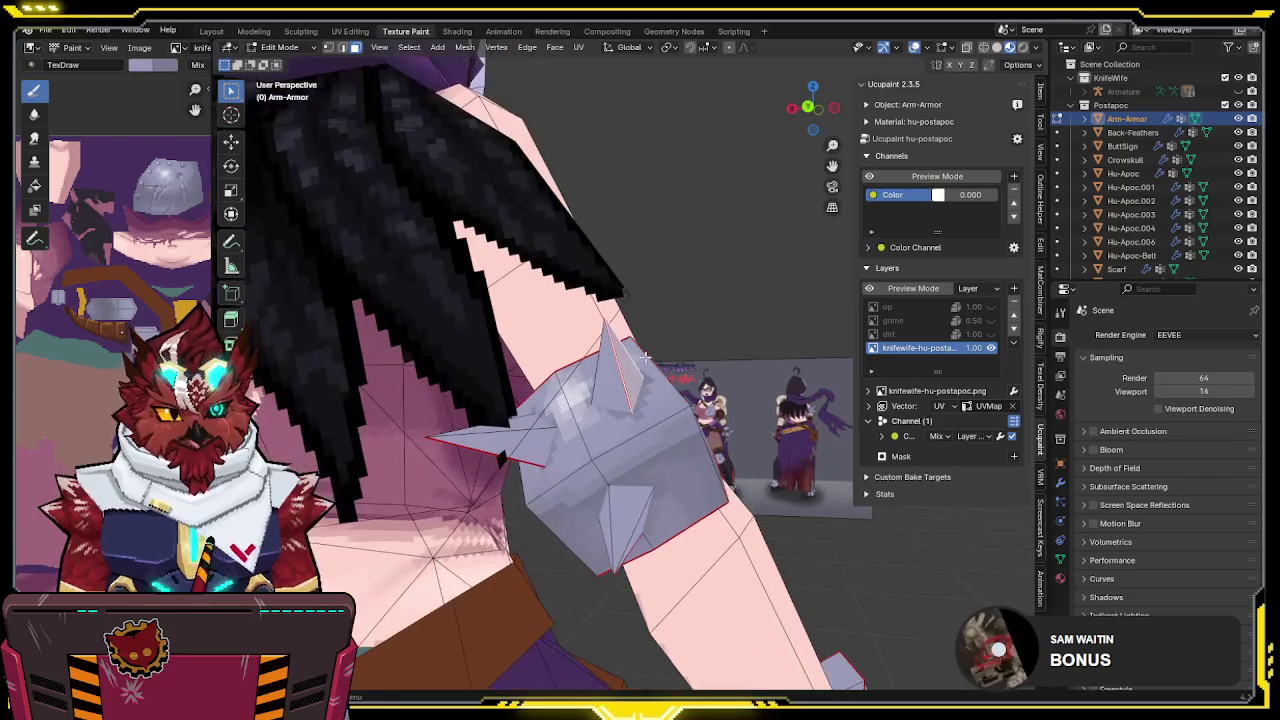
mouse_move(612, 388)
middle_down()
mouse_move(618, 478)
mouse_move(645, 494)
middle_up()
Switch back to Texture Paint and isolate the armour piece in Local view
key(ctrl+Tab)
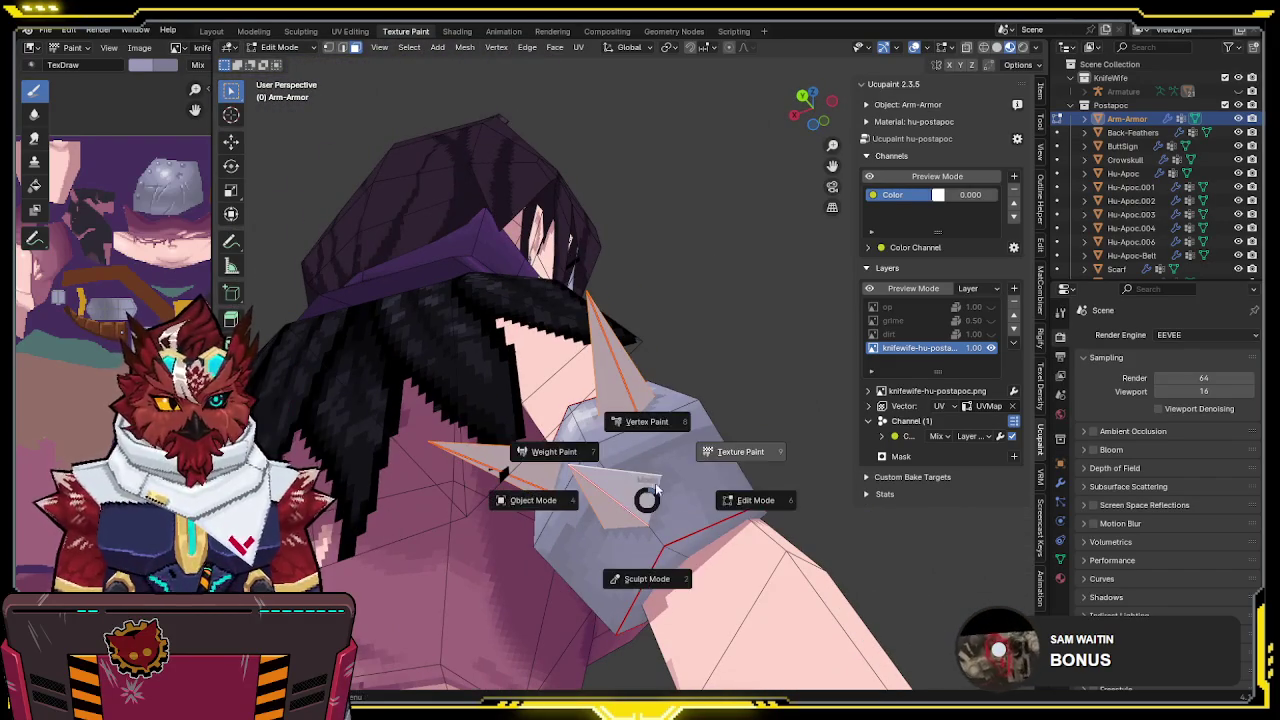
click(732, 476)
key(KP_Divide)
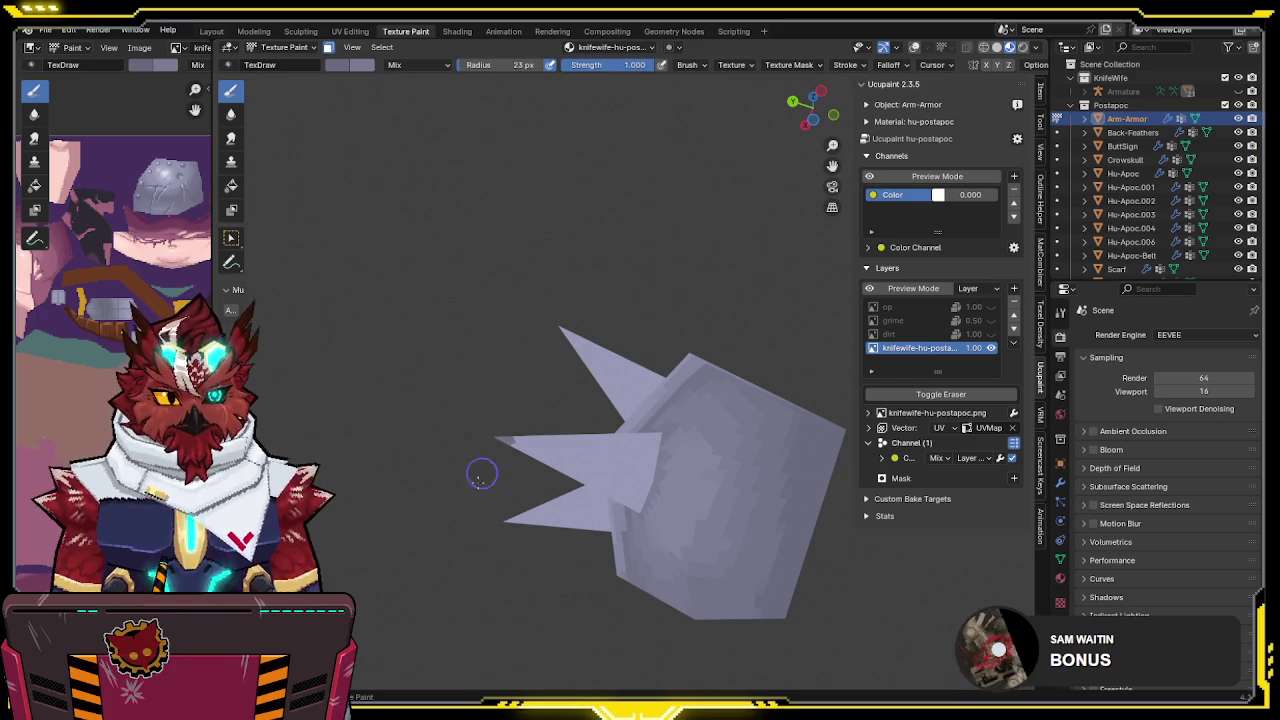
Paint darker strokes over the armour's spikes and front face at strength 1.0, then check both sides
mouse_move(503, 494)
mouse_down()
mouse_move(575, 455)
mouse_move(620, 480)
mouse_move(676, 450)
mouse_up()
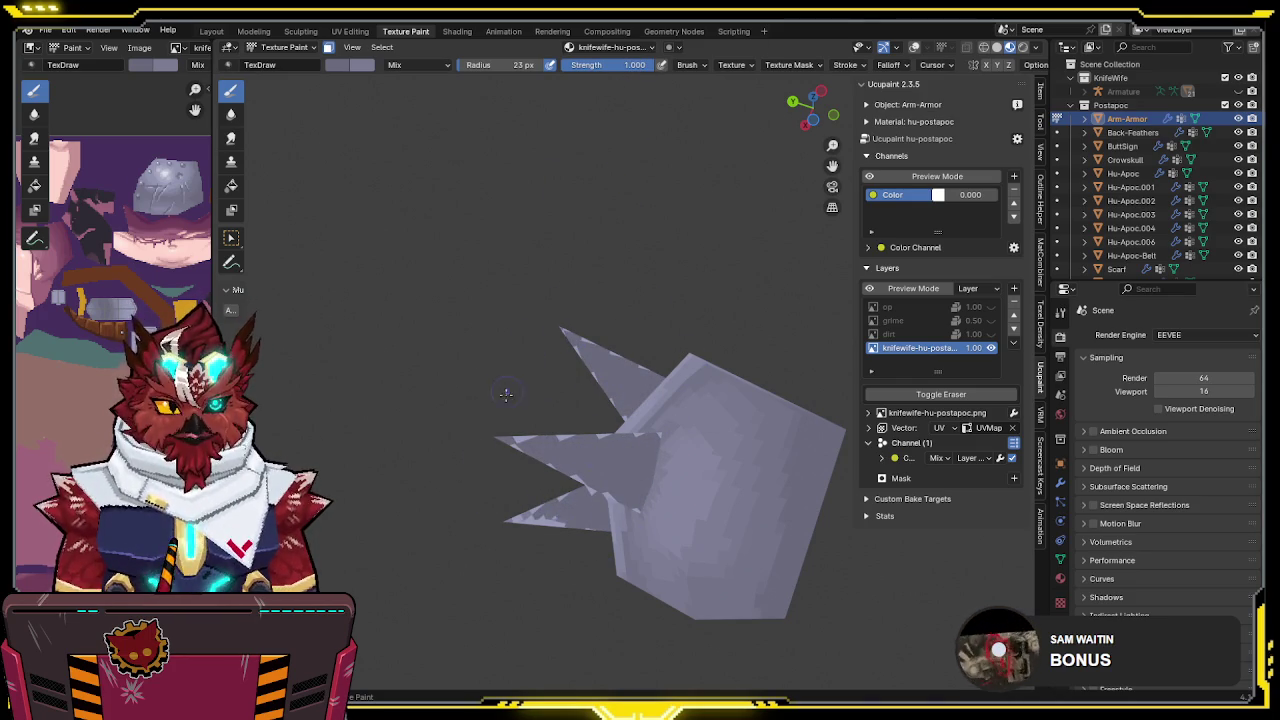
mouse_move(505, 465)
middle_down()
mouse_move(447, 425)
mouse_move(565, 413)
mouse_move(591, 319)
middle_up()
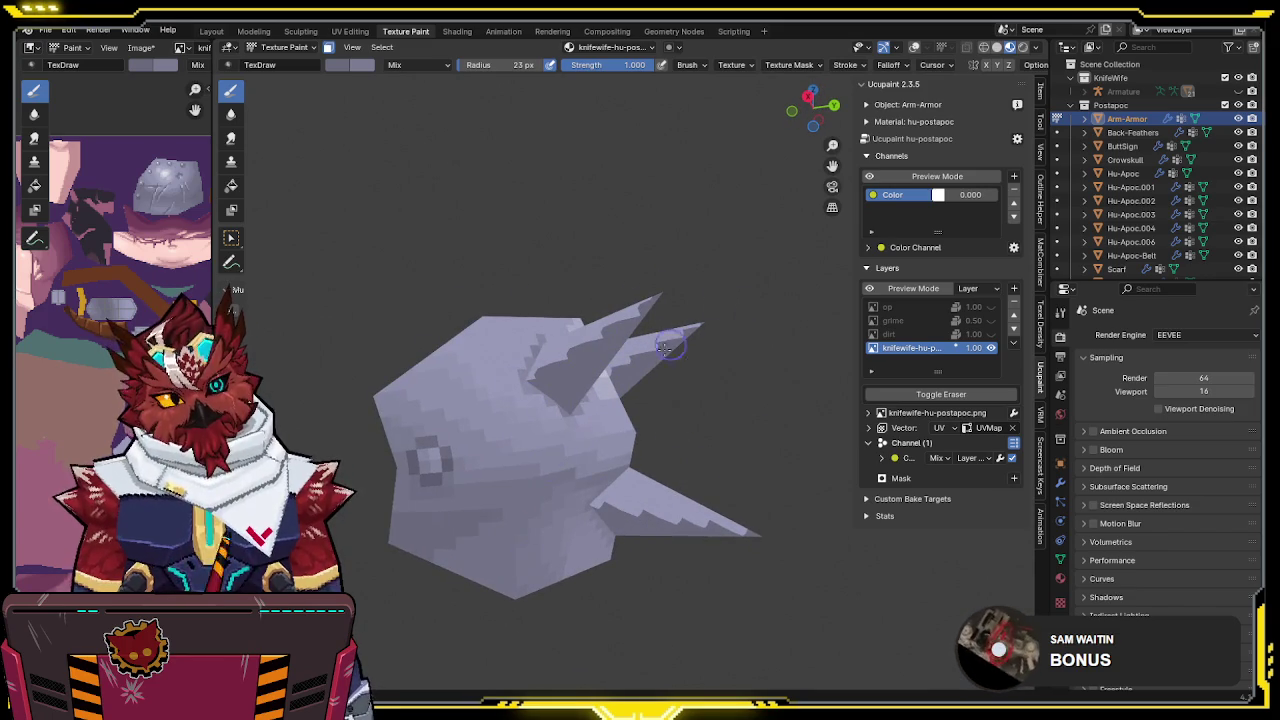
mouse_move(723, 470)
middle_down()
mouse_move(730, 410)
mouse_move(705, 410)
middle_up()
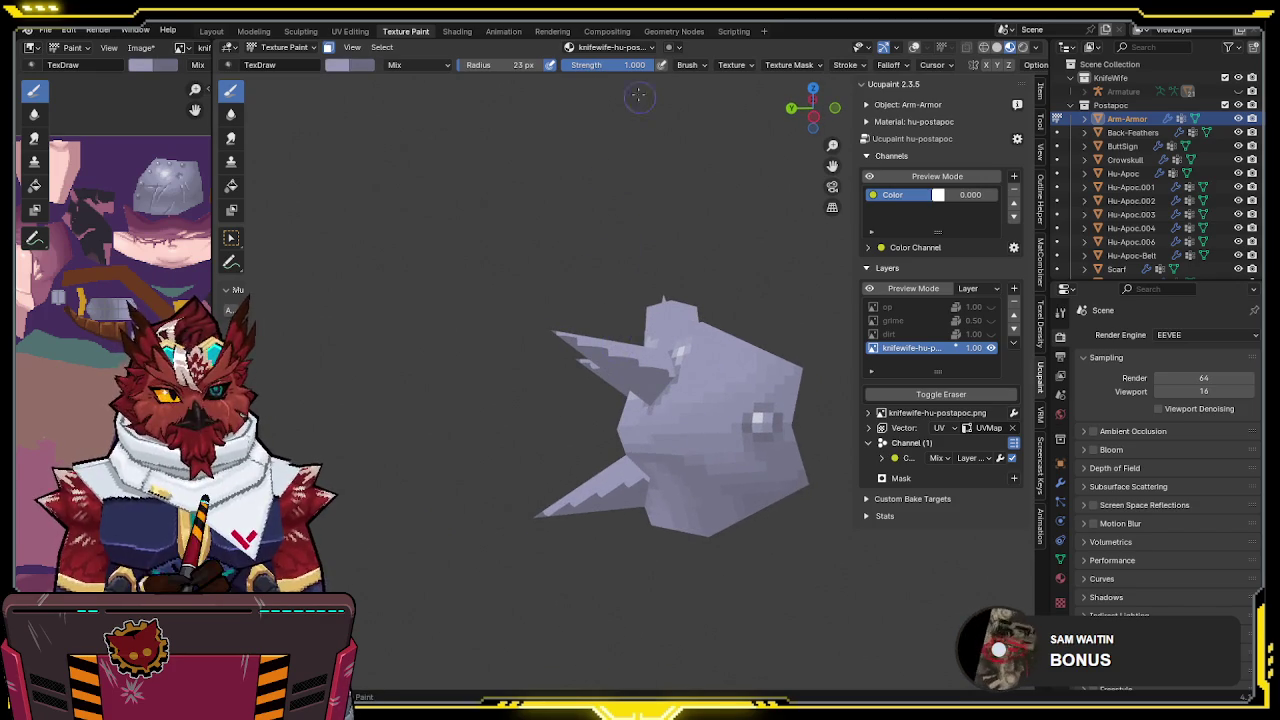
Set the brush strength to 0.500 and paint a light stroke up the spike
text(.5)
key(Return)
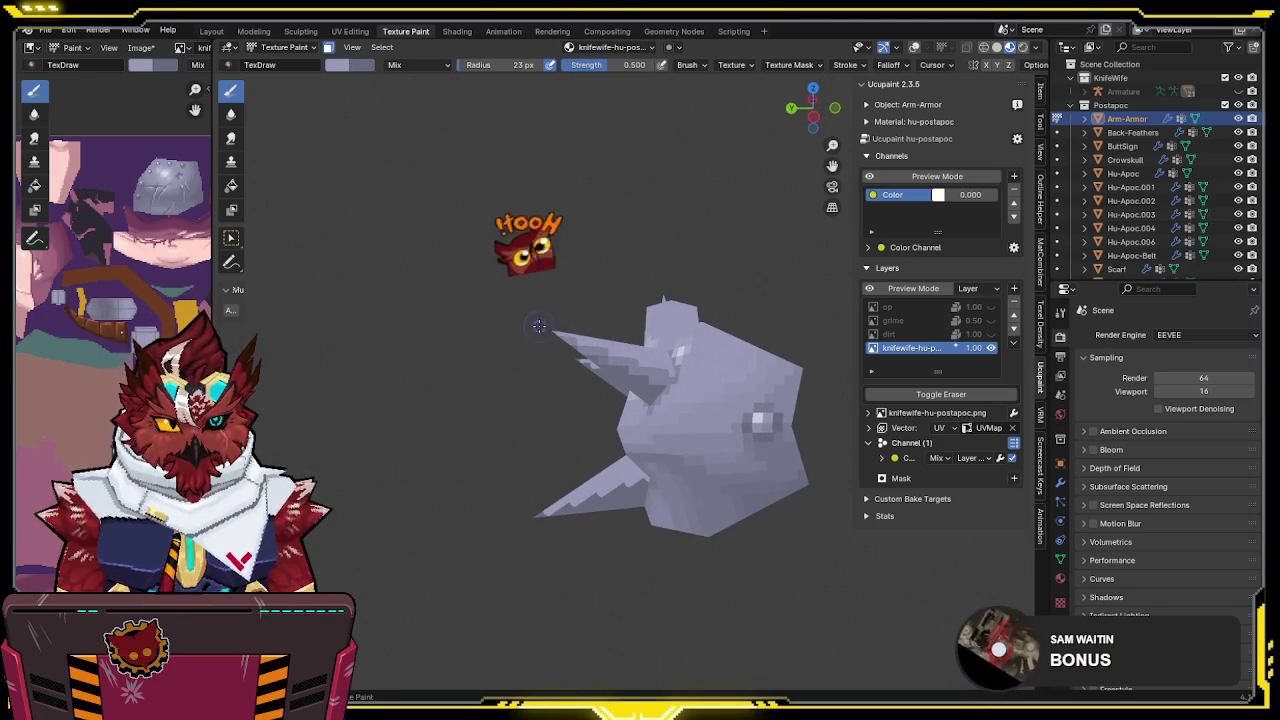
mouse_move(537, 325)
middle_down()
mouse_move(746, 306)
mouse_move(646, 377)
middle_up()
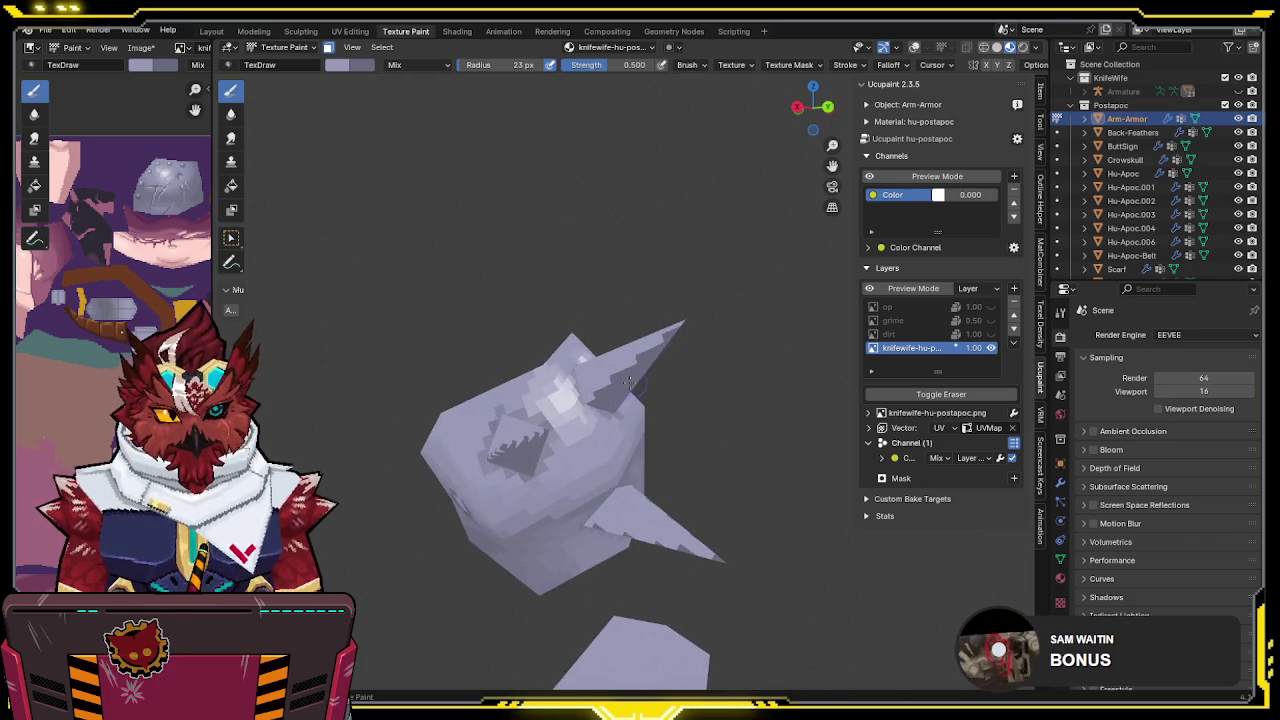
drag(579, 408, 697, 307)
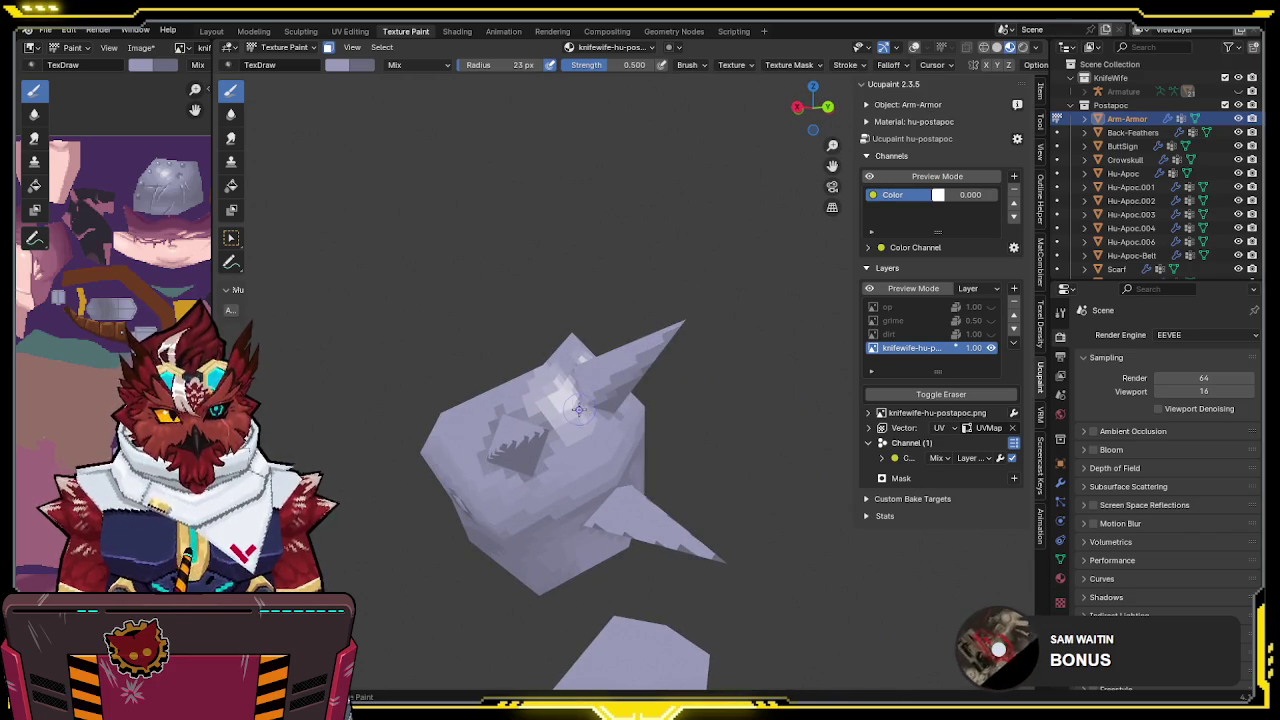
middle_drag(669, 321, 812, 403)
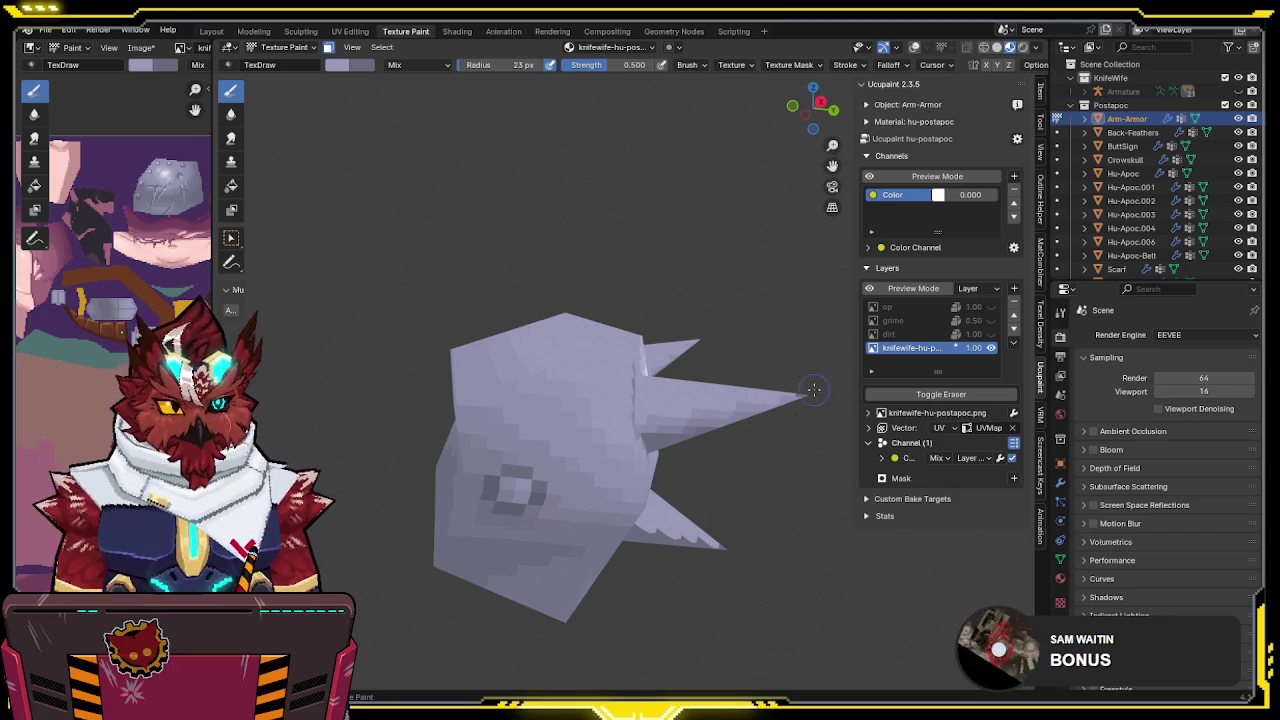
Brighten the long spike toward the beak tip and turn viewport overlays back on
middle_drag(814, 390, 570, 412)
drag(570, 412, 455, 432)
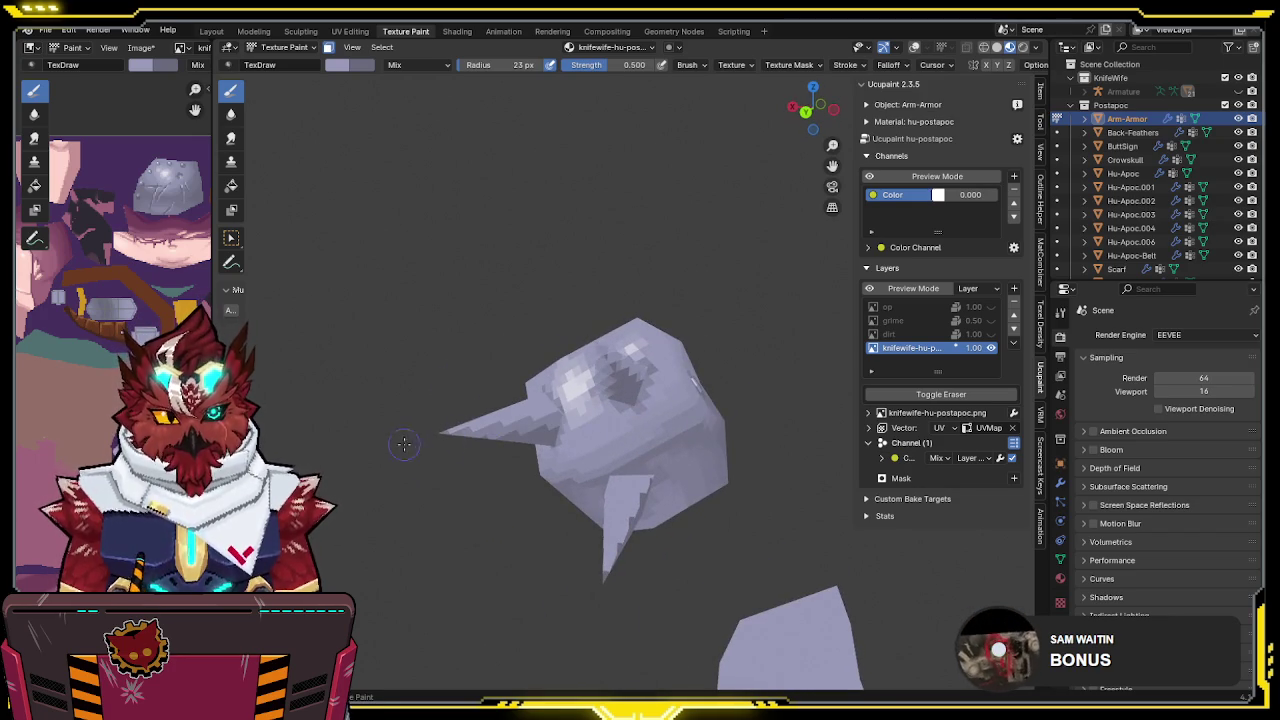
drag(524, 413, 452, 436)
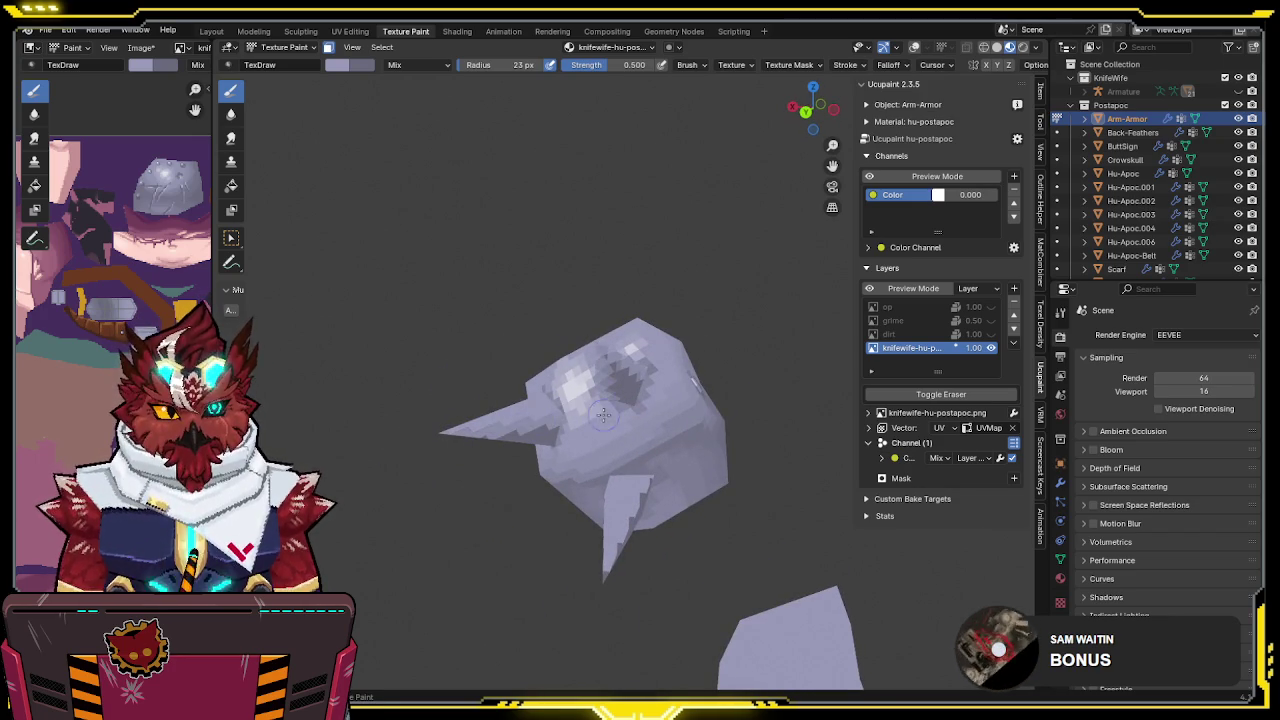
mouse_move(571, 430)
middle_down()
mouse_move(682, 482)
mouse_move(665, 485)
middle_up()
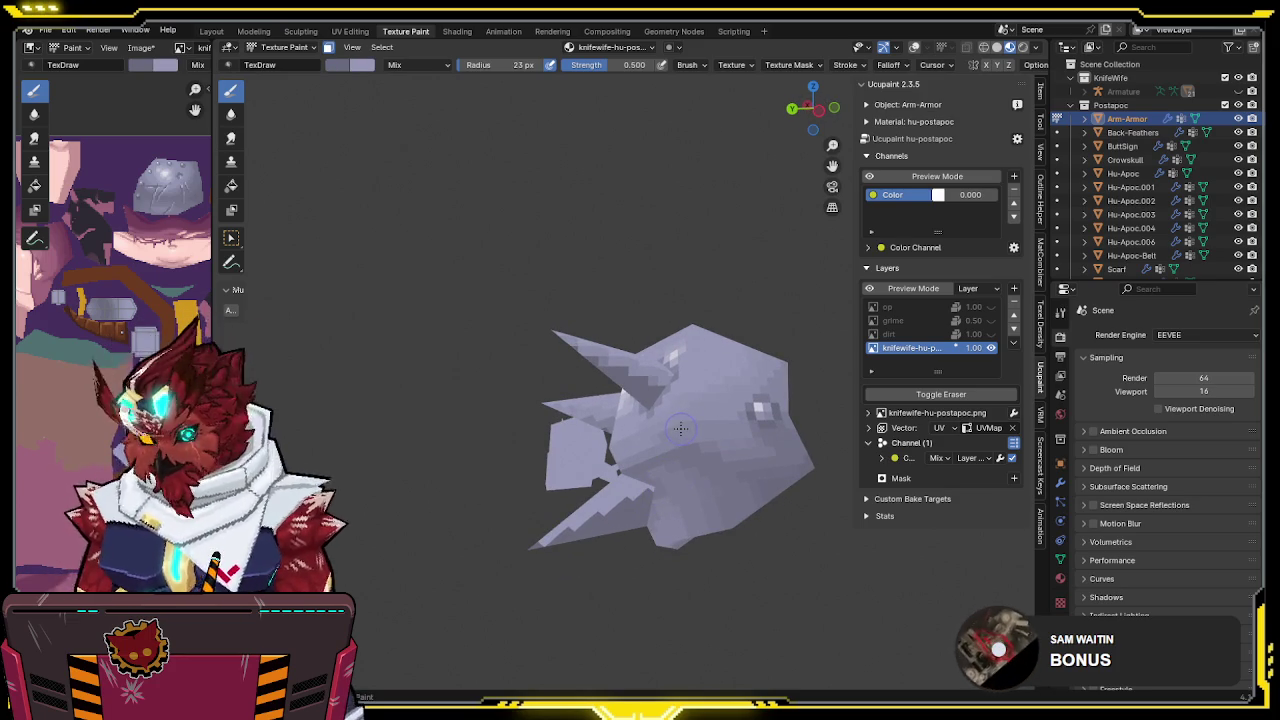
key(shift+alt+z)
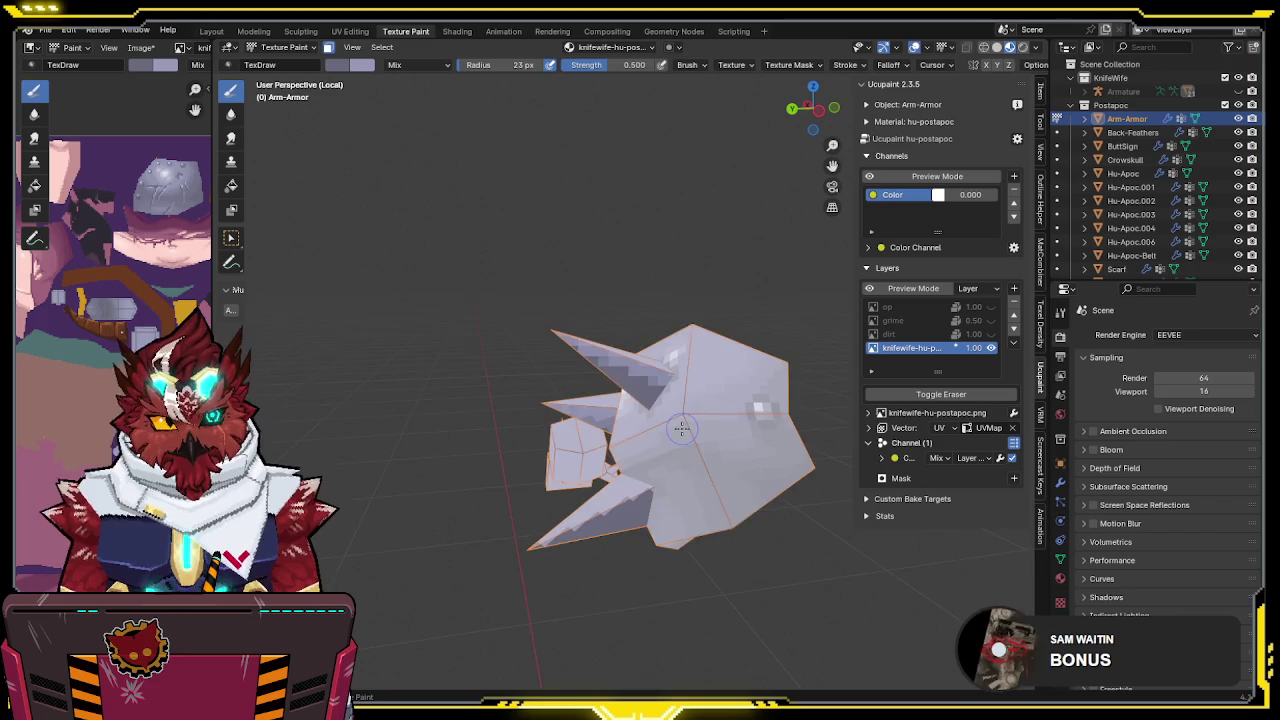
Paint white highlights along the lower-left and upper spikes of the arm armour
key(shift+alt+z)
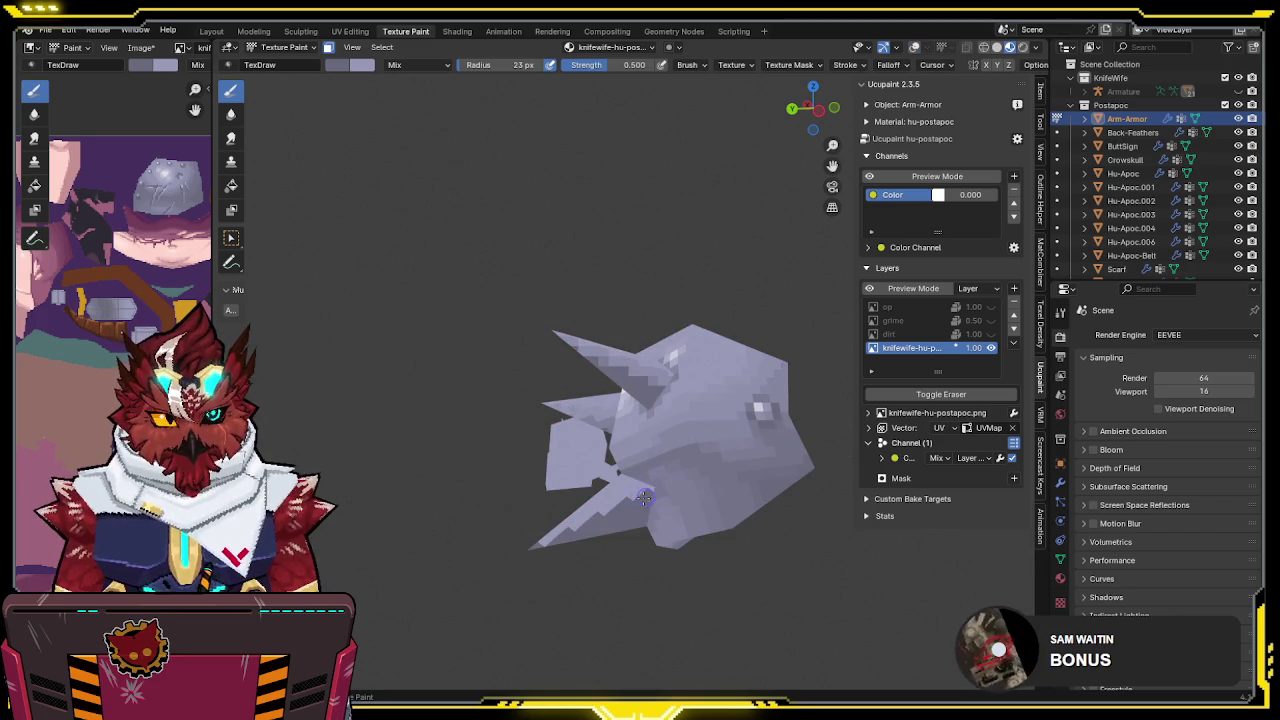
drag(515, 556, 683, 479)
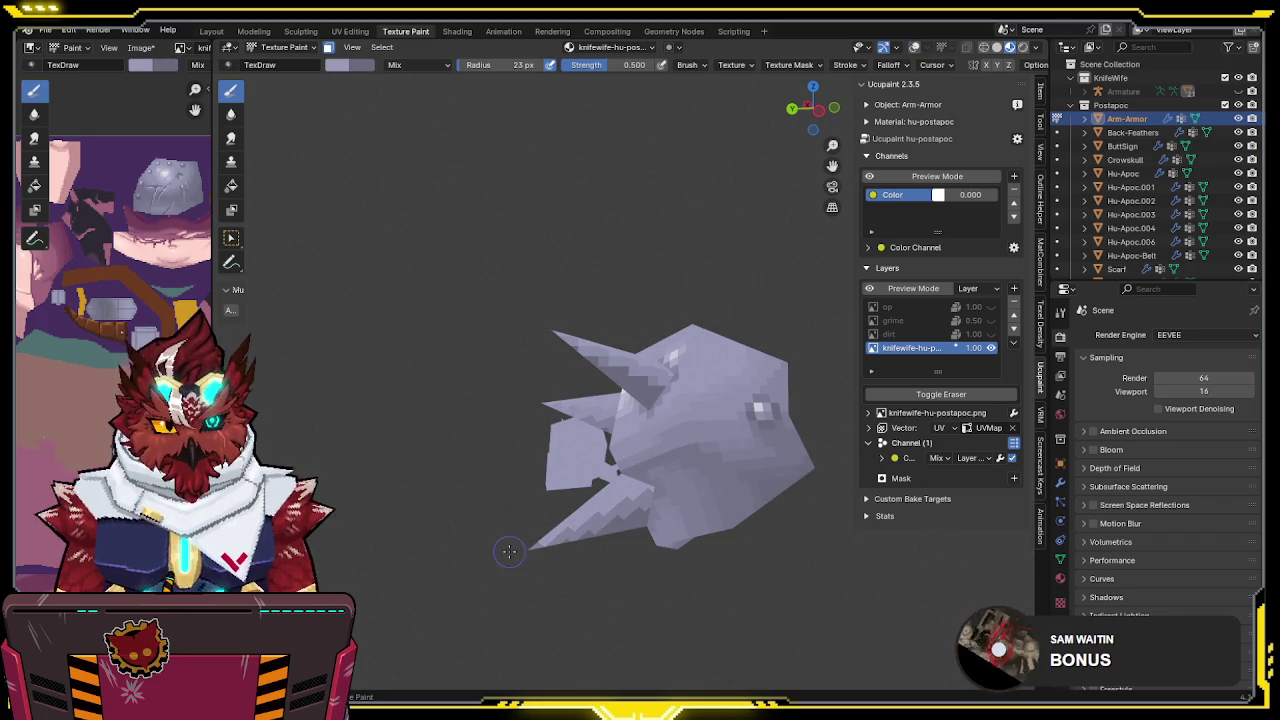
mouse_move(691, 461)
middle_down()
mouse_move(721, 455)
mouse_move(786, 484)
middle_up()
drag(696, 483, 566, 474)
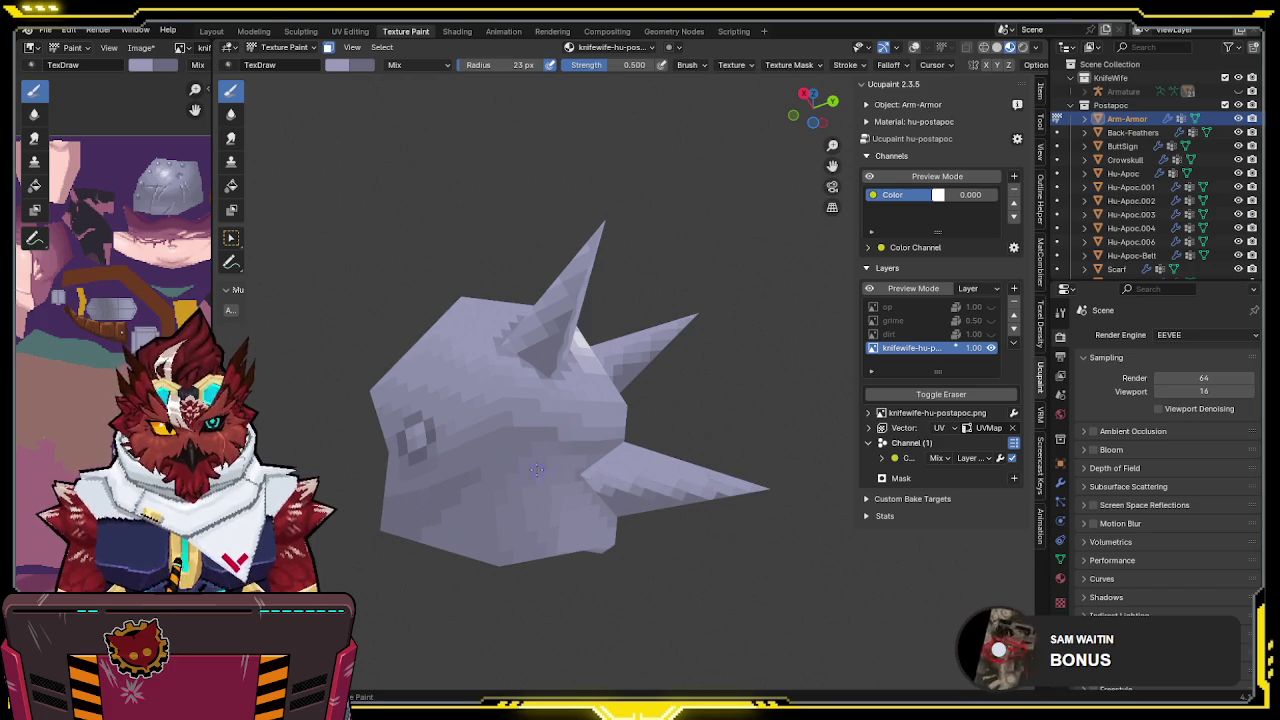
mouse_move(753, 425)
middle_down()
mouse_move(552, 402)
mouse_move(686, 453)
mouse_move(578, 391)
mouse_move(660, 376)
middle_up()
key(shift+alt+z)
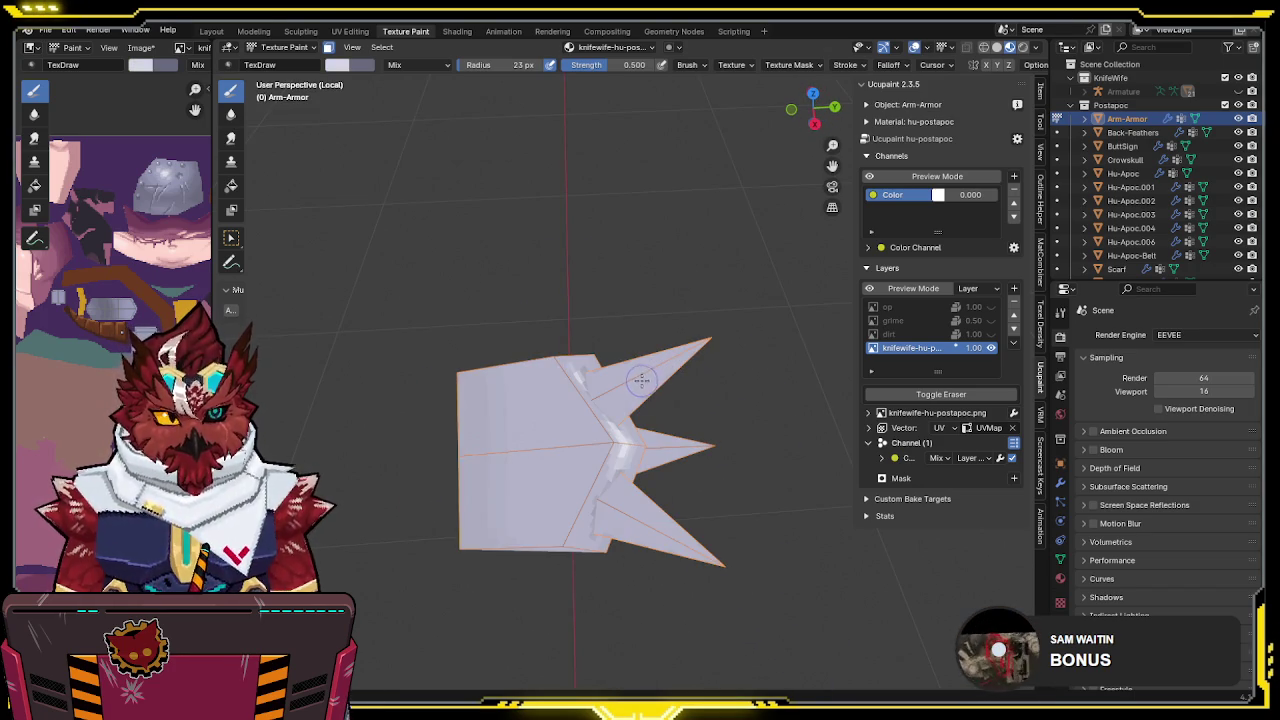
drag(652, 449, 638, 514)
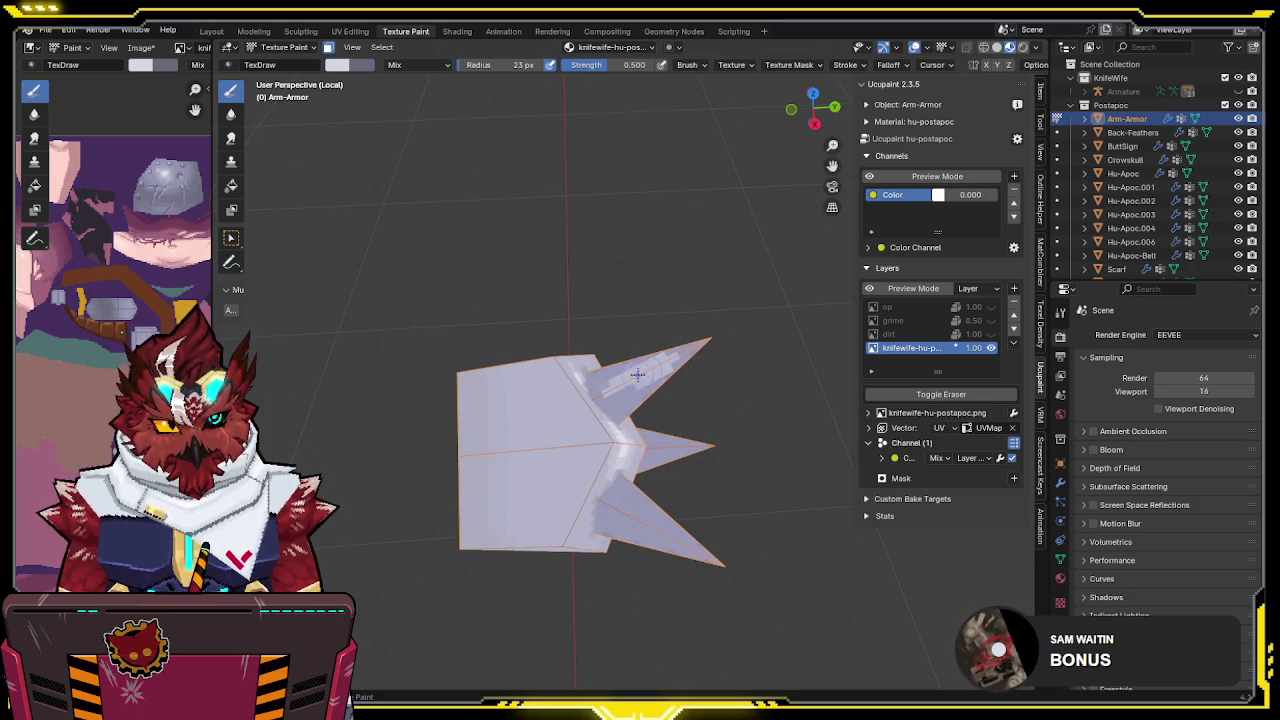
drag(658, 364, 625, 395)
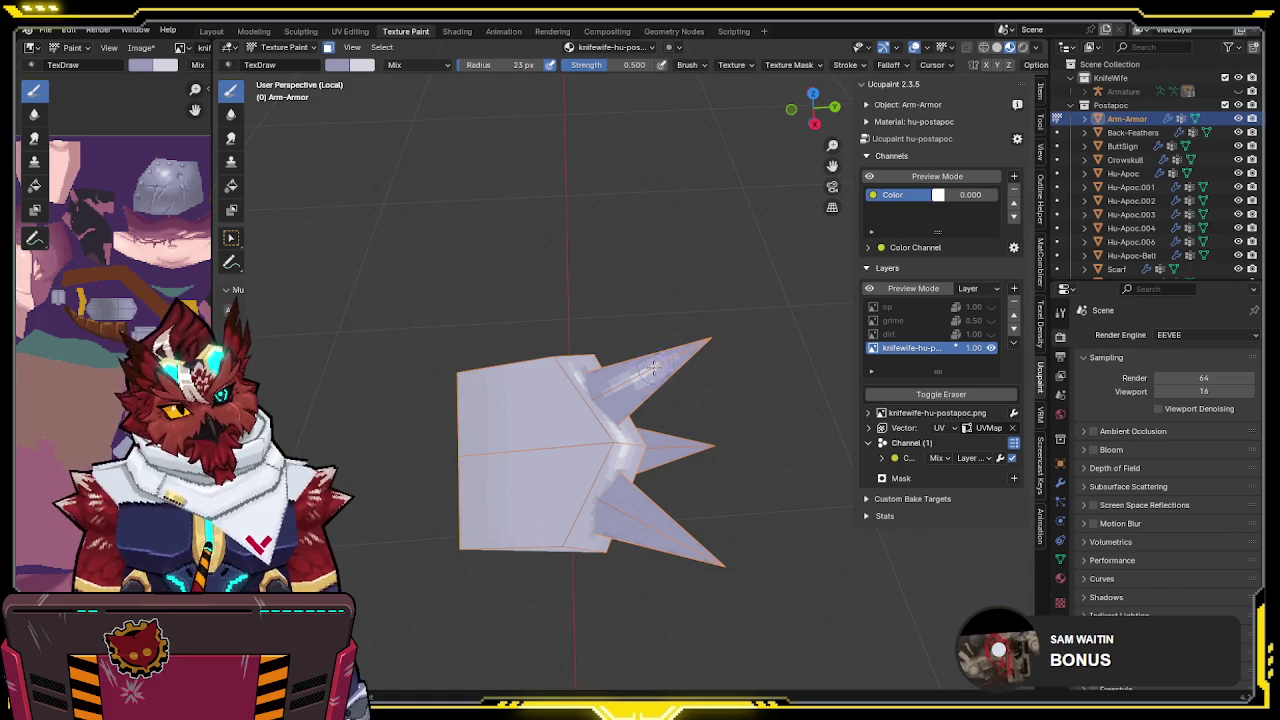
drag(653, 362, 619, 382)
Check the painted spikes from several angles, save the file, and unhide the dirt, grime and op layers
mouse_move(690, 348)
middle_down()
mouse_move(590, 396)
mouse_move(608, 424)
mouse_move(668, 452)
middle_up()
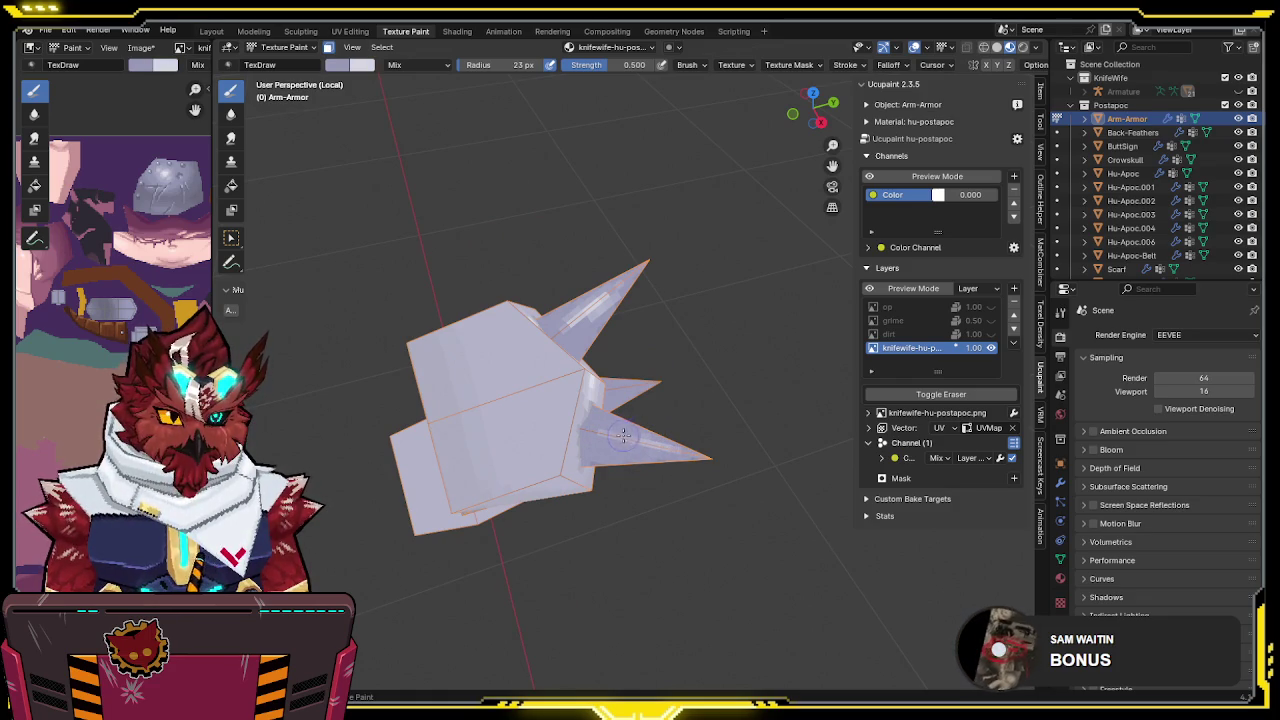
middle_drag(633, 437, 672, 403)
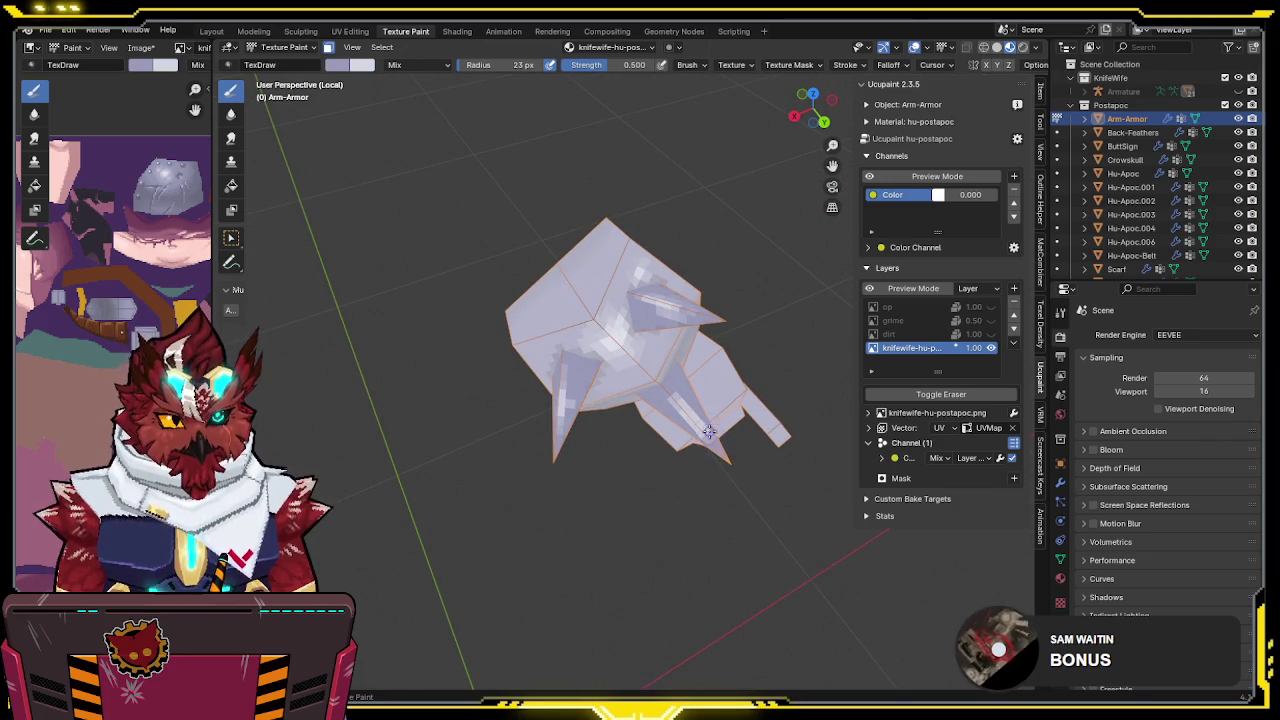
middle_drag(677, 393, 614, 280)
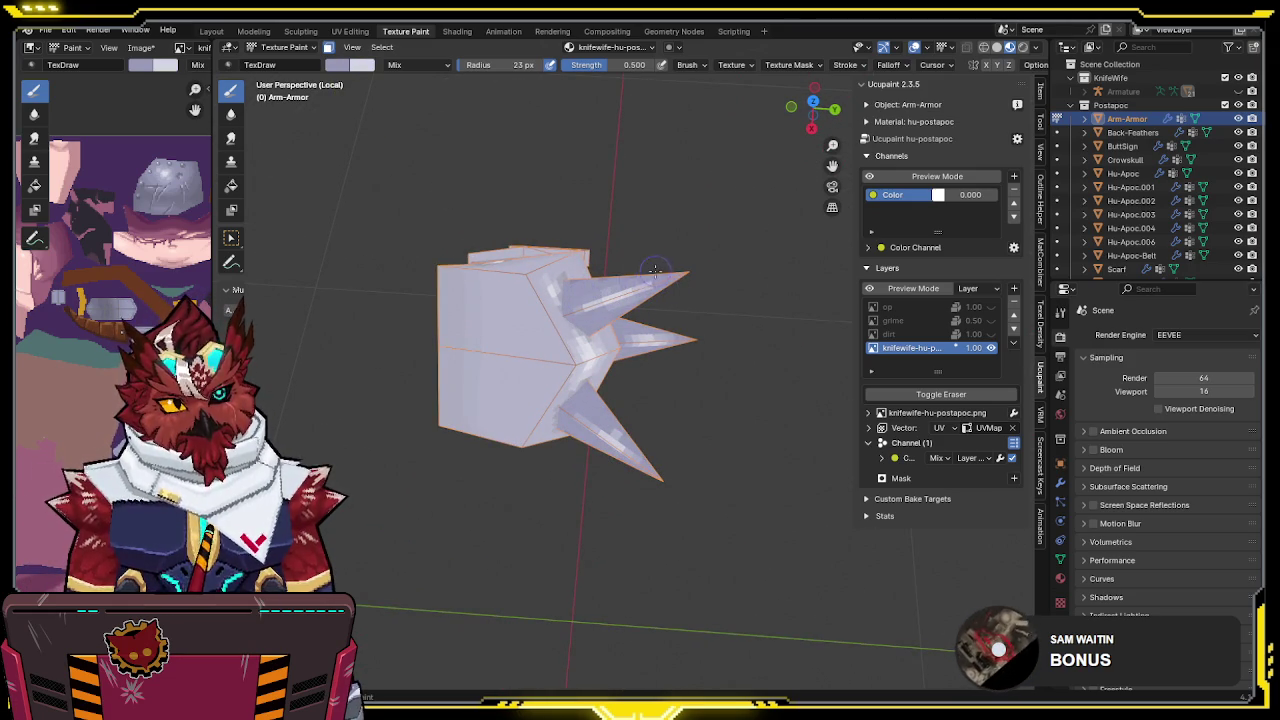
mouse_move(646, 266)
middle_down()
mouse_move(744, 317)
mouse_move(968, 312)
middle_up()
key(ctrl+s)
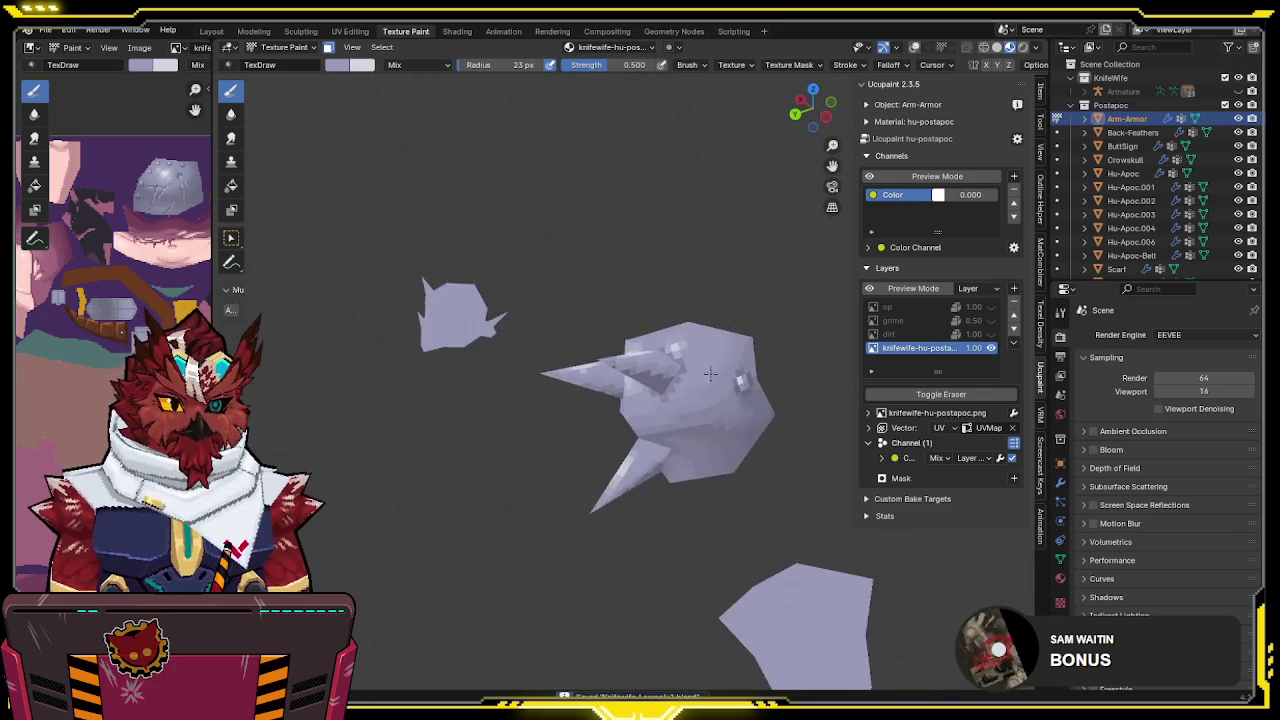
drag(988, 336, 990, 307)
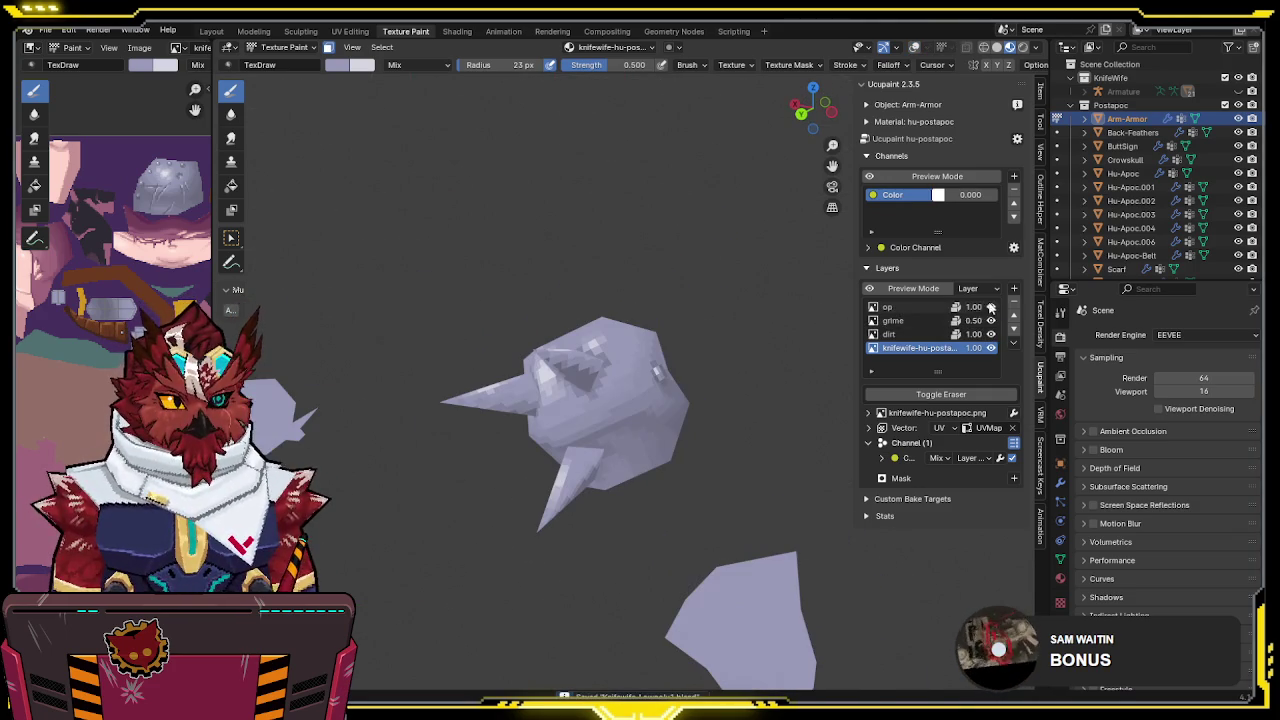
Select the dirt layer, return to Object Mode and exit Local view to show the whole character
click(907, 336)
key(ctrl+Tab)
click(590, 370)
middle_drag(590, 378, 592, 388)
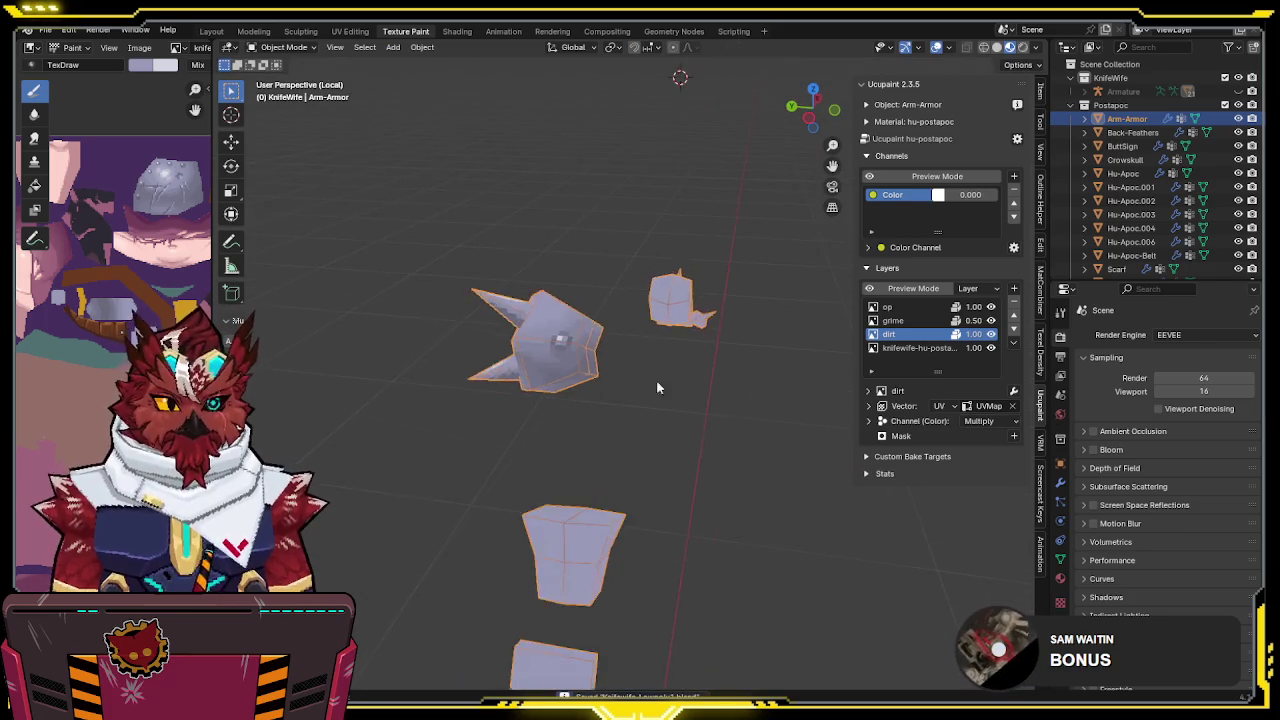
key(KP_Divide)
mouse_move(751, 345)
middle_down()
mouse_move(777, 345)
mouse_move(705, 350)
mouse_move(566, 396)
mouse_move(595, 353)
middle_up()
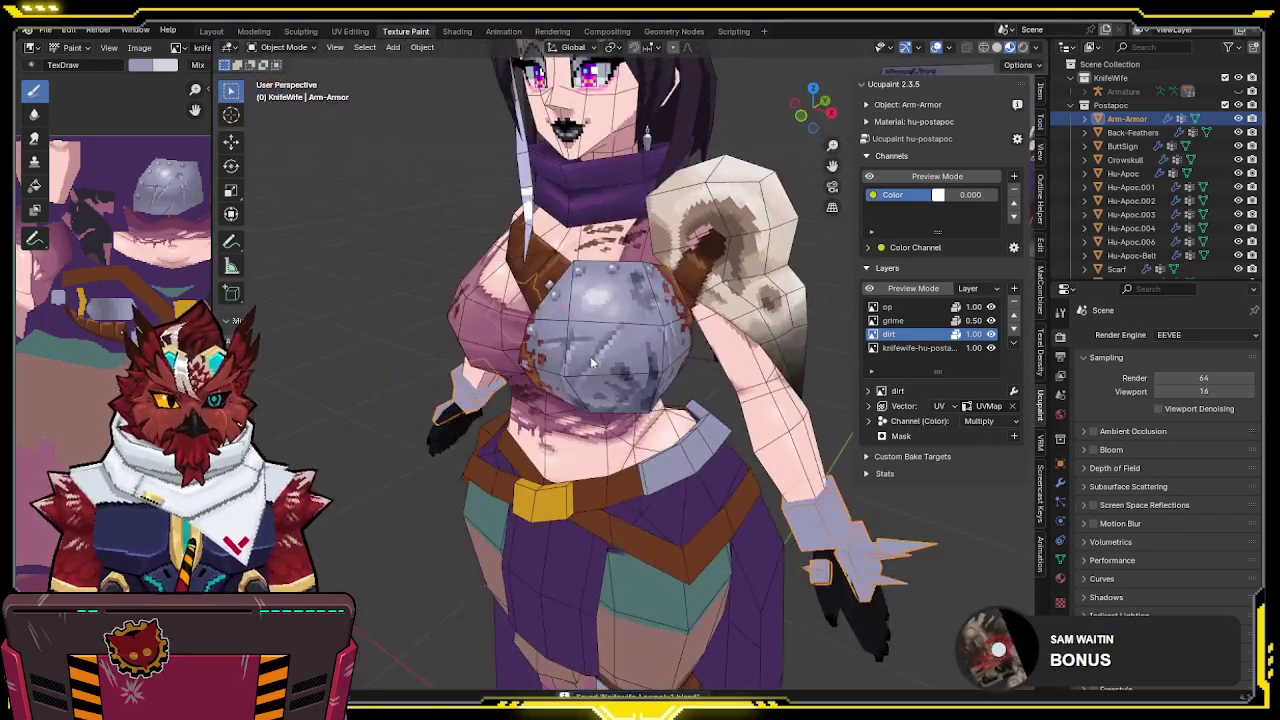
Select the Hu-Apoc.003 chest plate and enter Texture Paint mode
click(590, 366)
key(ctrl+Tab)
click(664, 318)
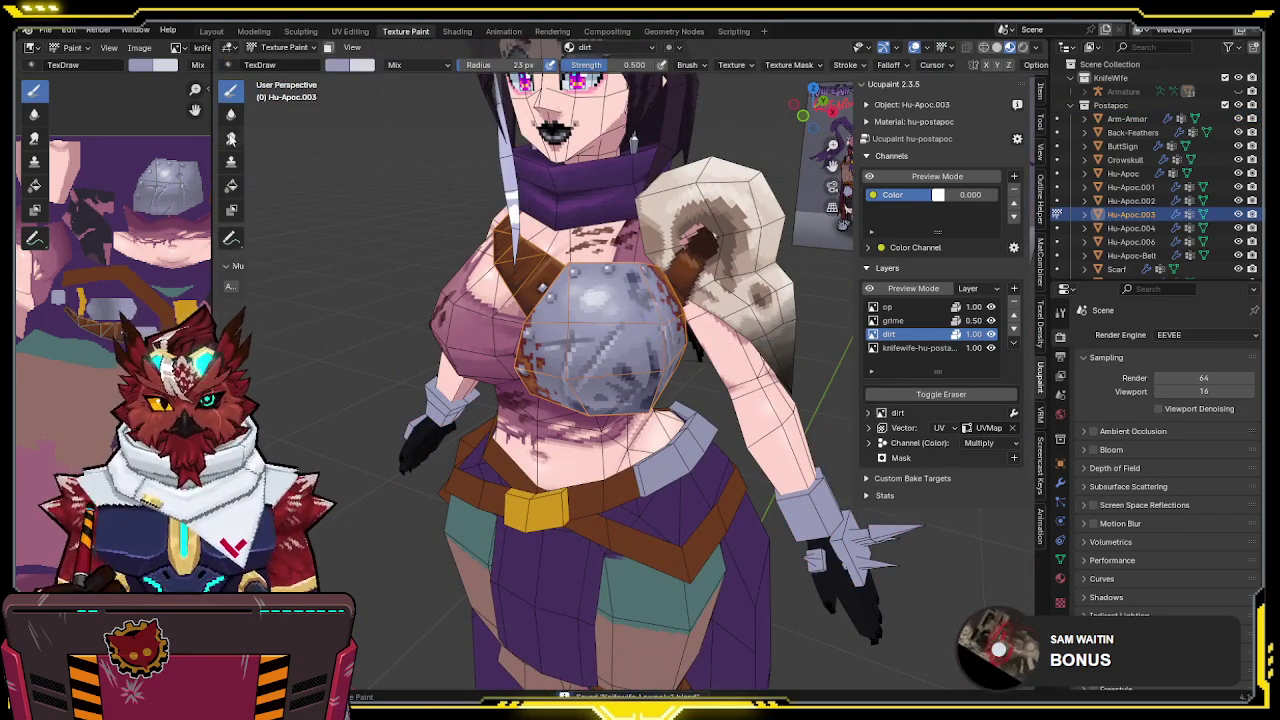
scroll(165, 52, down, 2)
scroll(160, 52, down, 2)
scroll(160, 52, down, 2)
scroll(160, 52, down, 2)
scroll(160, 50, up, 4)
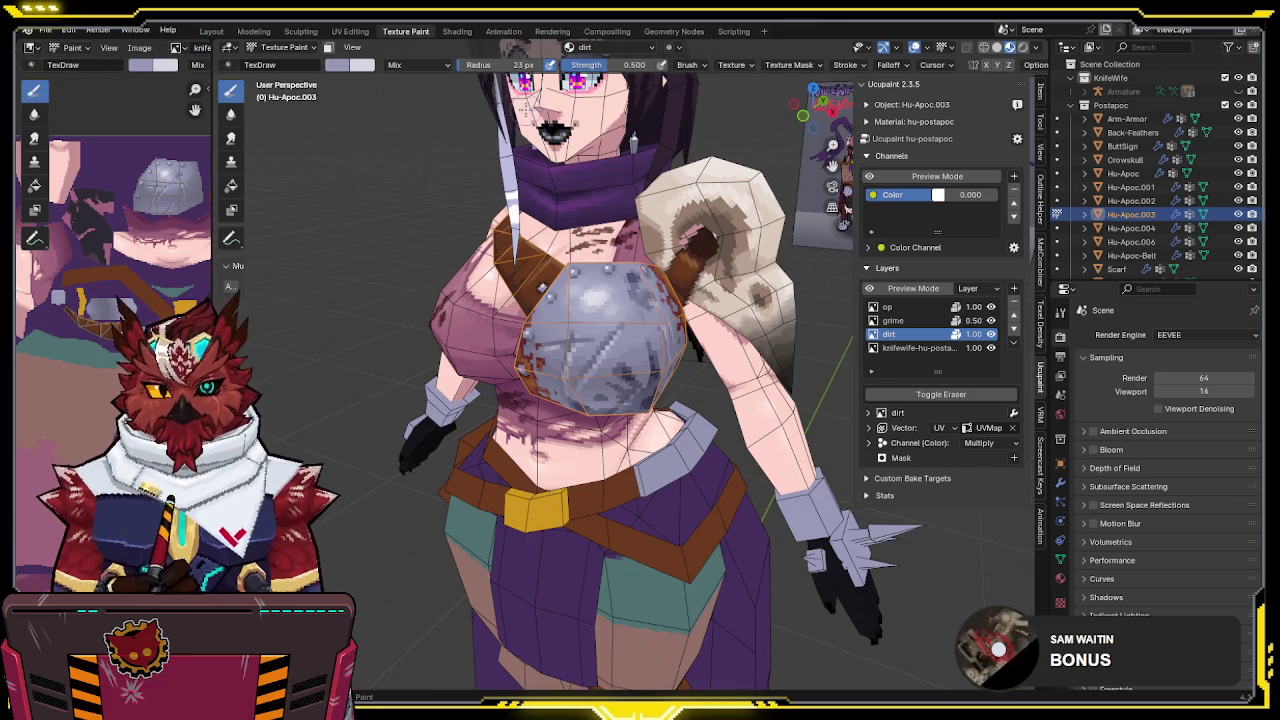
Make grime the active layer and begin painting dark grime on the shoulder pad
mouse_move(650, 298)
middle_down()
mouse_move(622, 303)
mouse_move(641, 232)
mouse_move(690, 236)
middle_up()
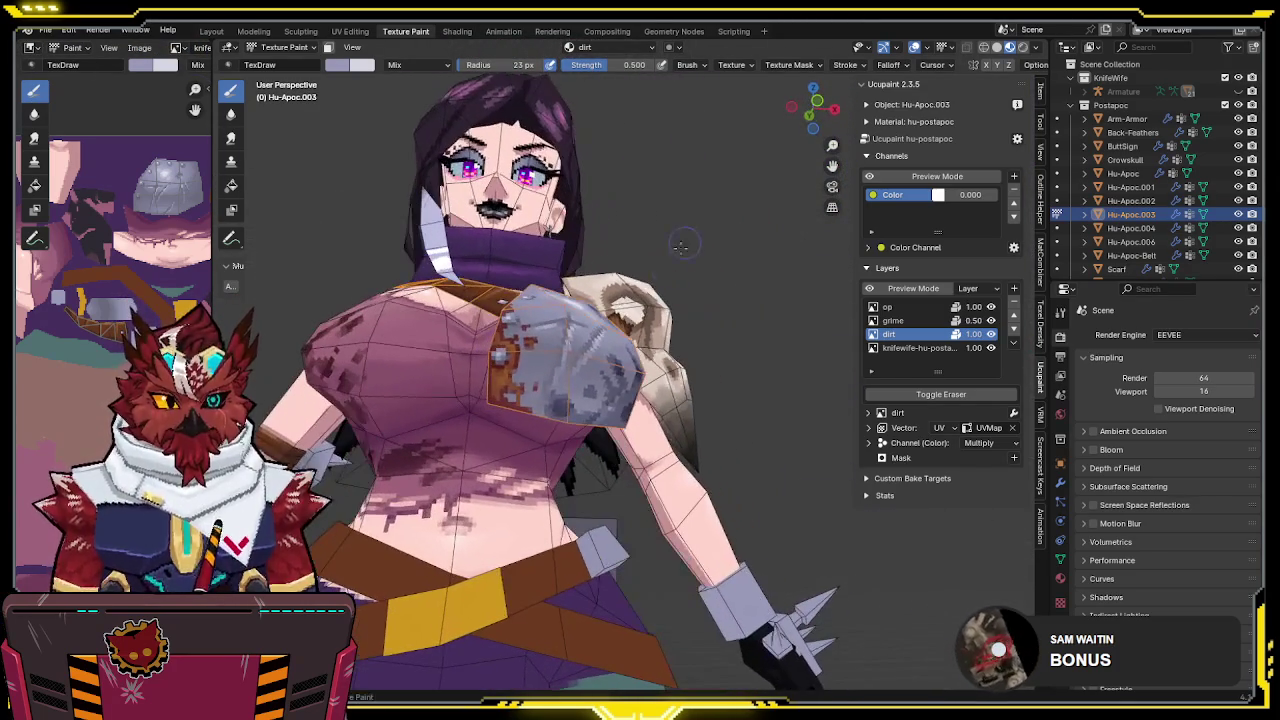
mouse_move(535, 331)
middle_down()
mouse_move(392, 402)
mouse_move(700, 350)
middle_up()
scroll(392, 402, up, 3)
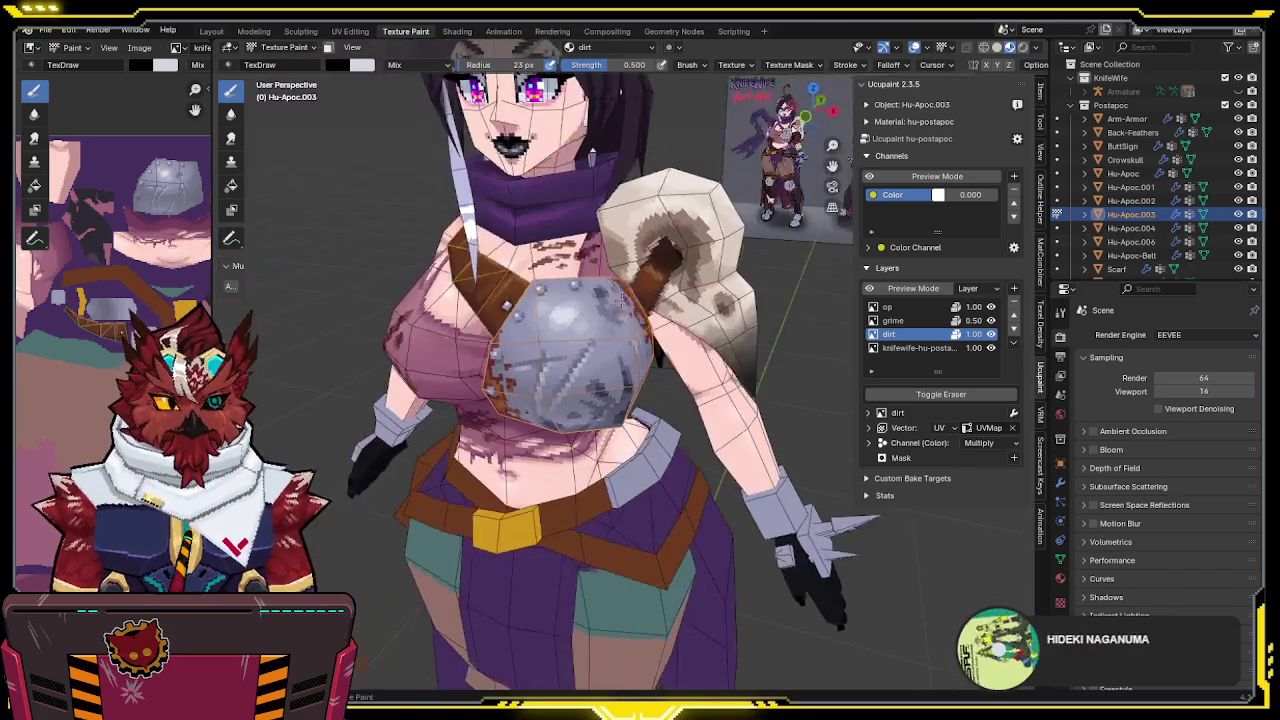
click(893, 320)
mouse_move(600, 380)
middle_down()
mouse_move(521, 405)
mouse_move(470, 370)
mouse_move(480, 340)
mouse_move(612, 360)
mouse_move(570, 385)
middle_up()
scroll(493, 322, up, 2)
mouse_move(570, 385)
mouse_down()
mouse_move(550, 380)
mouse_move(575, 395)
mouse_move(577, 378)
mouse_up()
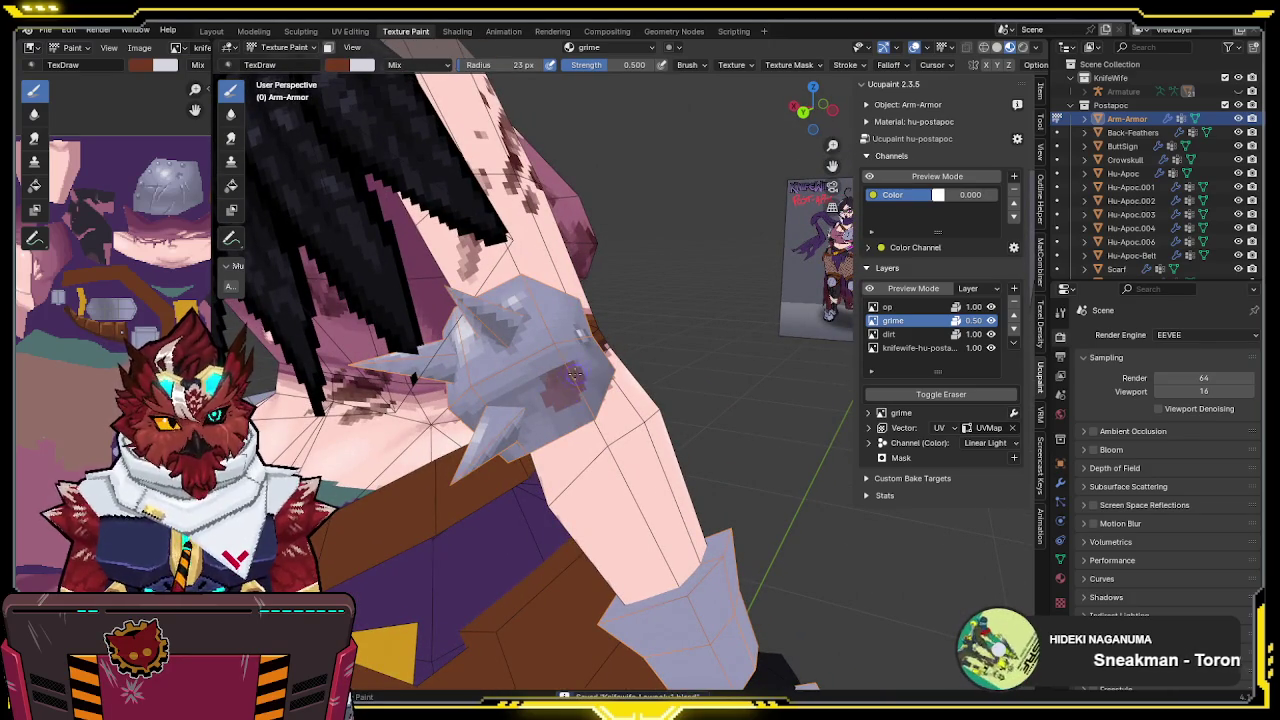
Set brush strength to 1.000 and paint a dark red stain down the shoulder pad
middle_drag(577, 378, 486, 370)
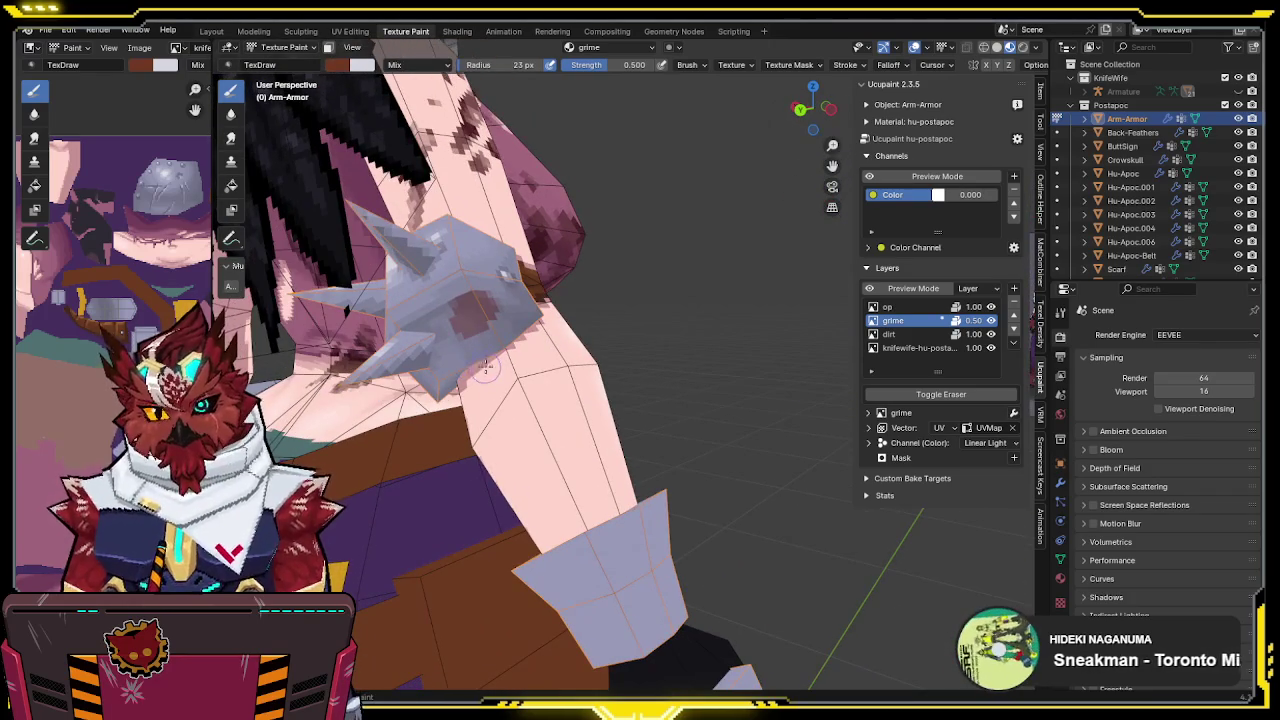
key(shift+f)
click(481, 318)
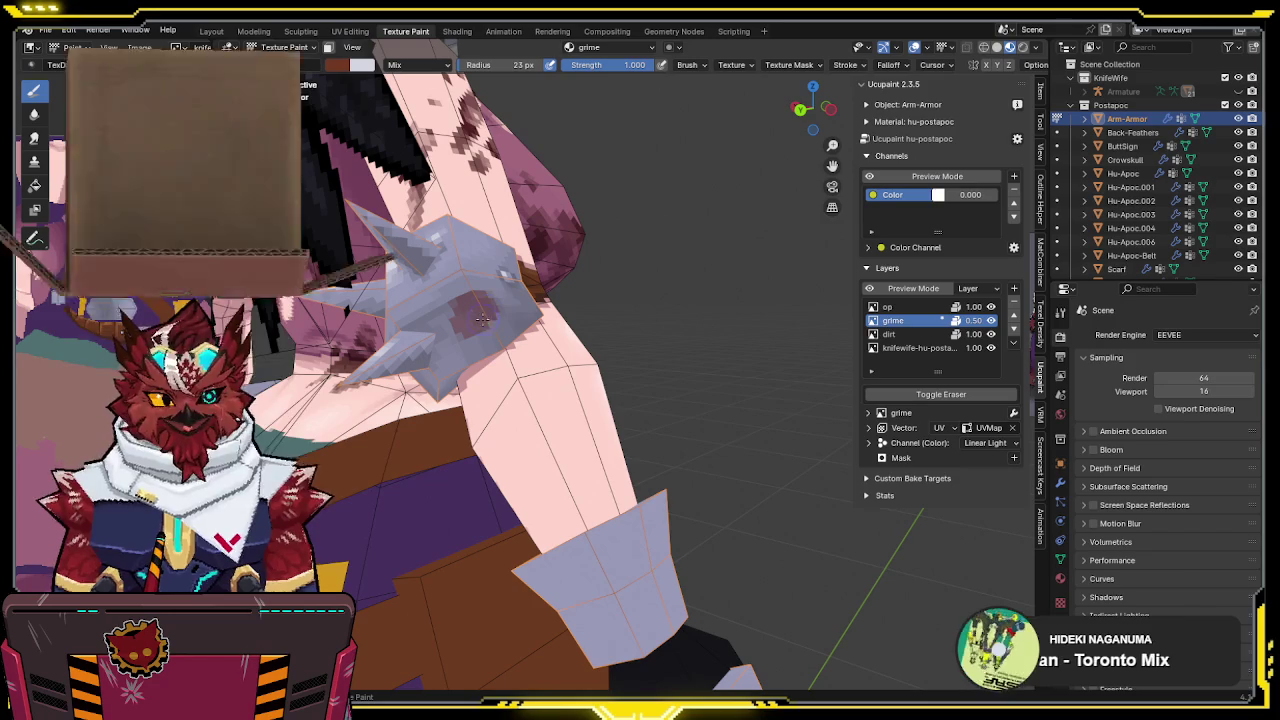
click(472, 355)
drag(472, 355, 490, 330)
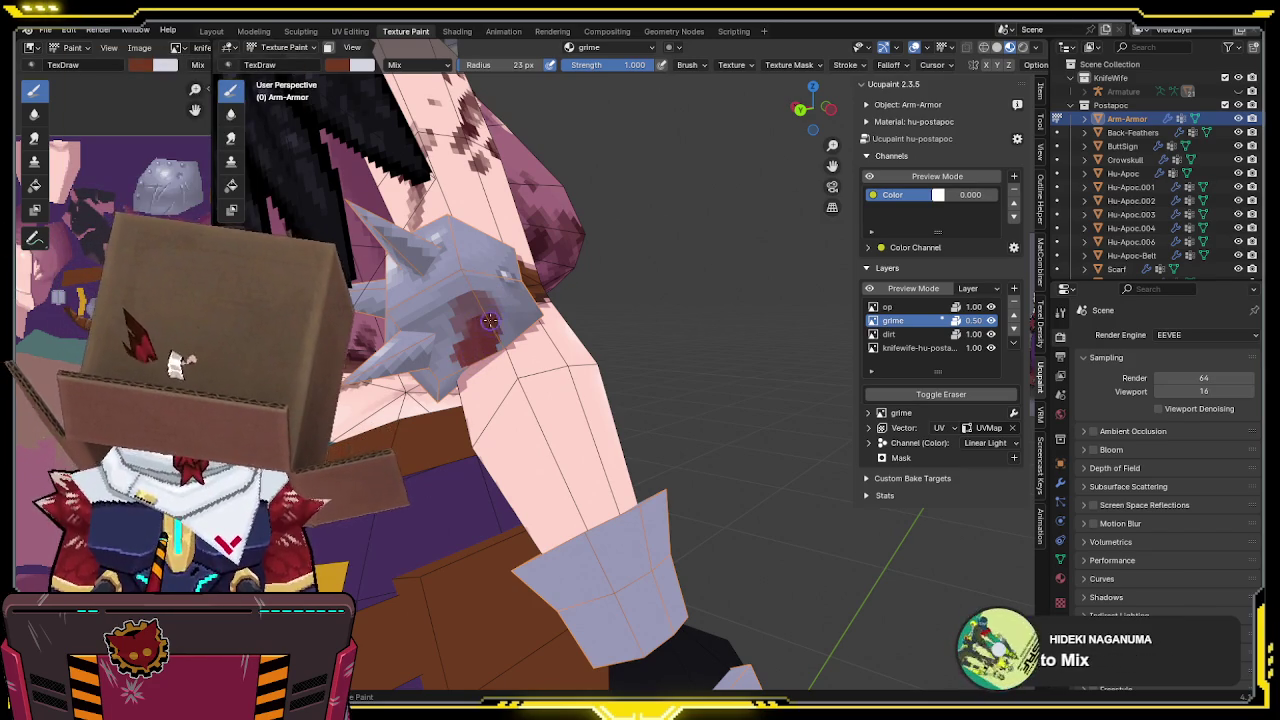
key(e)
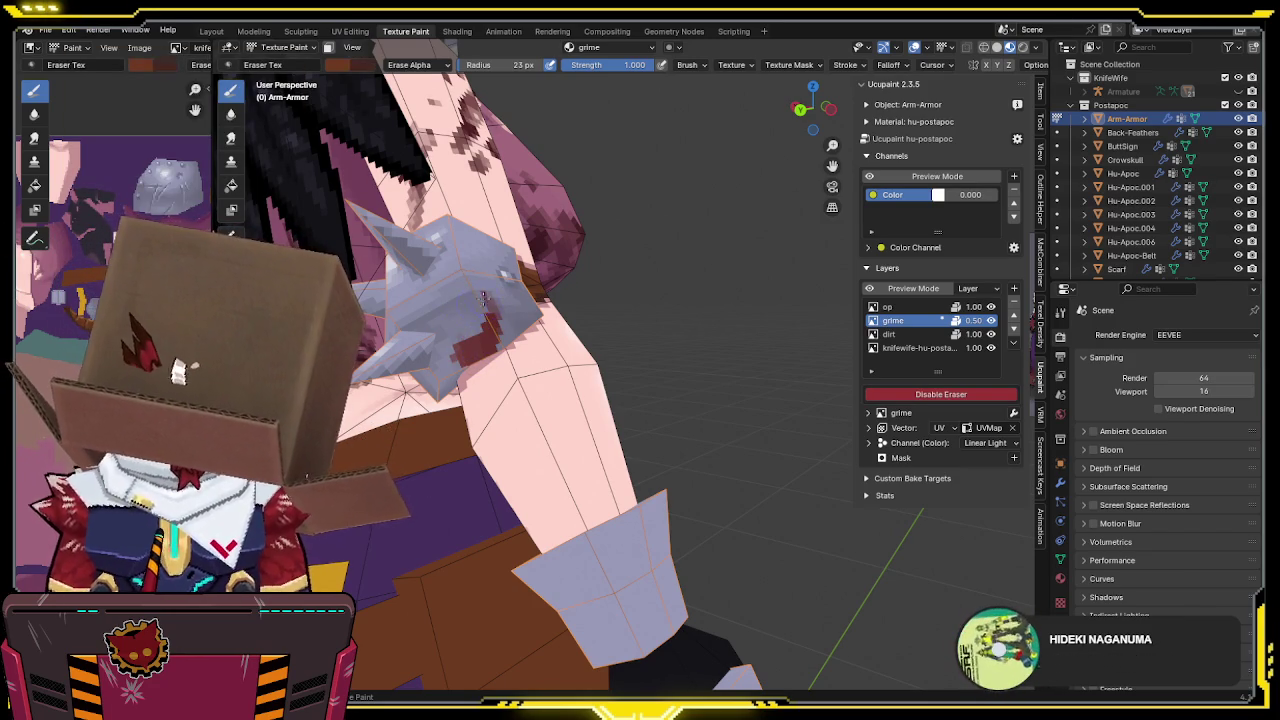
key(e)
mouse_move(480, 306)
middle_down()
mouse_move(450, 325)
mouse_move(779, 153)
middle_up()
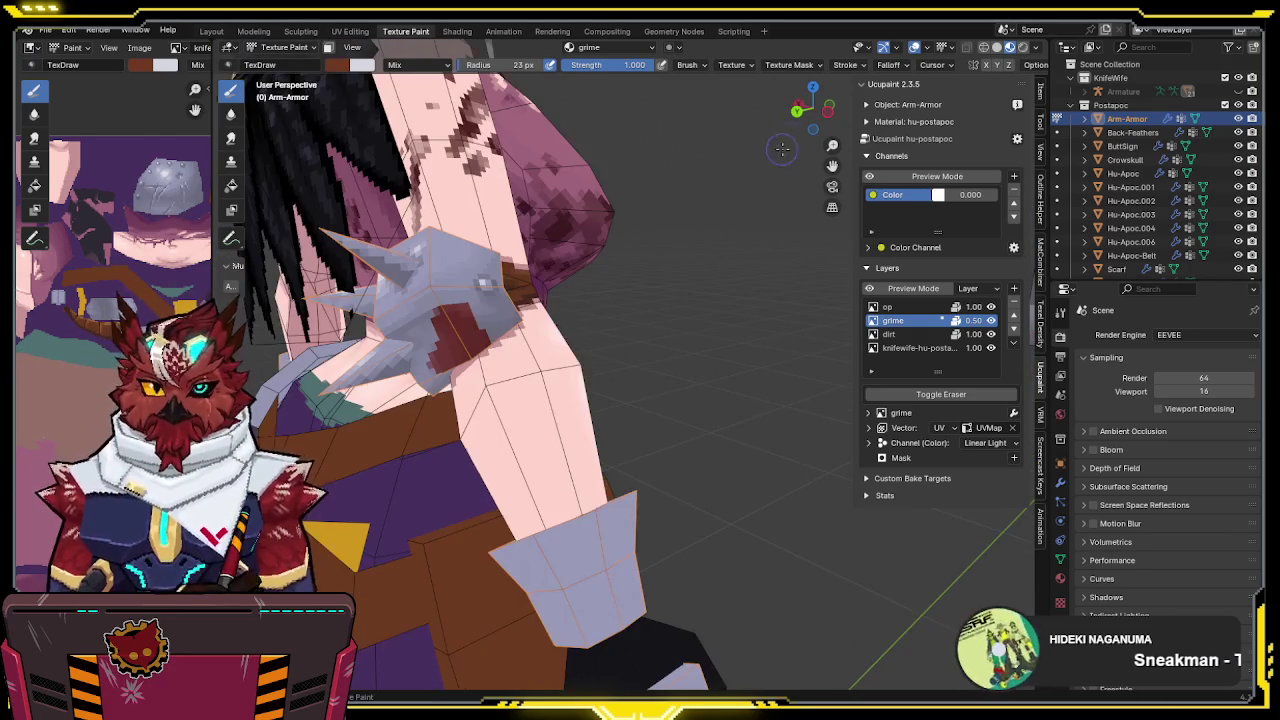
mouse_move(663, 218)
middle_down()
mouse_move(415, 385)
mouse_move(428, 360)
middle_up()
drag(436, 358, 405, 398)
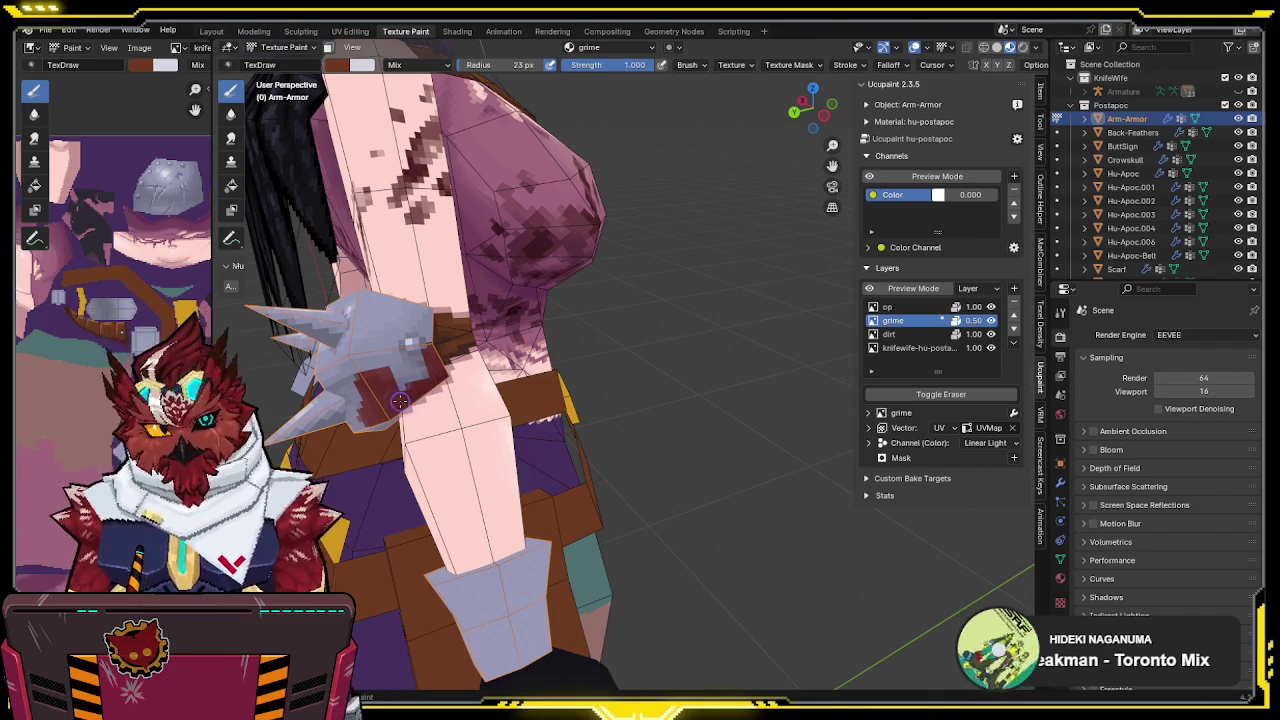
Isolate the shoulder pad pieces in Local view for a closer look
key(e)
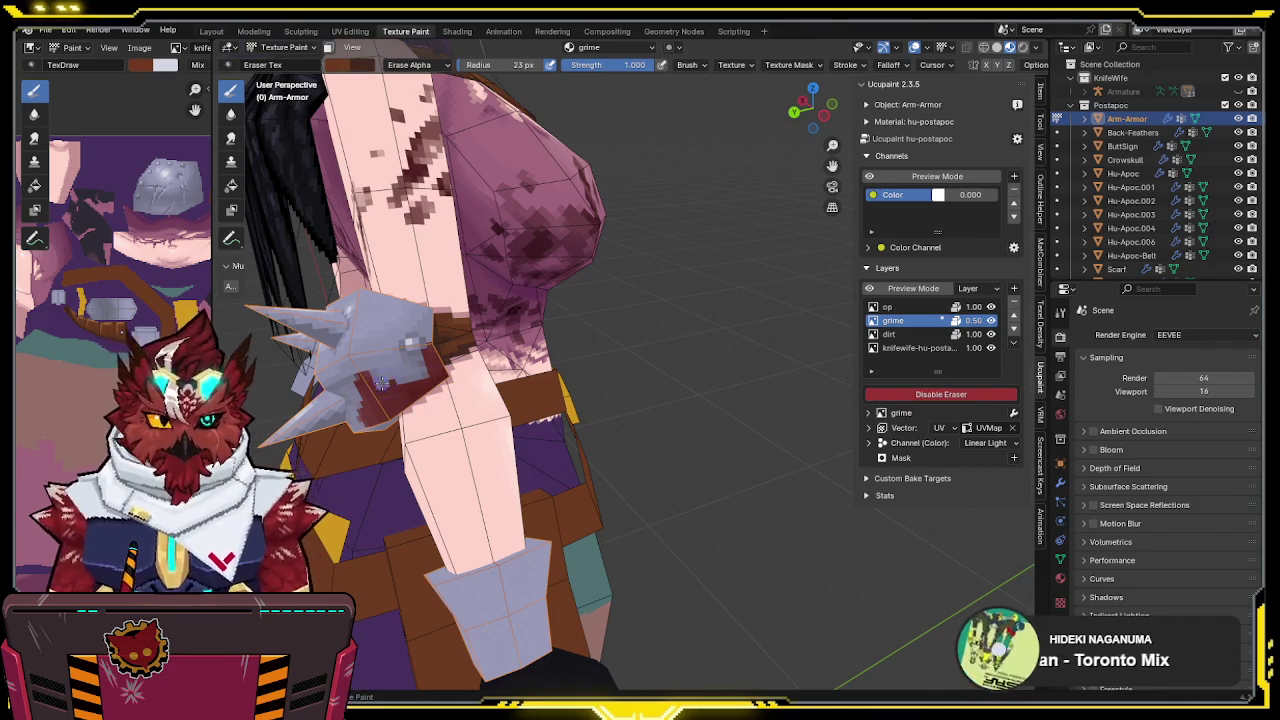
middle_drag(378, 378, 453, 332)
key(e)
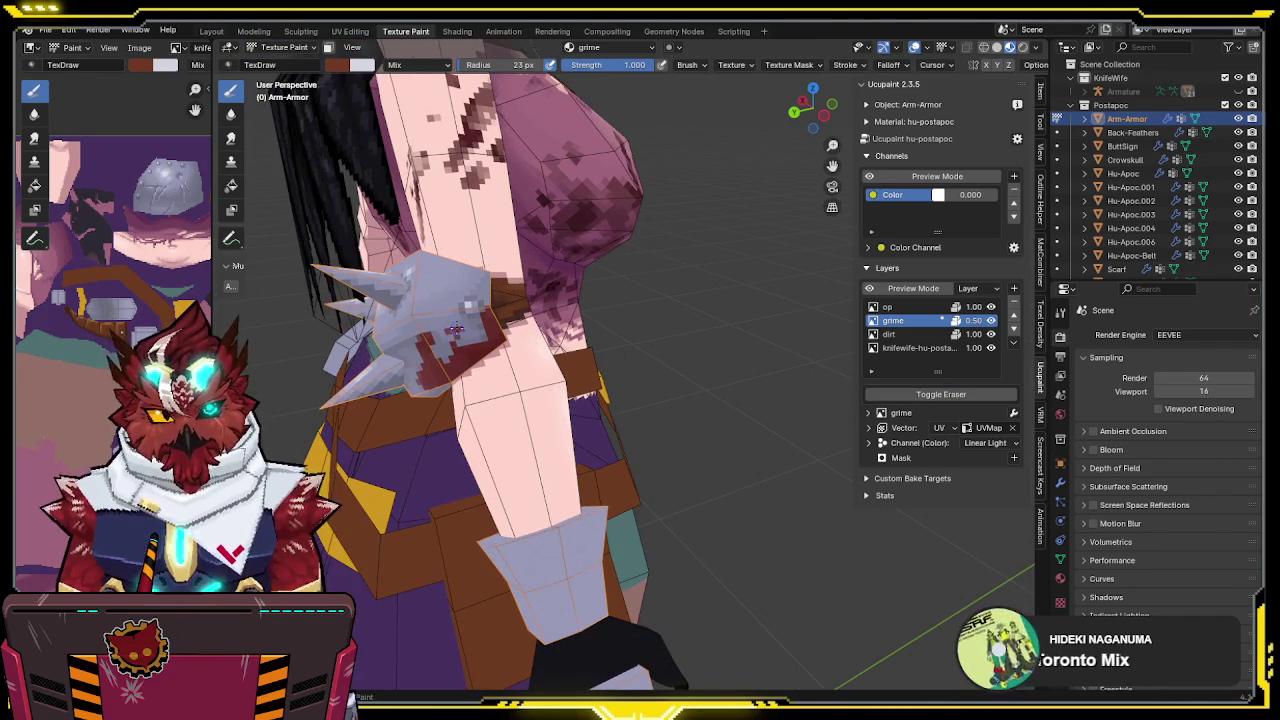
middle_drag(532, 288, 545, 280)
scroll(545, 280, up, 3)
scroll(553, 270, down, 2)
scroll(553, 268, down, 3)
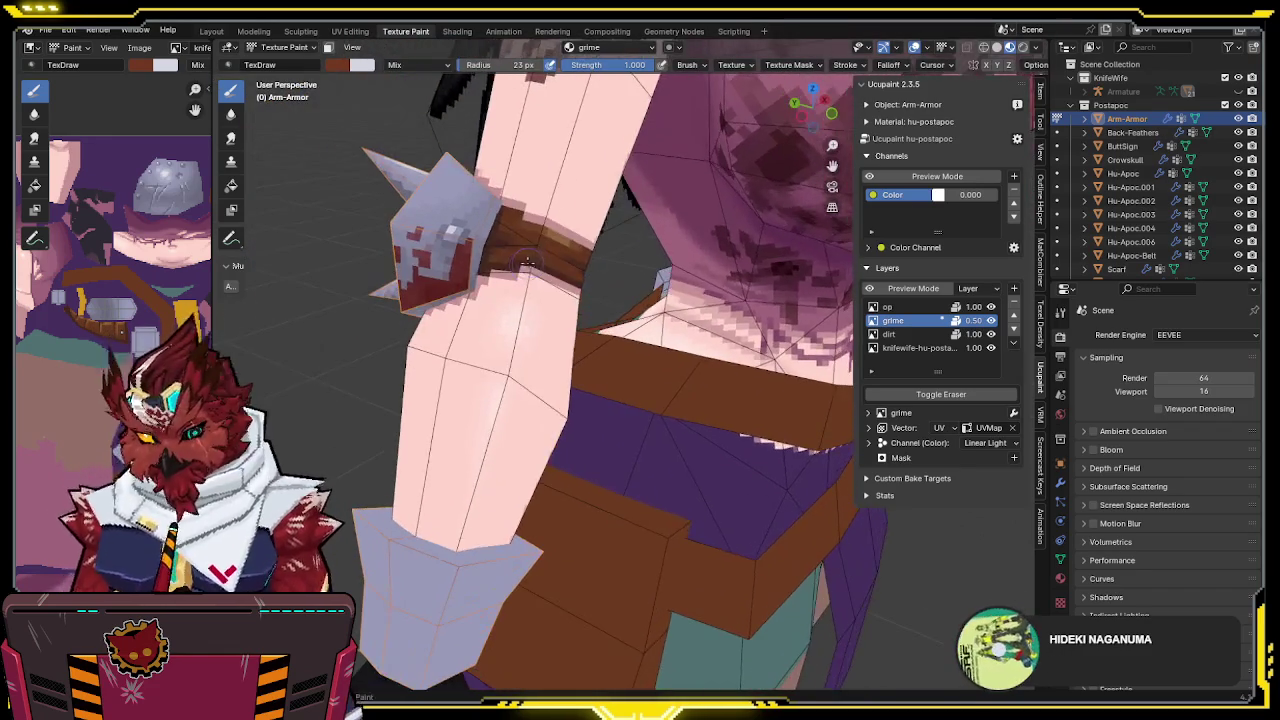
key(slash)
Paint red along the pad's lower edge, erasing and re-adding grime patches
middle_drag(476, 258, 520, 250)
key(e)
scroll(630, 265, up, 1)
mouse_move(631, 265)
middle_down()
mouse_move(510, 277)
mouse_move(555, 235)
mouse_move(540, 250)
mouse_move(612, 220)
mouse_move(551, 258)
middle_up()
key(e)
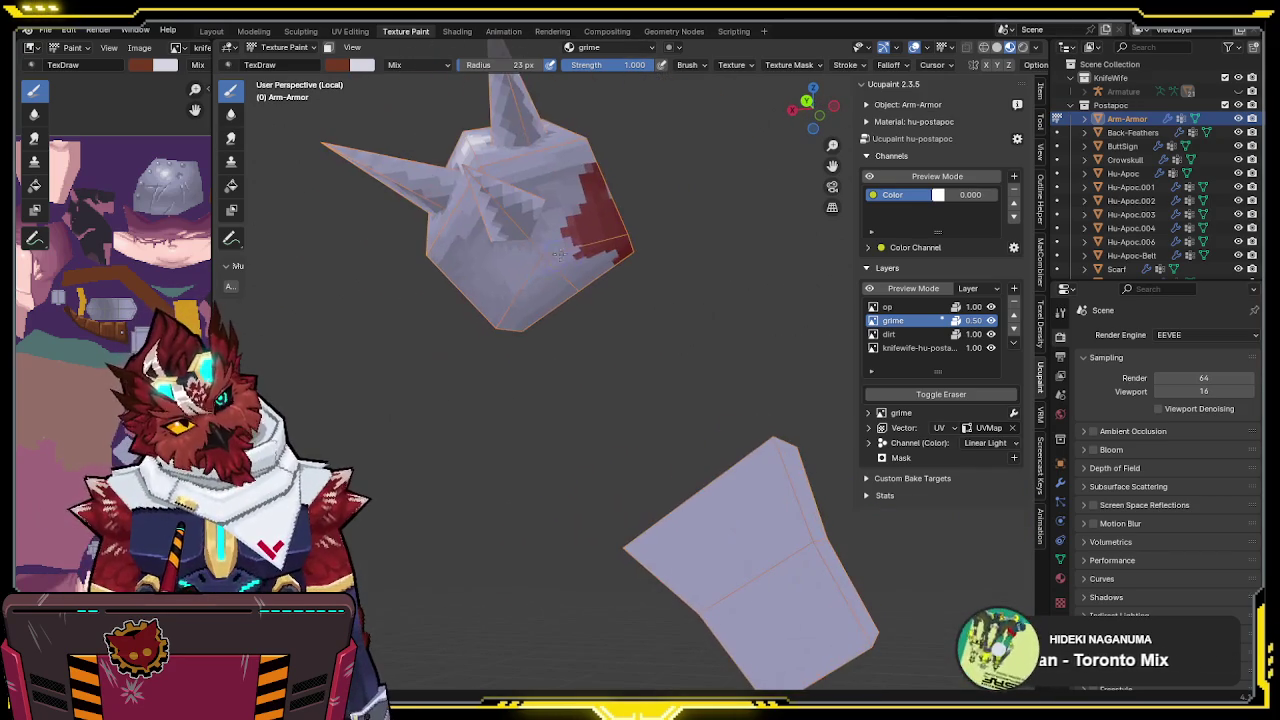
drag(523, 284, 570, 250)
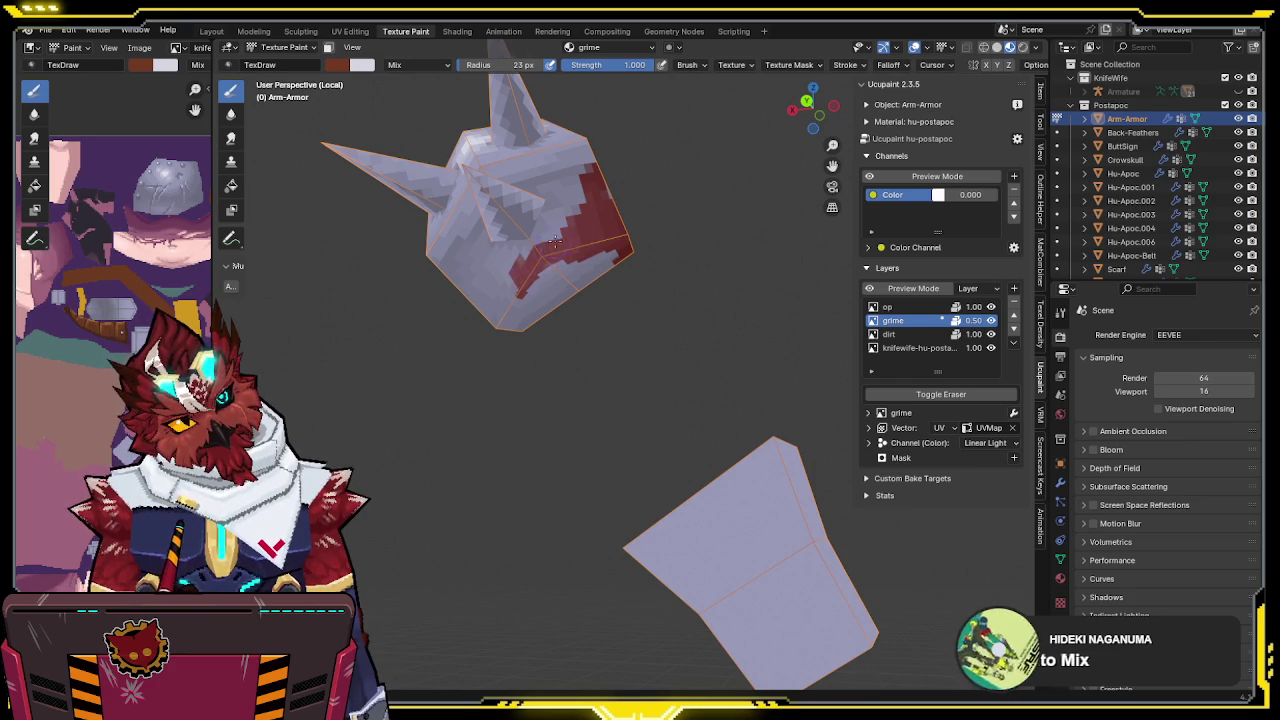
middle_drag(549, 250, 595, 238)
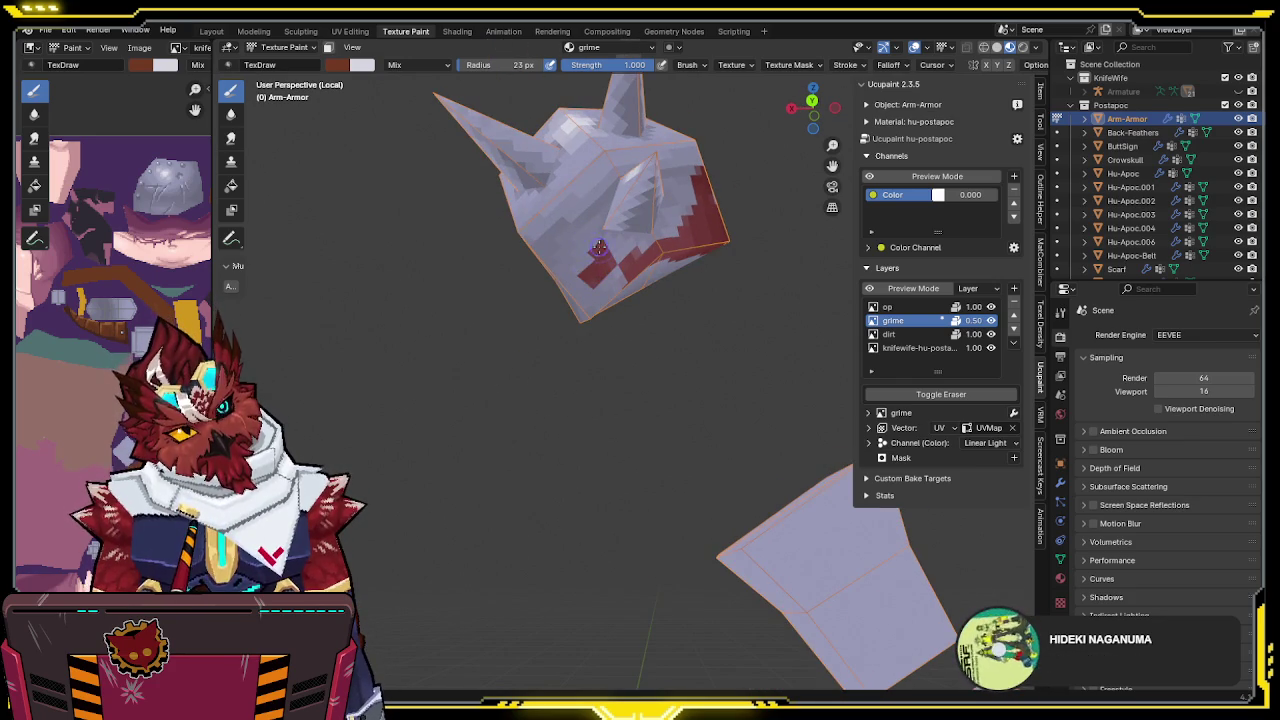
key(e)
drag(578, 267, 605, 238)
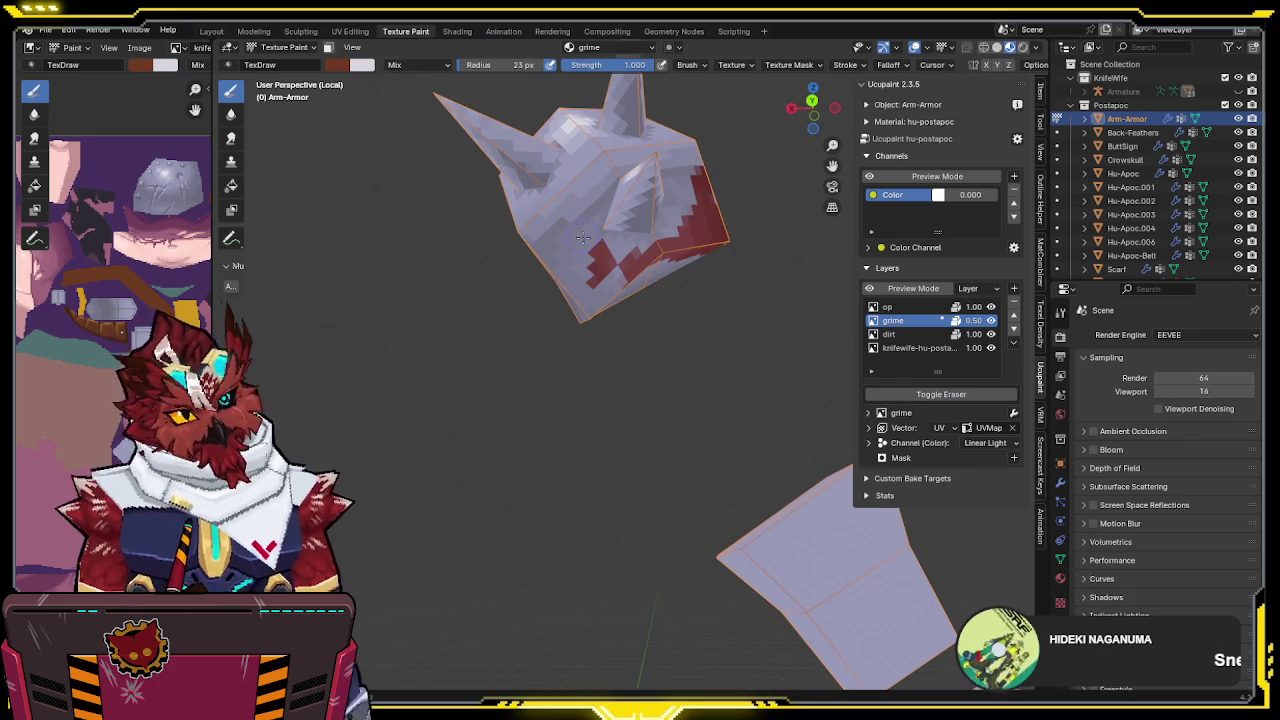
key(e)
click(570, 261)
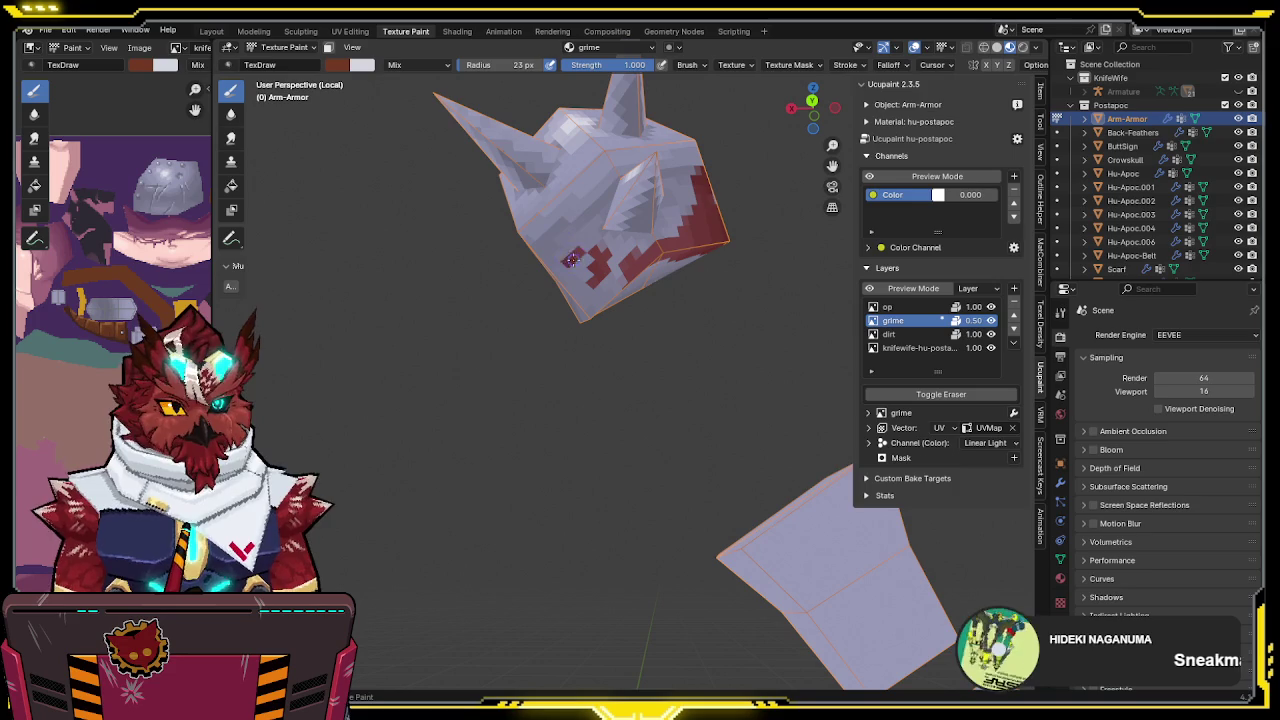
Inspect the armor pieces from several sides, then show the whole character again
key(e)
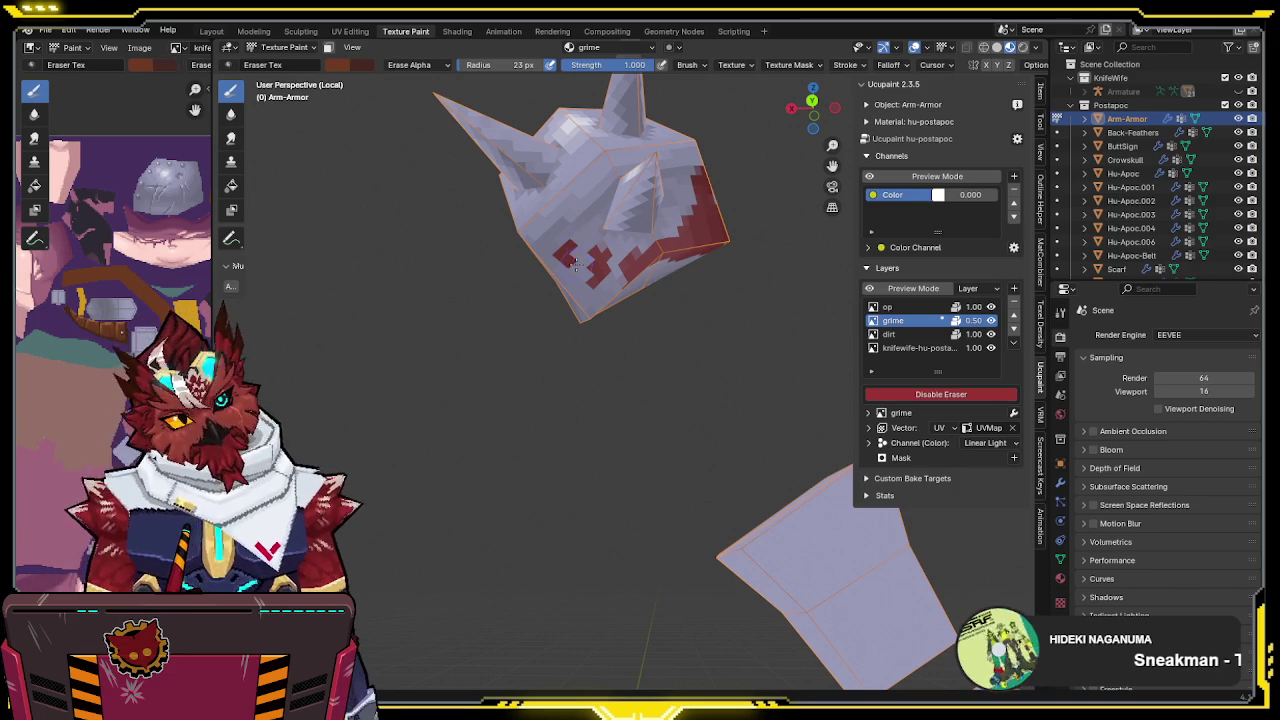
mouse_move(626, 237)
middle_down()
mouse_move(524, 305)
mouse_move(618, 287)
mouse_move(600, 305)
mouse_move(572, 268)
mouse_move(425, 259)
middle_up()
key(e)
mouse_move(484, 199)
middle_down()
mouse_move(615, 250)
mouse_move(655, 332)
mouse_move(720, 298)
middle_up()
mouse_move(680, 389)
middle_down()
mouse_move(570, 265)
mouse_move(616, 260)
mouse_move(476, 299)
mouse_move(700, 342)
middle_up()
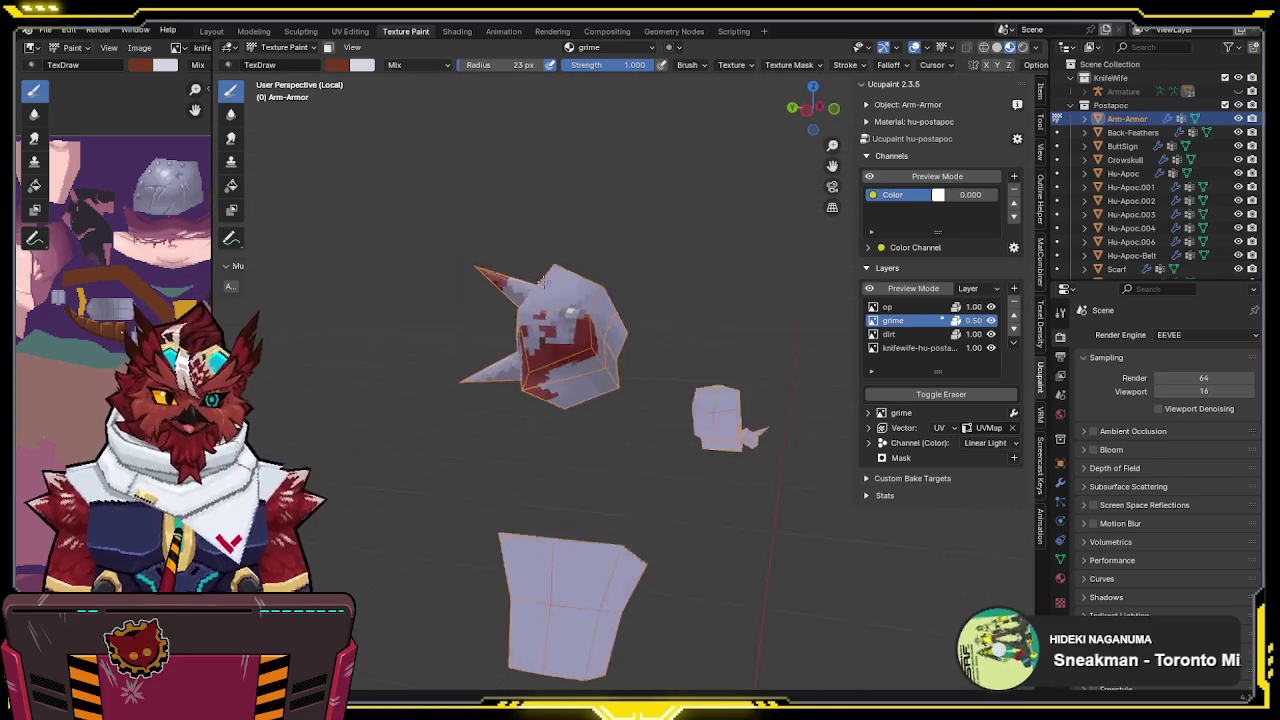
key(KP_Divide)
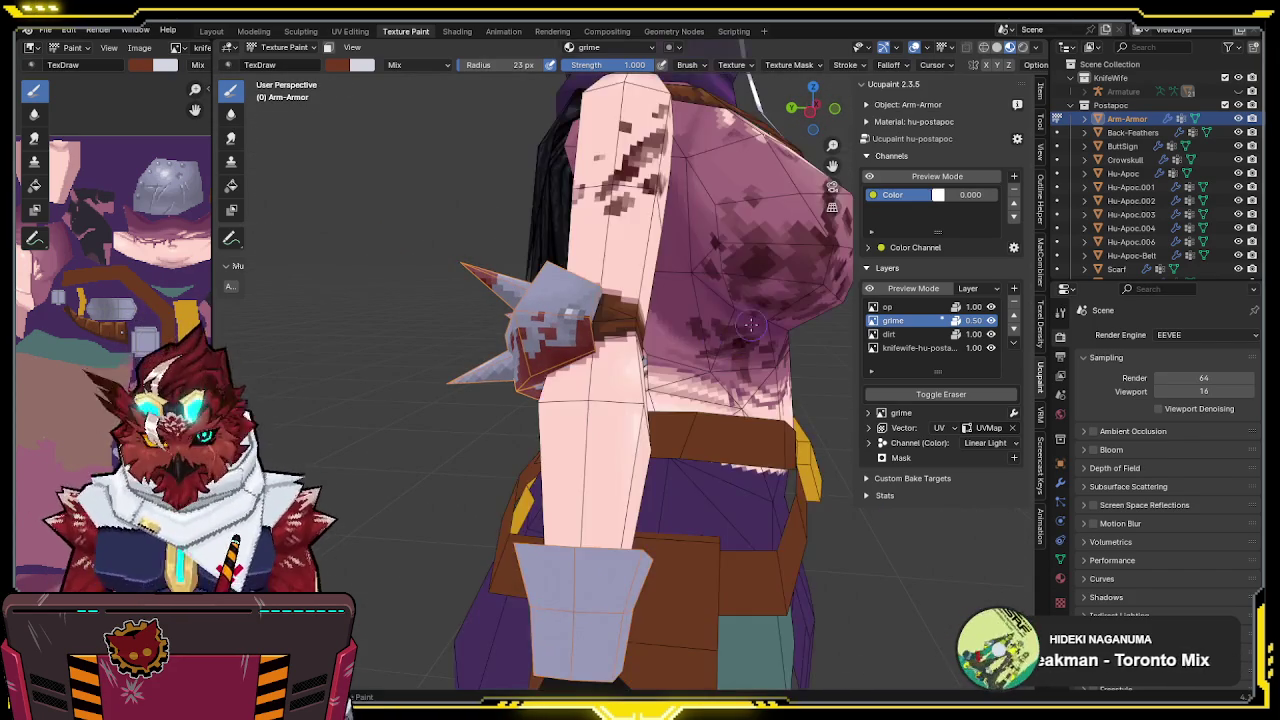
mouse_move(700, 342)
middle_down()
mouse_move(780, 328)
mouse_move(701, 293)
middle_up()
On the op layer, lower the brush strength and paint orange patches on the shoulder armor
click(888, 307)
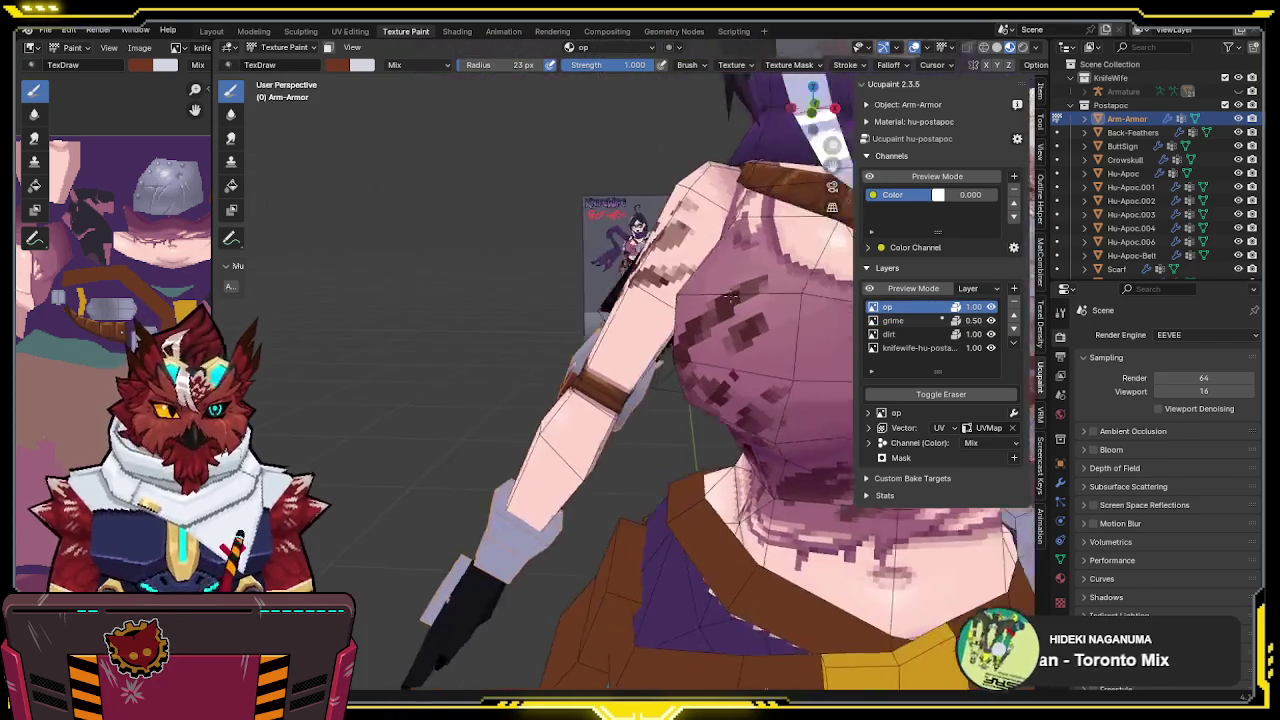
middle_drag(522, 375, 558, 364)
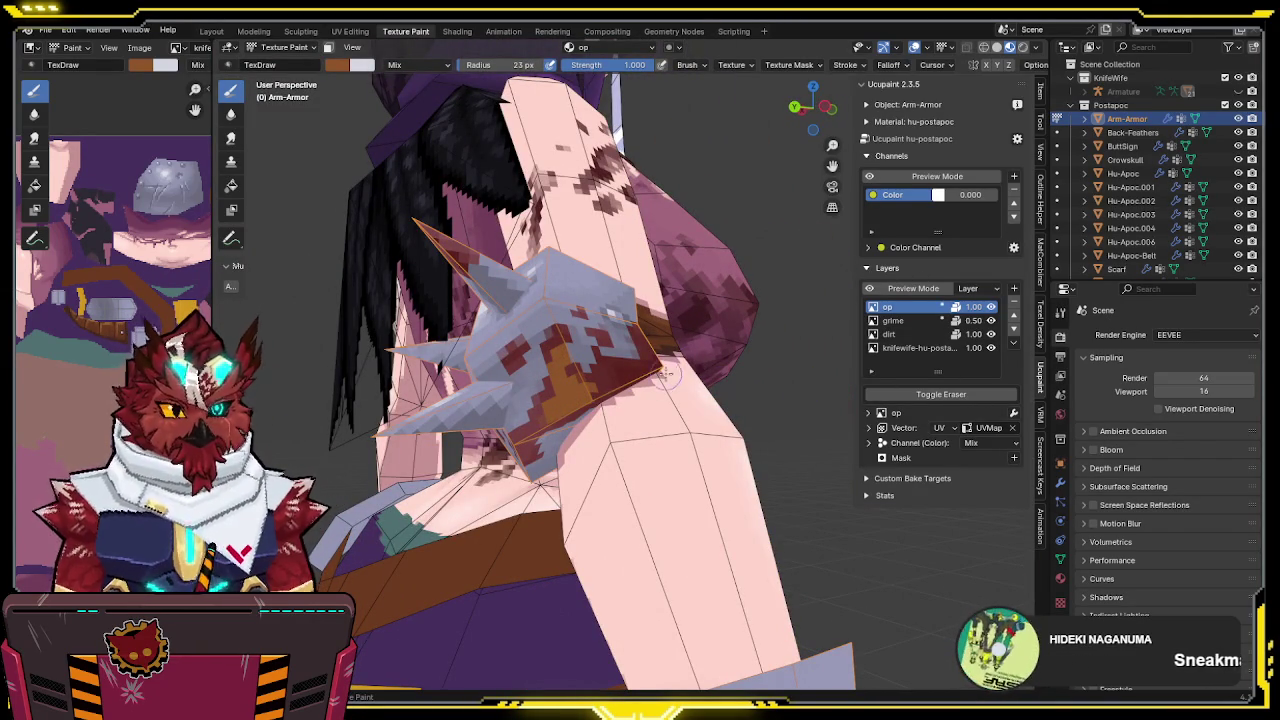
key(ctrl+z)
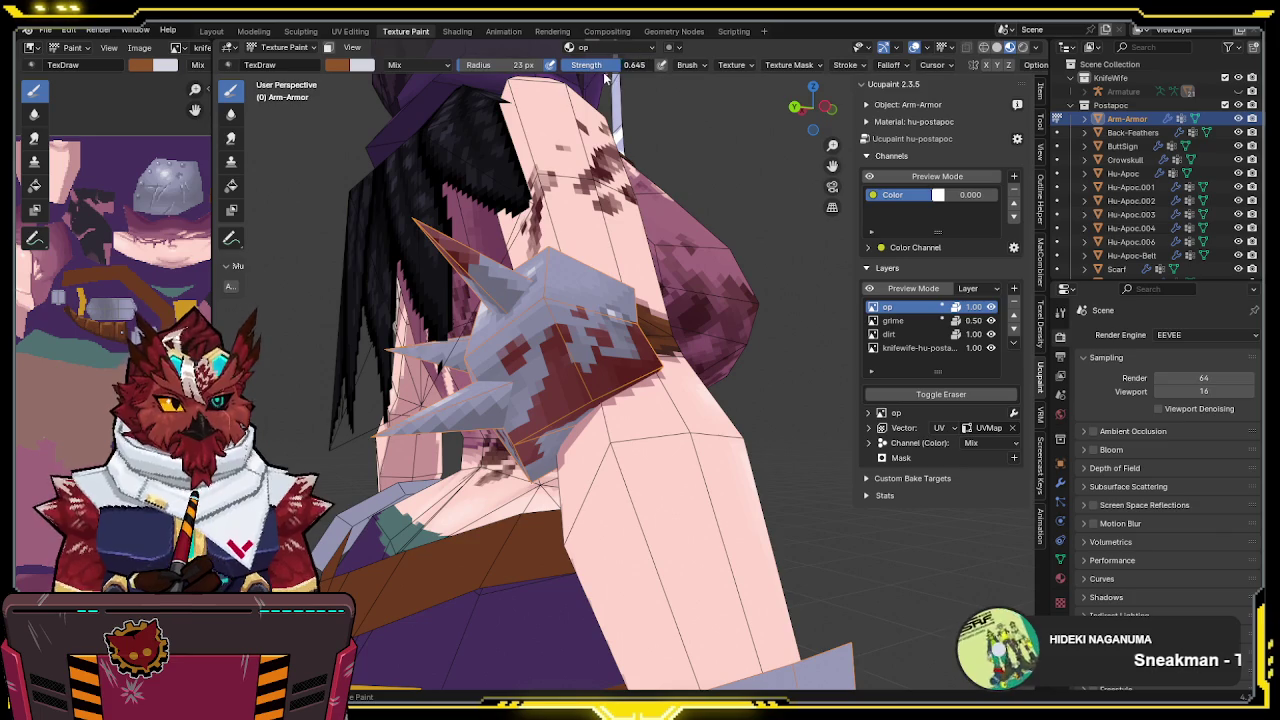
mouse_move(646, 70)
mouse_down()
mouse_move(599, 70)
mouse_move(660, 65)
mouse_up()
mouse_move(517, 347)
mouse_down()
mouse_move(511, 360)
mouse_move(592, 340)
mouse_move(556, 400)
mouse_move(577, 385)
mouse_move(573, 400)
mouse_up()
middle_drag(591, 352, 586, 350)
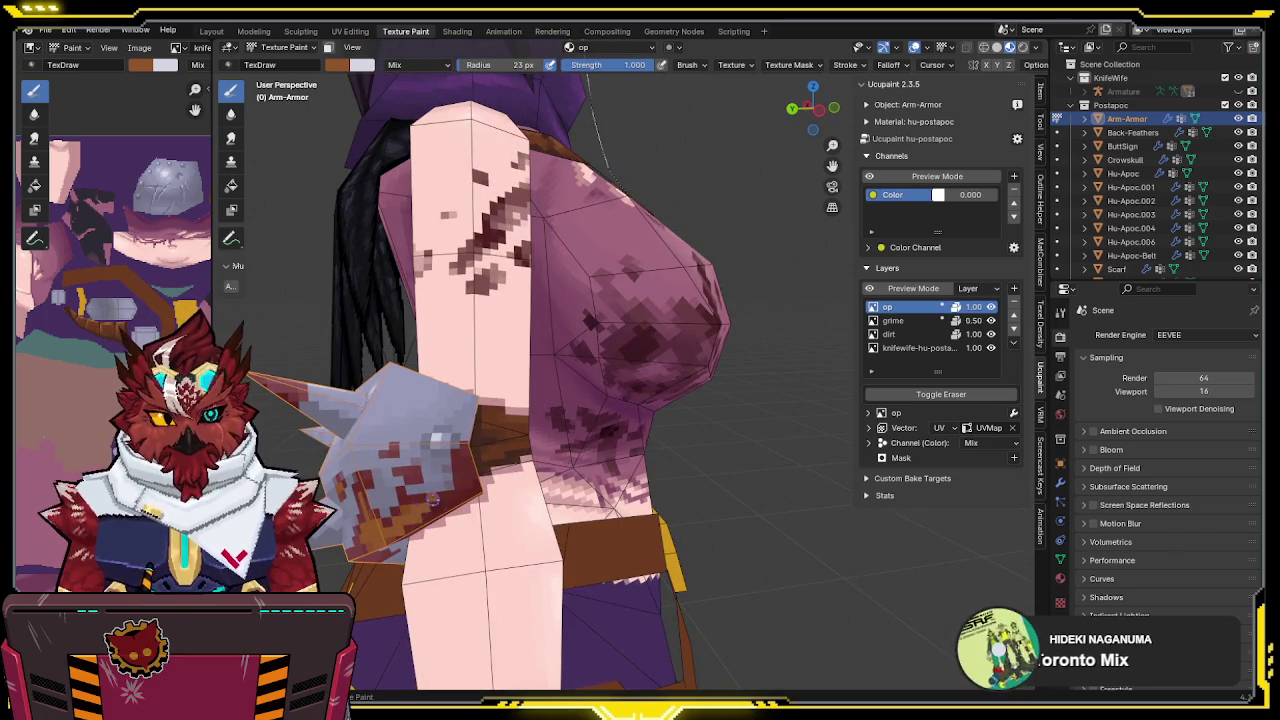
mouse_move(447, 500)
middle_down()
mouse_move(525, 340)
mouse_move(525, 305)
mouse_move(577, 288)
mouse_move(374, 265)
middle_up()
Isolate the armor to inspect the orange patches up close, then return to the full character
key(KP_Divide)
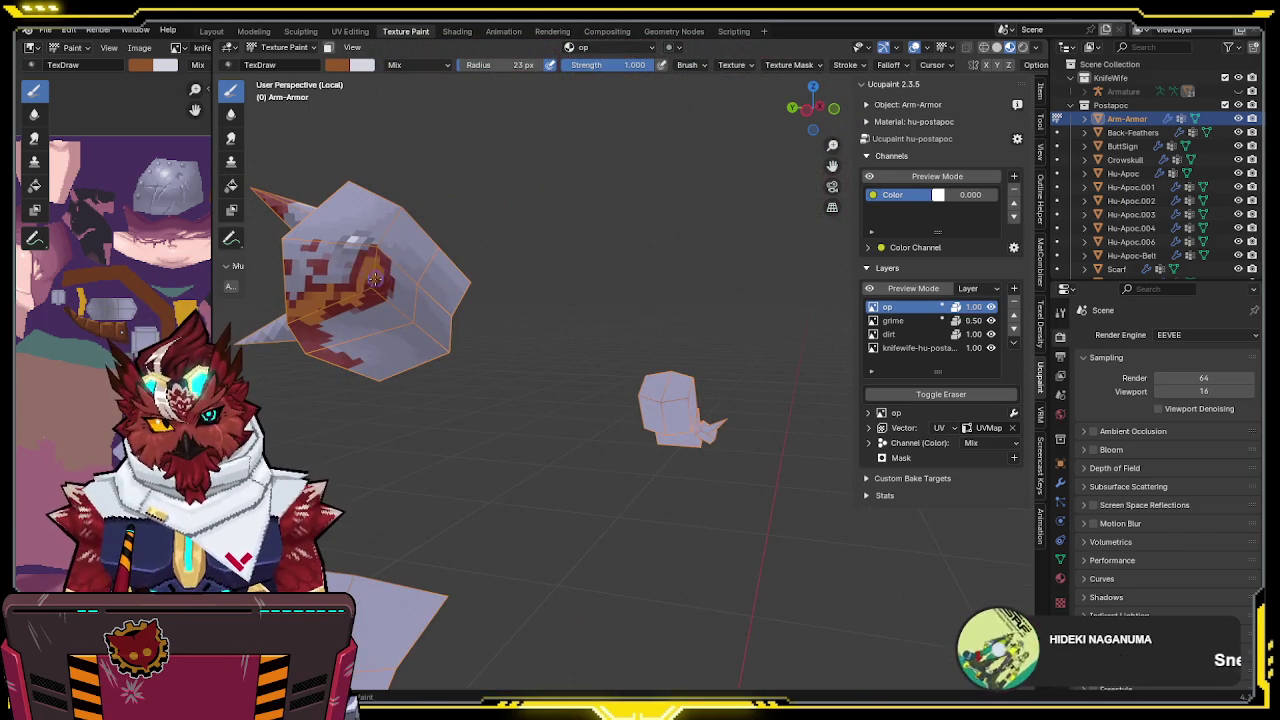
middle_drag(333, 305, 567, 245)
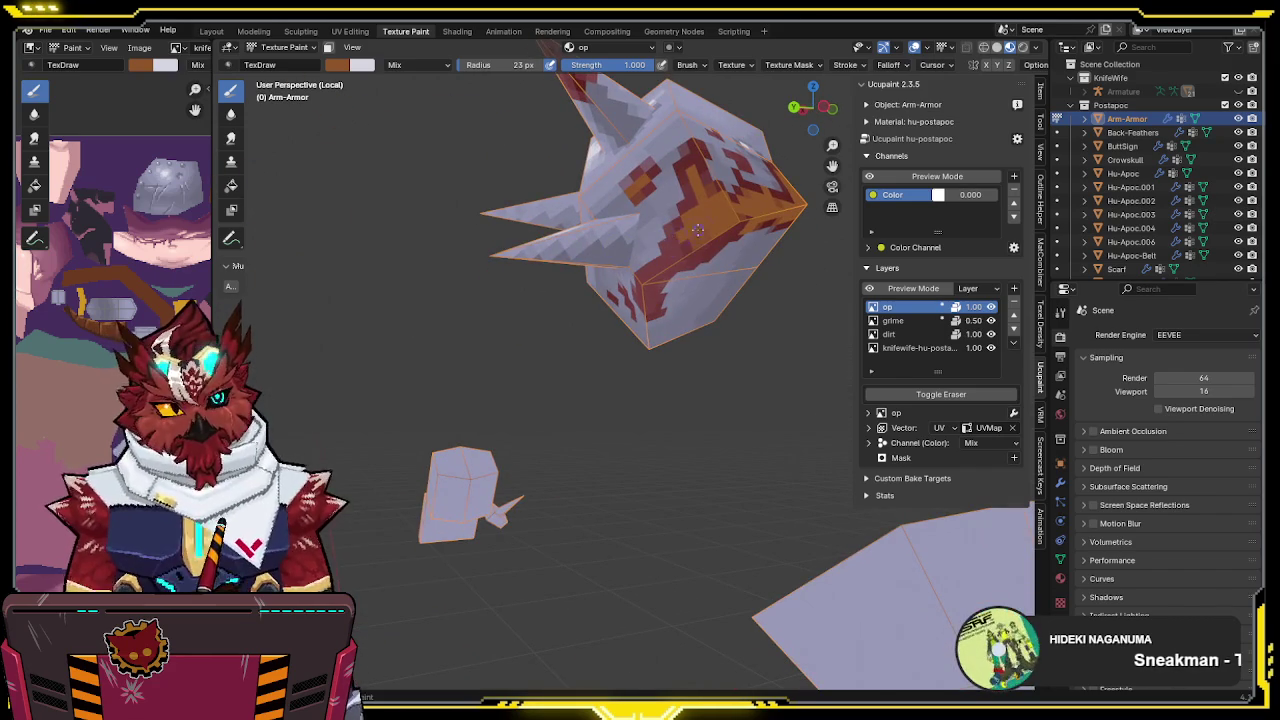
mouse_move(735, 220)
middle_down()
mouse_move(625, 242)
mouse_move(656, 283)
middle_up()
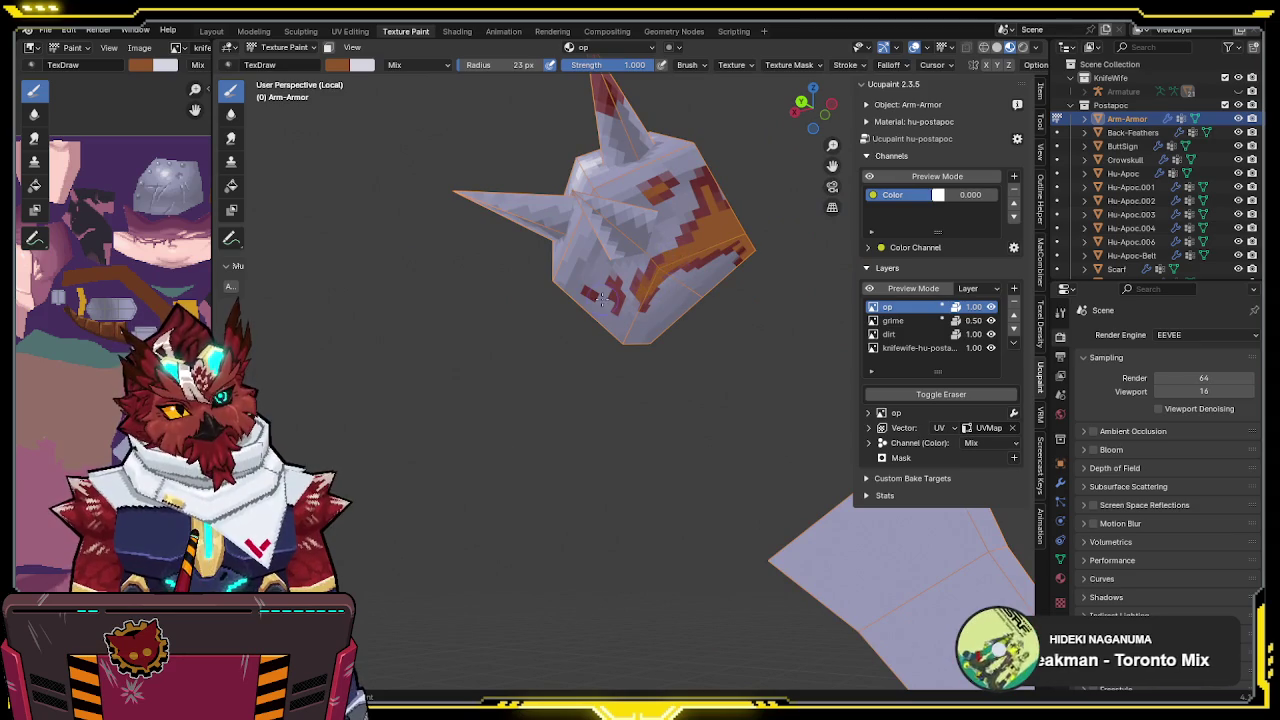
middle_drag(614, 283, 441, 143)
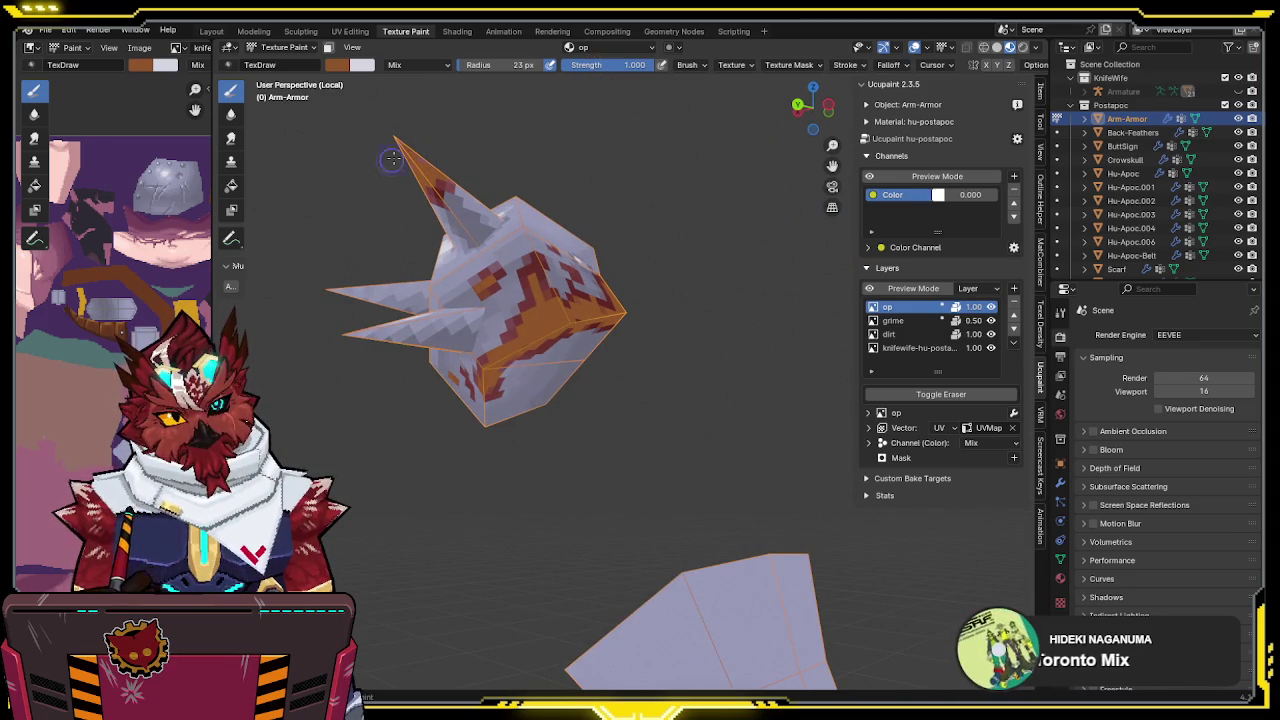
mouse_move(540, 167)
middle_down()
mouse_move(528, 296)
mouse_move(589, 322)
mouse_move(644, 260)
mouse_move(361, 298)
middle_up()
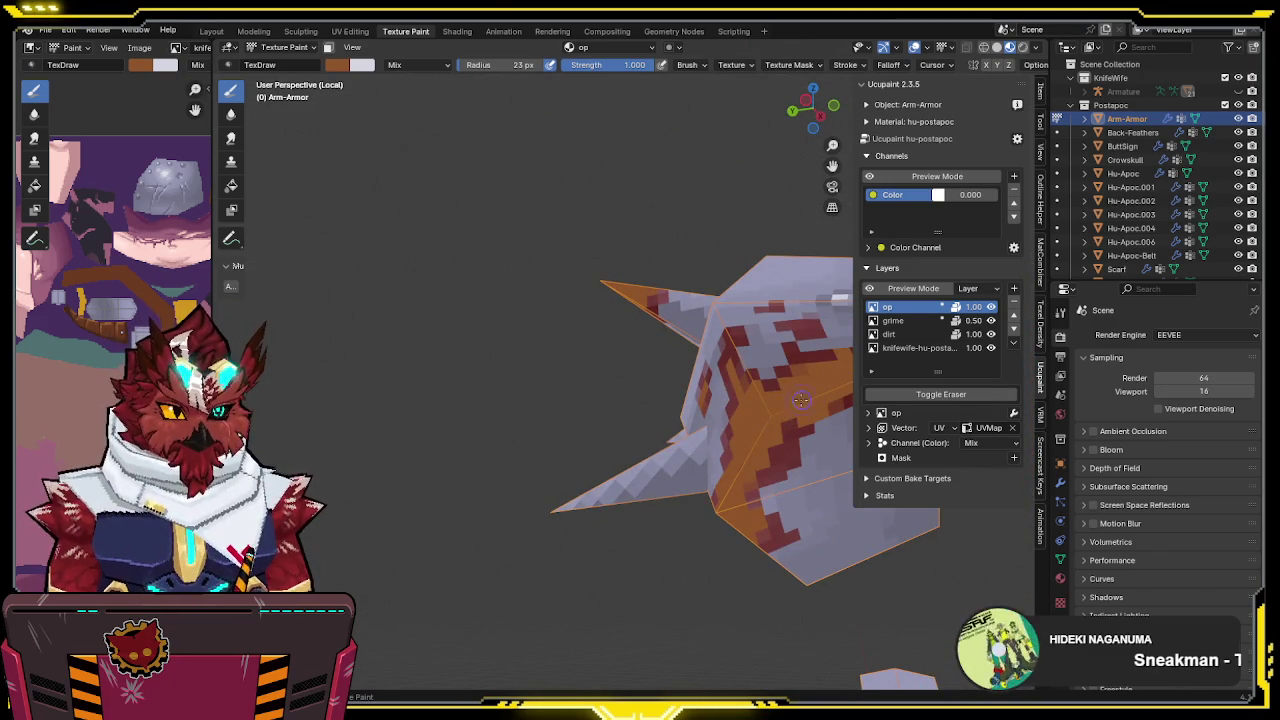
mouse_move(805, 400)
middle_down()
mouse_move(676, 385)
mouse_move(561, 403)
mouse_move(760, 380)
middle_up()
scroll(676, 385, up, 2)
scroll(676, 385, down, 3)
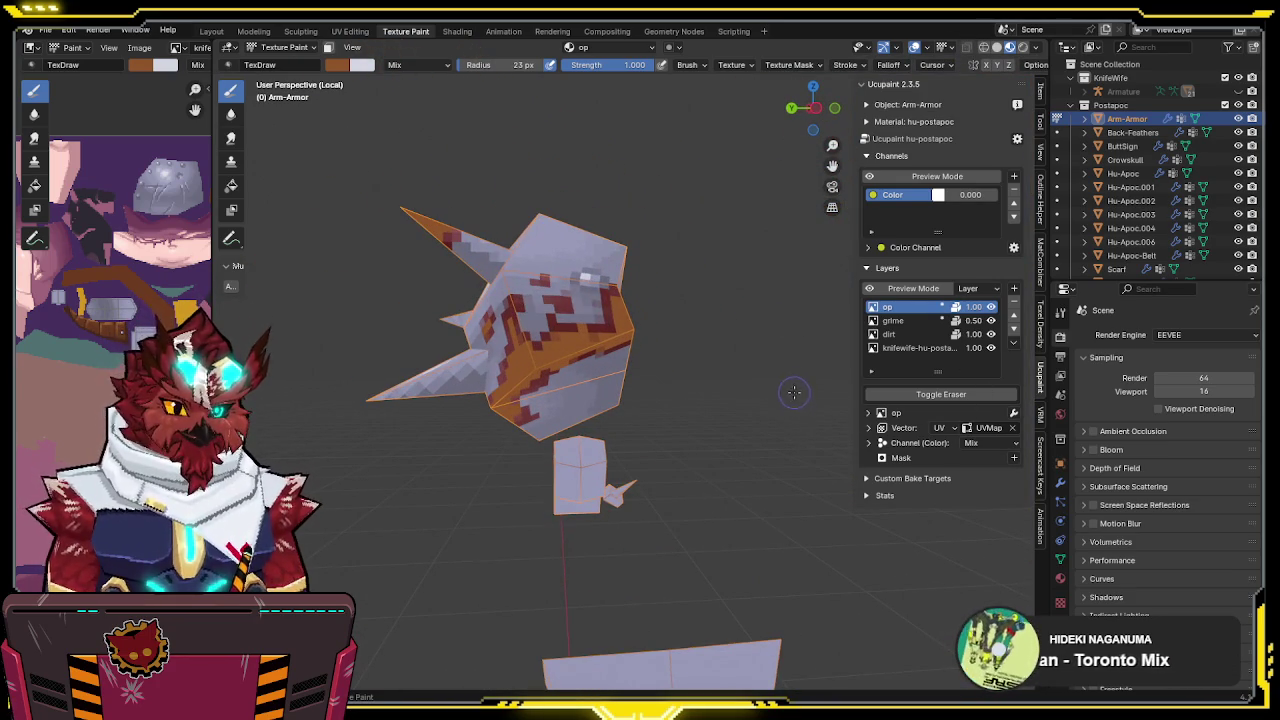
middle_drag(793, 386, 648, 418)
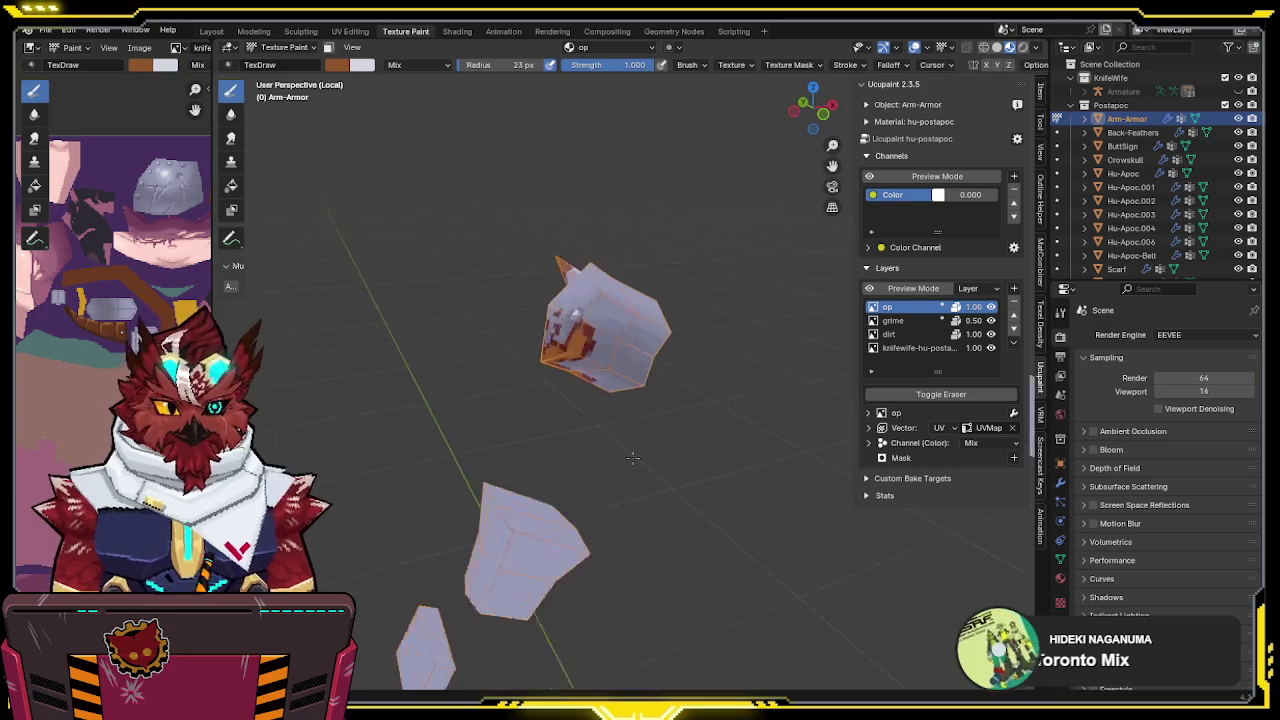
key(KP_Divide)
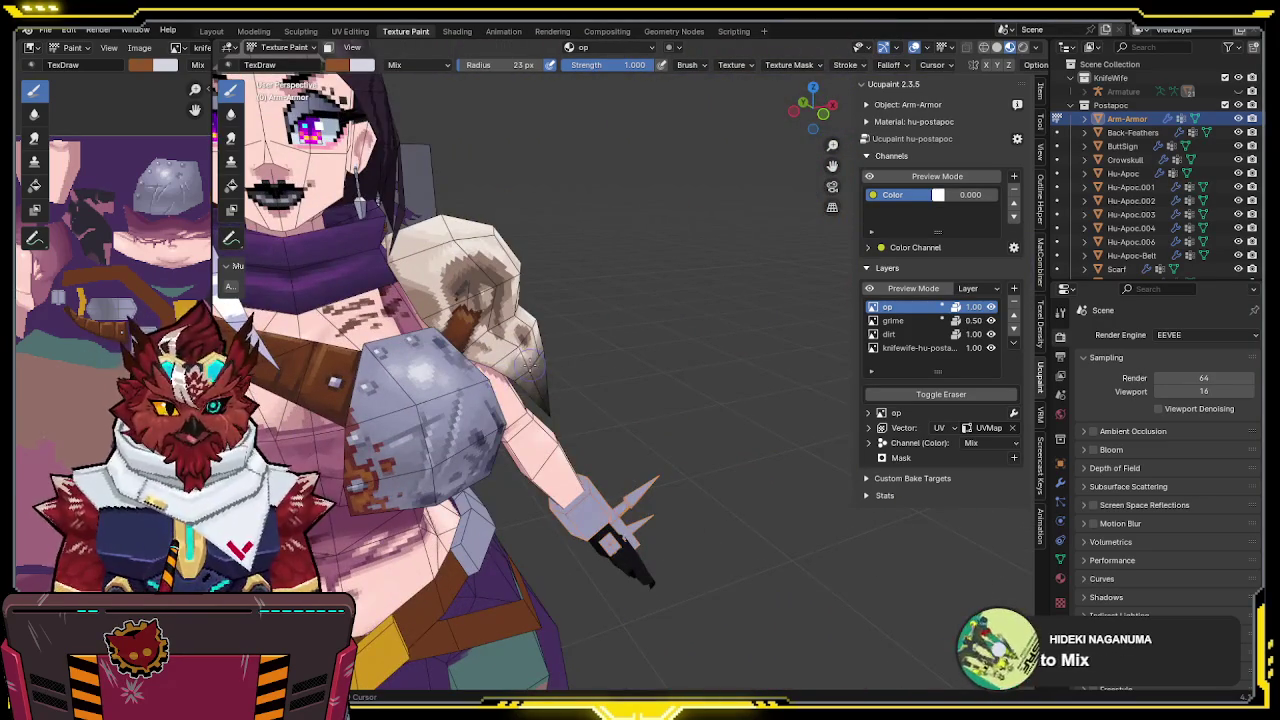
mouse_move(524, 370)
middle_down()
mouse_move(719, 275)
mouse_move(731, 242)
mouse_move(722, 250)
mouse_move(760, 300)
middle_up()
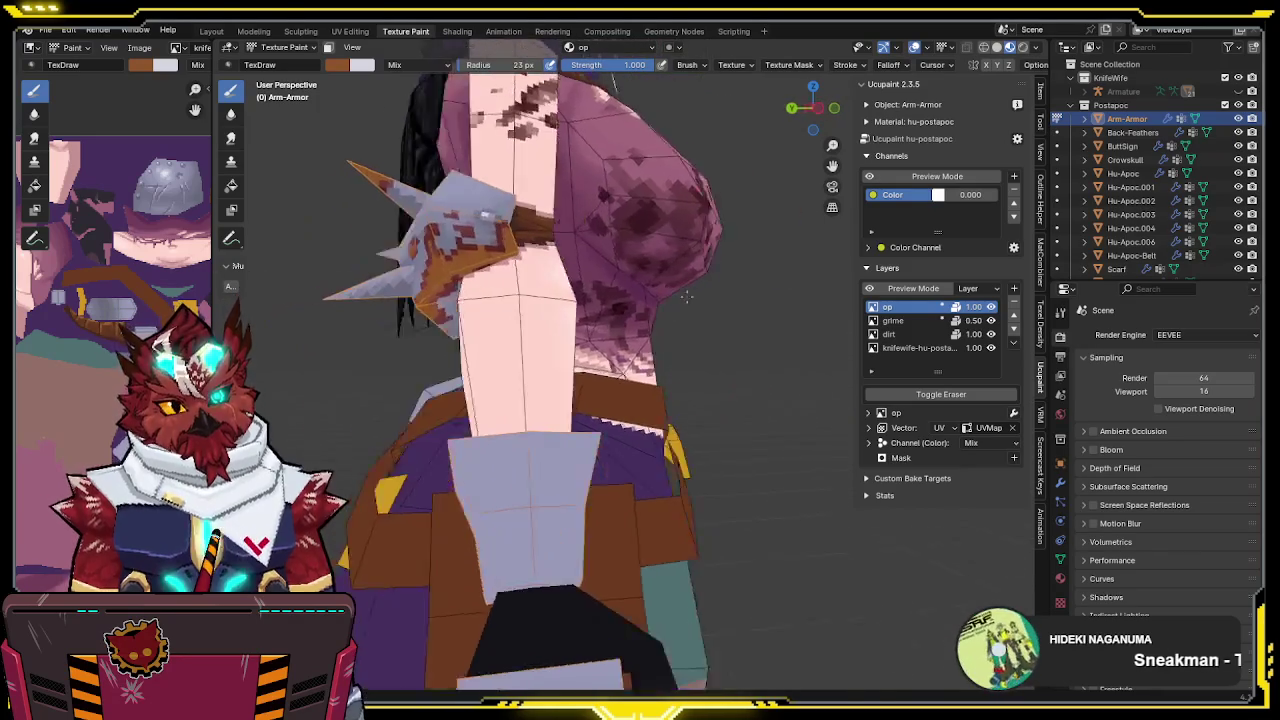
click(980, 443)
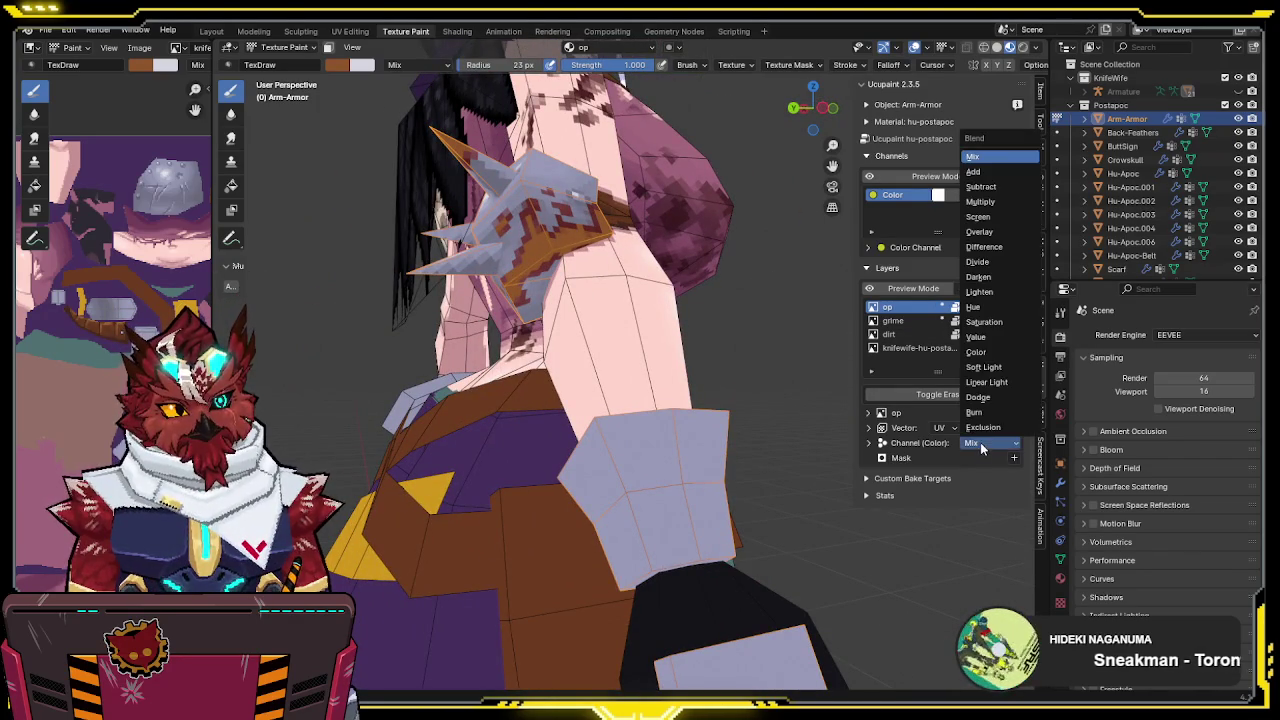
Try Overlay, Linear Light, Add and Mix blend modes on the op layer, settling on Add
click(979, 232)
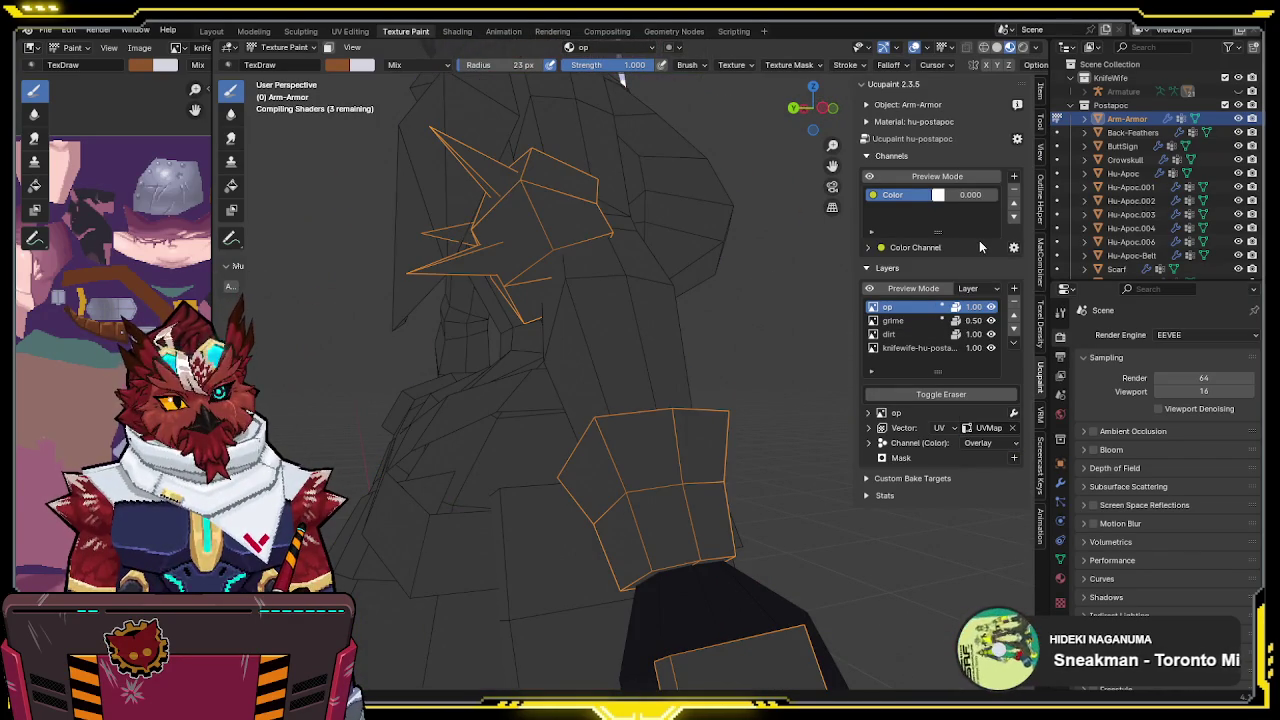
click(979, 443)
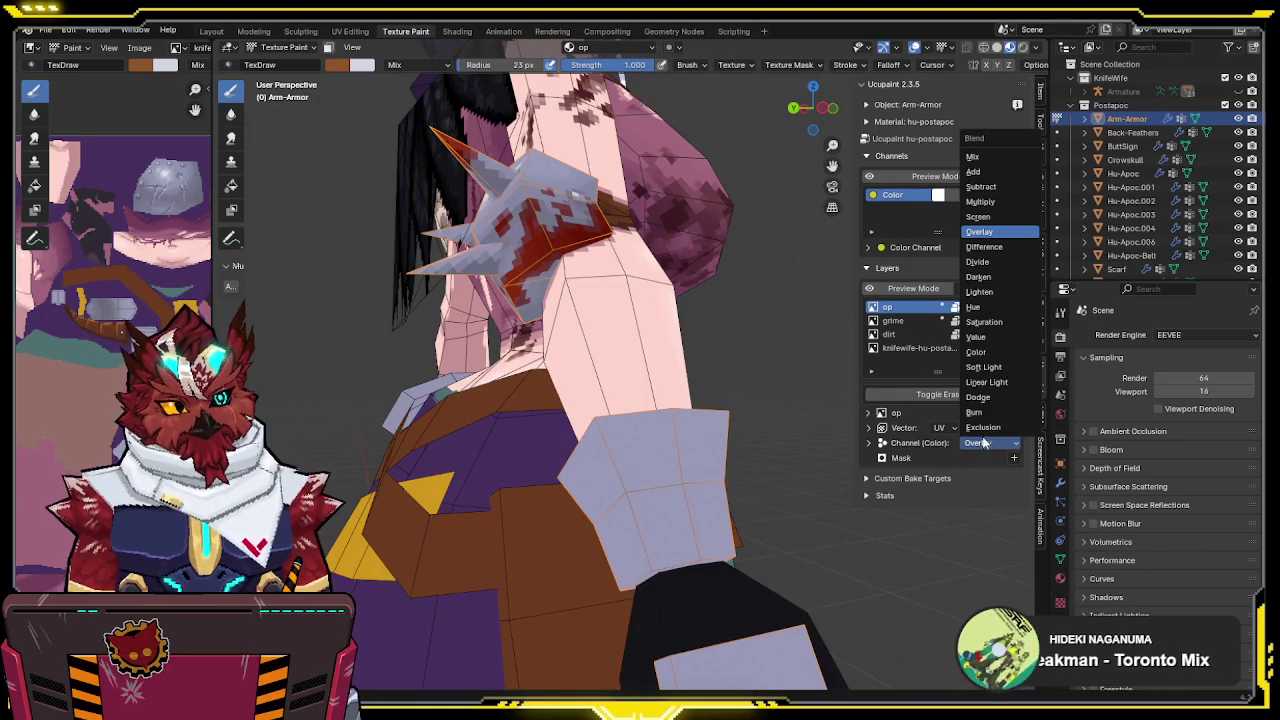
click(989, 382)
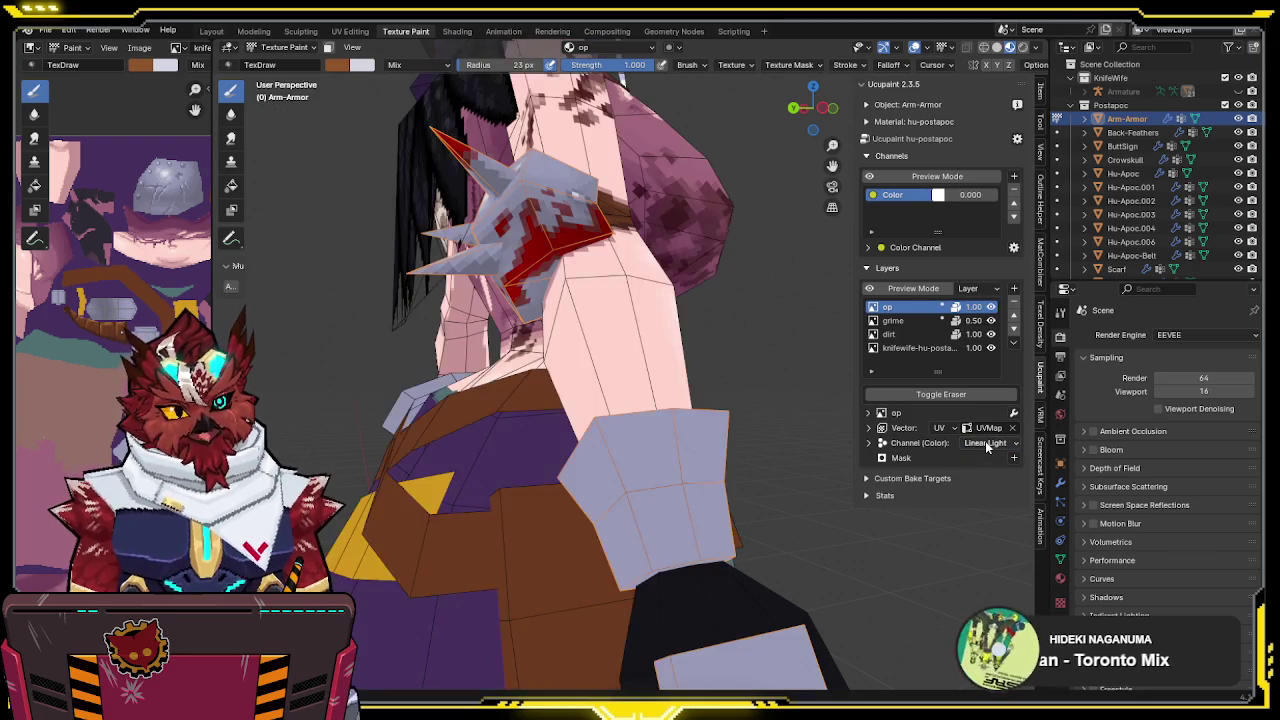
click(989, 443)
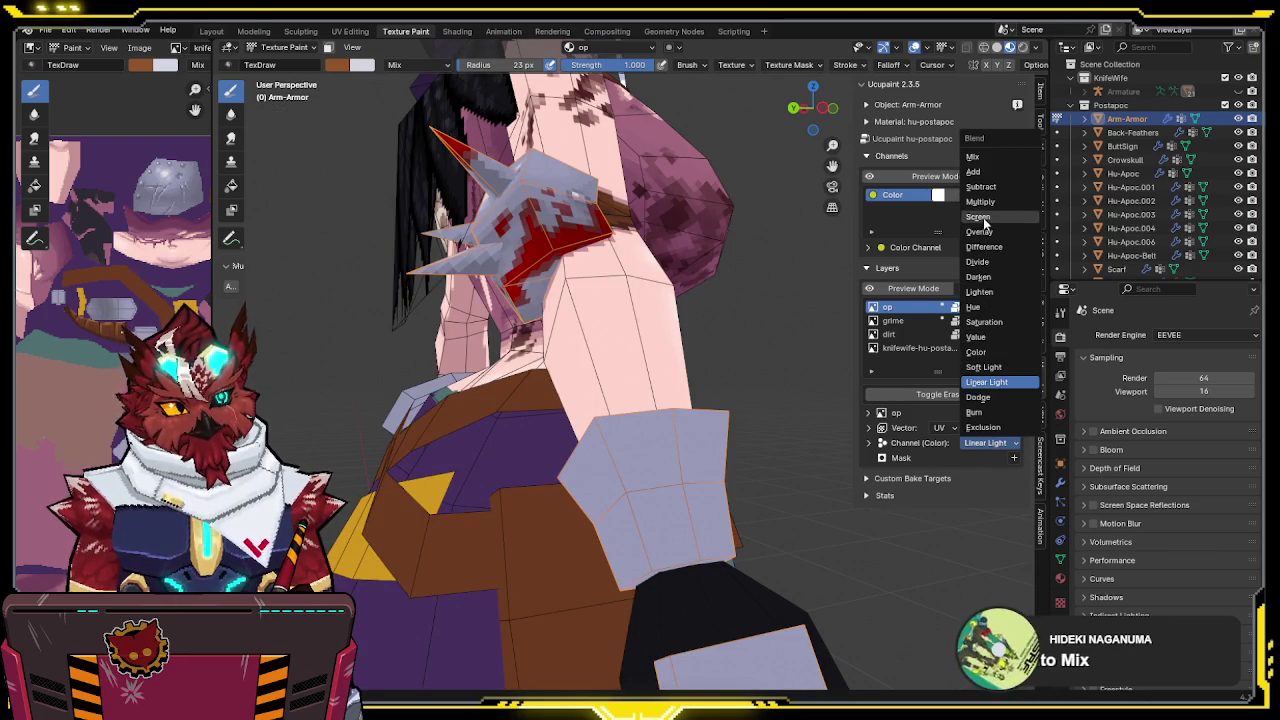
click(990, 172)
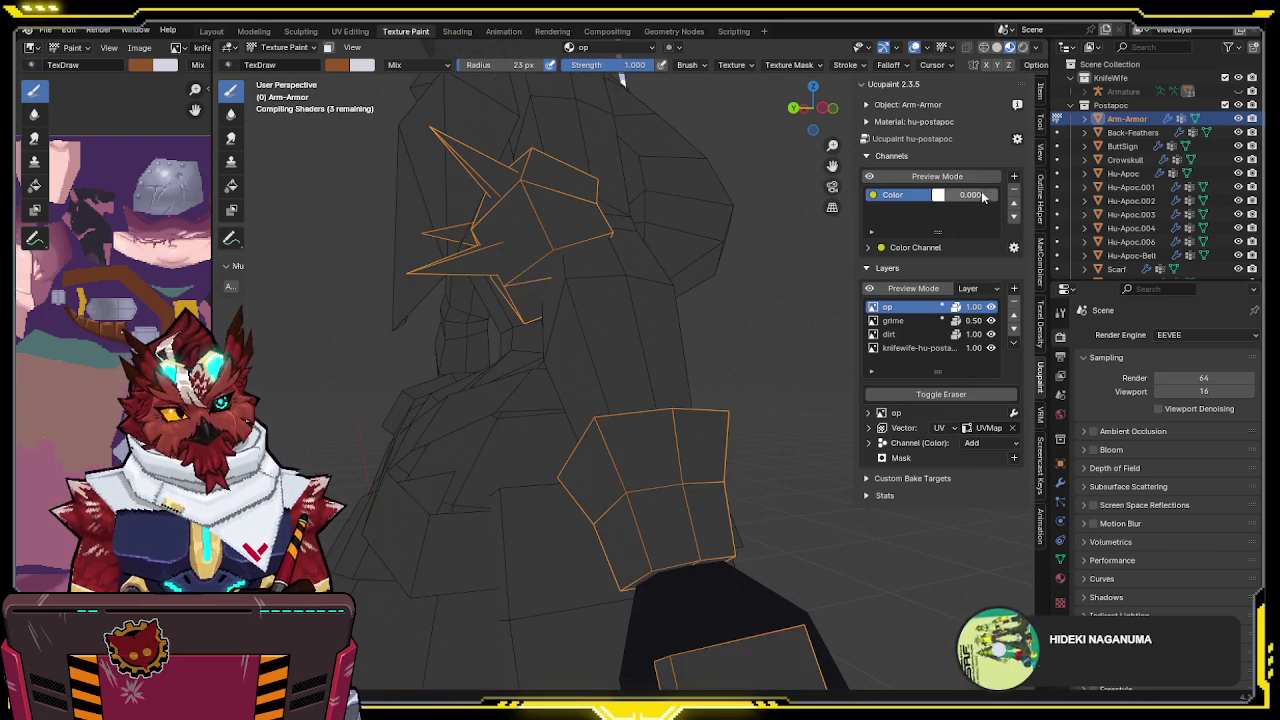
click(984, 443)
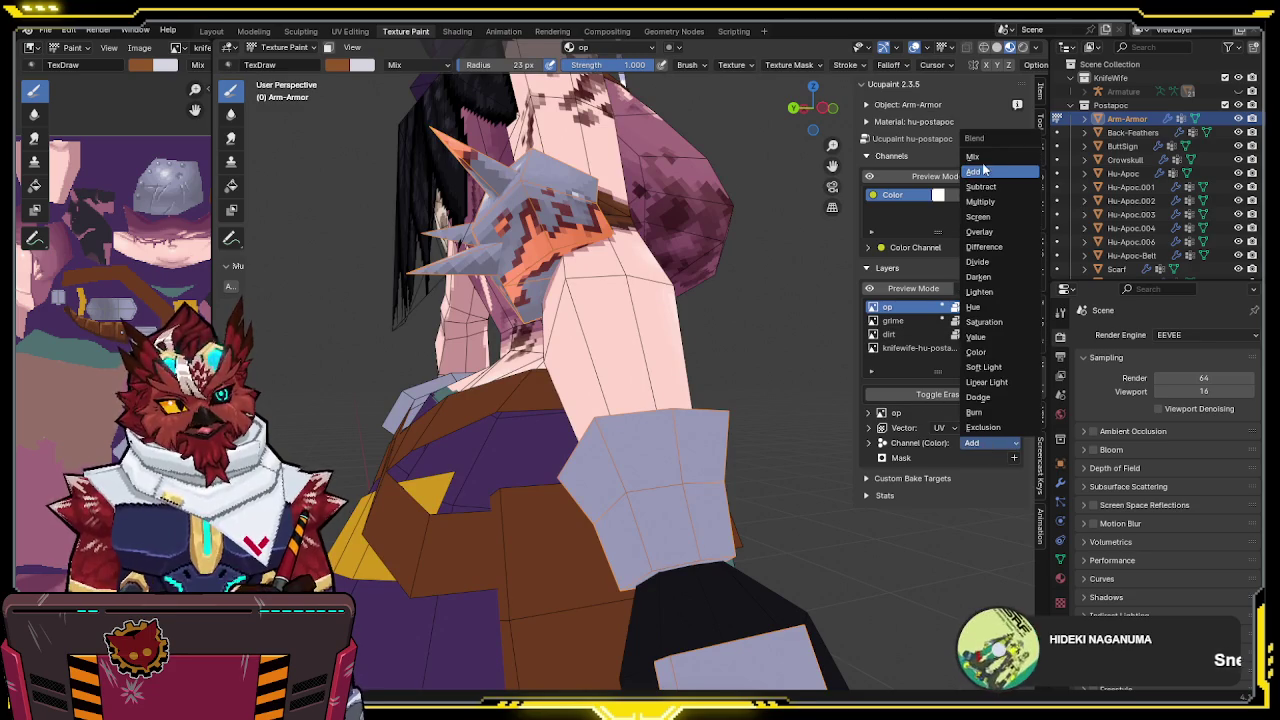
click(983, 160)
click(981, 443)
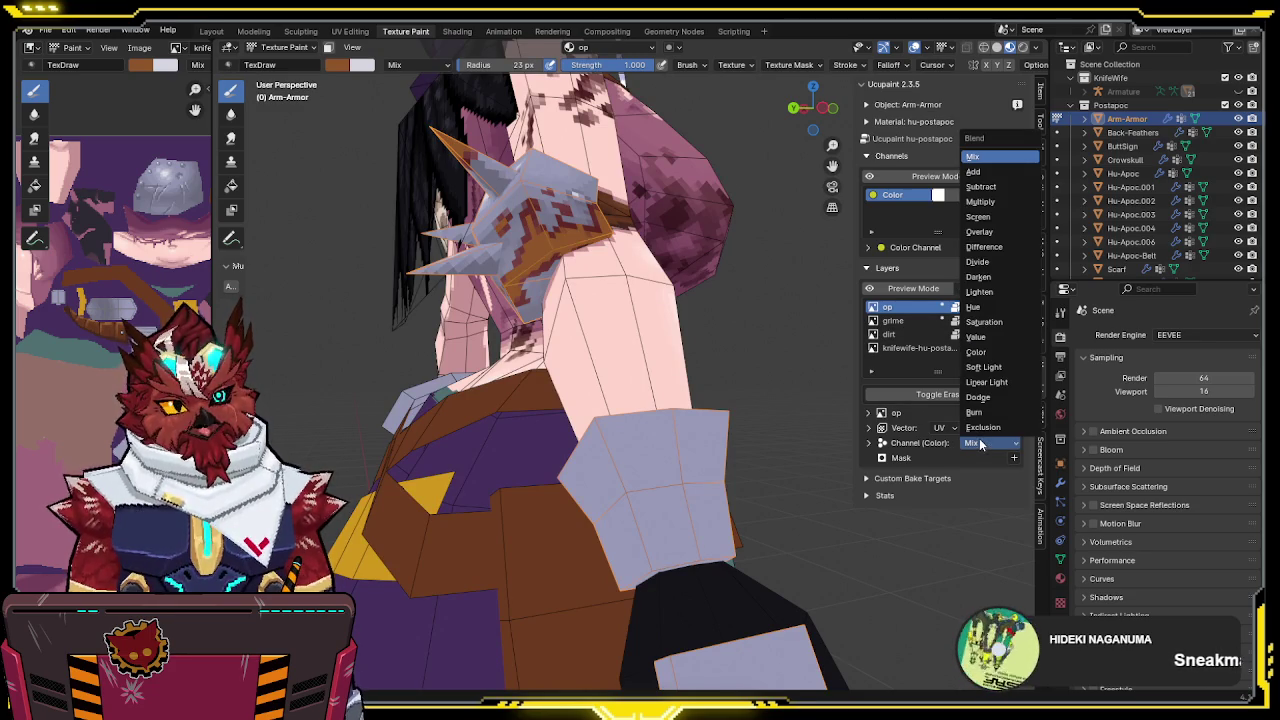
click(992, 173)
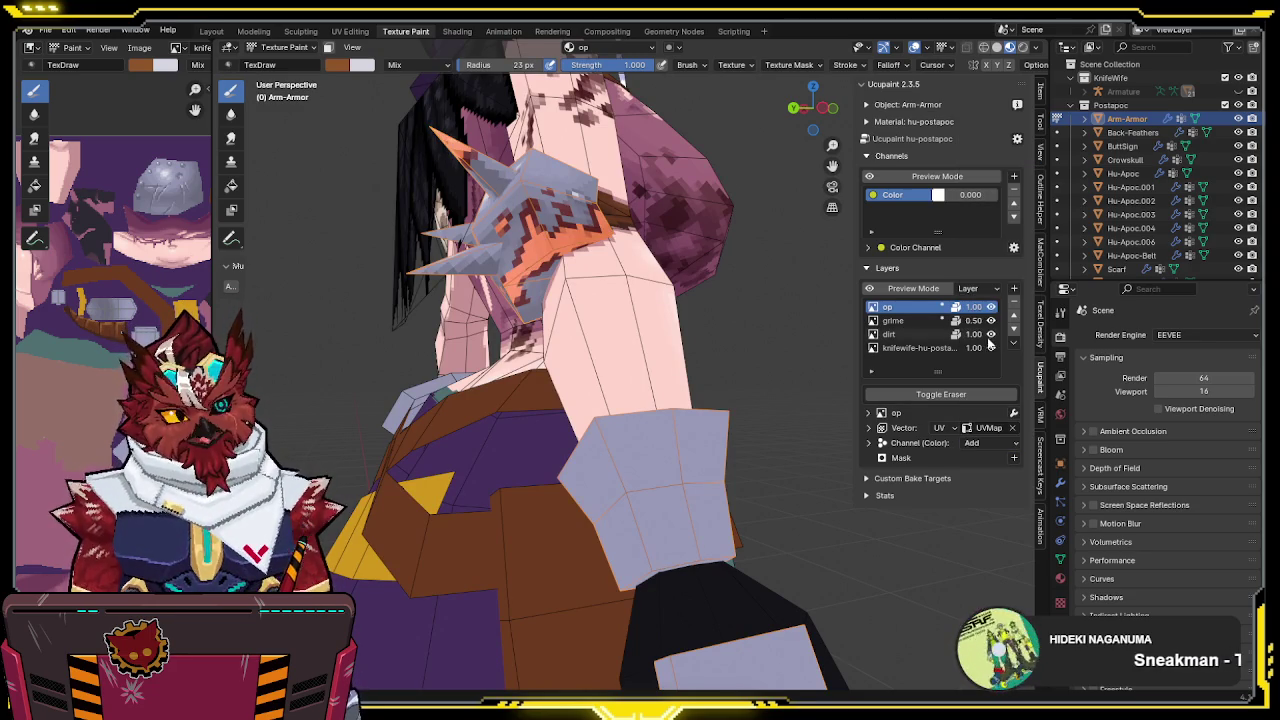
Fade the op layer to 0.31 opacity and switch its blend mode to Burn
drag(978, 307, 953, 316)
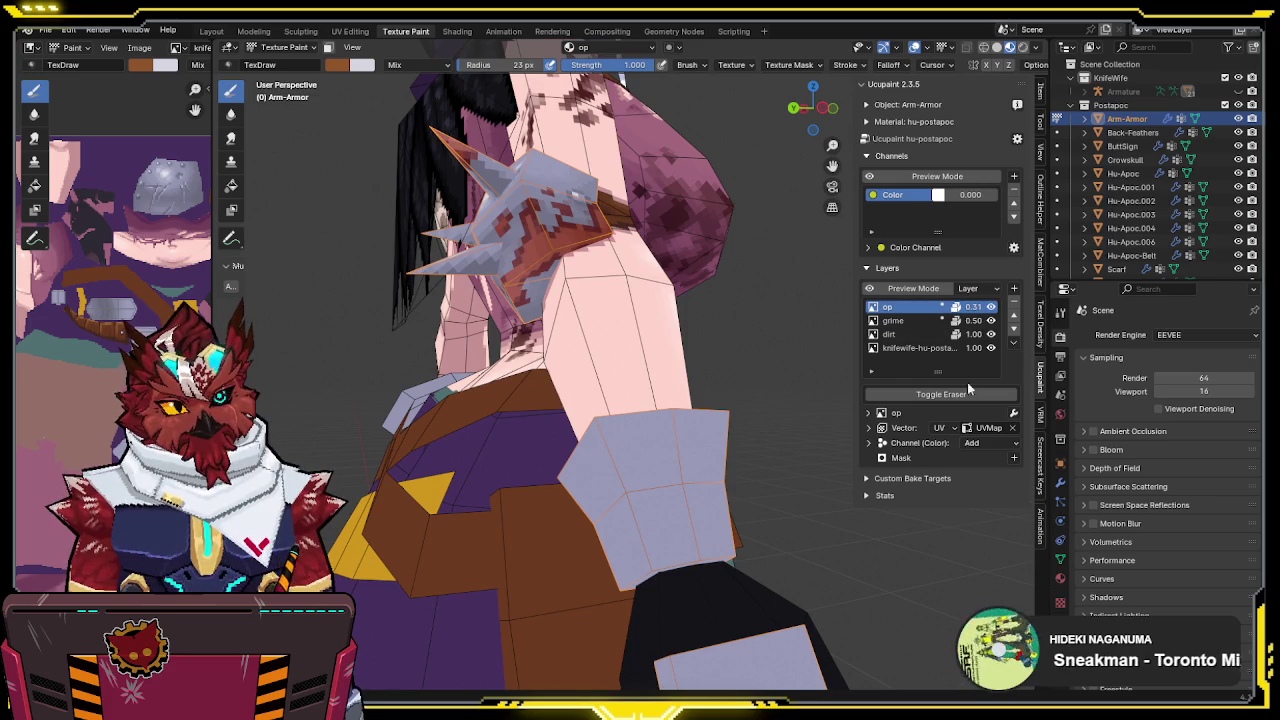
click(975, 443)
click(983, 424)
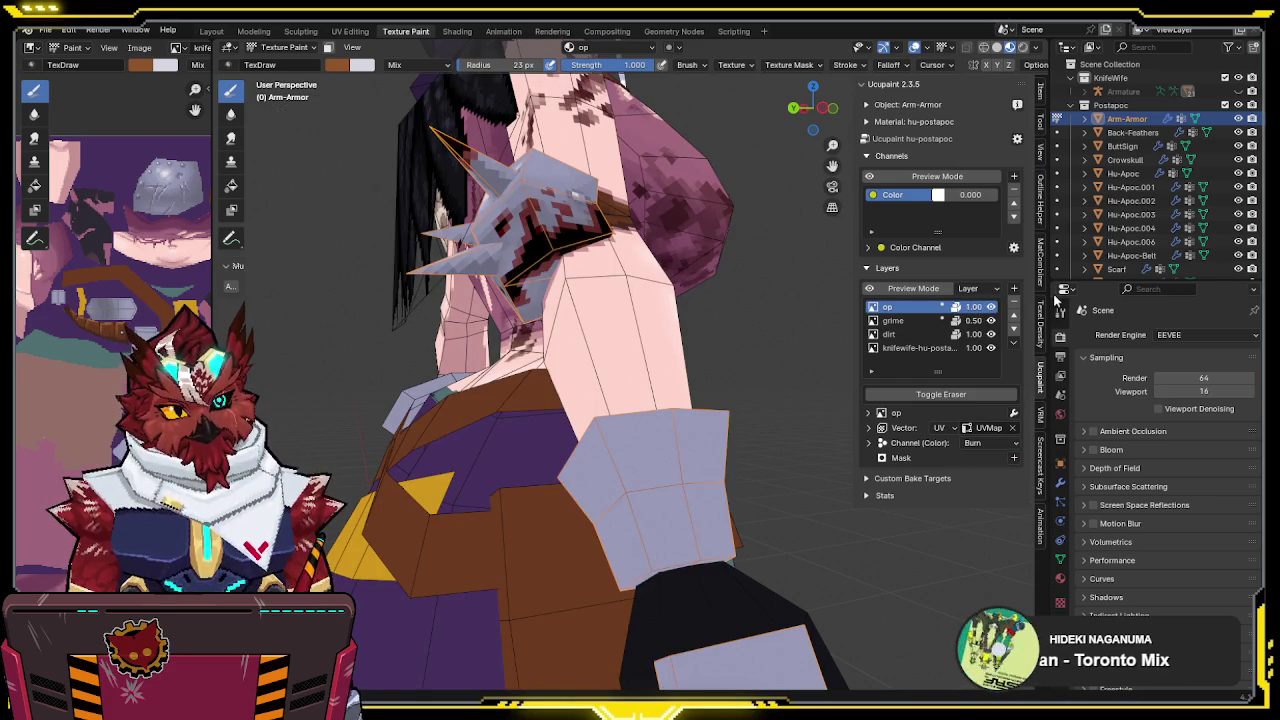
click(975, 443)
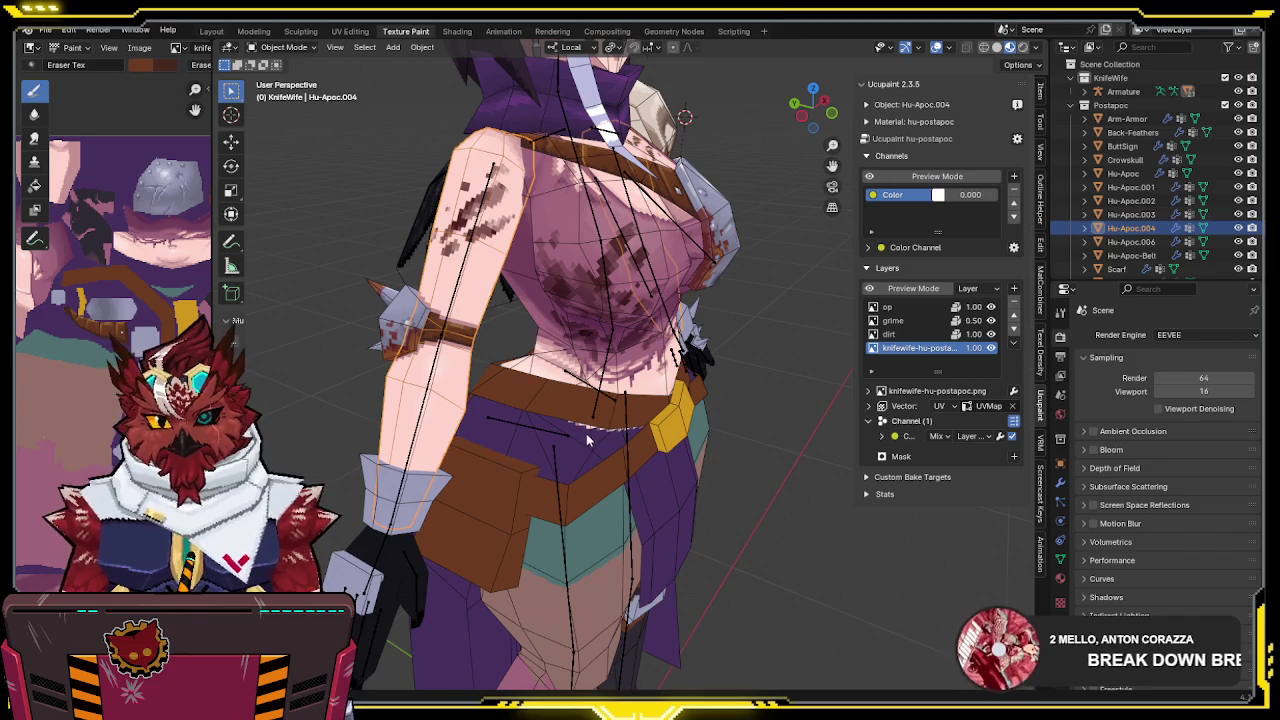
Add a new image layer named black-stain with Closest interpolation
click(1014, 290)
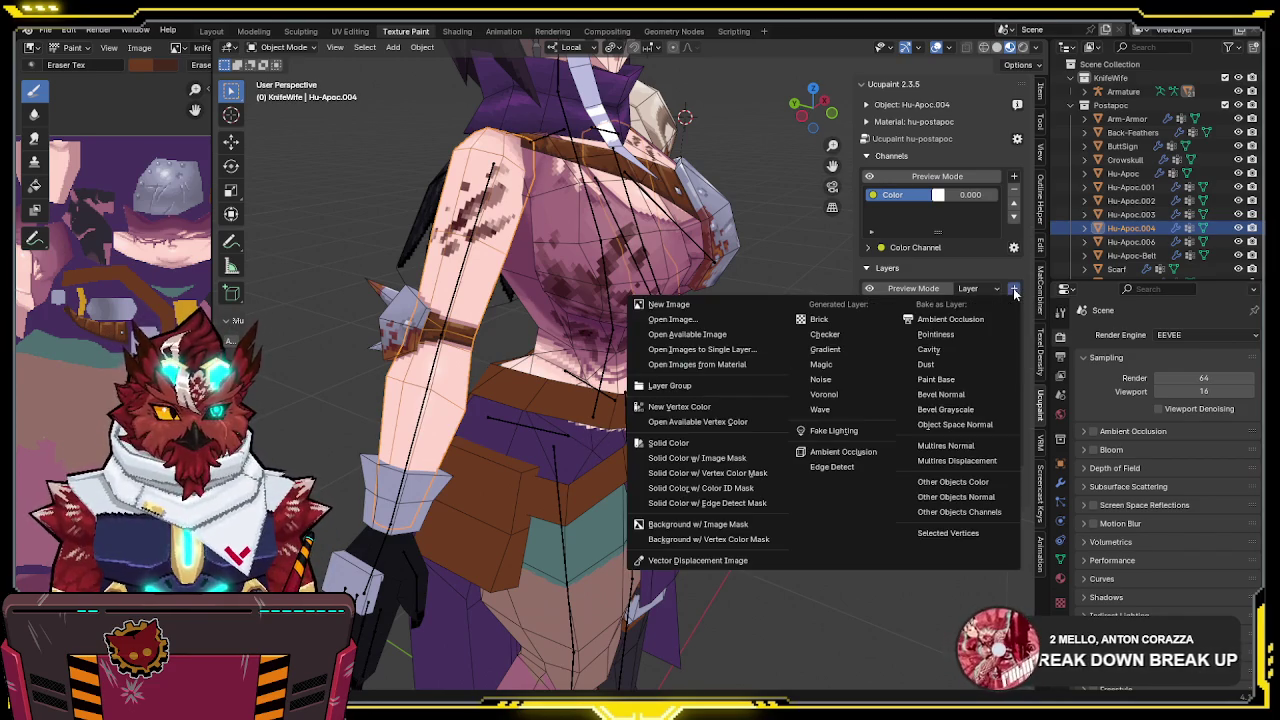
click(663, 304)
click(729, 303)
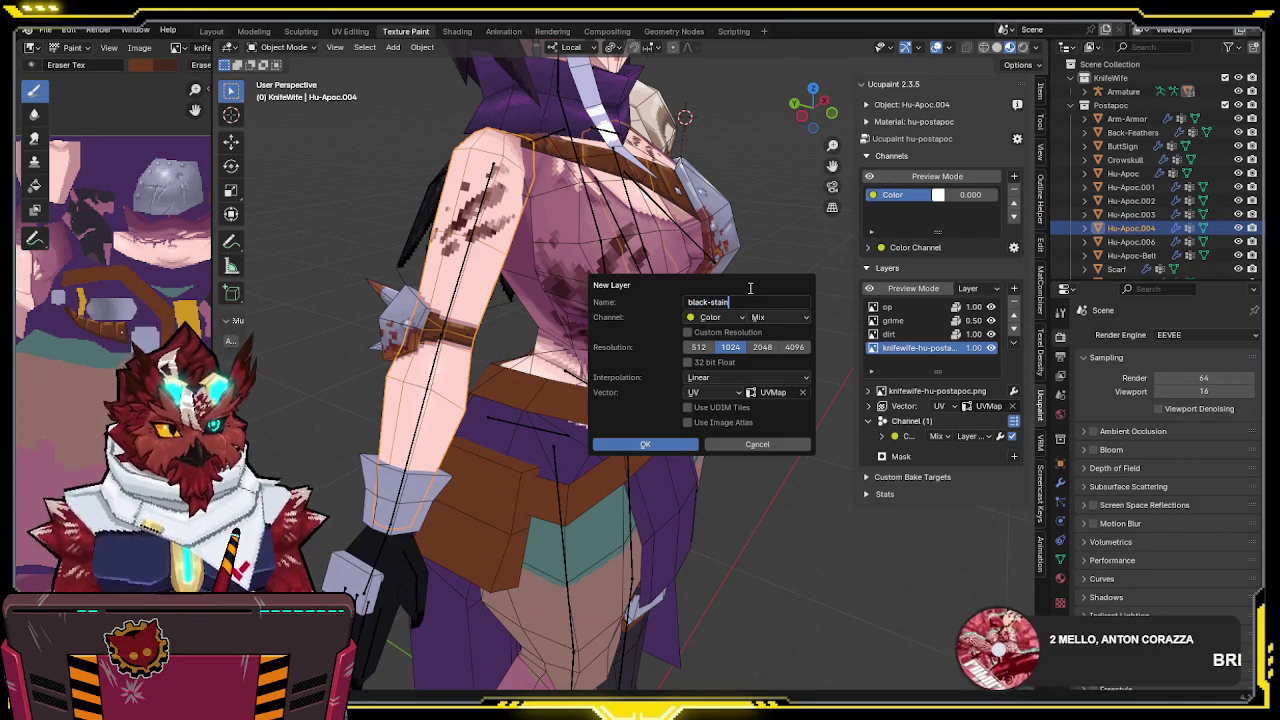
click(712, 380)
click(714, 427)
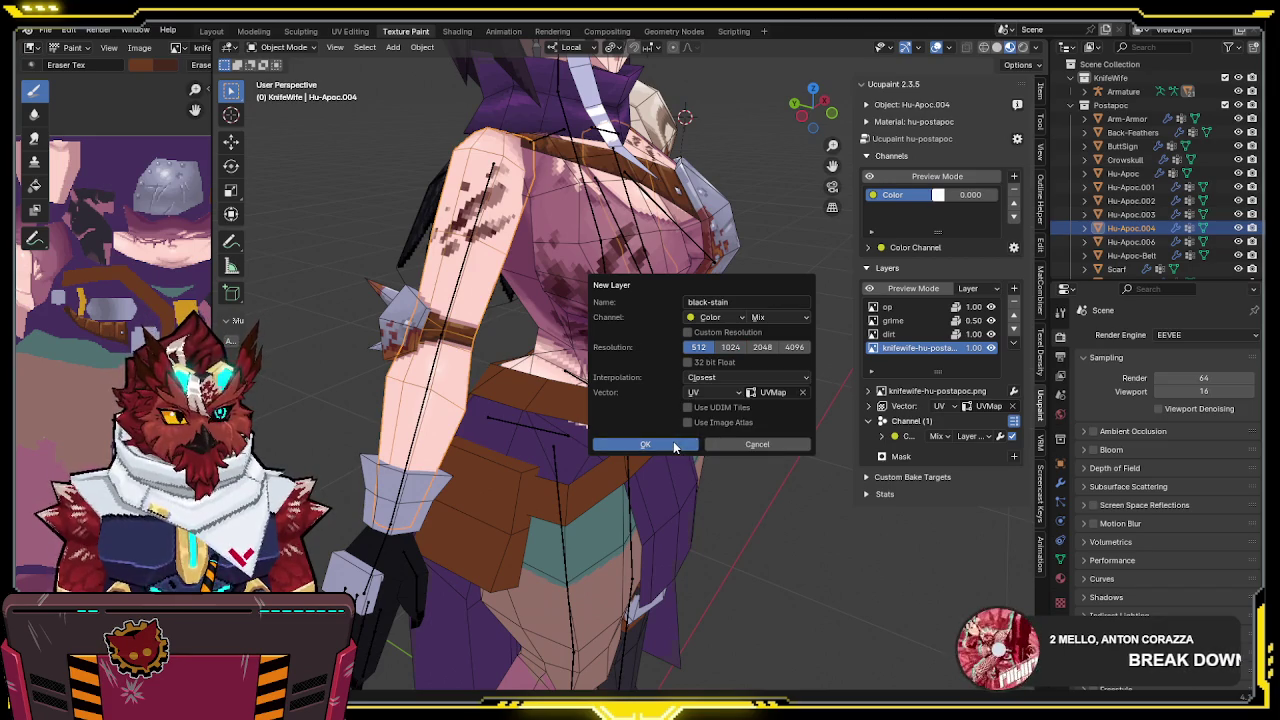
click(673, 441)
Snap to the front view and put the arm into Texture Paint mode
mouse_move(494, 397)
middle_down()
mouse_move(513, 392)
mouse_move(480, 440)
middle_up()
key(KP_1)
key(ctrl+Tab)
click(465, 463)
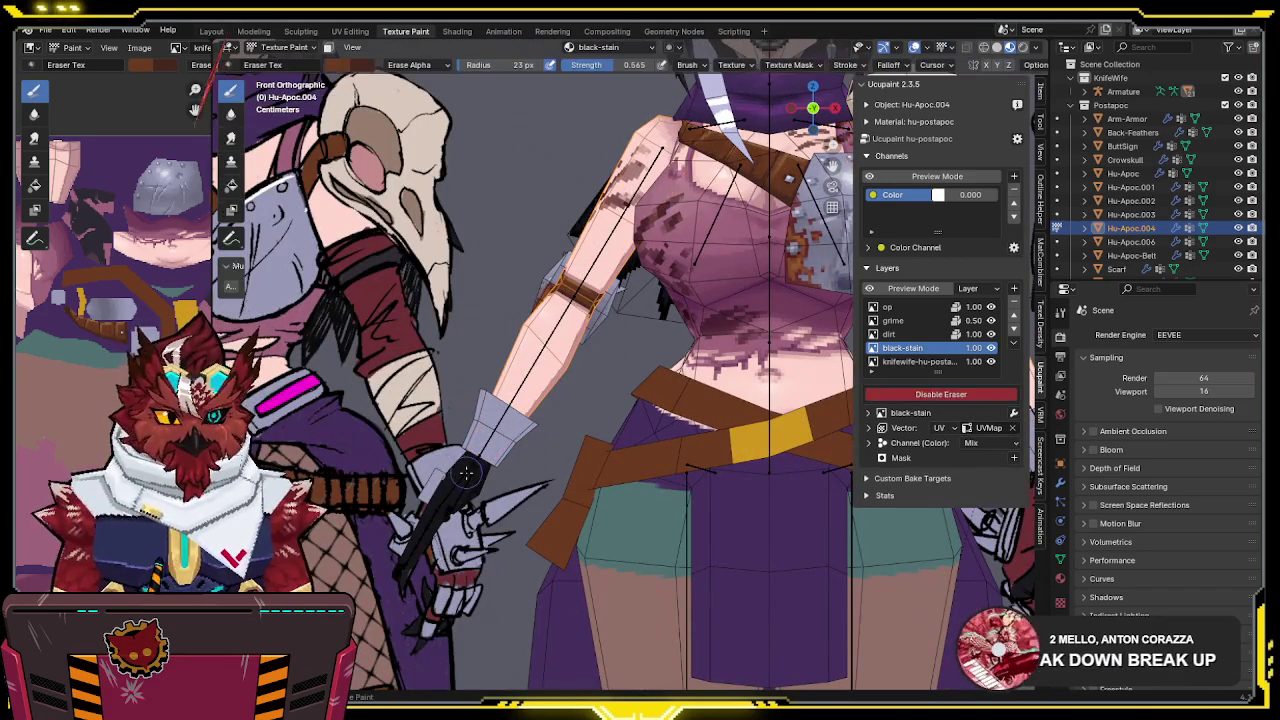
Turn the eraser off and paint a black band across the forearm
key(e)
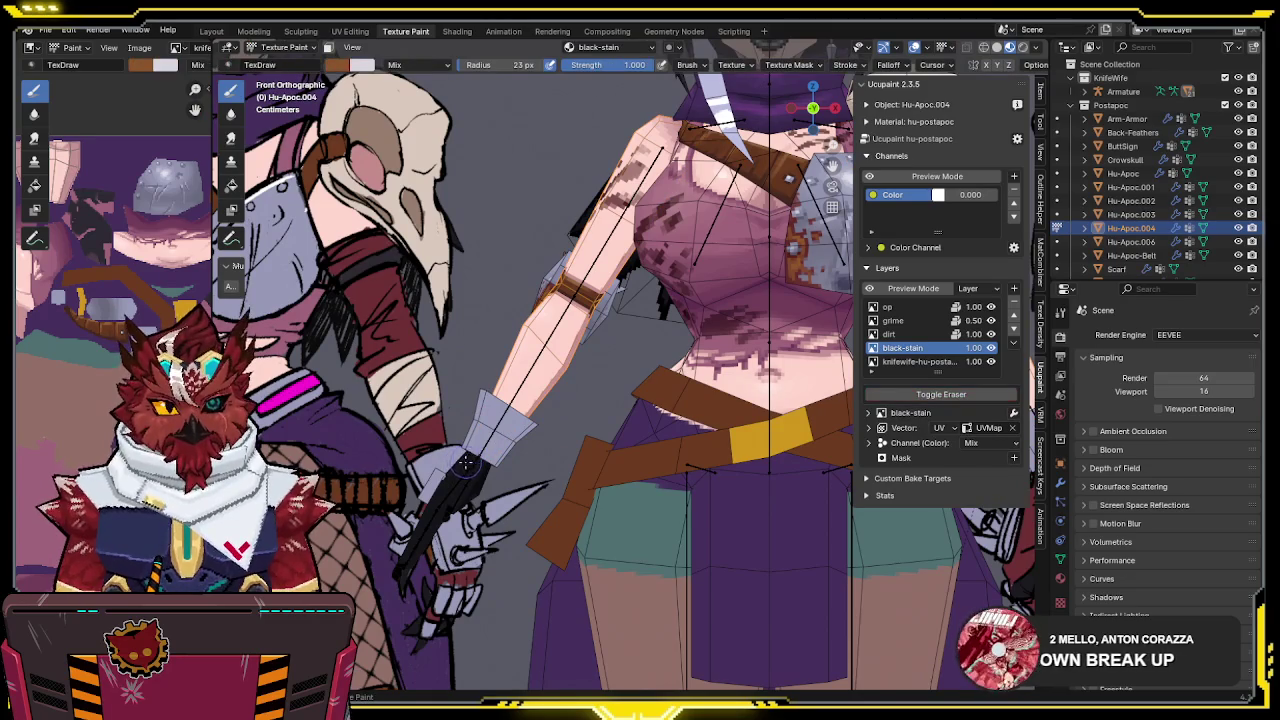
shift+middle_drag(445, 490, 635, 540)
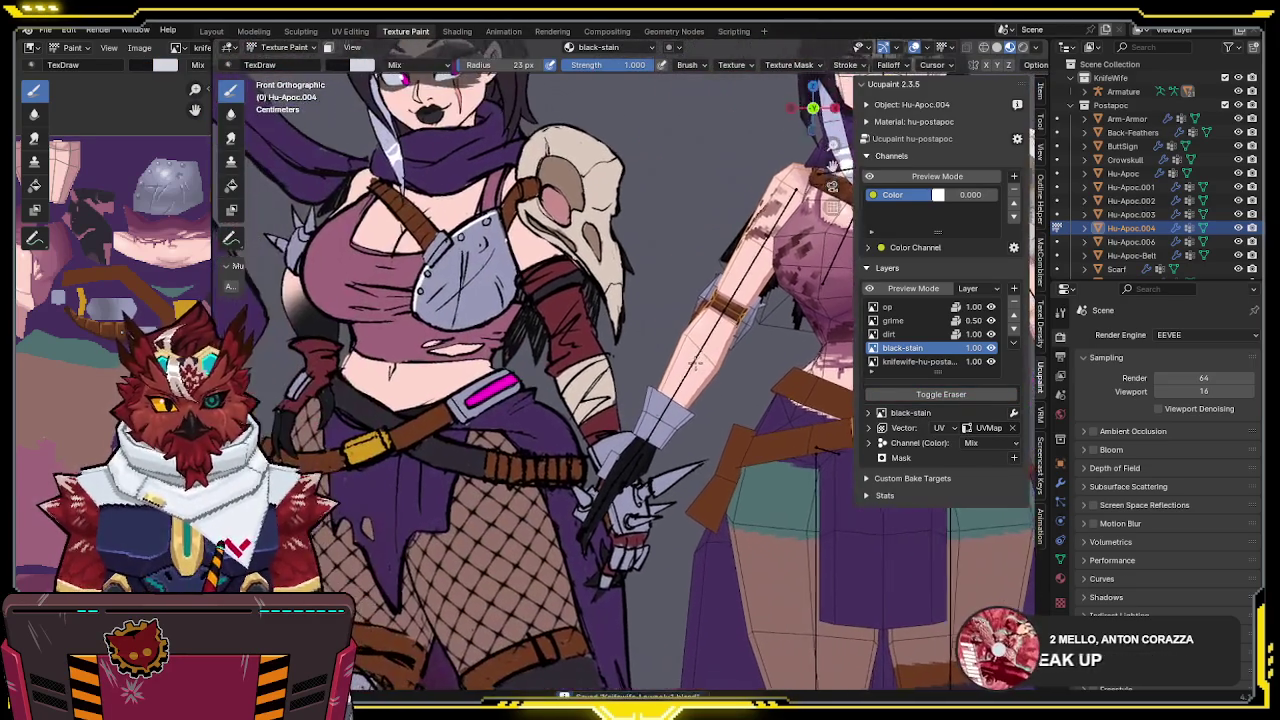
mouse_move(697, 362)
shift+middle_down()
mouse_move(500, 340)
mouse_move(513, 320)
shift+middle_up()
scroll(500, 340, up, 1)
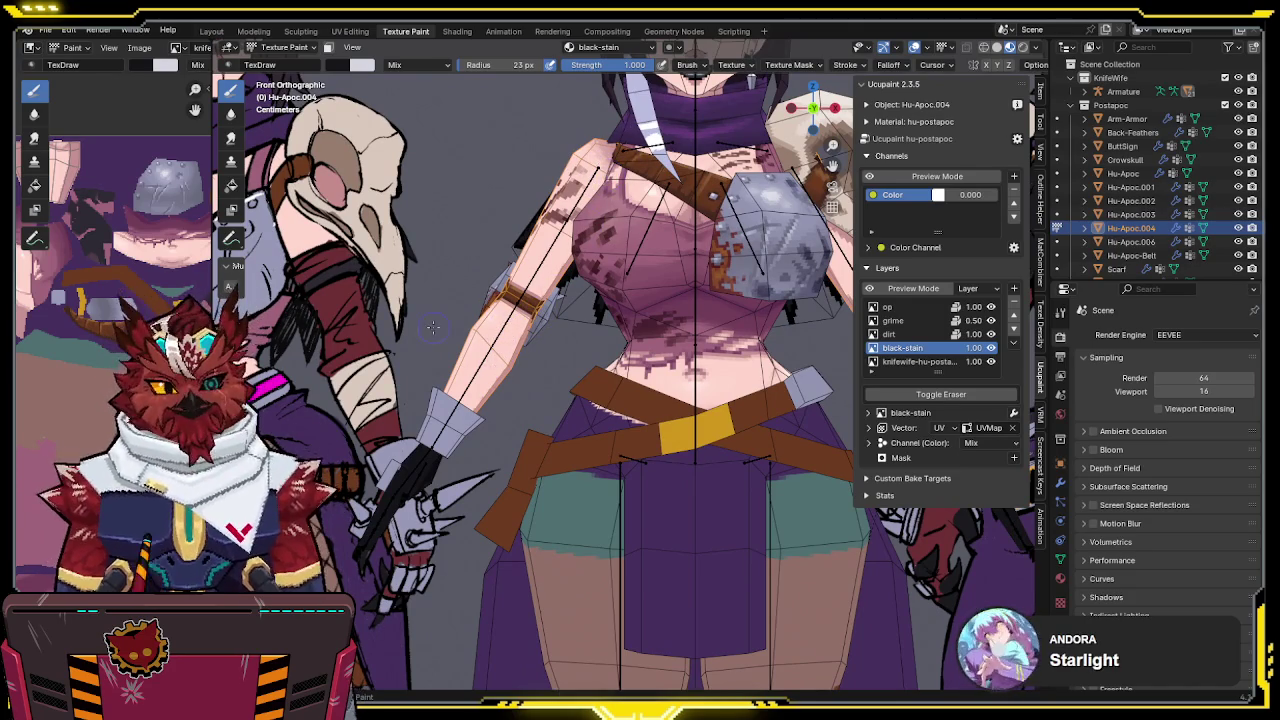
drag(468, 346, 506, 368)
scroll(548, 320, down, 2)
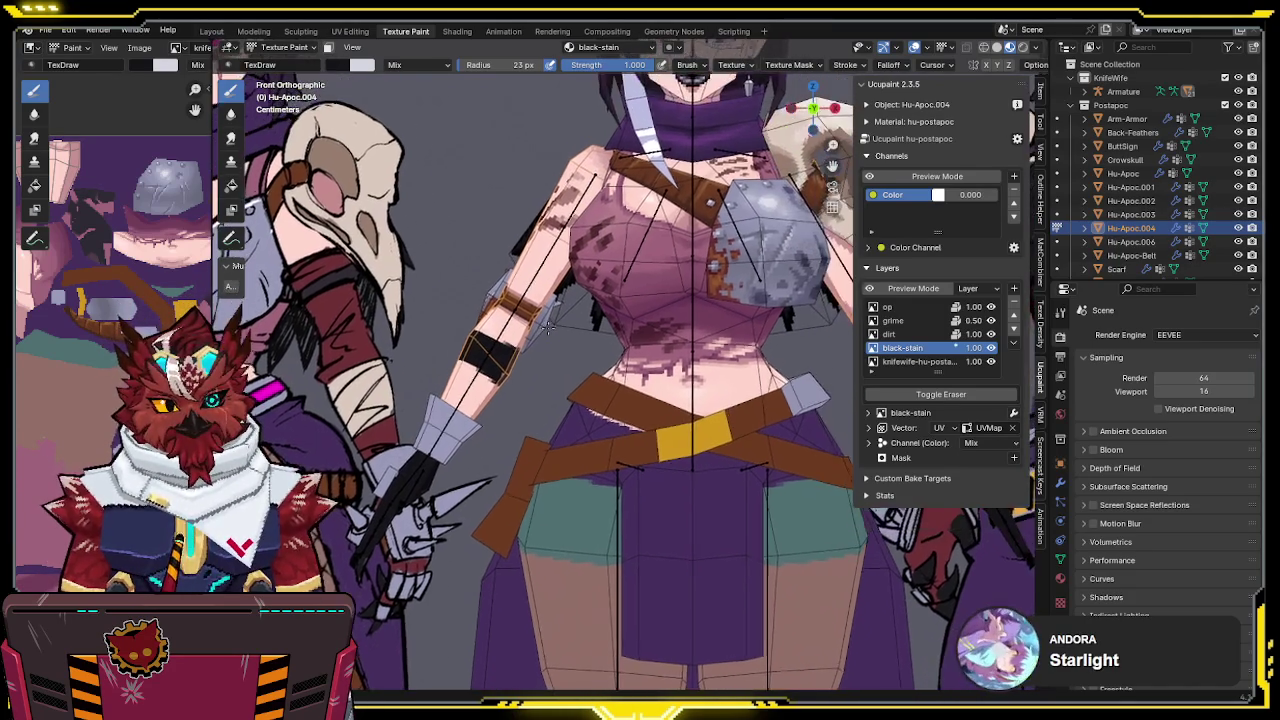
scroll(548, 320, down, 2)
In Object Mode, make the Hu-Outfit1 outfit visible under the KnifeWife armature in the Outliner
key(ctrl+Tab)
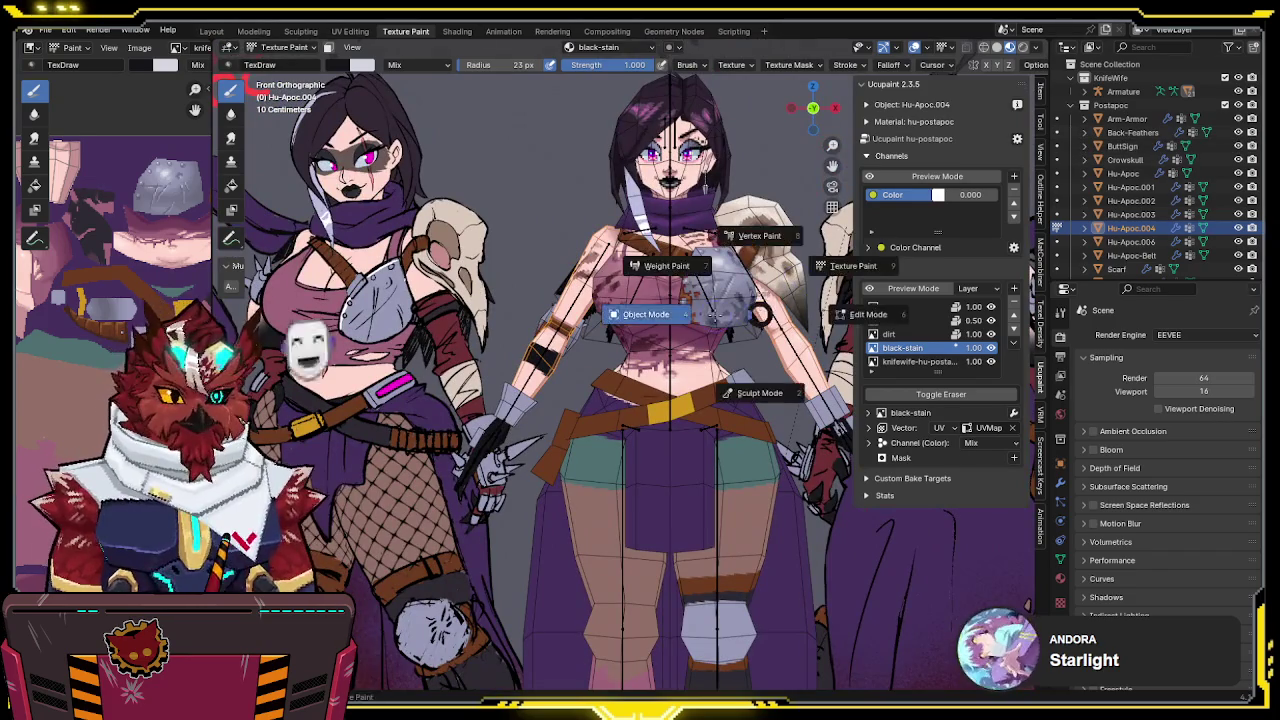
click(671, 348)
click(1085, 91)
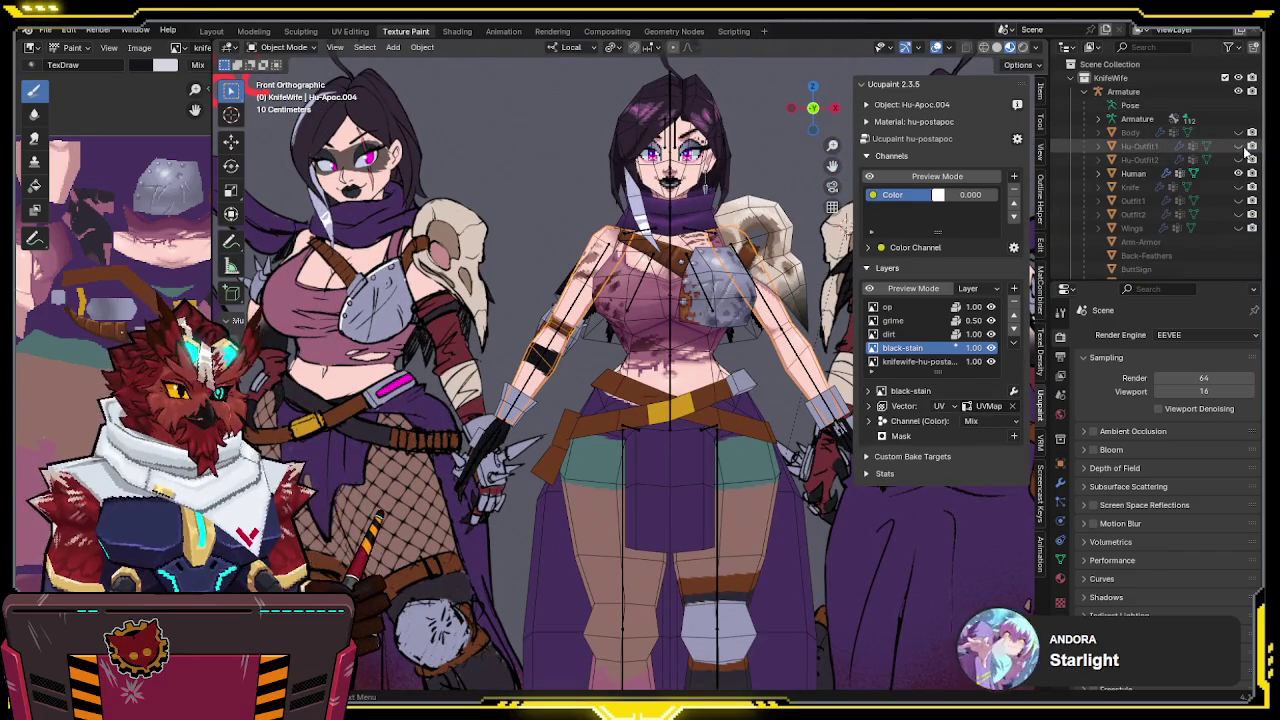
click(1240, 147)
click(1241, 148)
click(1241, 148)
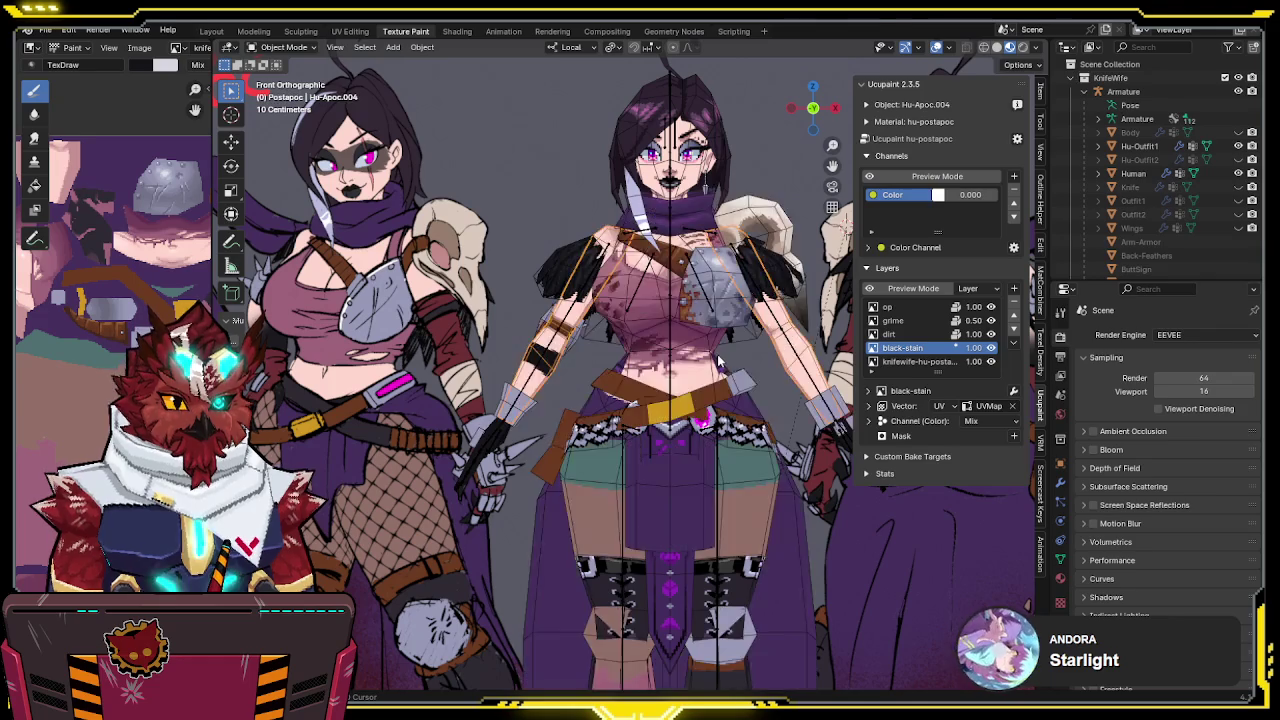
Back in Texture Paint, paint the lower forearm black down toward the wrist
key(ctrl+Tab)
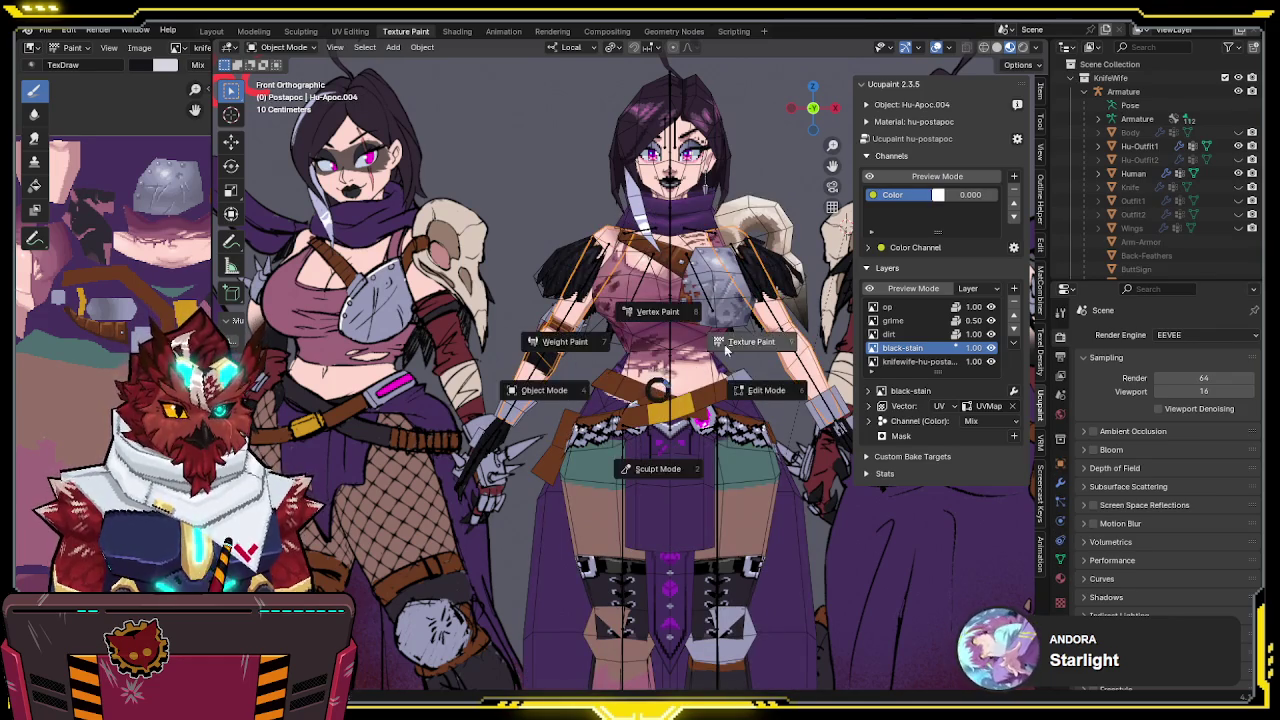
click(750, 347)
scroll(472, 314, up, 3)
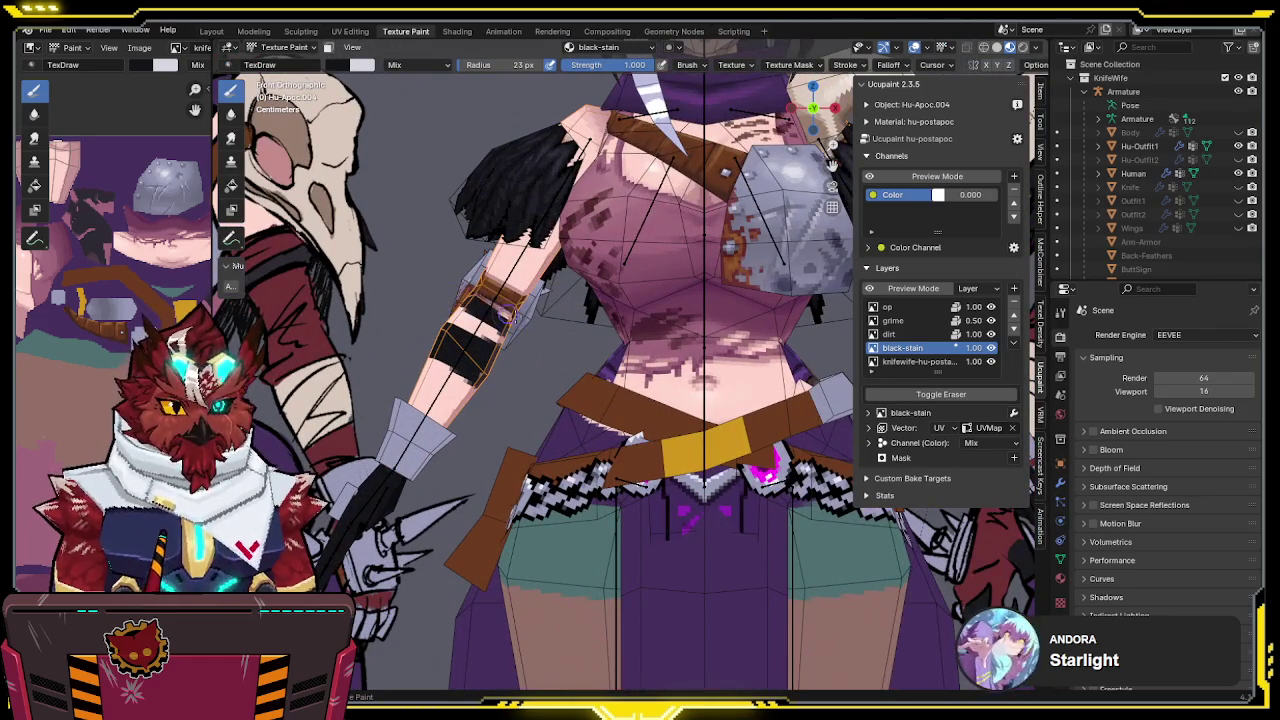
drag(449, 349, 505, 405)
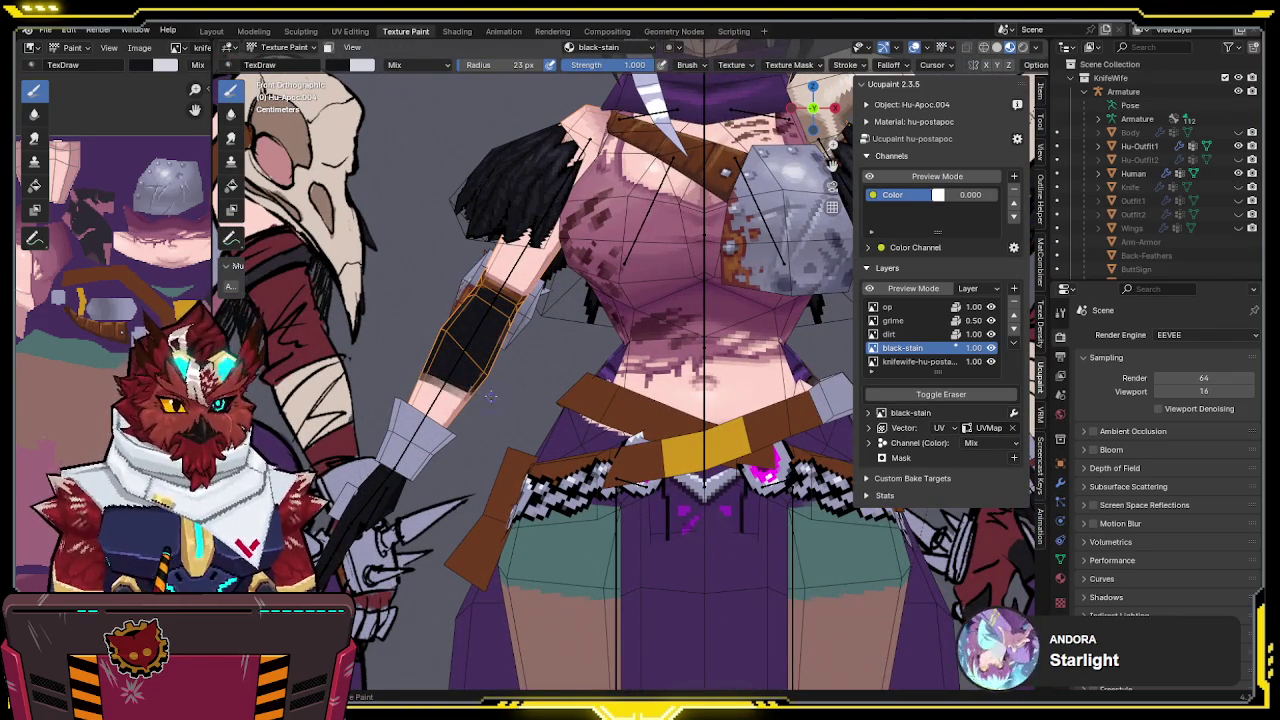
click(1041, 128)
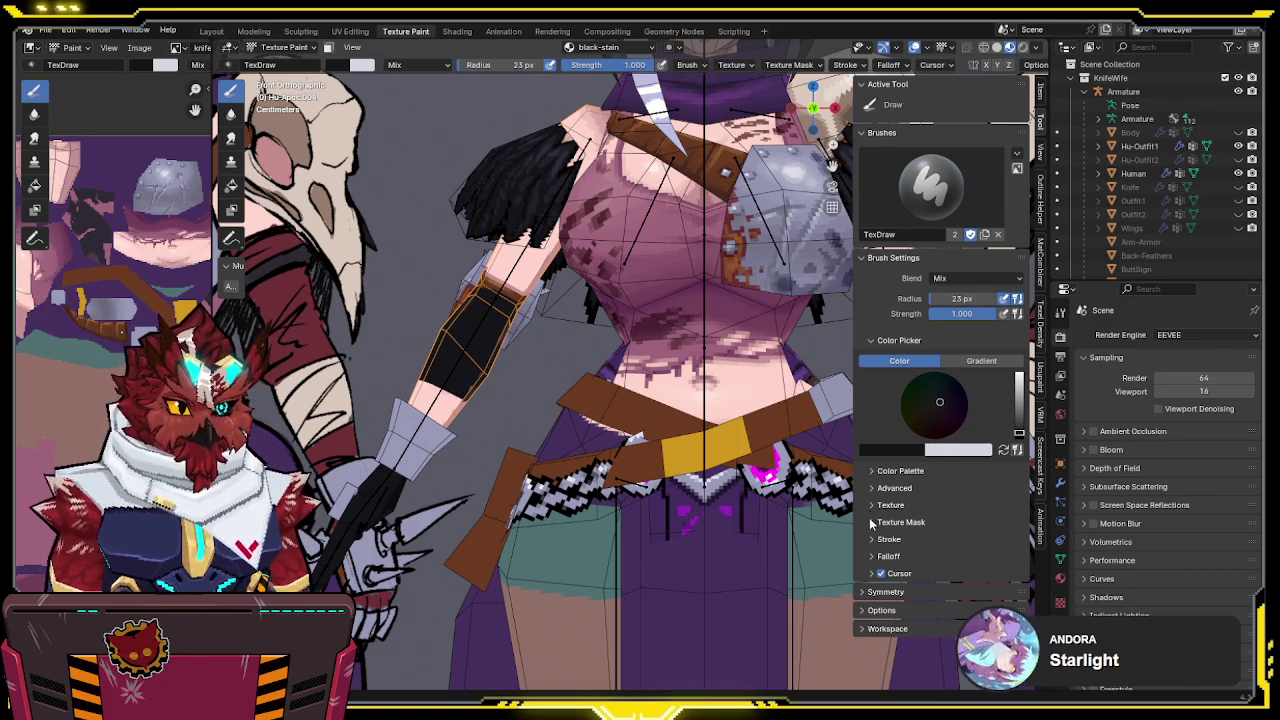
click(1059, 314)
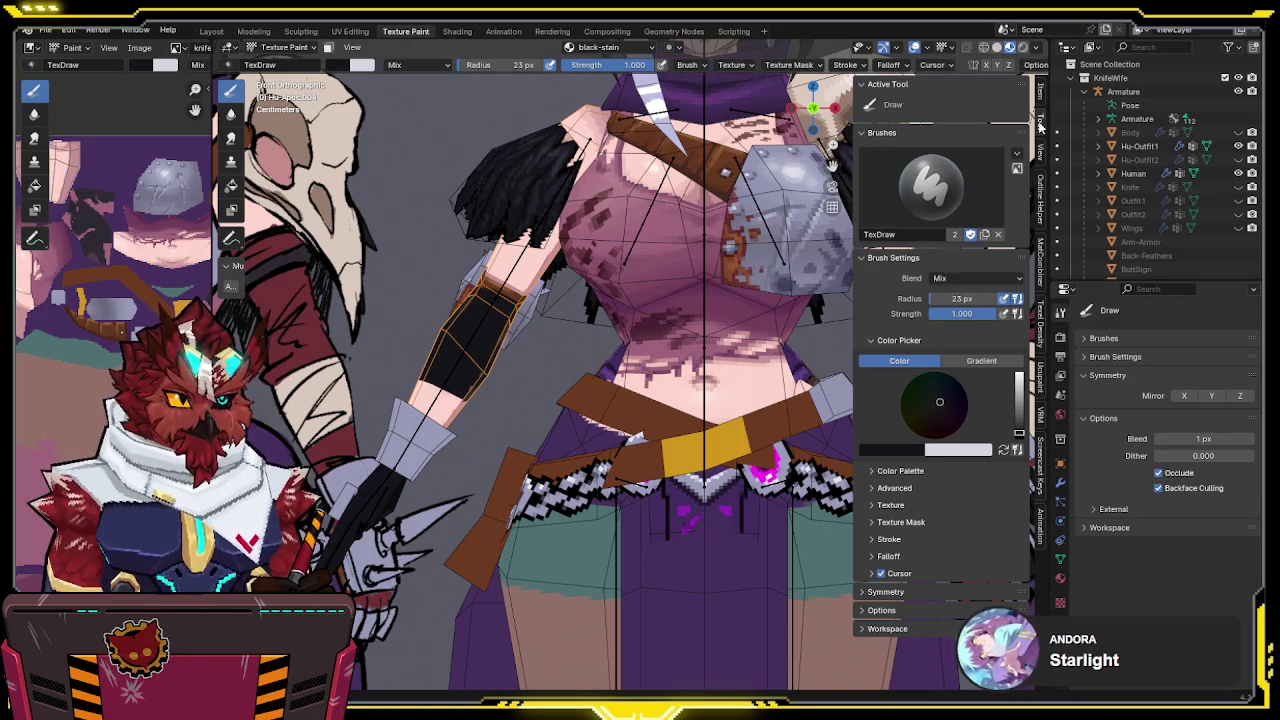
click(1042, 388)
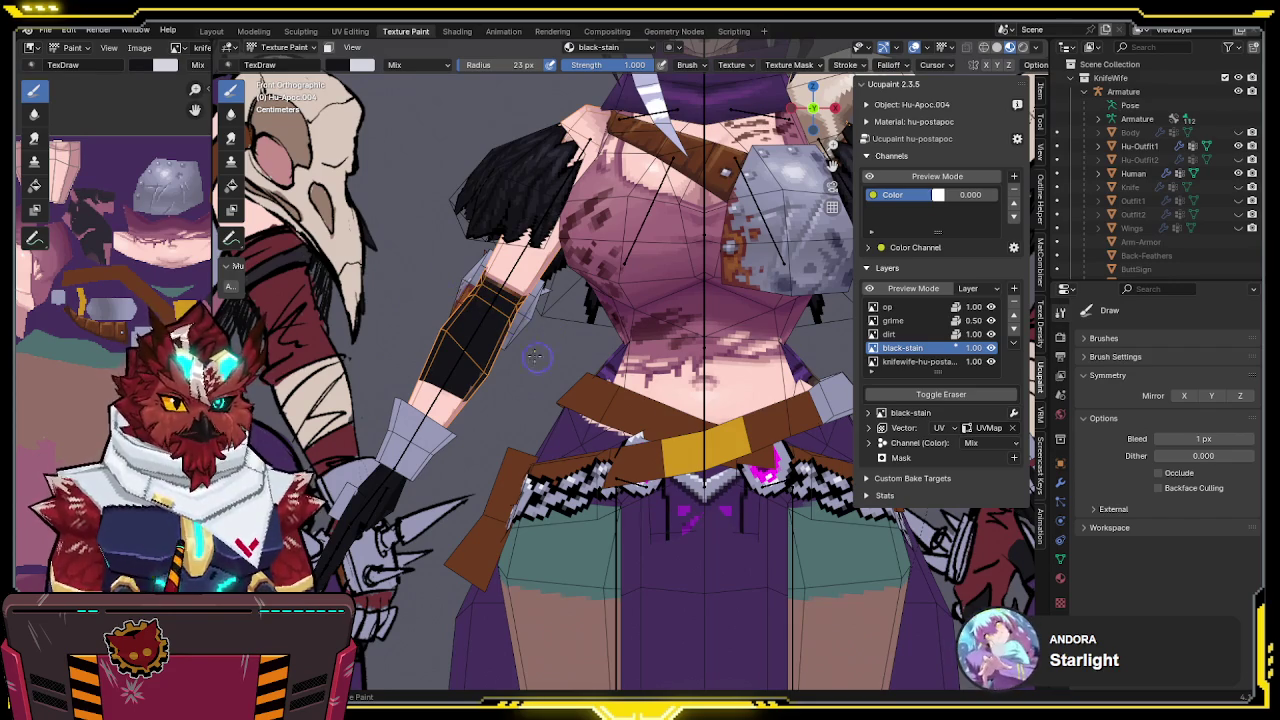
drag(450, 360, 415, 430)
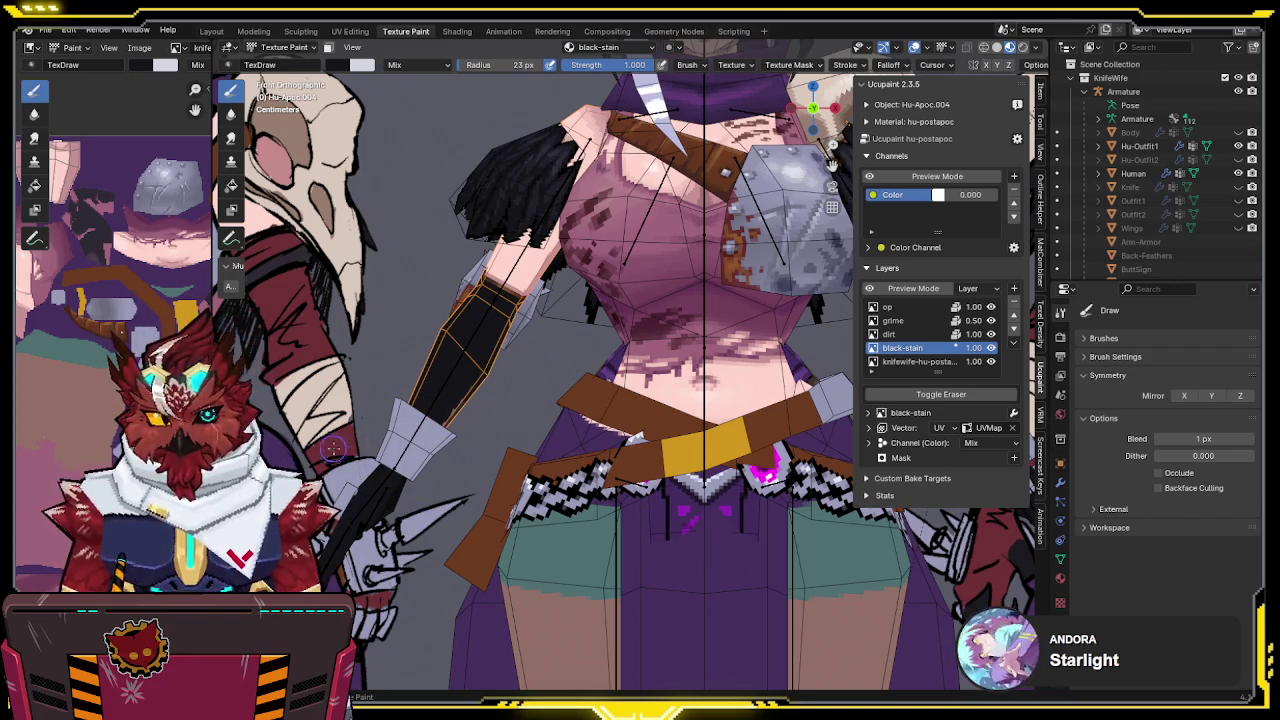
Save the file, view the model from behind, and isolate the arm pieces in local view
shift+middle_drag(423, 418, 432, 398)
key(ctrl+s)
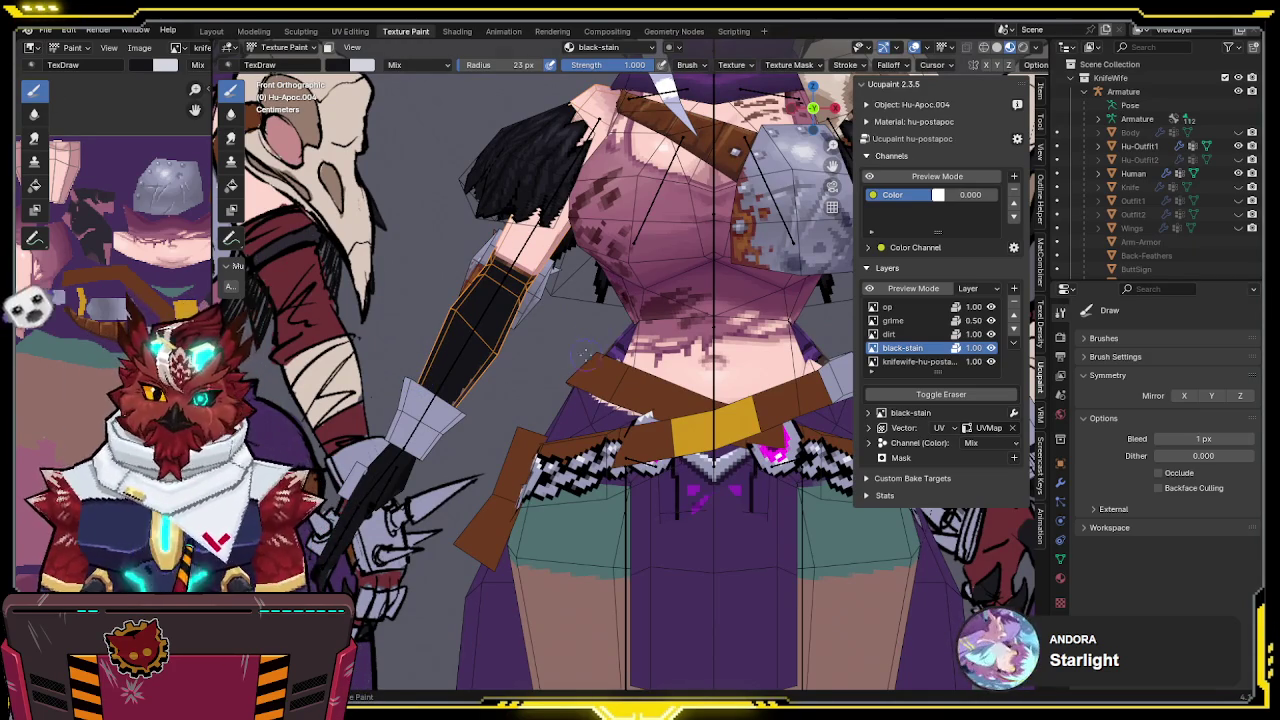
shift+middle_drag(551, 298, 517, 318)
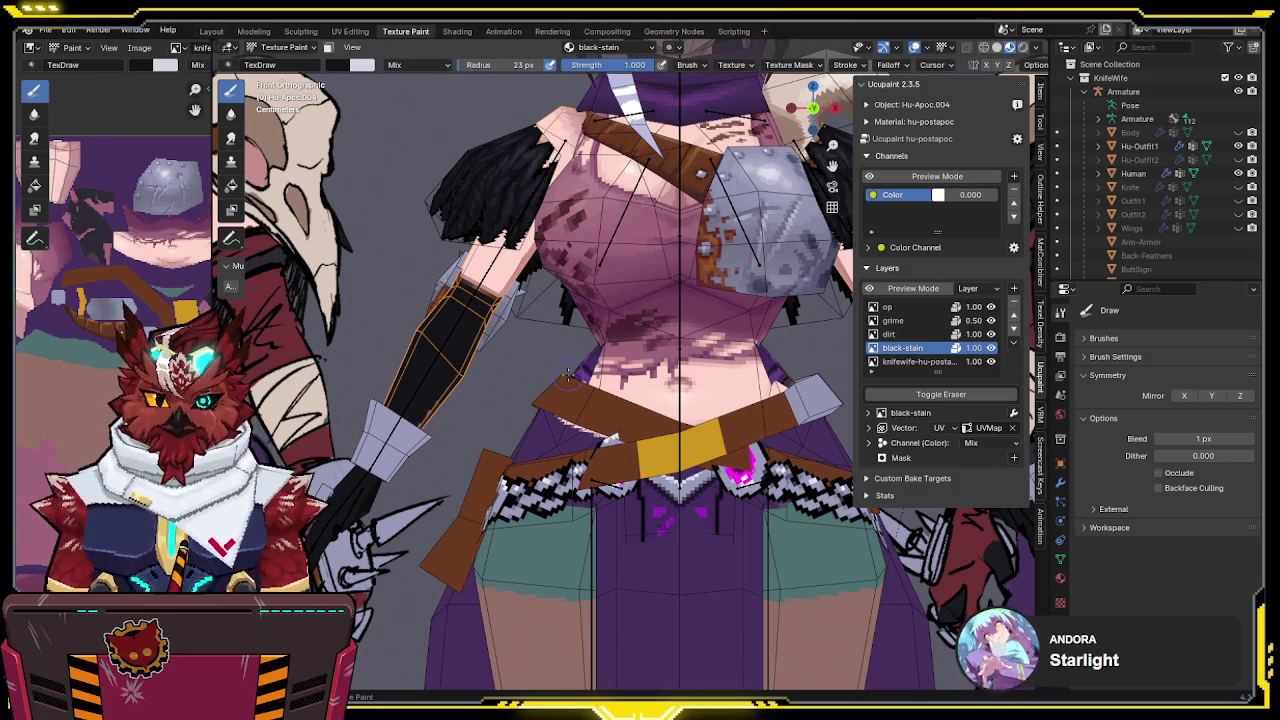
middle_drag(444, 207, 527, 344)
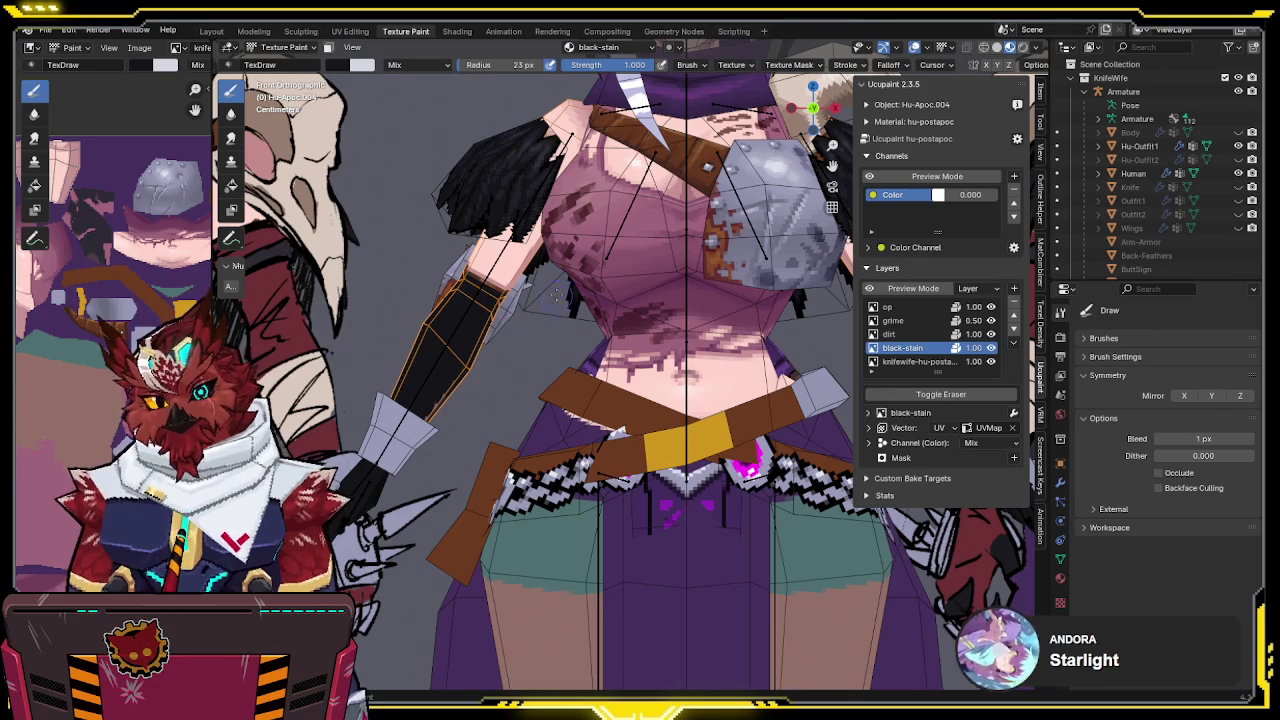
mouse_move(506, 276)
middle_down()
mouse_move(691, 249)
mouse_move(664, 268)
middle_up()
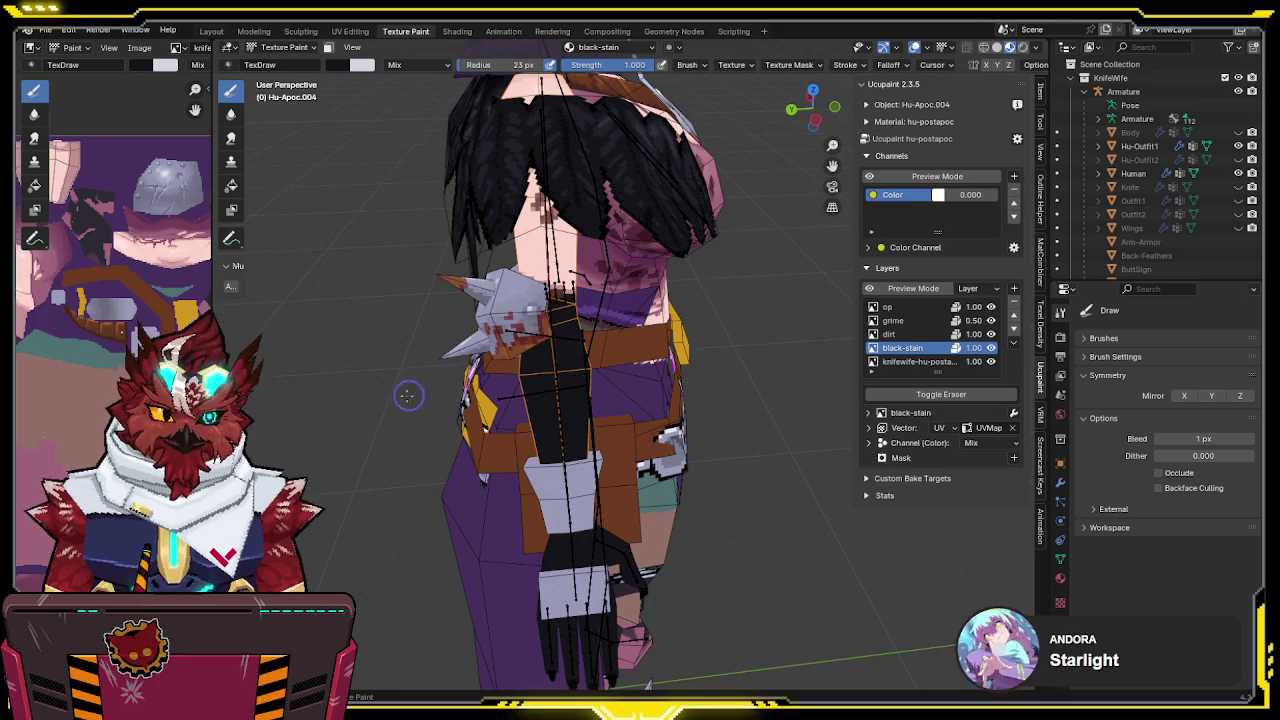
key(slash)
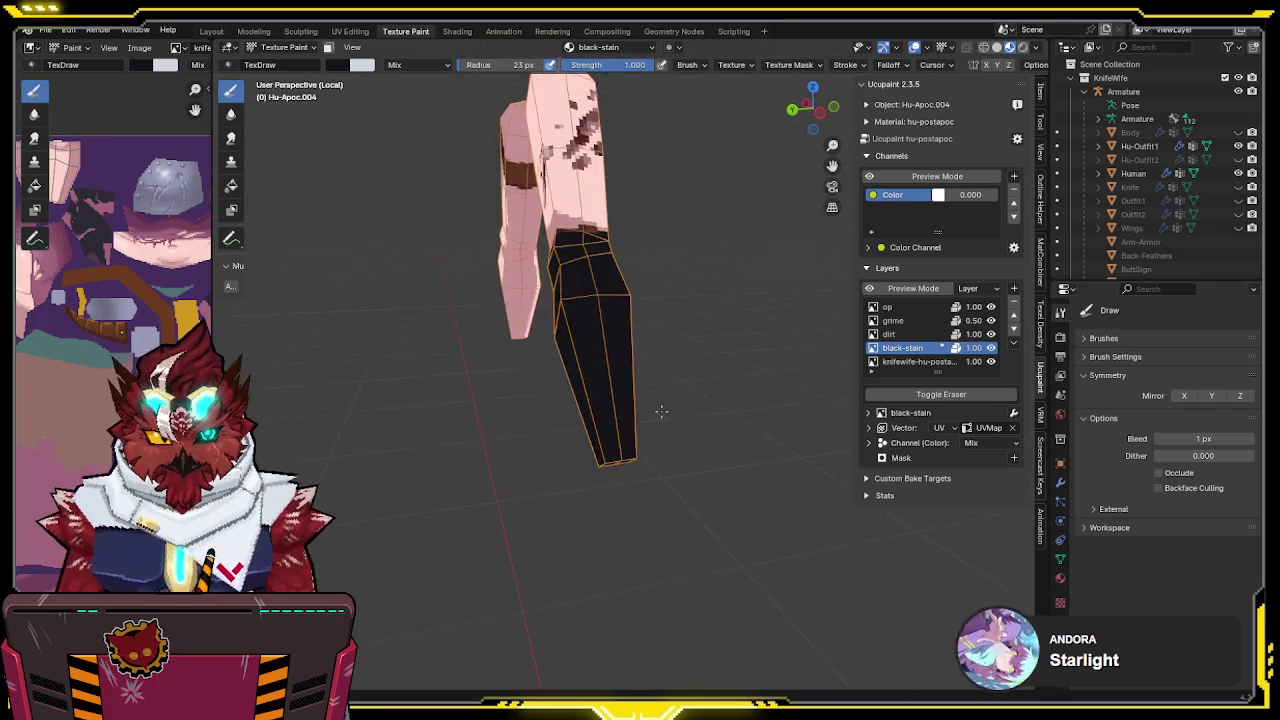
Touch up the black on the isolated arm, darkening the pink-to-black edge from back view
mouse_move(622, 468)
middle_down()
mouse_move(738, 316)
mouse_move(621, 216)
middle_up()
mouse_move(622, 216)
mouse_down()
mouse_move(689, 249)
mouse_move(703, 311)
mouse_move(595, 447)
mouse_up()
mouse_move(595, 447)
middle_down()
mouse_move(674, 346)
mouse_move(622, 344)
mouse_move(503, 463)
mouse_move(676, 339)
mouse_move(610, 318)
mouse_move(720, 230)
middle_up()
click(806, 108)
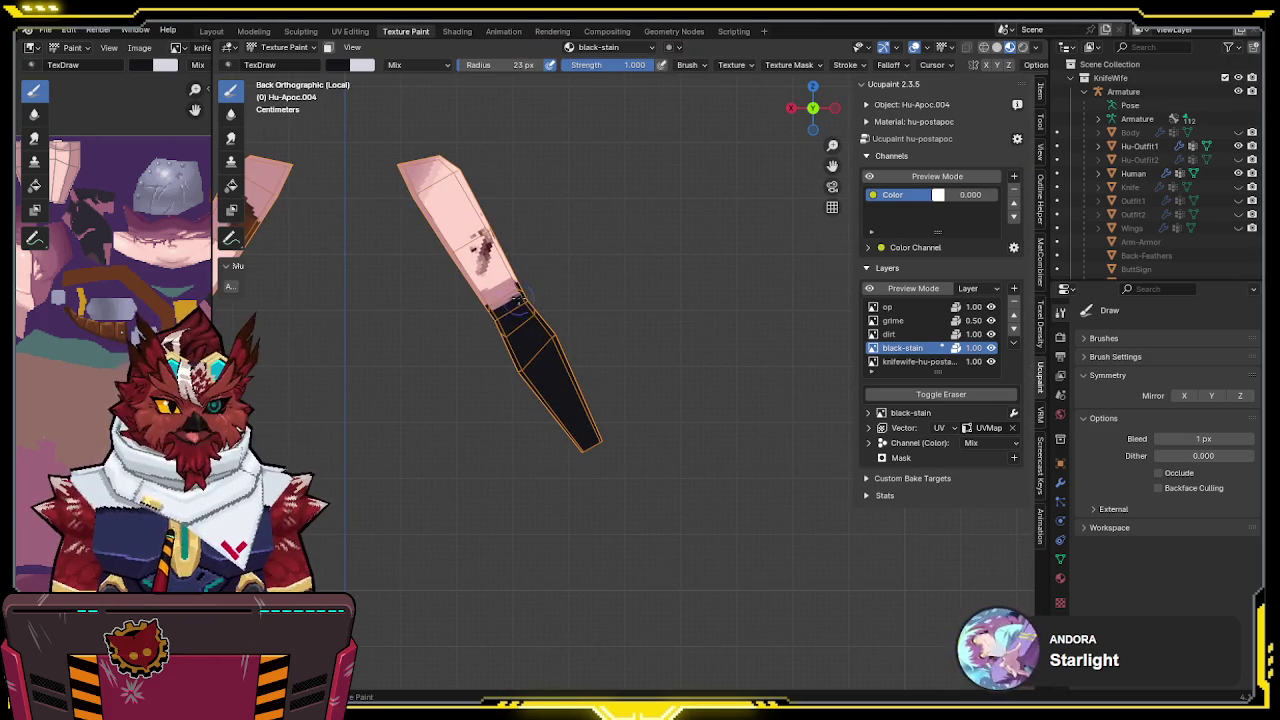
drag(500, 310, 559, 267)
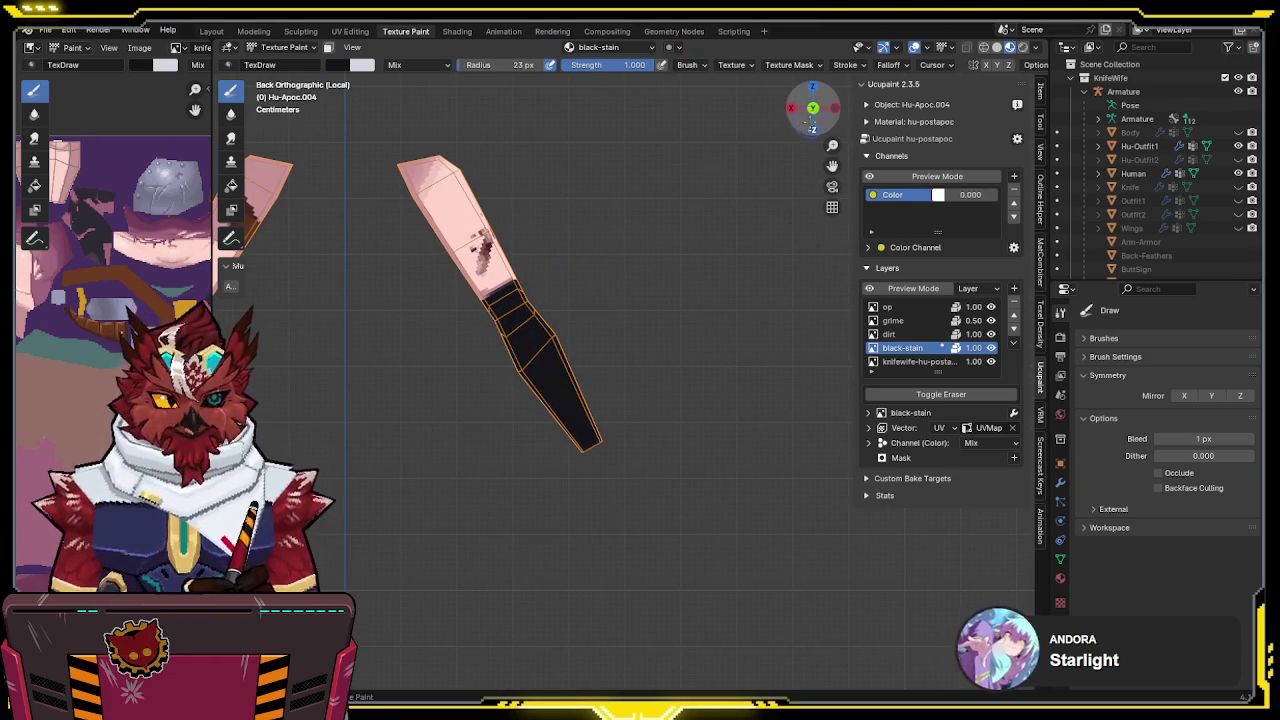
click(812, 108)
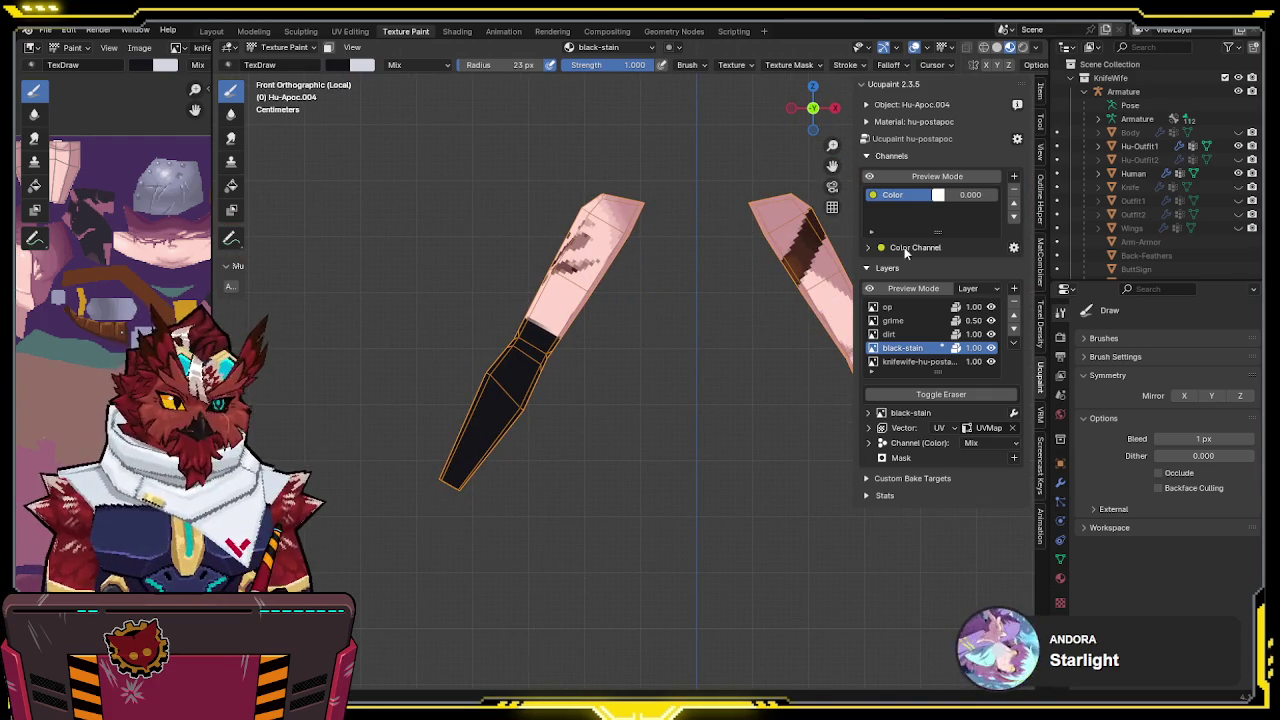
Try Overlay blending on the stain layer, then set it back to Mix
click(982, 441)
click(984, 442)
click(984, 442)
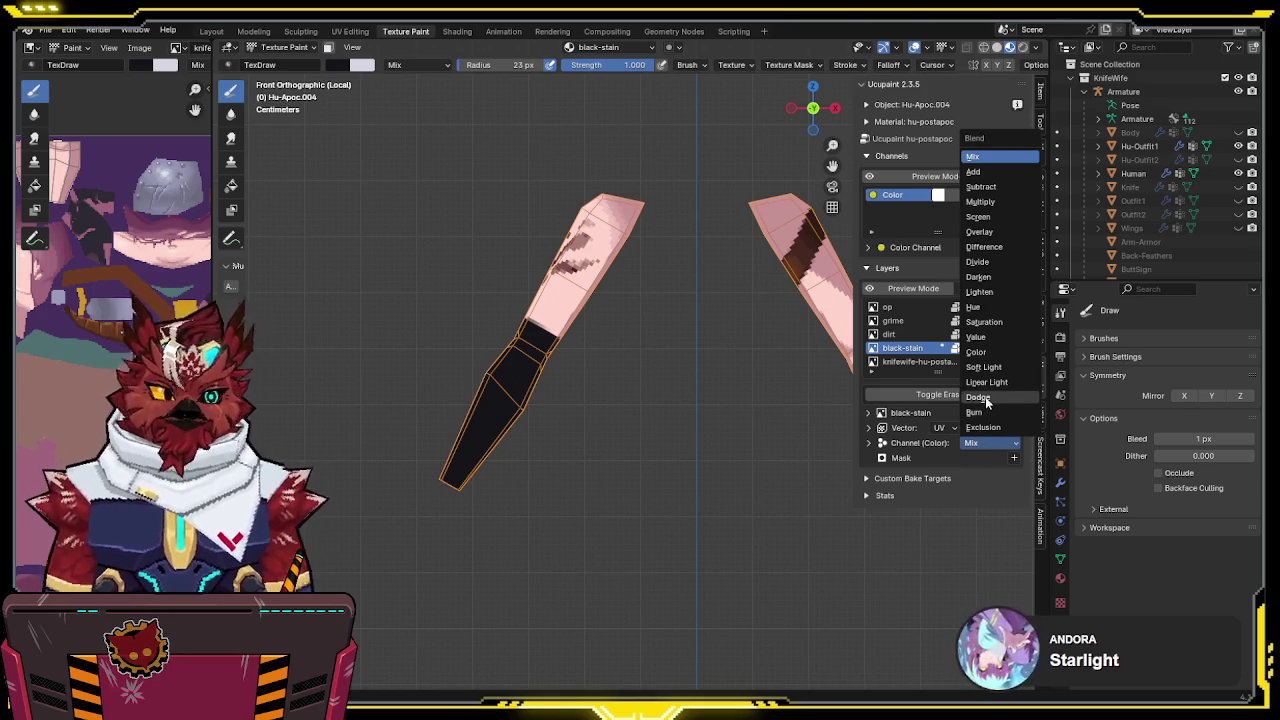
click(980, 232)
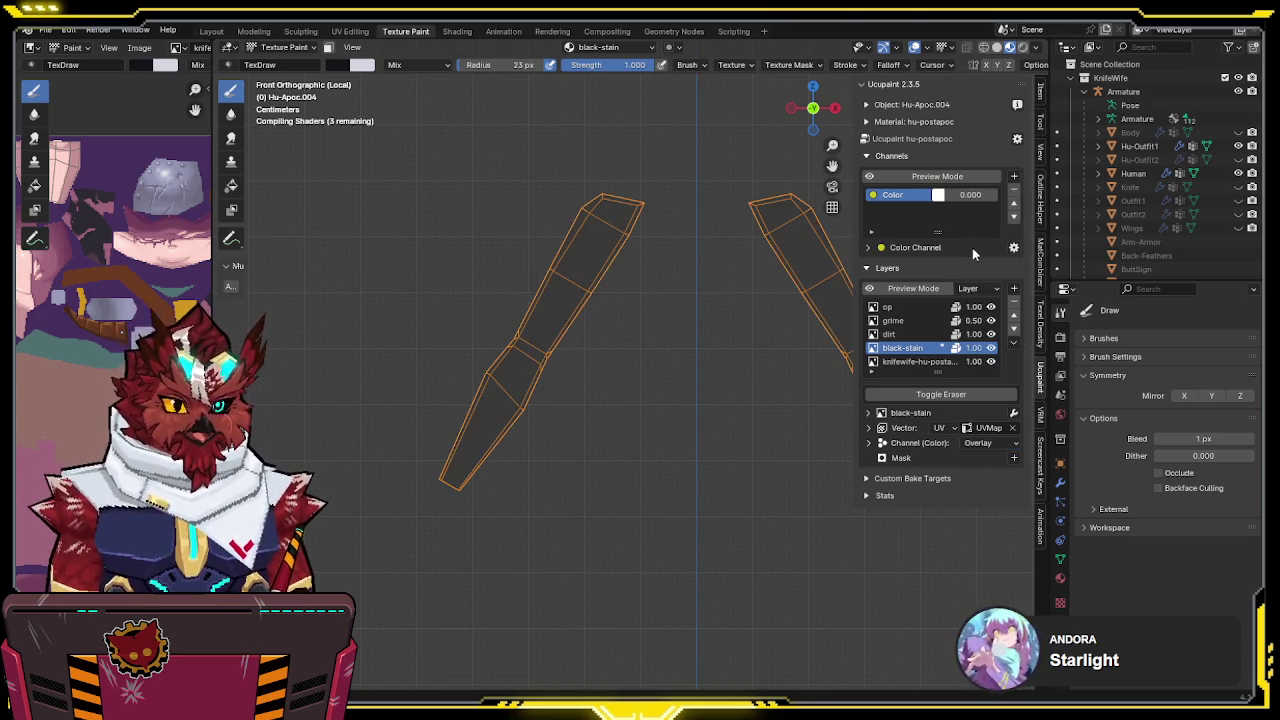
click(976, 442)
click(983, 155)
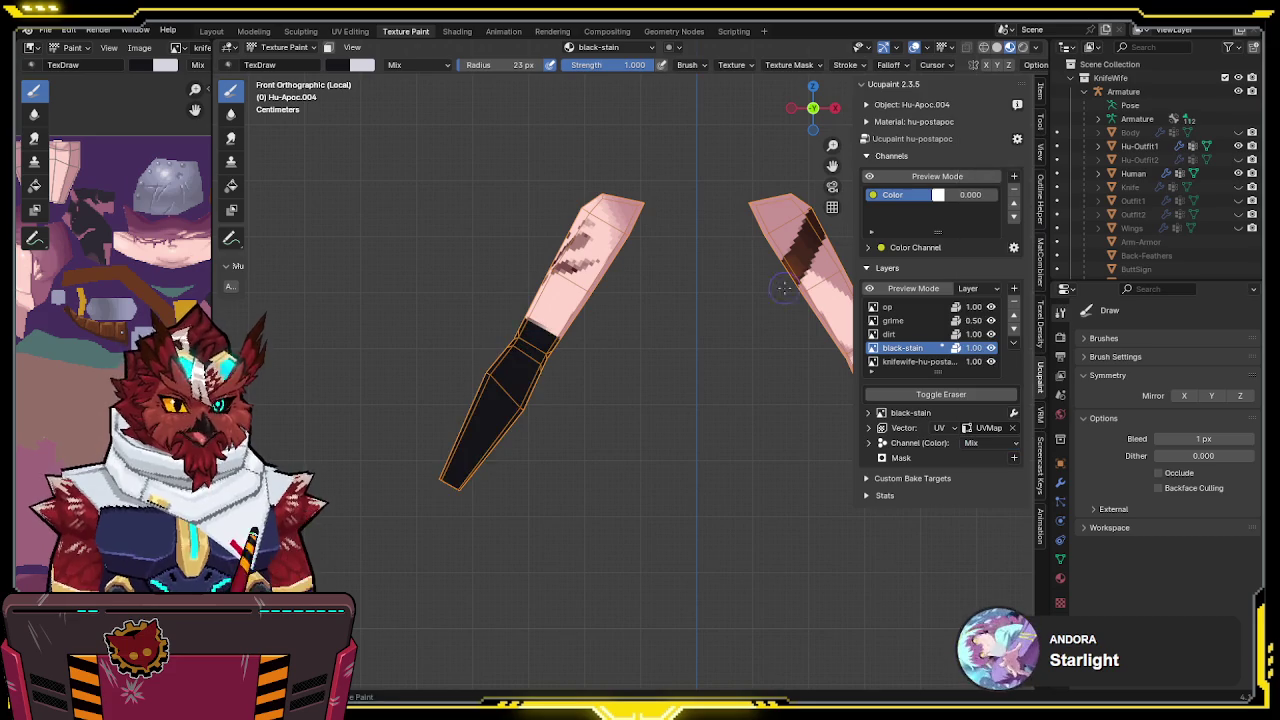
Switch the brush to erasing at 0.5 strength, then return to Object Mode's full character view
shift+middle_drag(550, 352, 590, 342)
key(e)
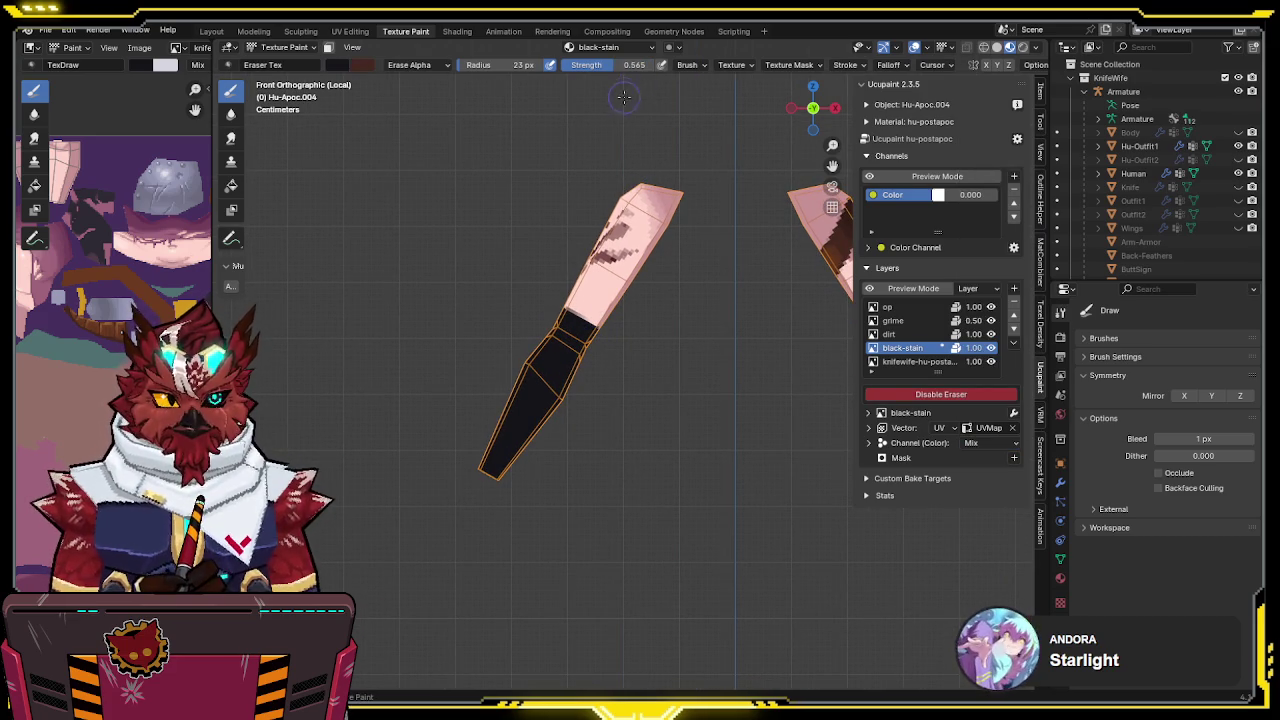
click(620, 64)
text(0.5)
key(Return)
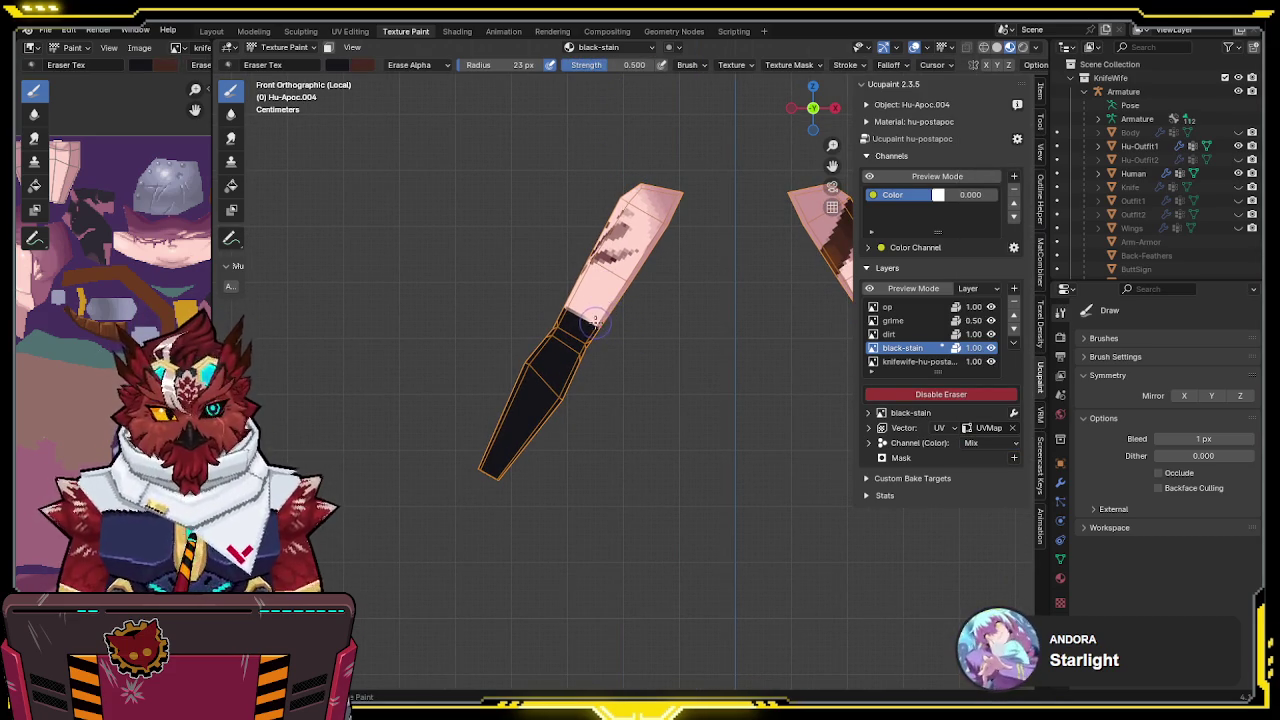
key(ctrl+Tab)
click(661, 327)
key(KP_Divide)
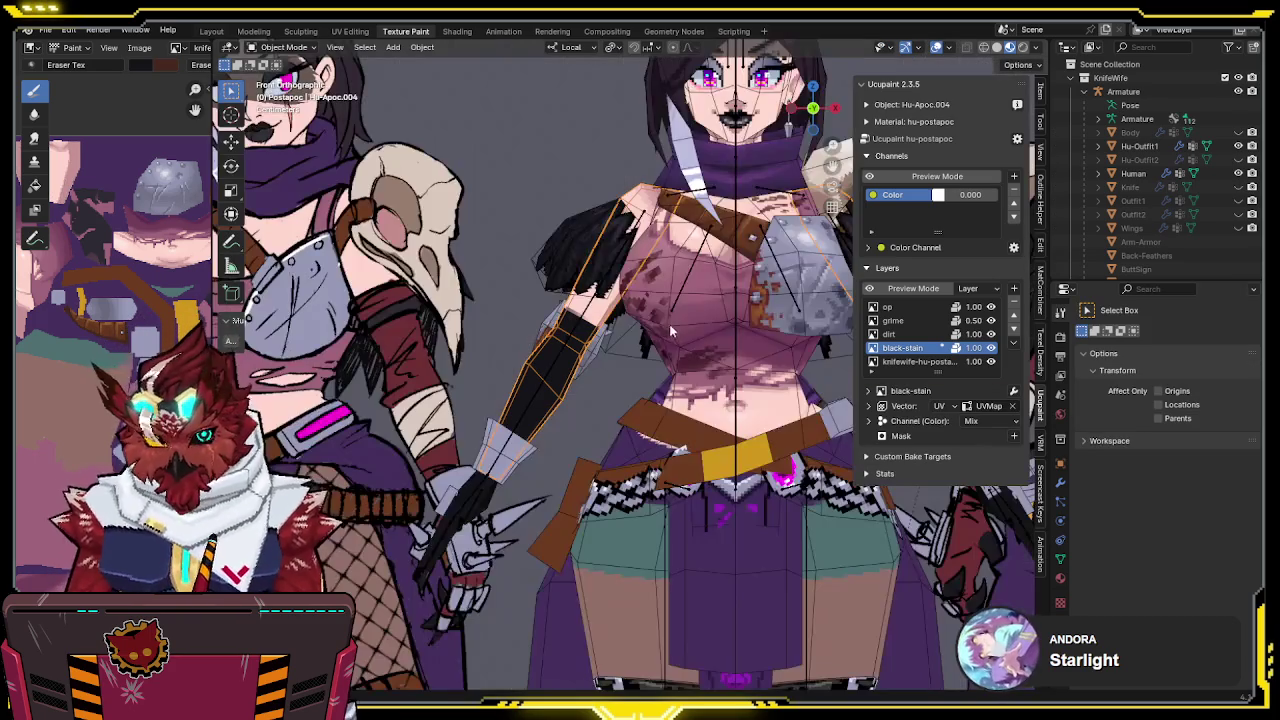
Toggle the post-apocalyptic outfit's visibility, keep it shown, and return to Texture Paint
key(h)
key(ctrl+z)
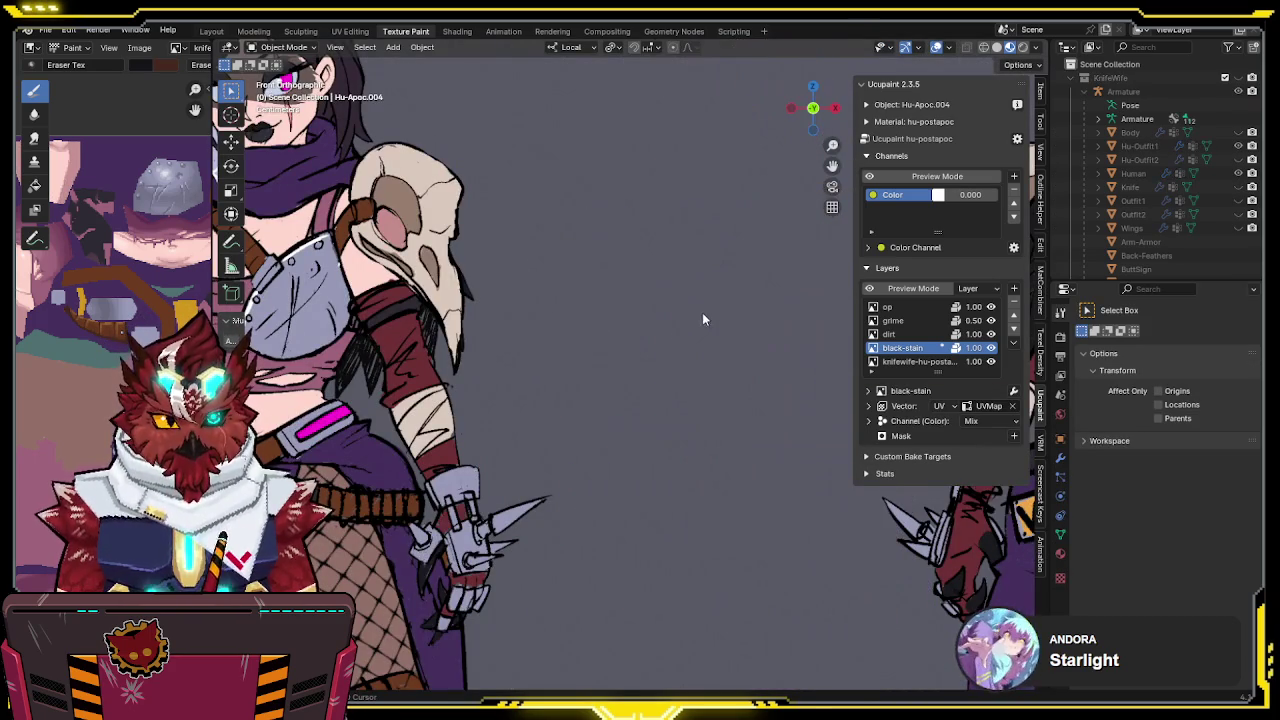
key(h)
key(ctrl+z)
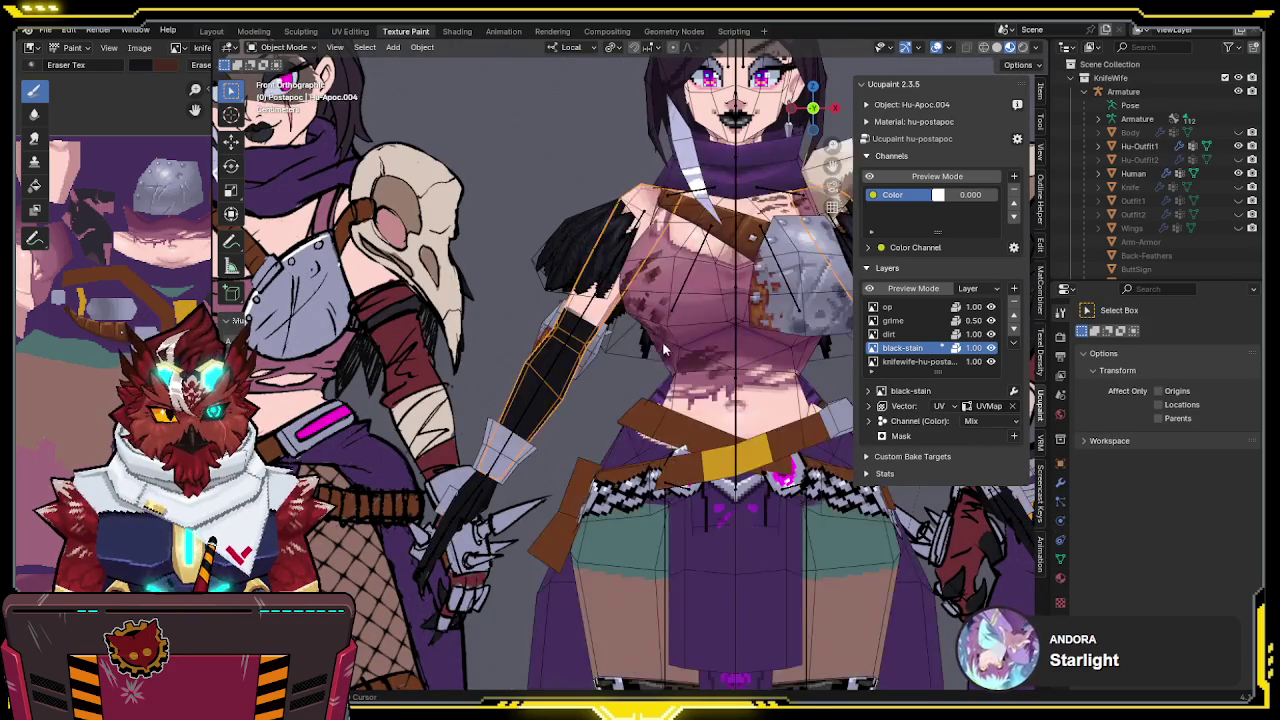
key(ctrl+Tab)
click(543, 365)
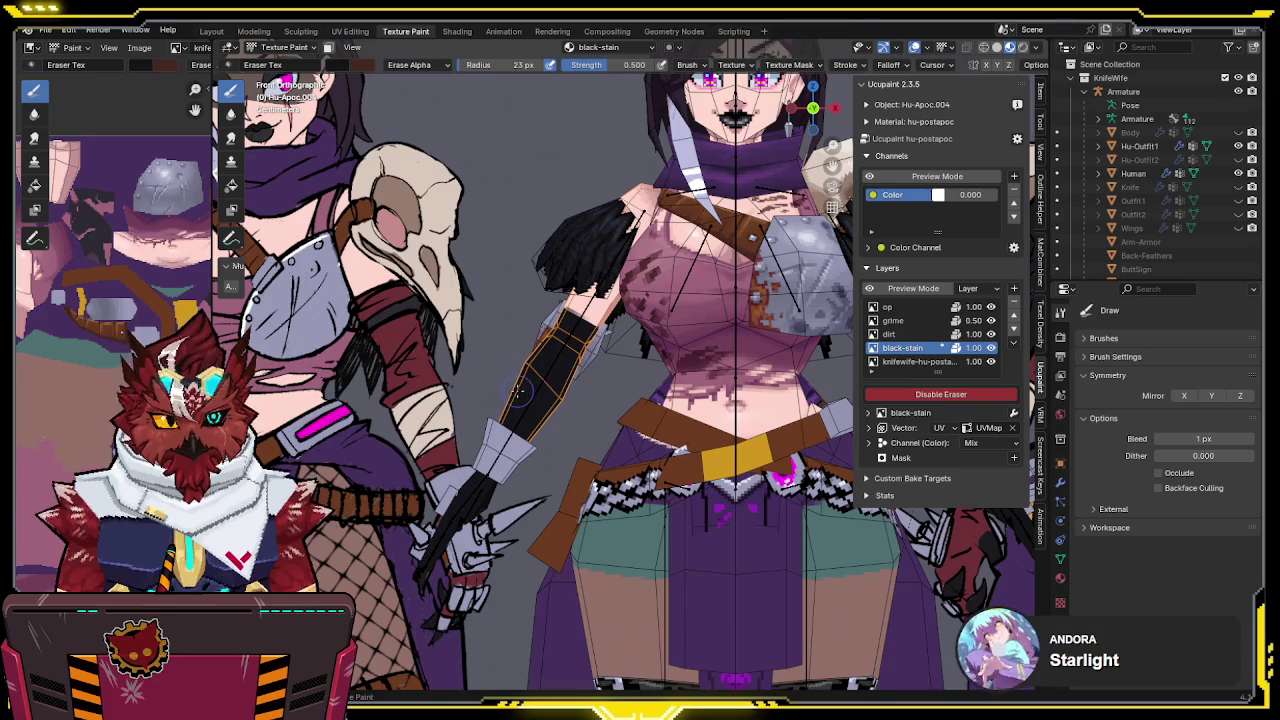
Set brush strength to 0.25 and erase part of the forearm's black stain
click(615, 64)
text(.25)
key(Return)
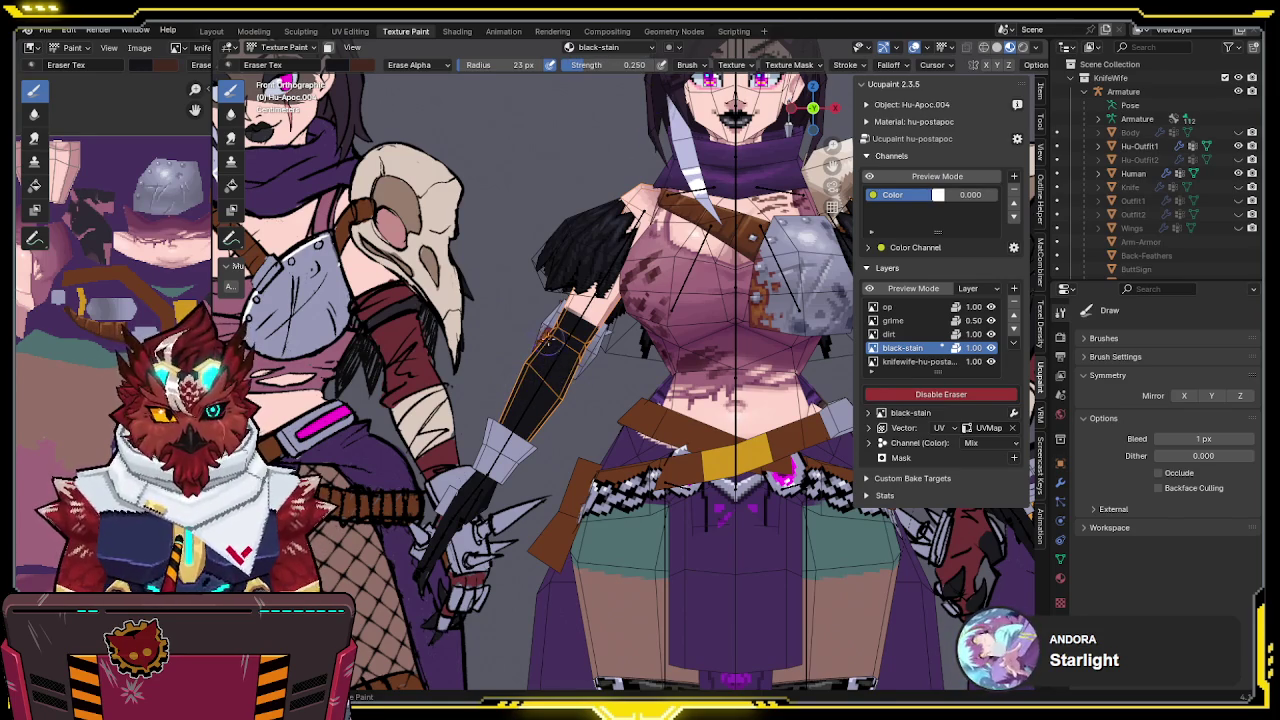
mouse_move(530, 360)
mouse_down()
mouse_move(566, 370)
mouse_move(583, 415)
mouse_up()
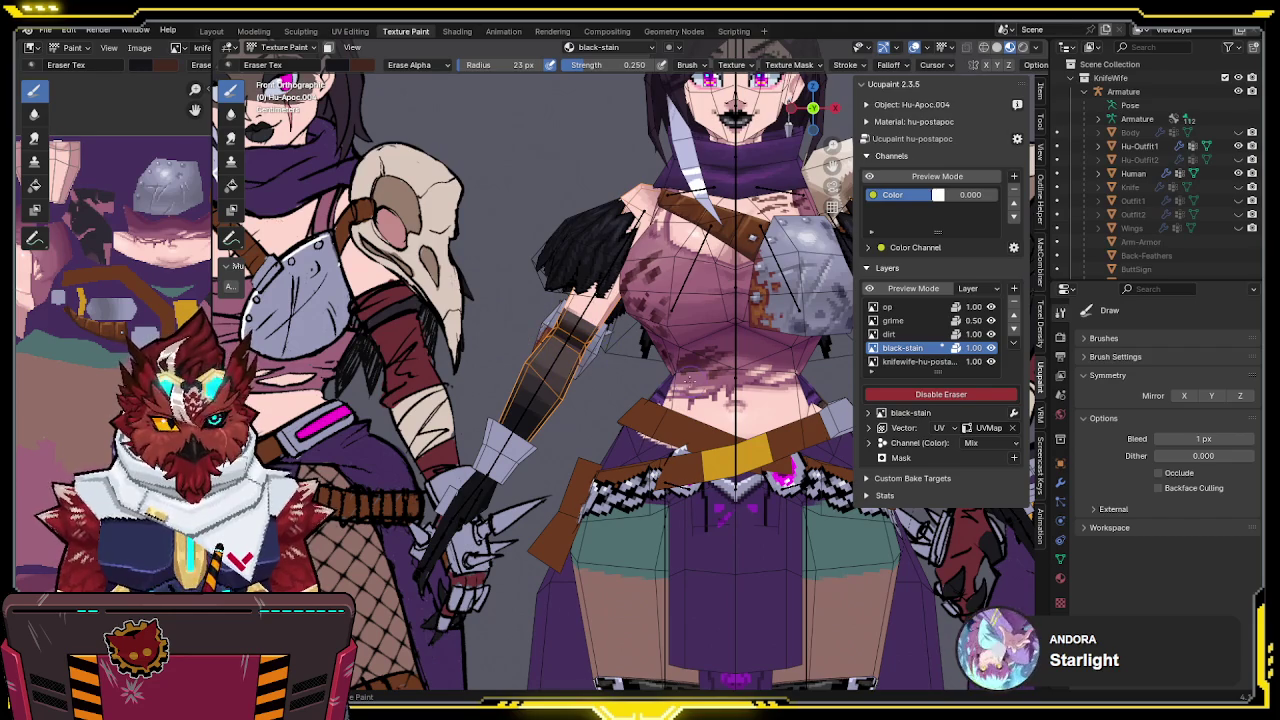
Check the outfit in Object Mode, return to Texture Paint, and raise strength to 1.000
key(ctrl+Tab)
click(632, 377)
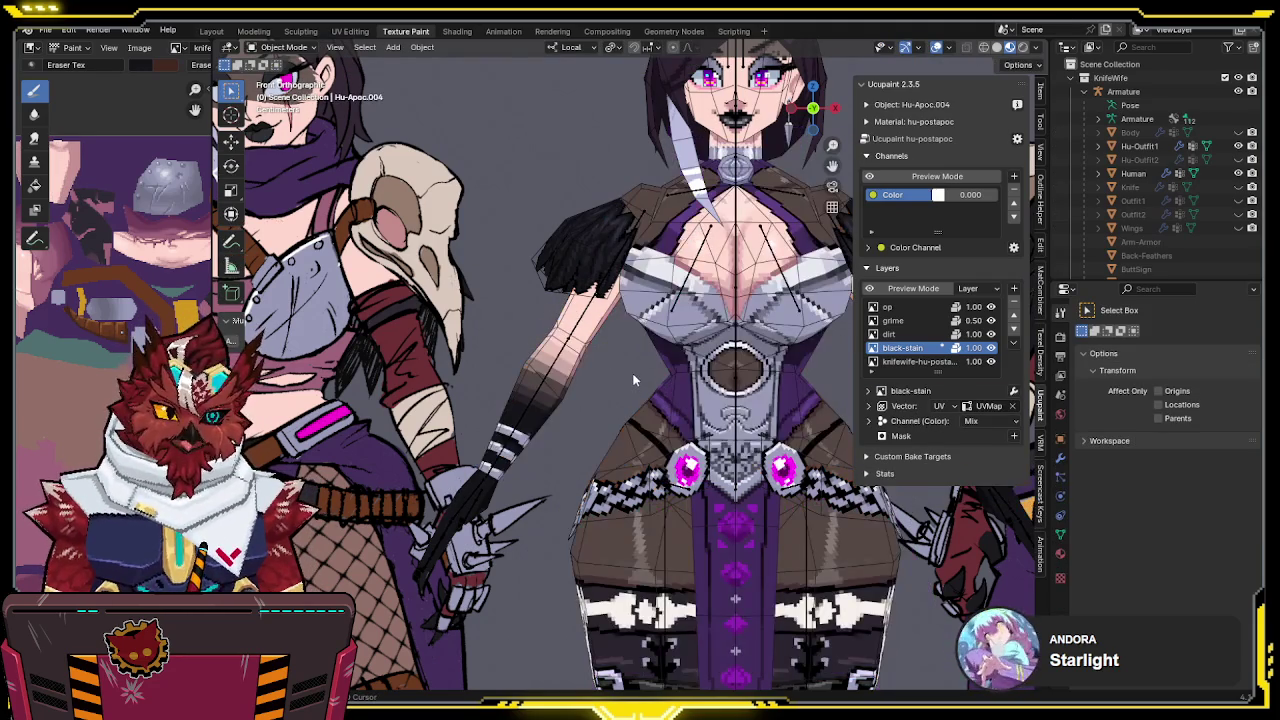
key(ctrl+Tab)
click(548, 345)
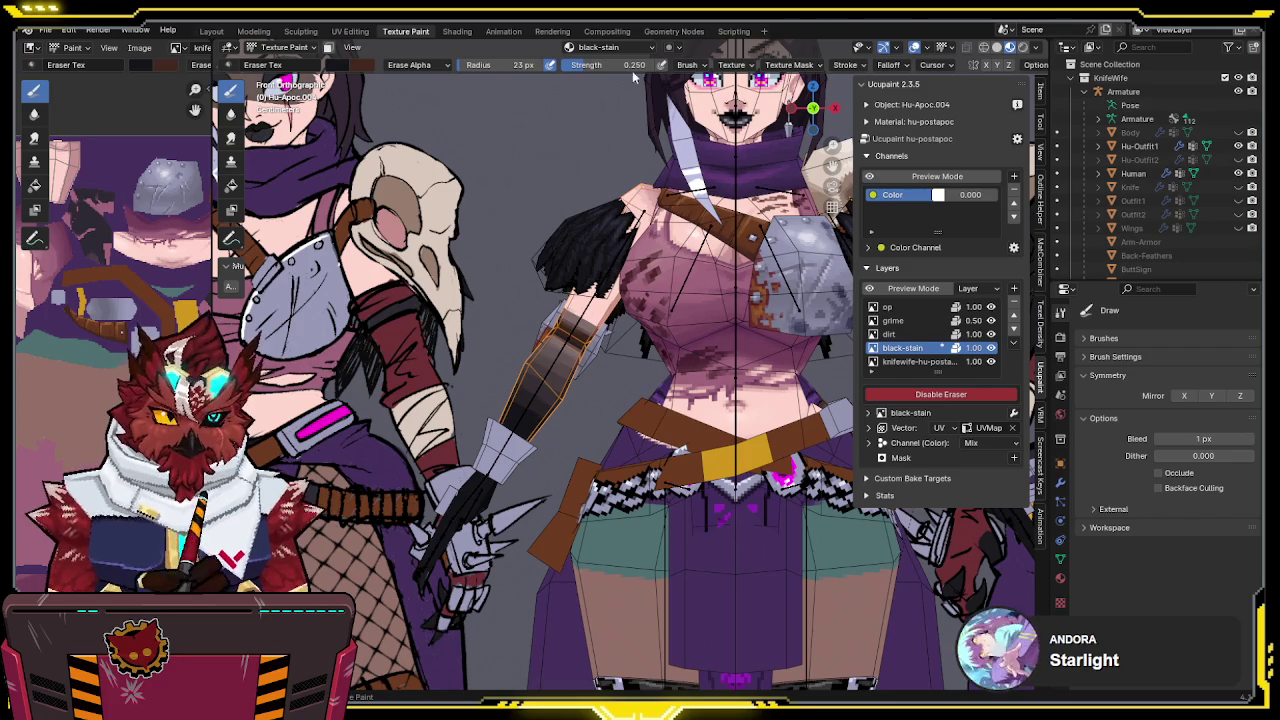
drag(636, 66, 779, 65)
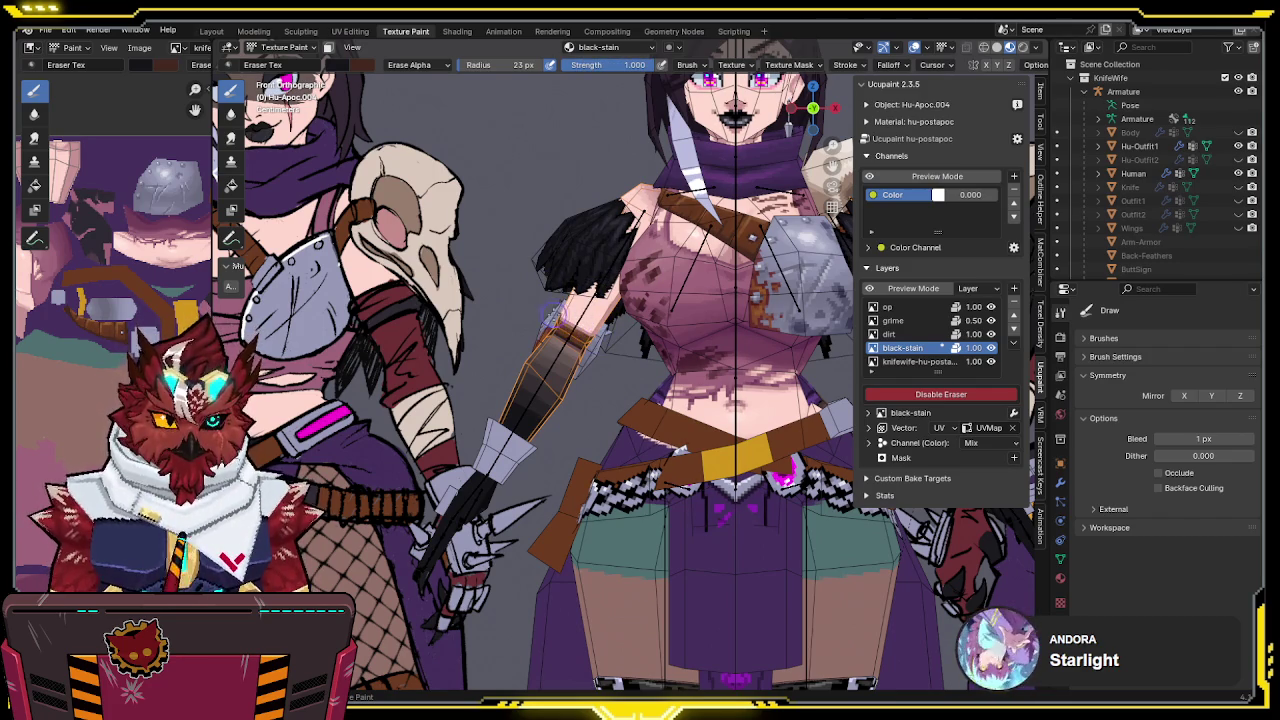
mouse_move(541, 313)
middle_down()
mouse_move(621, 302)
mouse_move(729, 340)
middle_up()
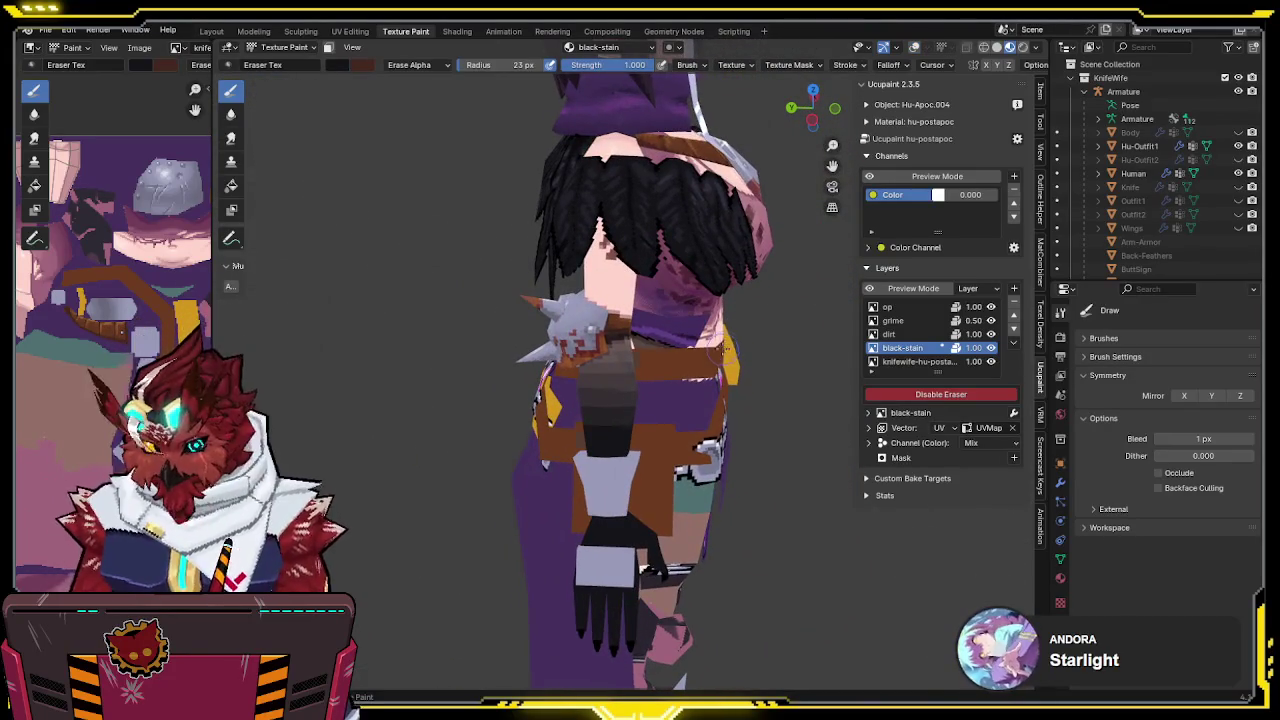
Isolate the forearm in local view, orbit to a close-up, and turn the eraser off
key(KP_Divide)
scroll(729, 346, up, 3)
mouse_move(737, 309)
middle_down()
mouse_move(538, 254)
mouse_move(609, 279)
middle_up()
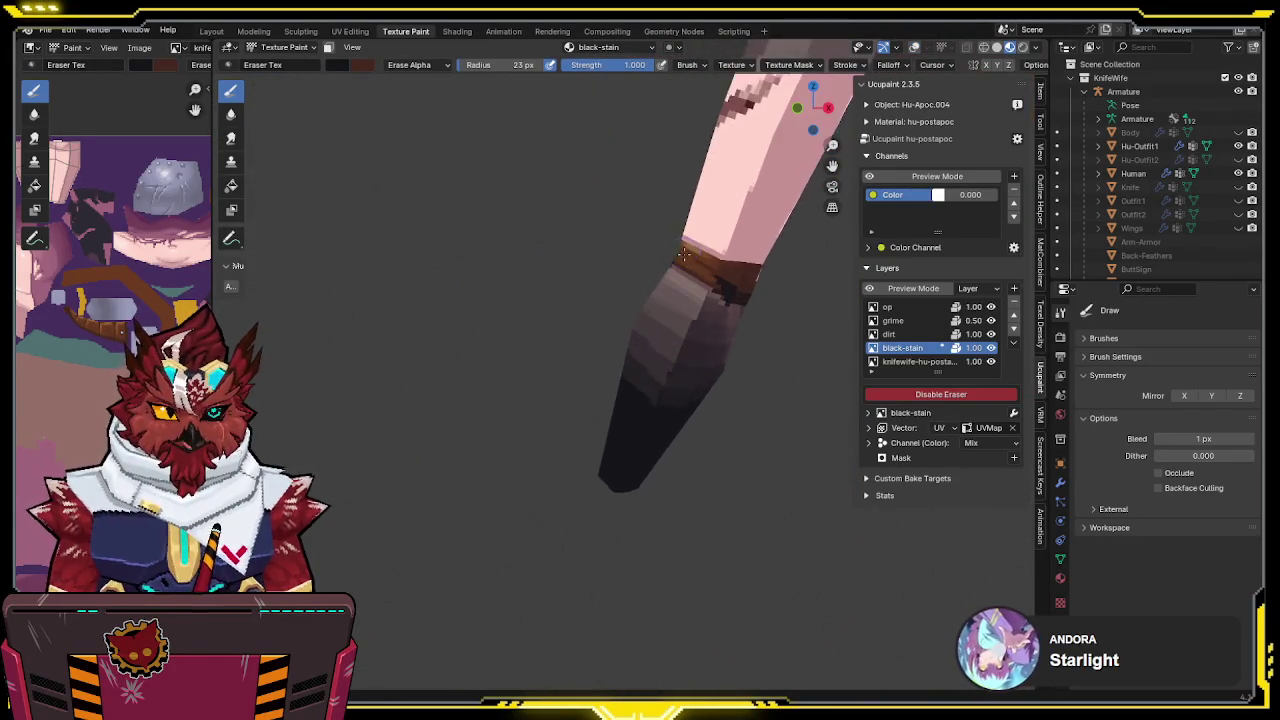
mouse_move(592, 343)
middle_down()
mouse_move(568, 362)
mouse_move(794, 375)
mouse_move(785, 333)
middle_up()
key(e)
scroll(794, 375, up, 2)
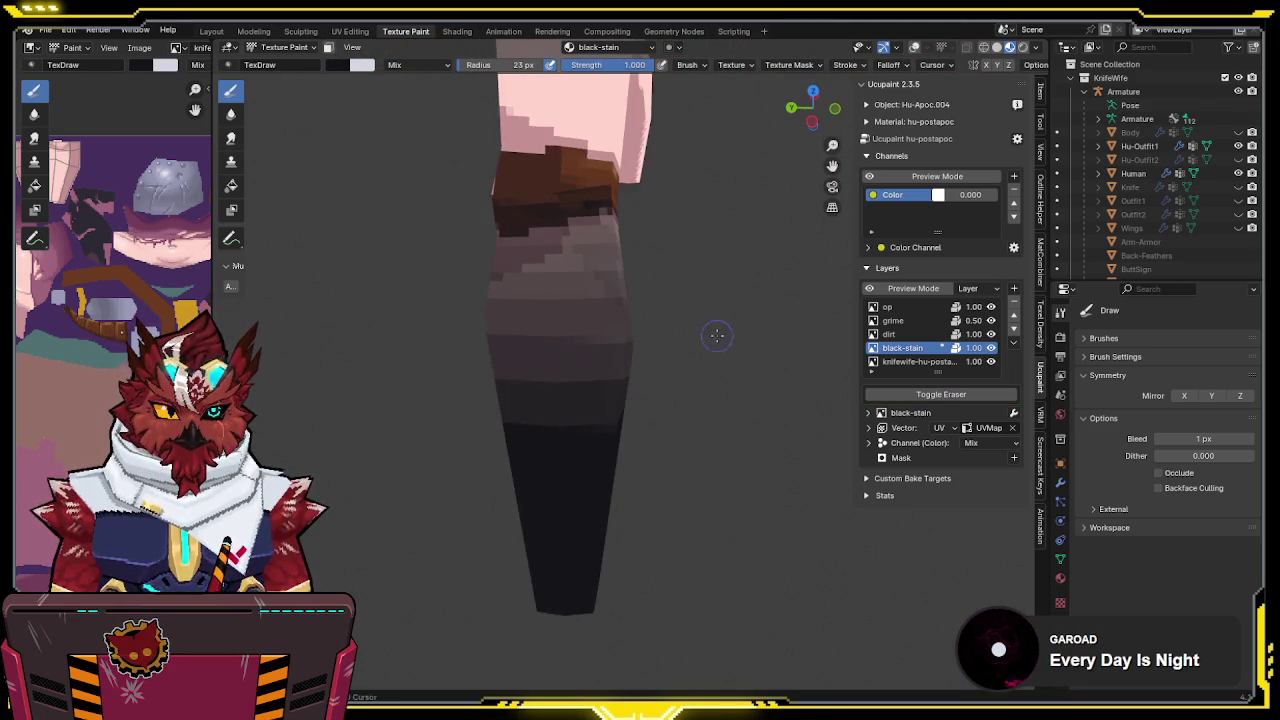
middle_drag(785, 333, 720, 340)
Hide and show layers, including the black-stain layer, to compare the stain on the forearm
click(991, 361)
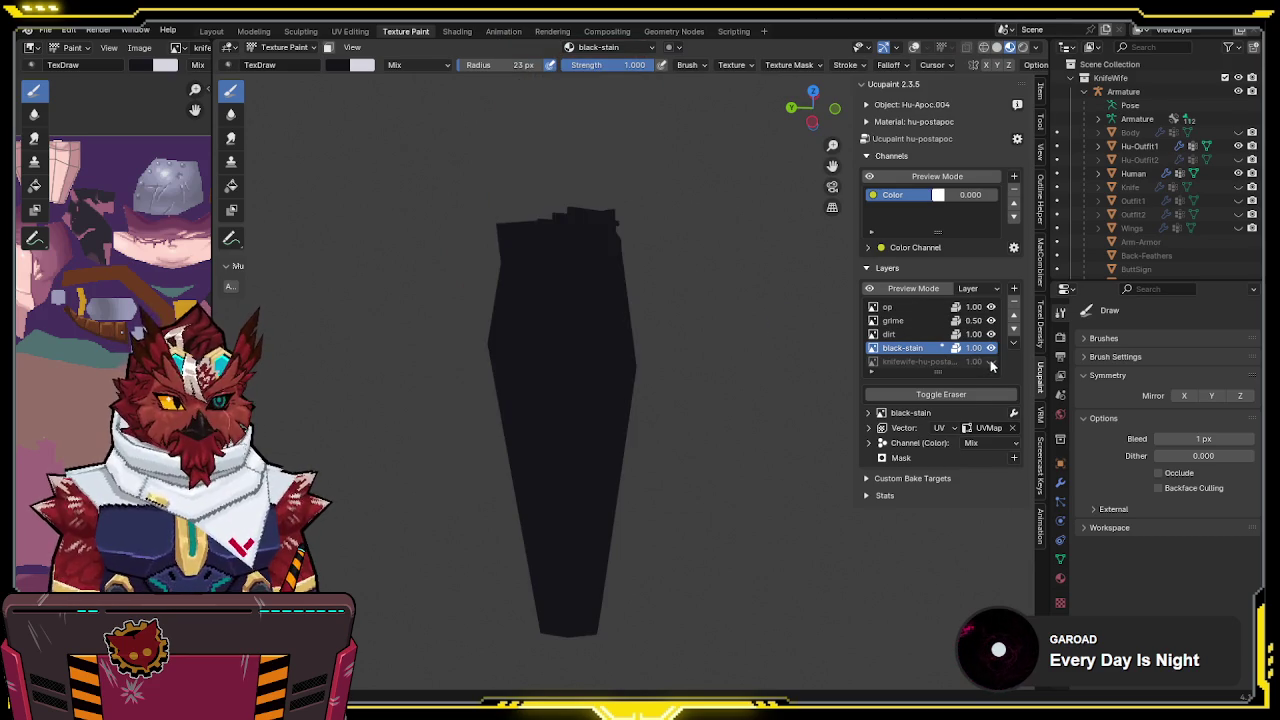
click(992, 362)
click(991, 347)
click(991, 347)
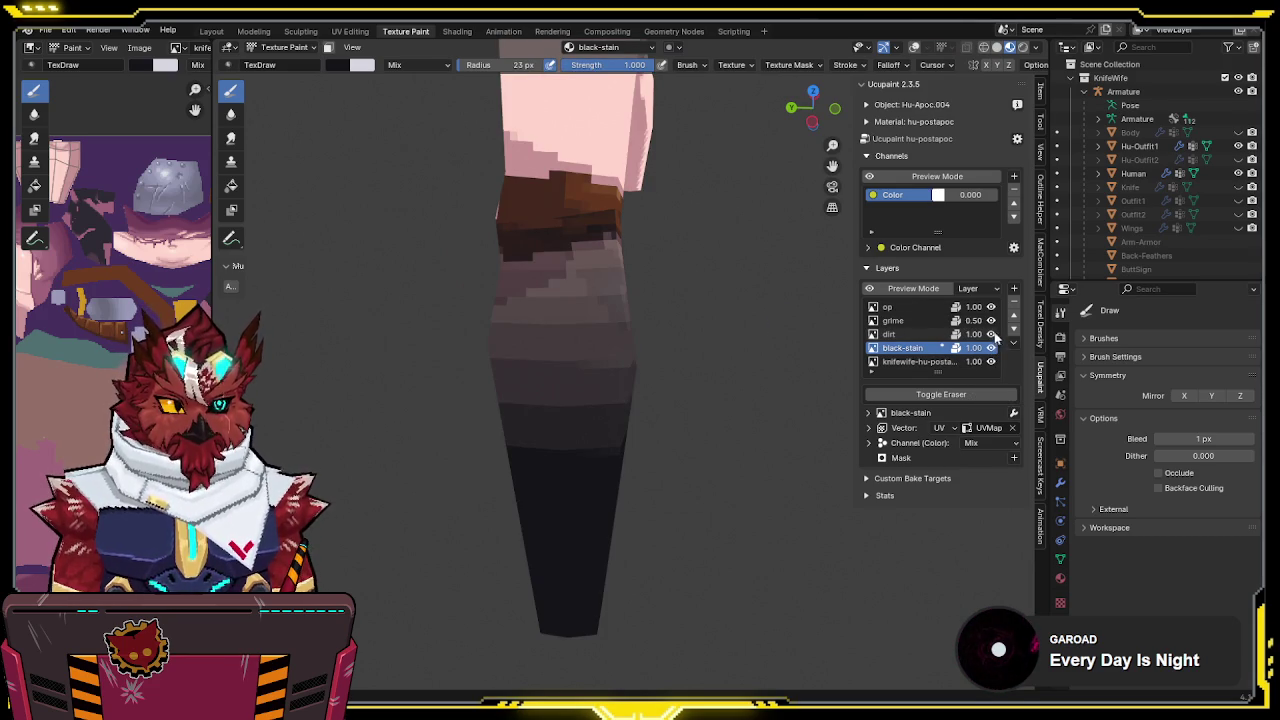
click(991, 347)
click(991, 347)
middle_drag(720, 340, 624, 323)
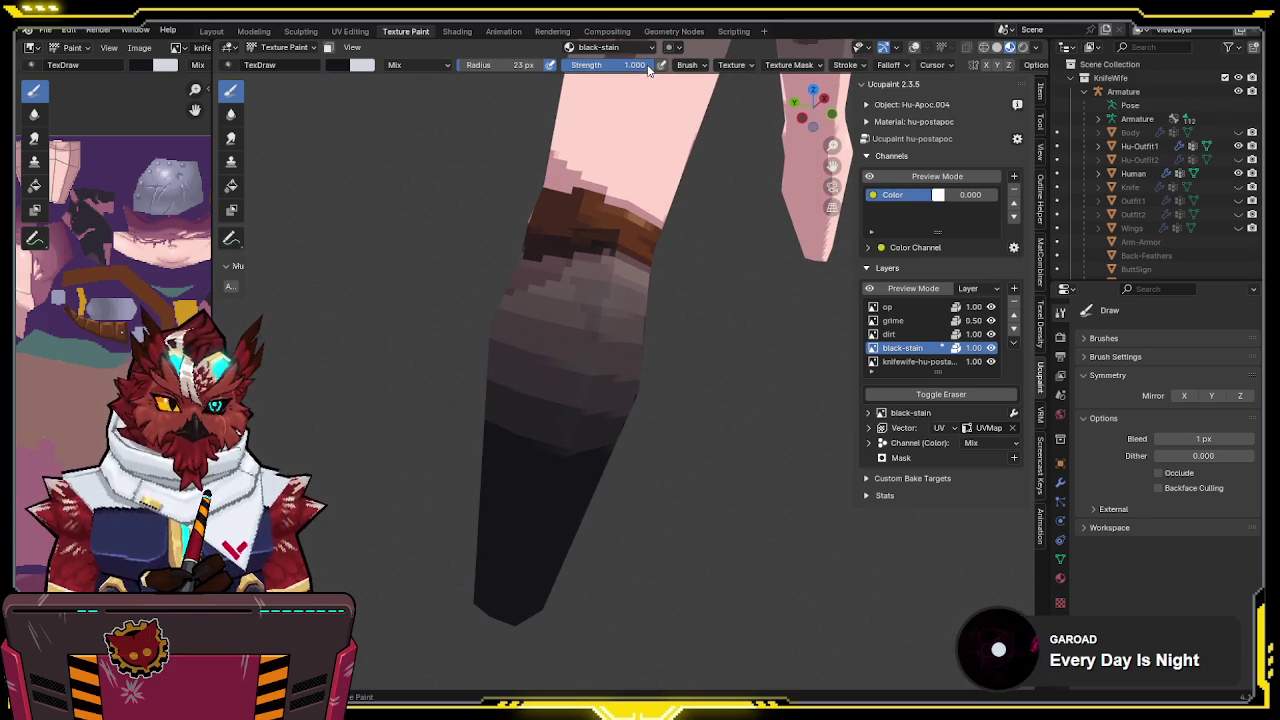
mouse_move(640, 91)
middle_down()
mouse_move(517, 251)
mouse_move(687, 250)
middle_up()
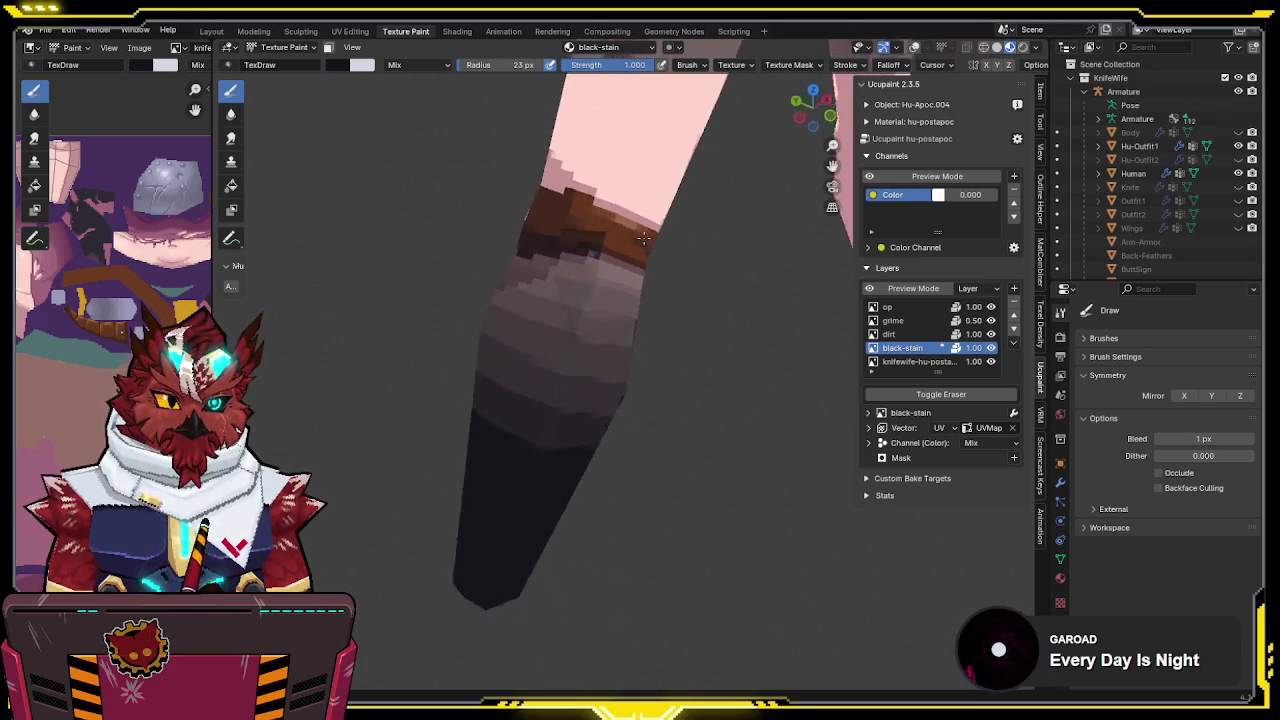
Erase the black stain just below the forearm's brown band
key(e)
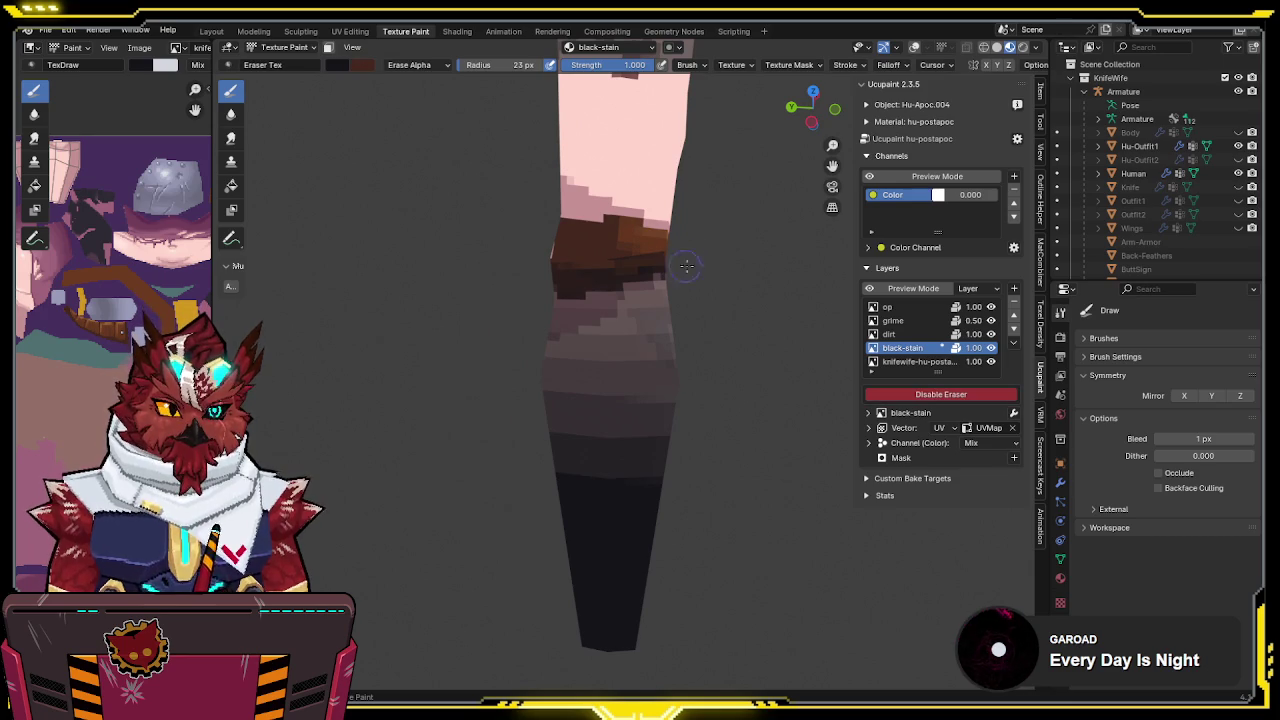
drag(555, 277, 720, 276)
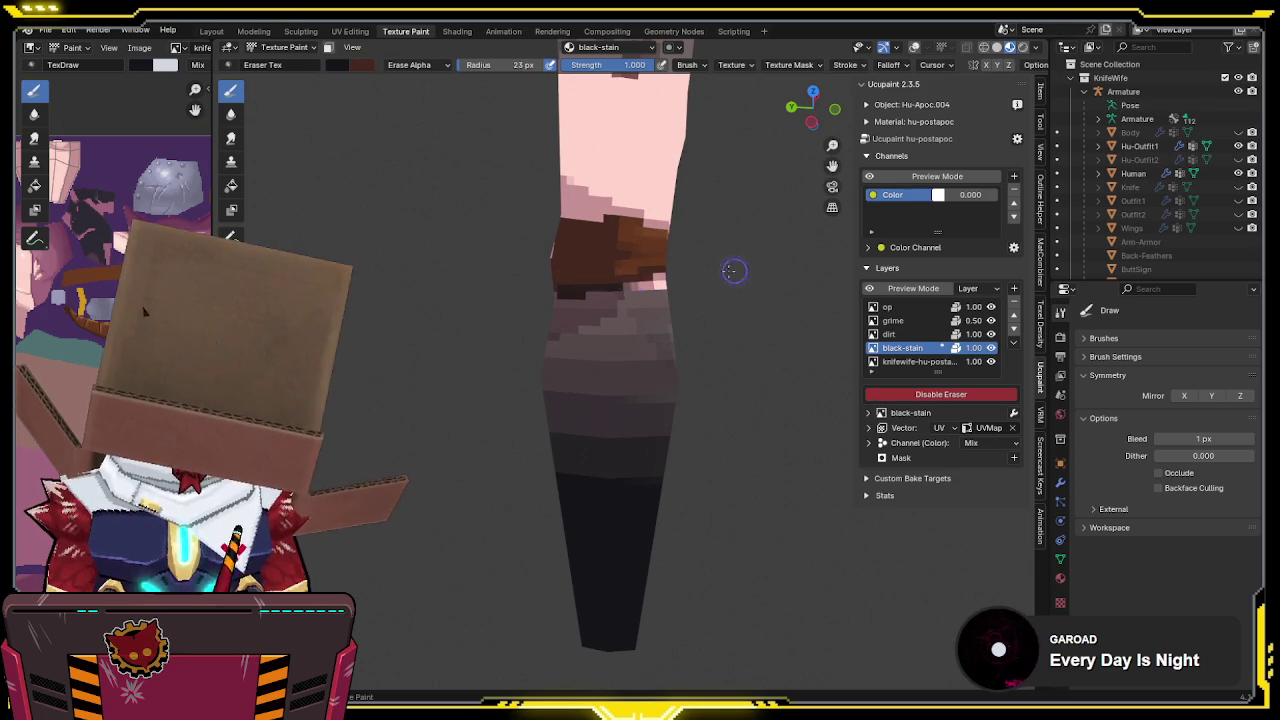
mouse_move(734, 277)
middle_down()
mouse_move(817, 234)
mouse_move(747, 254)
mouse_move(562, 224)
middle_up()
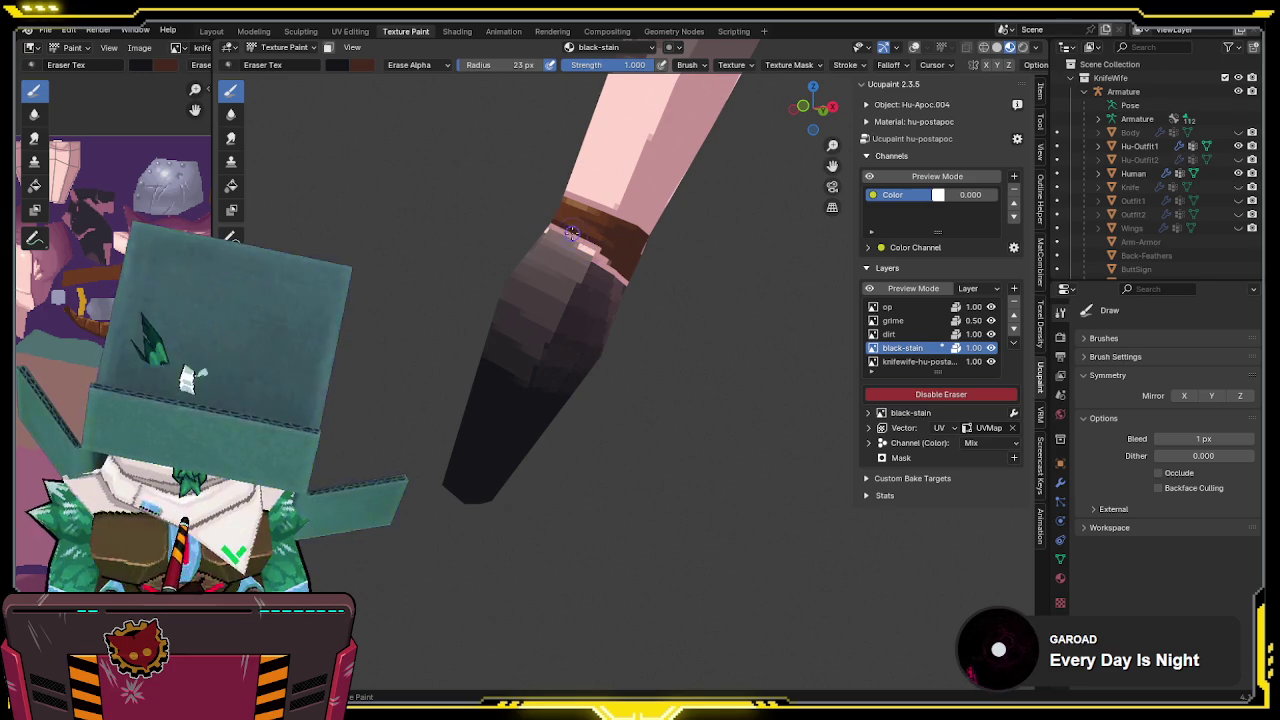
middle_drag(613, 255, 617, 240)
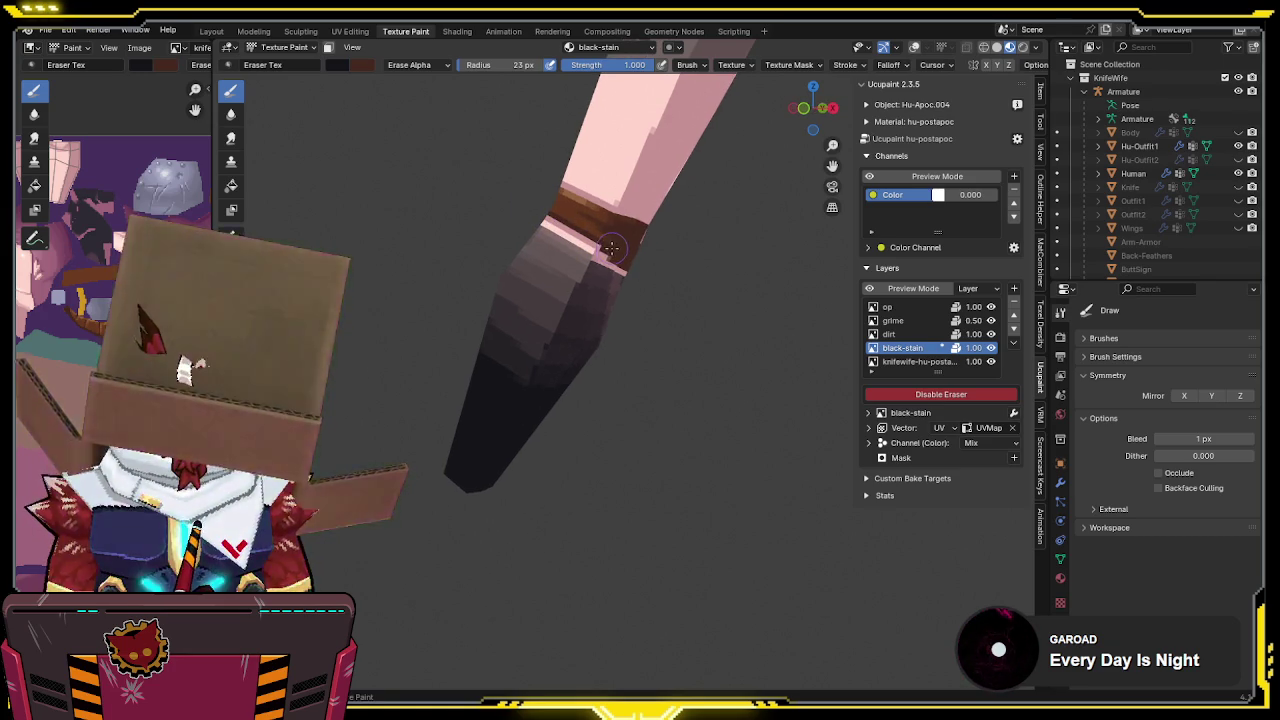
Keep the eraser on and set its brush strength to 0.25
key(e)
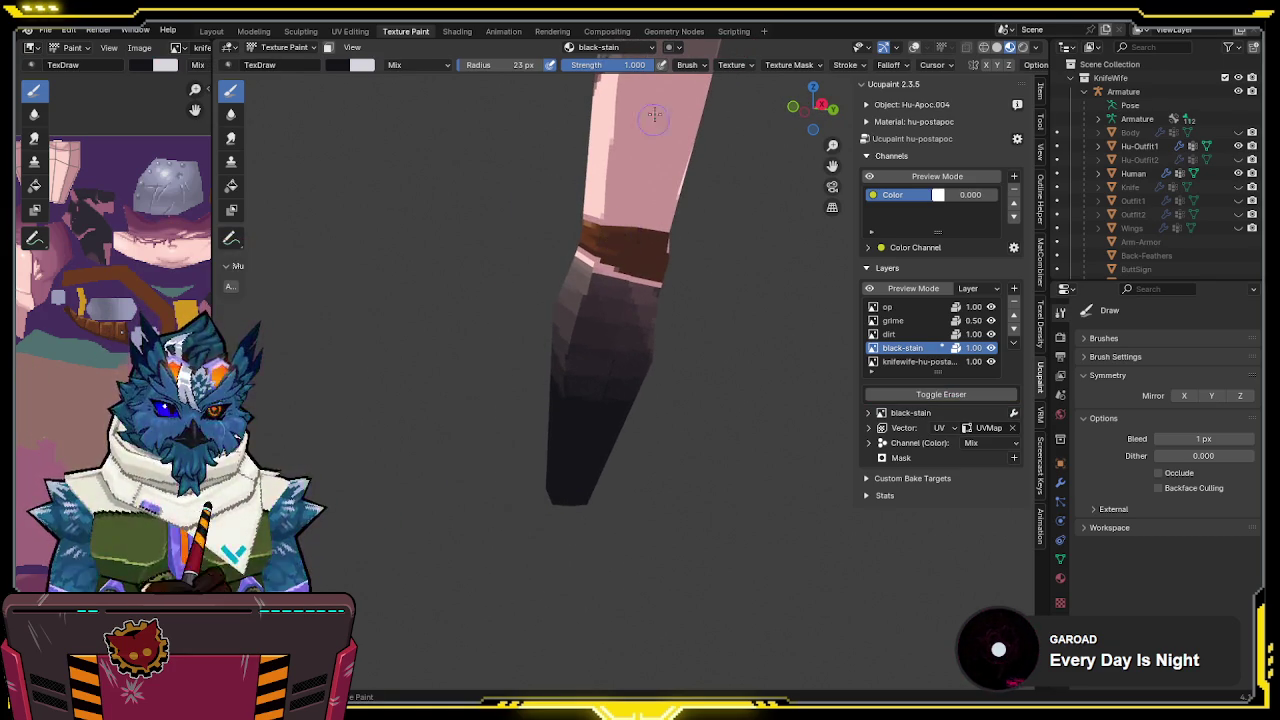
key(e)
click(647, 68)
text(0.25)
key(Return)
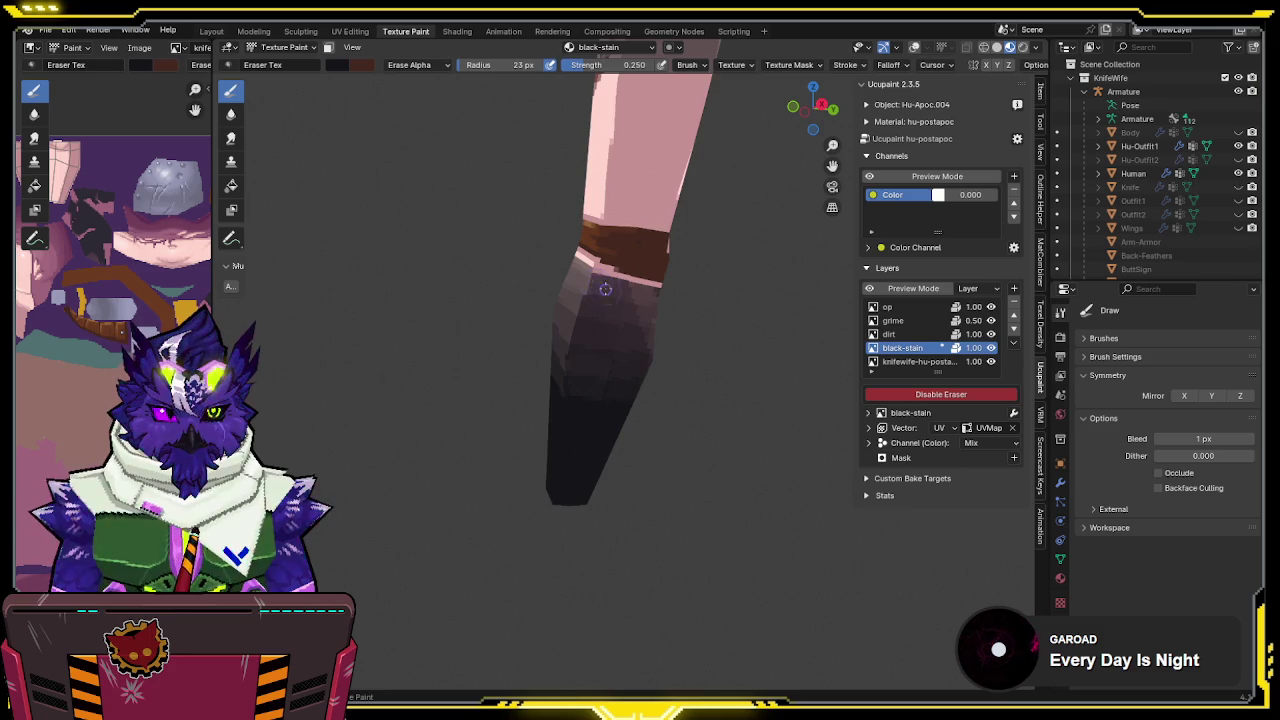
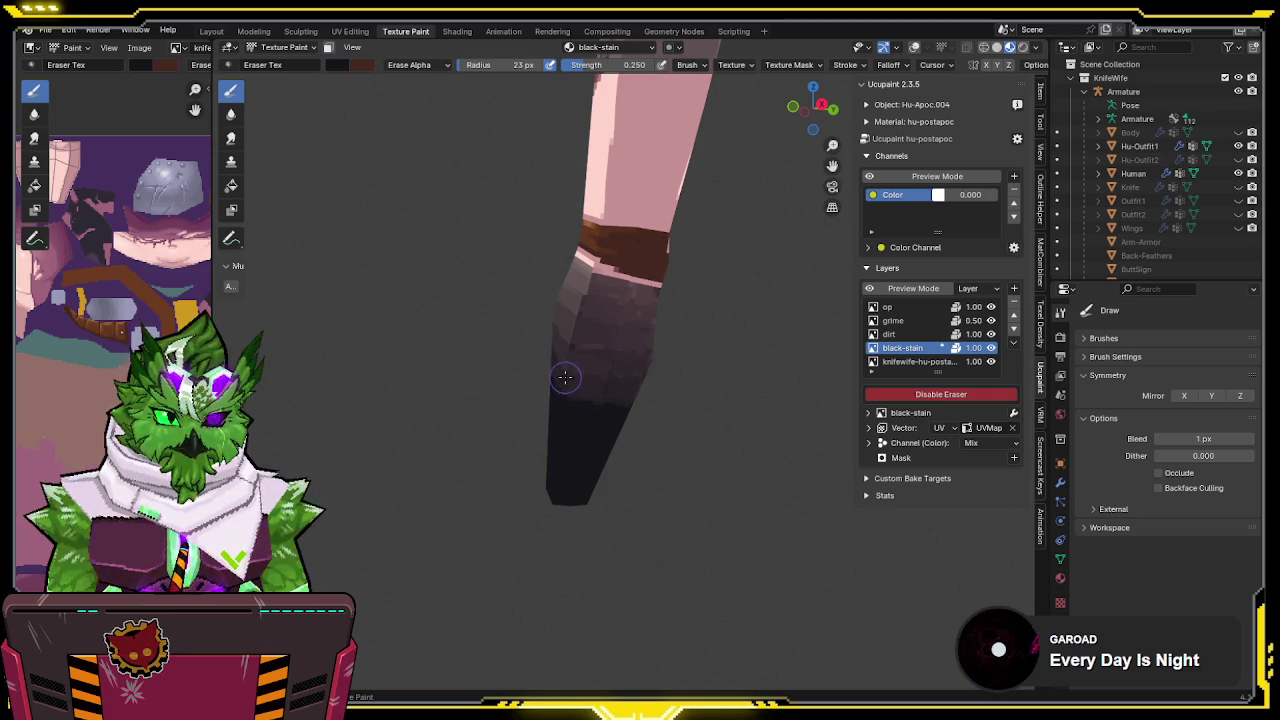
Switch the brush from eraser back to normal Mix painting on the black-stain layer
middle_drag(564, 377, 614, 366)
key(e)
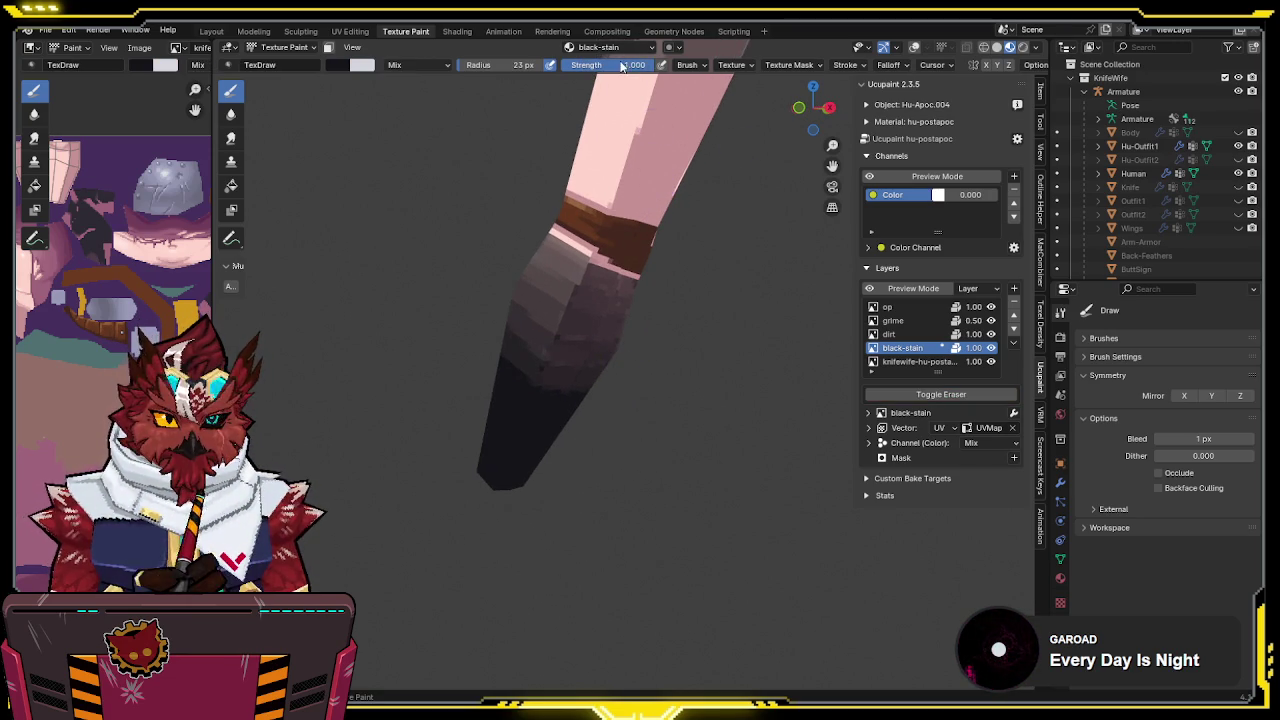
middle_drag(572, 240, 578, 300)
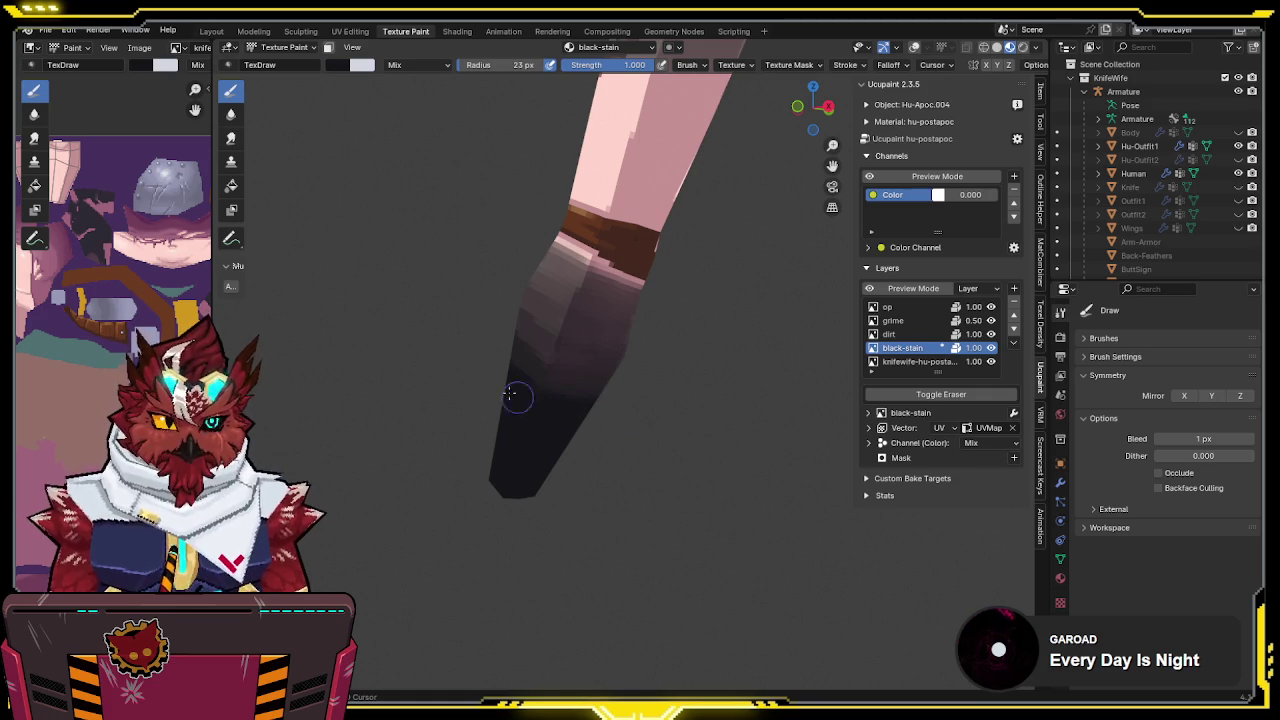
mouse_move(492, 417)
middle_down()
mouse_move(758, 441)
mouse_move(612, 365)
mouse_move(666, 363)
mouse_move(586, 349)
mouse_move(757, 363)
mouse_move(603, 380)
middle_up()
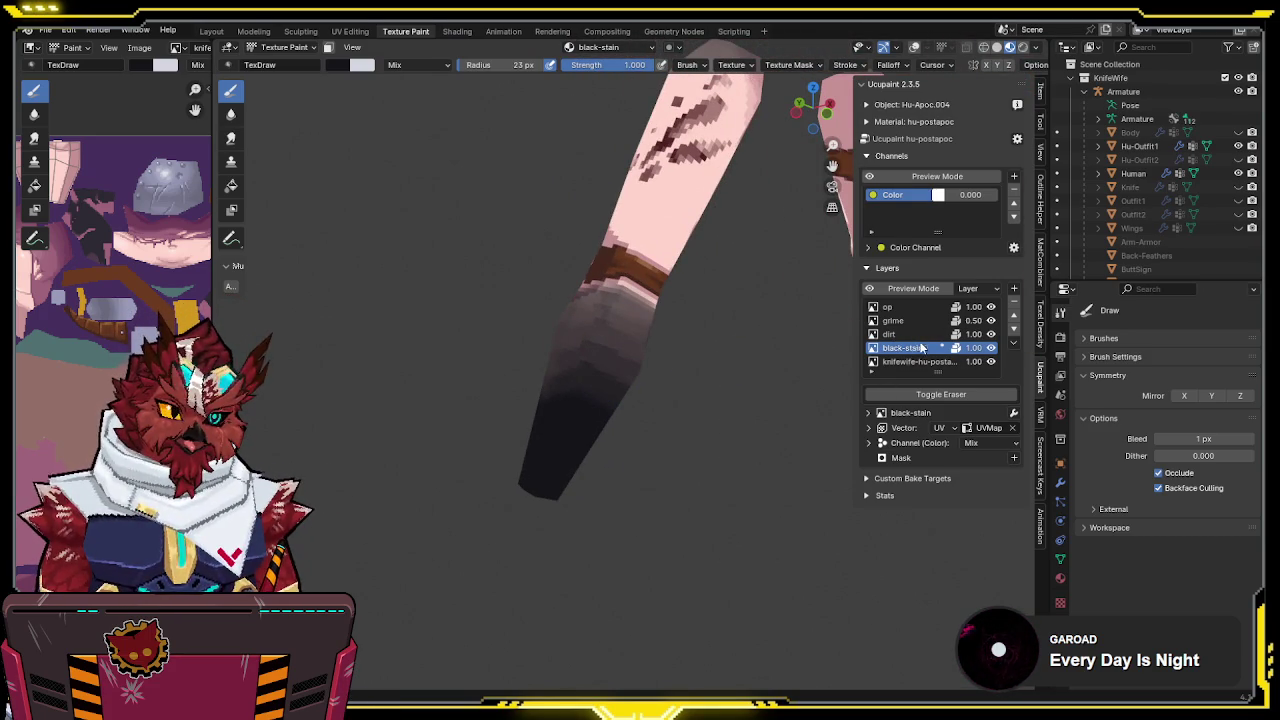
click(1013, 345)
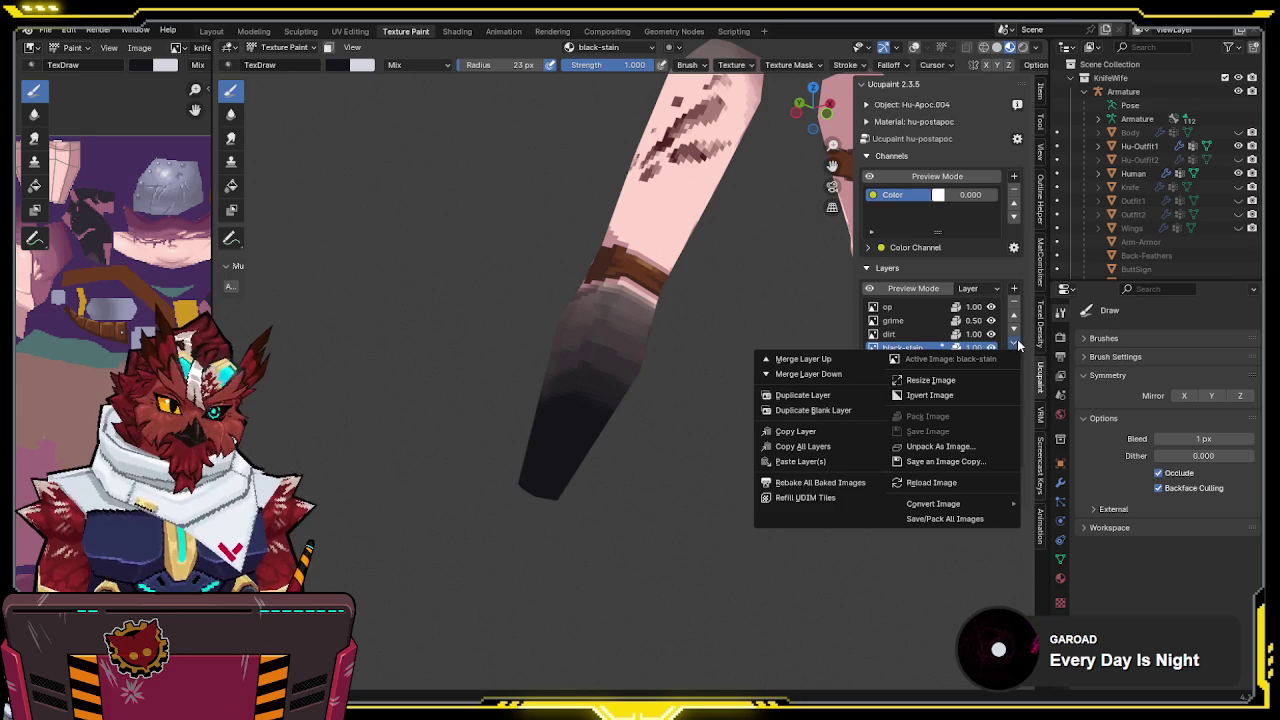
Merge the black-stain layer down into the base texture layer and confirm
mouse_move(650, 360)
middle_down()
mouse_move(430, 390)
mouse_move(415, 380)
mouse_move(587, 316)
mouse_move(789, 283)
middle_up()
mouse_move(738, 320)
middle_down()
mouse_move(655, 323)
mouse_move(833, 318)
mouse_move(591, 323)
middle_up()
scroll(703, 313, up, 2)
scroll(703, 313, up, 2)
scroll(703, 313, up, 2)
scroll(833, 318, down, 3)
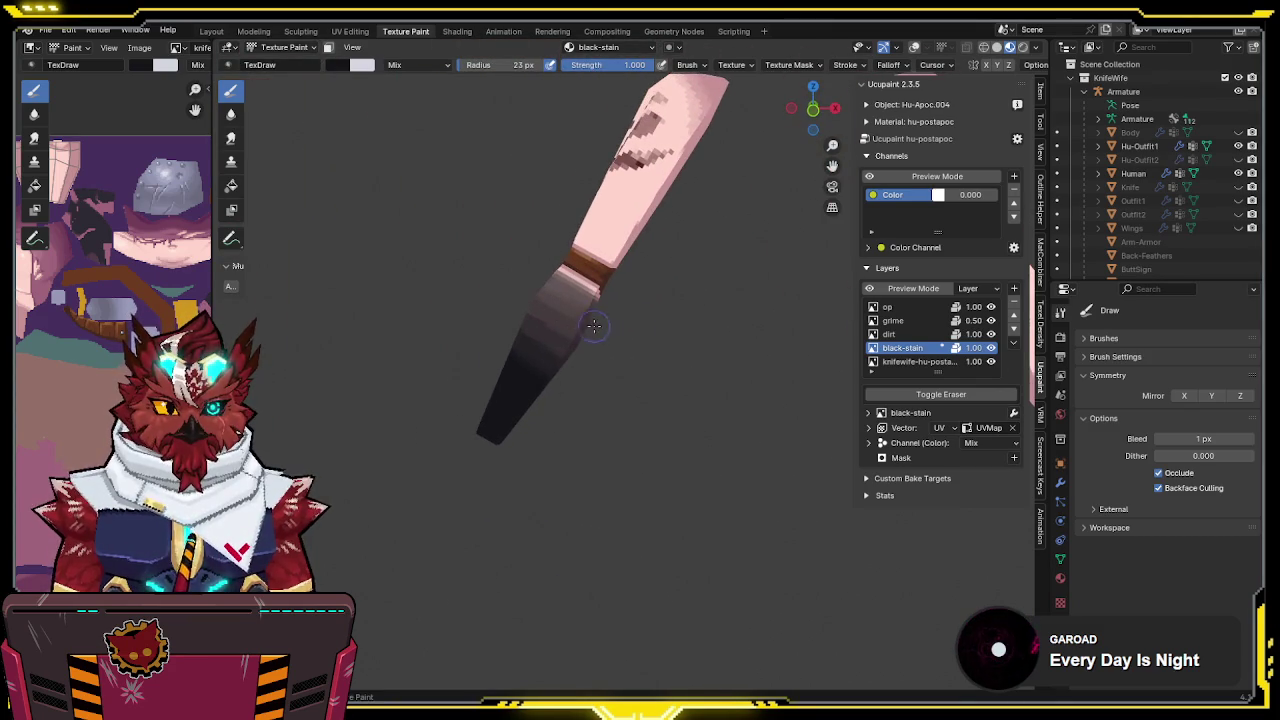
click(1015, 344)
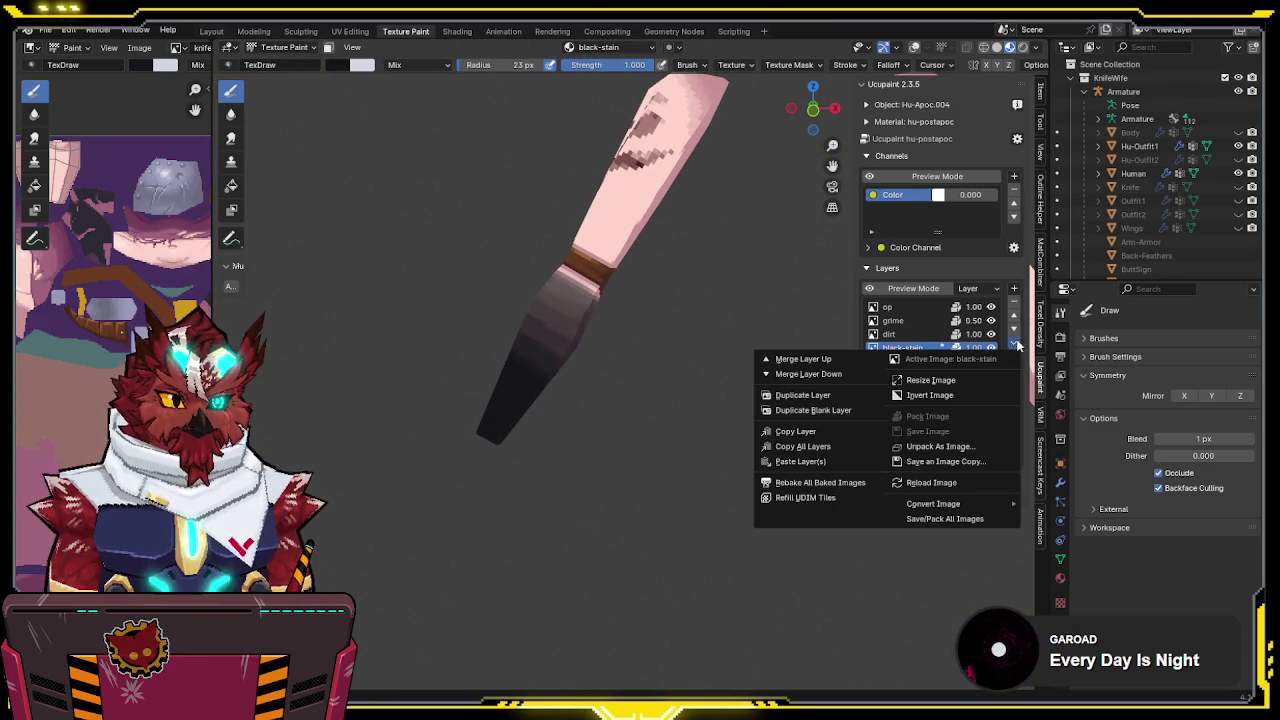
click(835, 375)
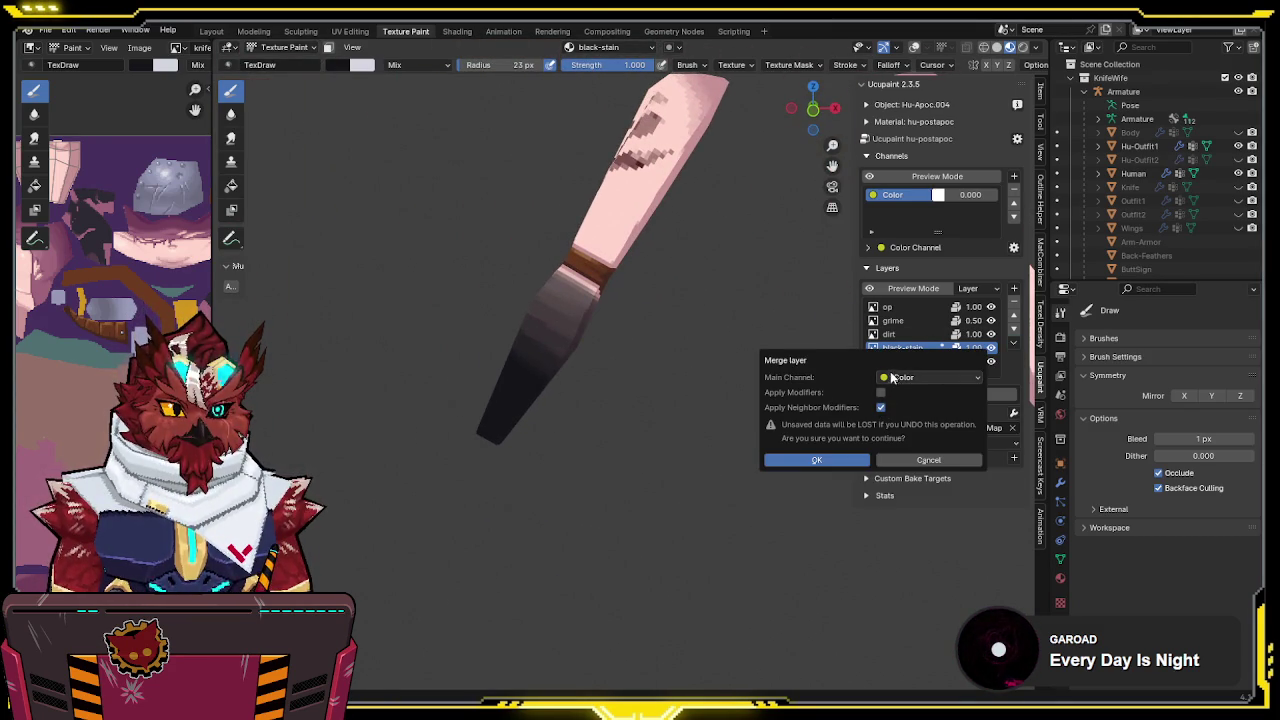
click(829, 458)
Hide the op, grime and dirt layers so black-stain shows alone
middle_drag(709, 429, 926, 368)
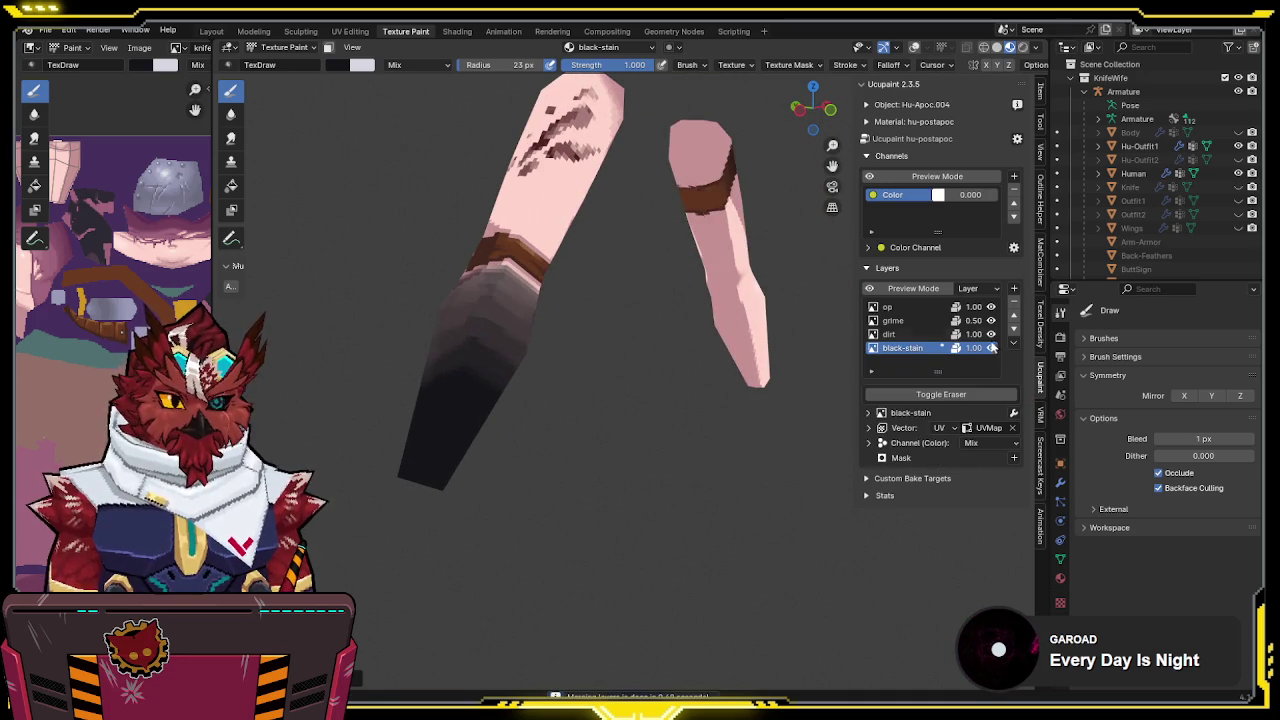
drag(991, 334, 991, 307)
mouse_move(820, 355)
middle_down()
mouse_move(736, 355)
mouse_move(662, 313)
mouse_move(743, 354)
middle_up()
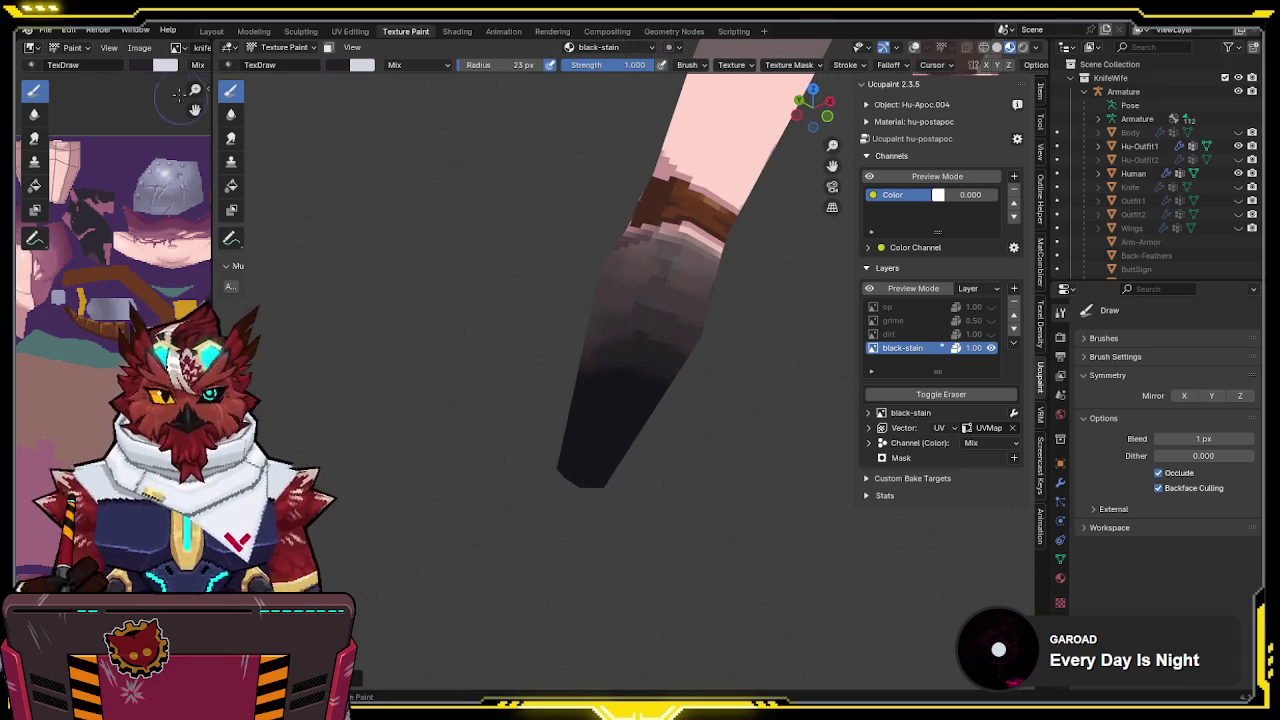
Display a different texture atlas in the Image Editor, framed on the outfit pieces
click(177, 47)
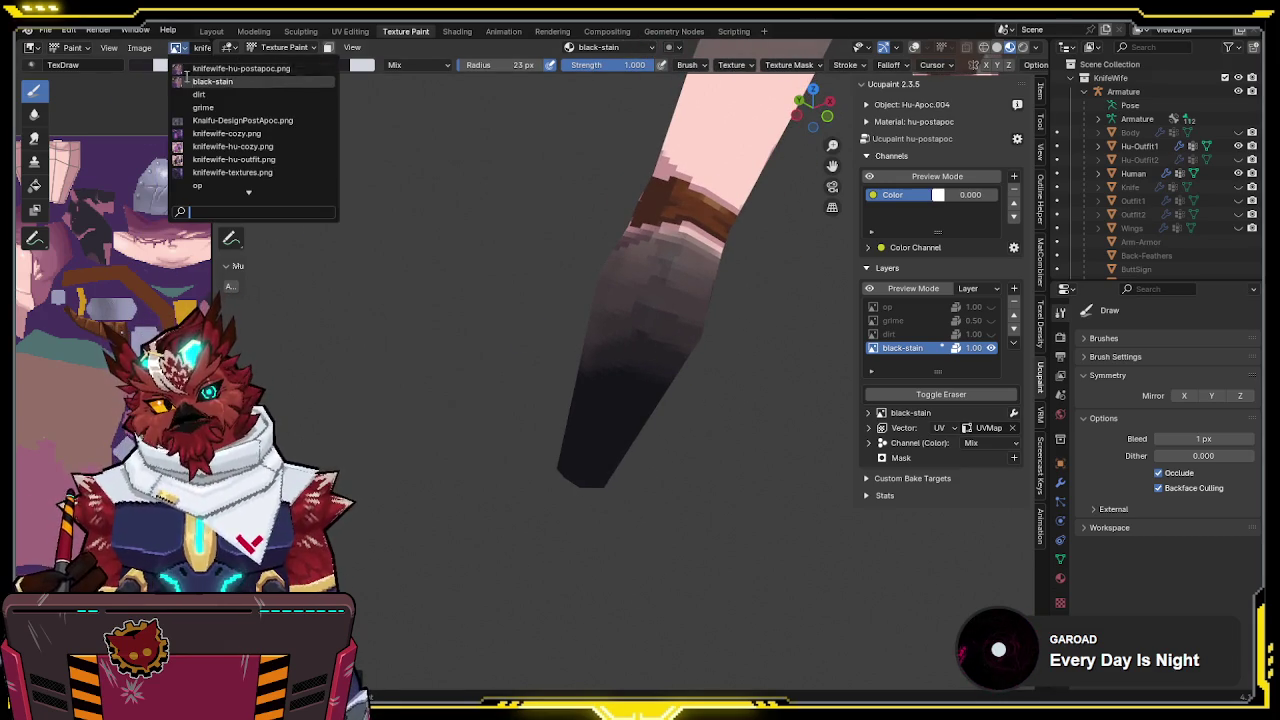
click(230, 159)
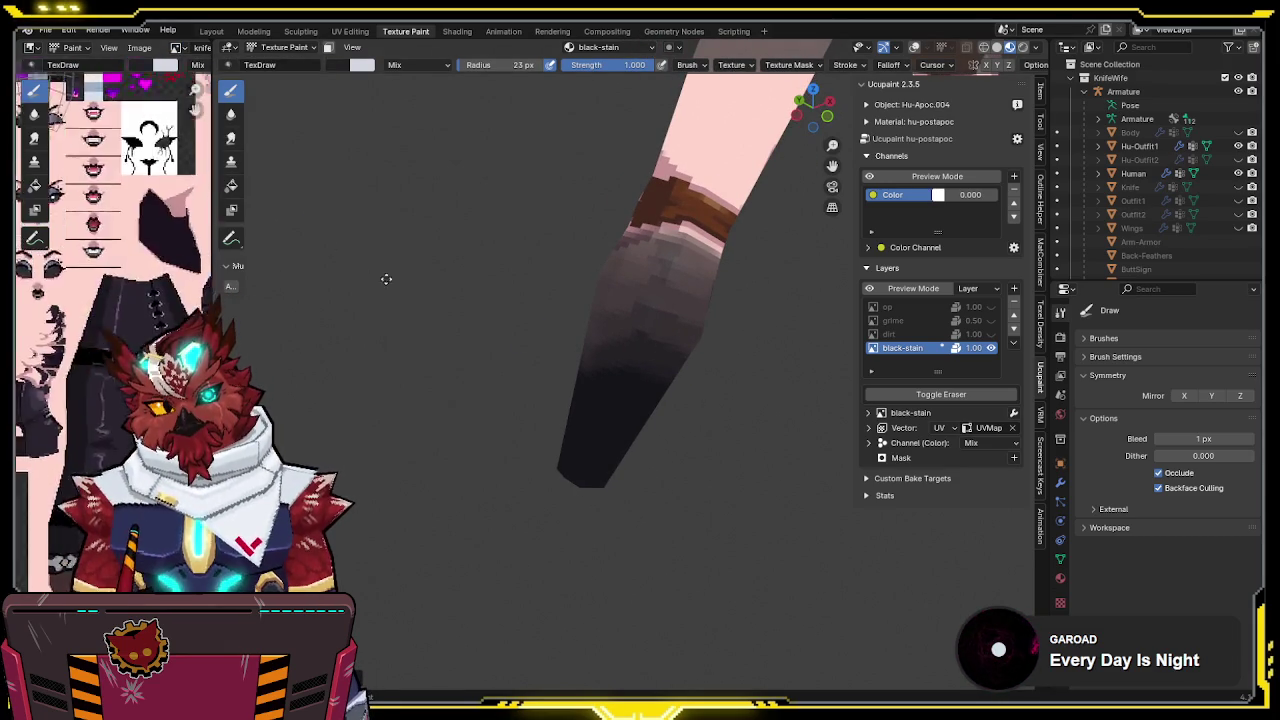
middle_drag(110, 300, 88, 112)
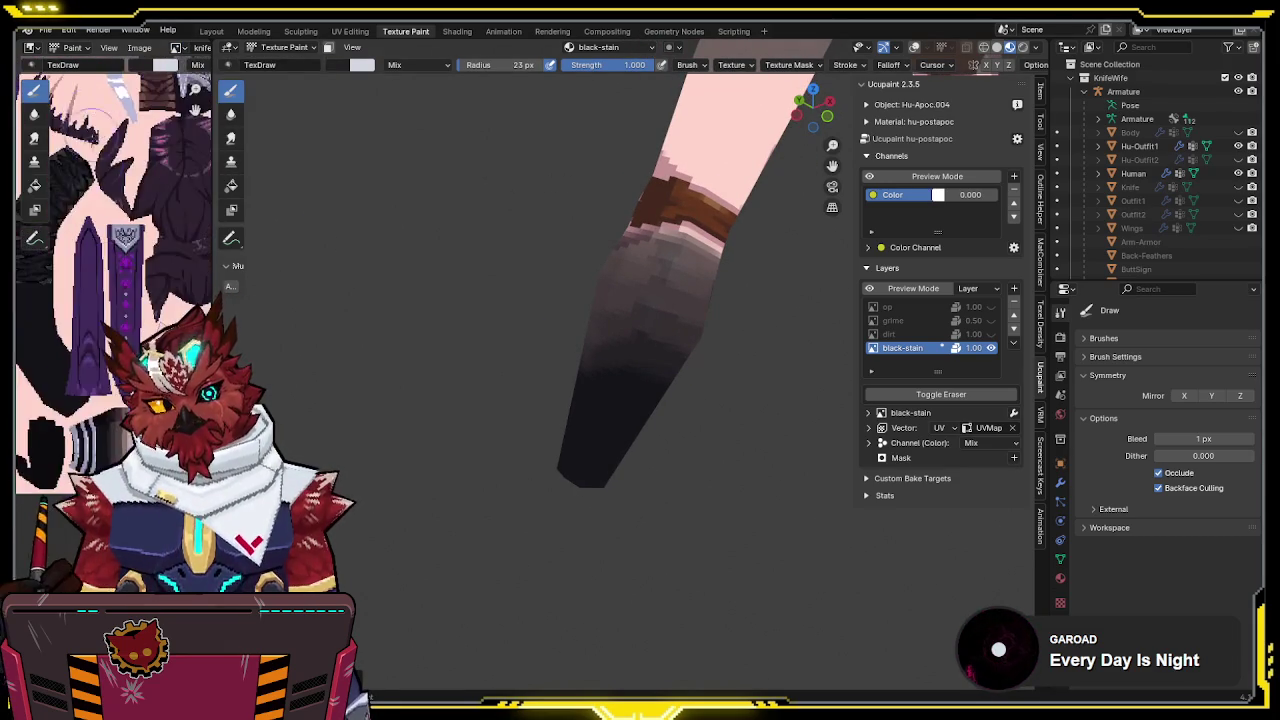
scroll(88, 112, up, 2)
scroll(95, 180, up, 2)
scroll(105, 260, up, 2)
scroll(115, 340, up, 2)
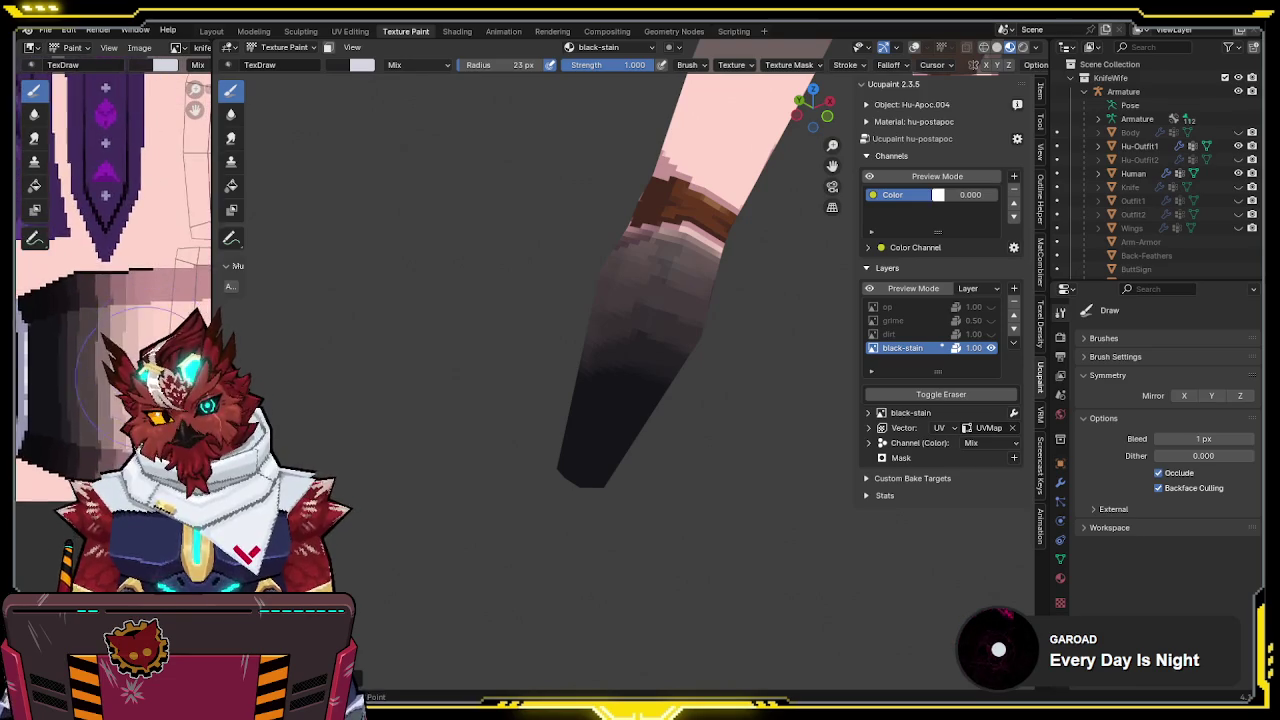
scroll(115, 340, down, 1)
mouse_move(620, 380)
middle_down()
mouse_move(681, 395)
mouse_move(681, 367)
middle_up()
middle_drag(765, 361, 570, 340)
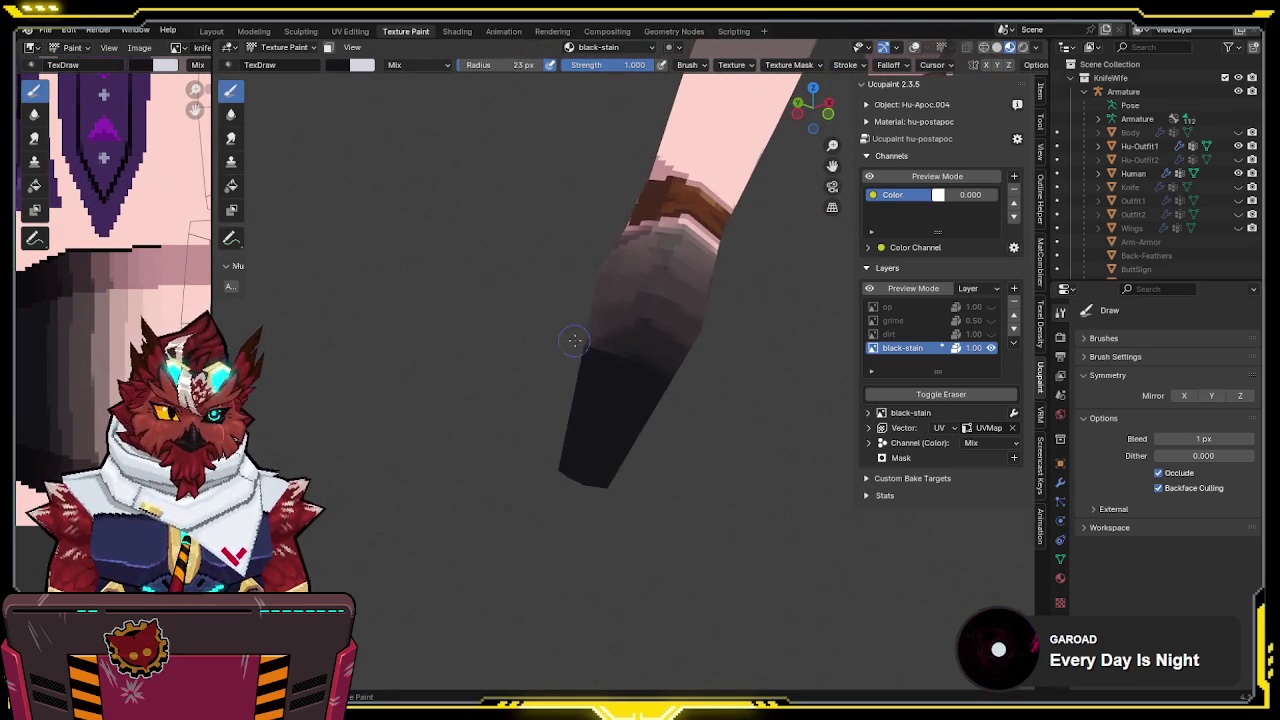
middle_drag(61, 367, 101, 377)
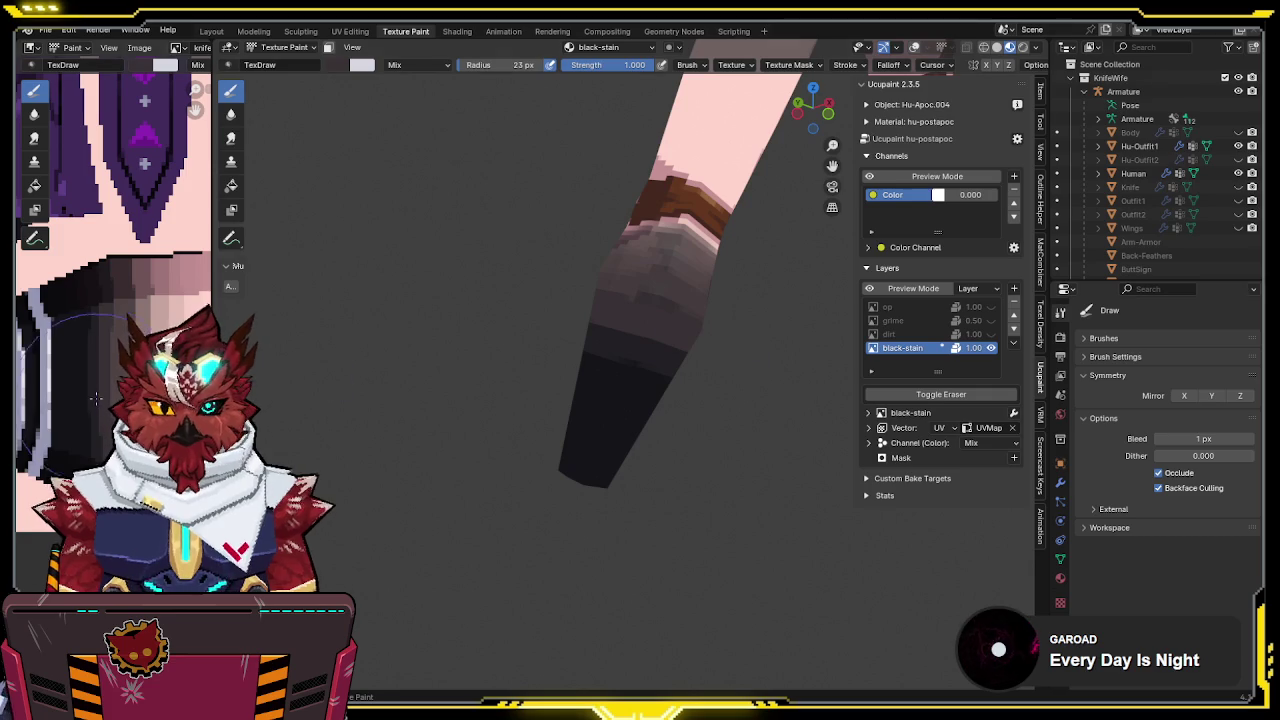
Sample a pinkish colour and paint a lighter band across the upper forearm
drag(587, 275, 728, 320)
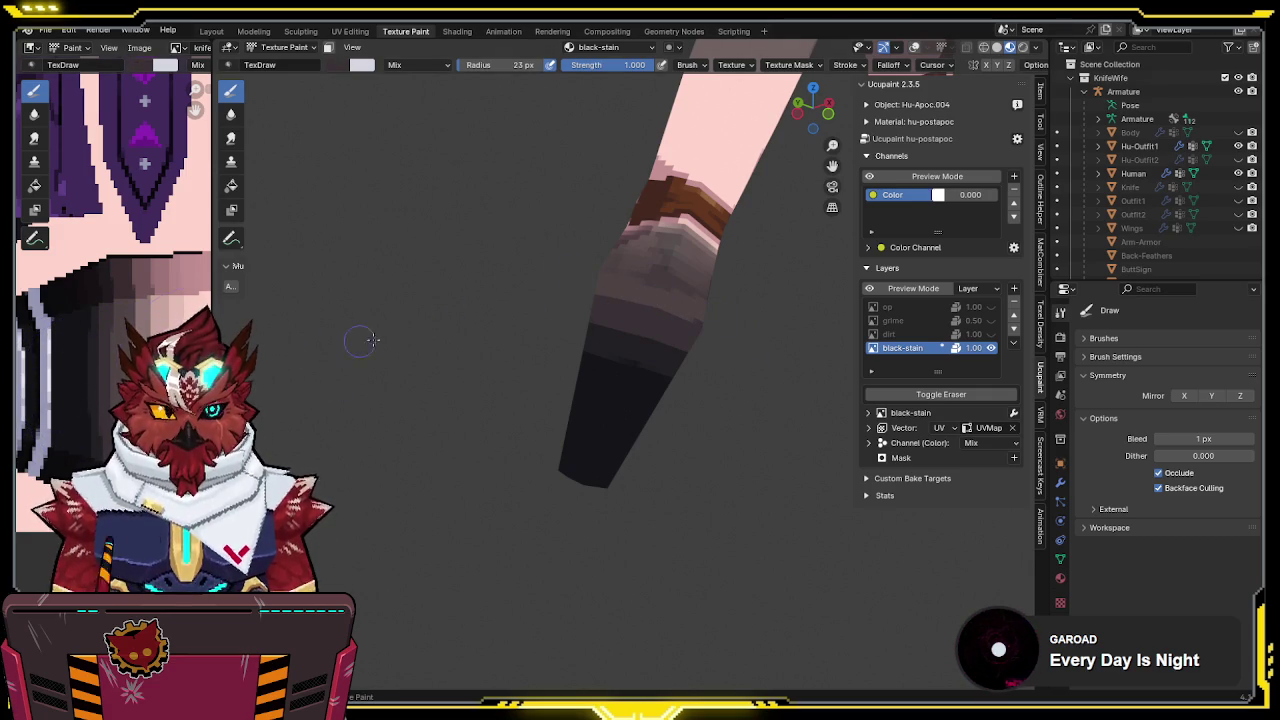
key(ctrl+z)
key(ctrl+shift+z)
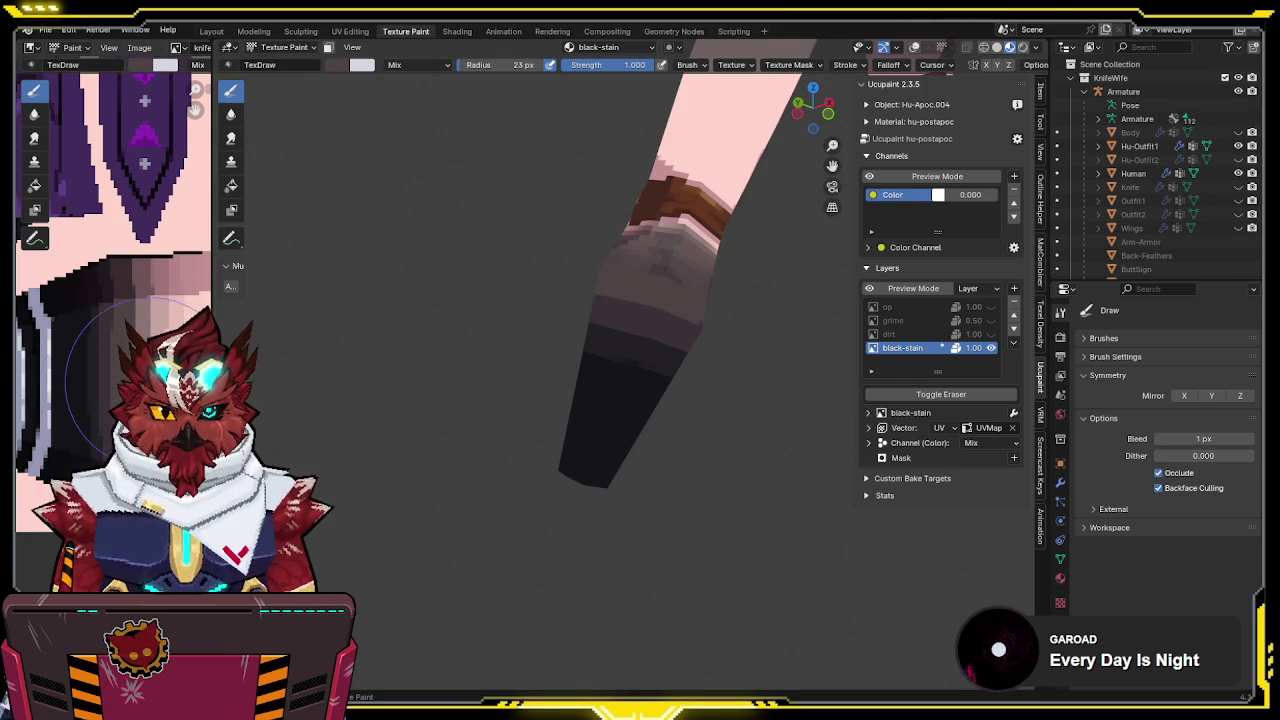
key(s)
drag(583, 258, 676, 274)
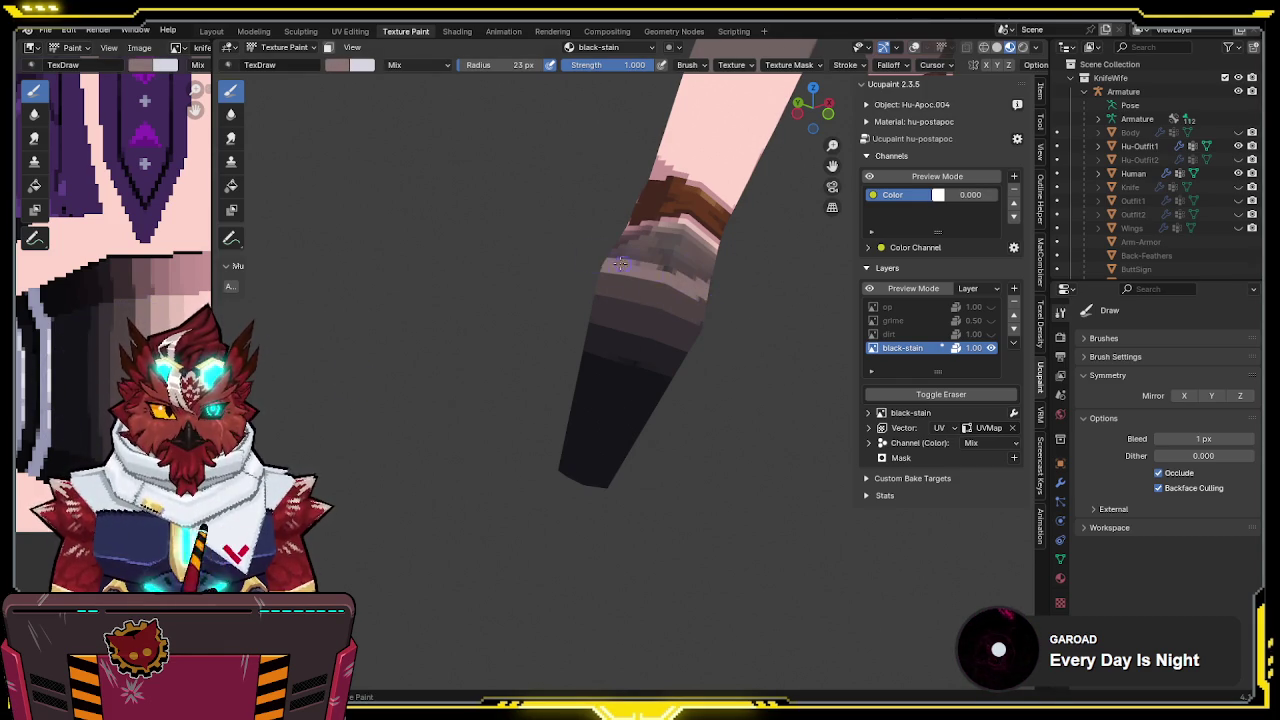
Paint pale stripes across the forearm, undoing the unwanted attempts
middle_drag(676, 274, 722, 270)
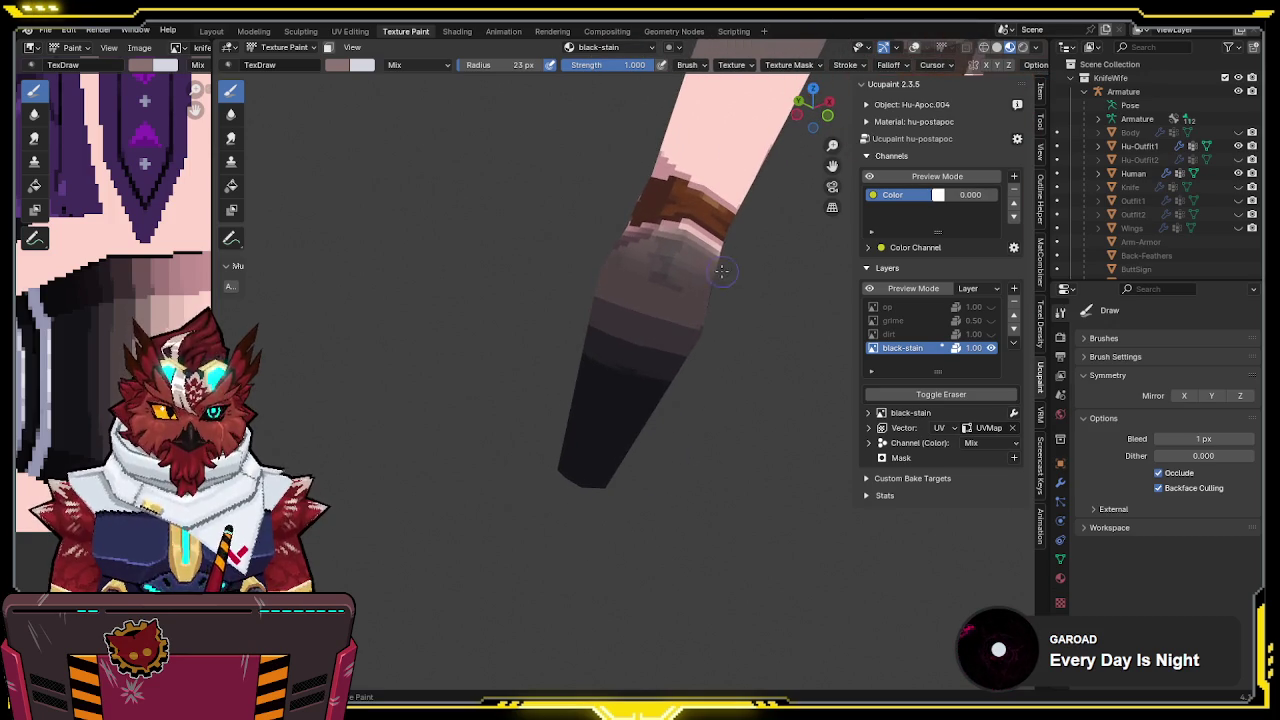
drag(594, 255, 726, 295)
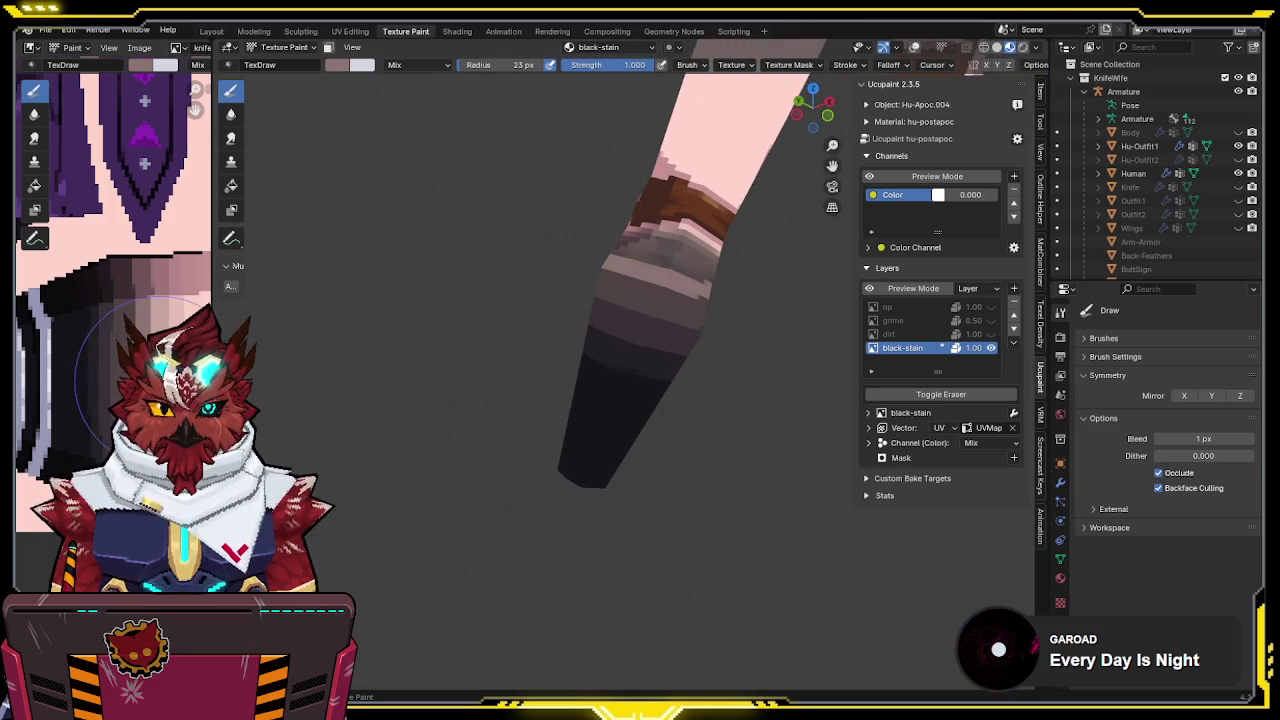
drag(608, 248, 716, 284)
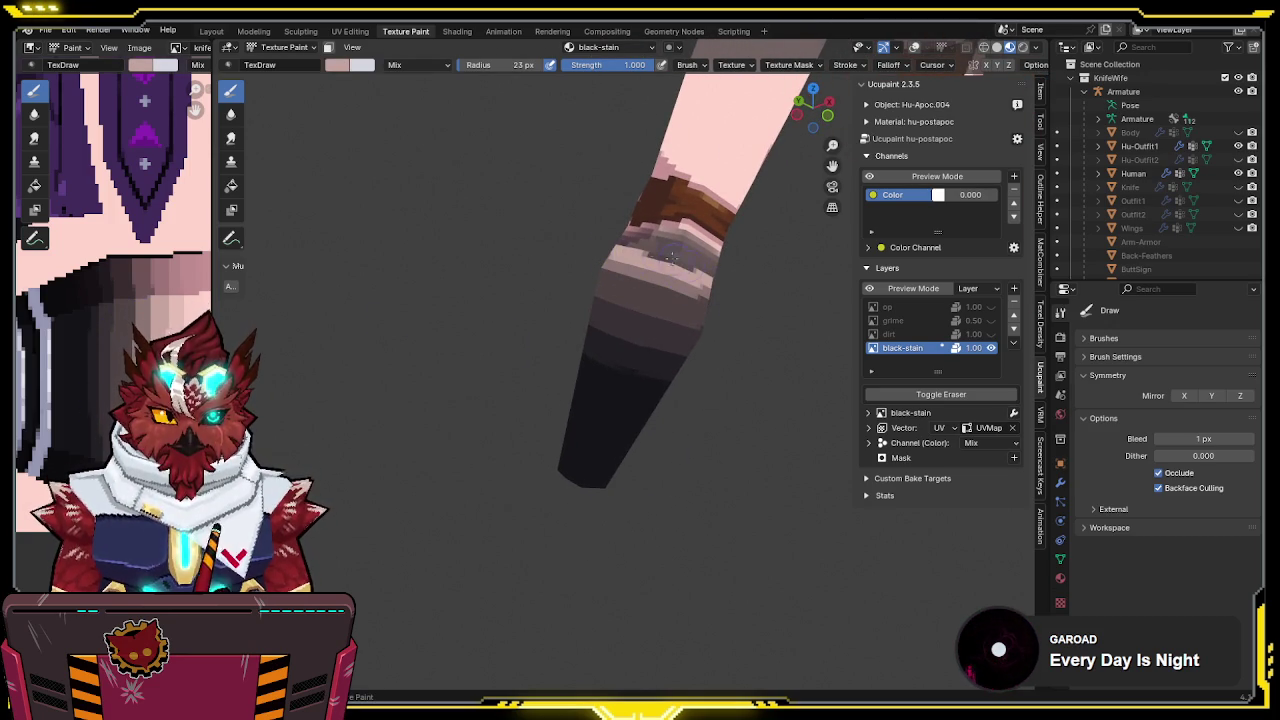
key(ctrl+z)
drag(622, 257, 712, 284)
key(ctrl+z)
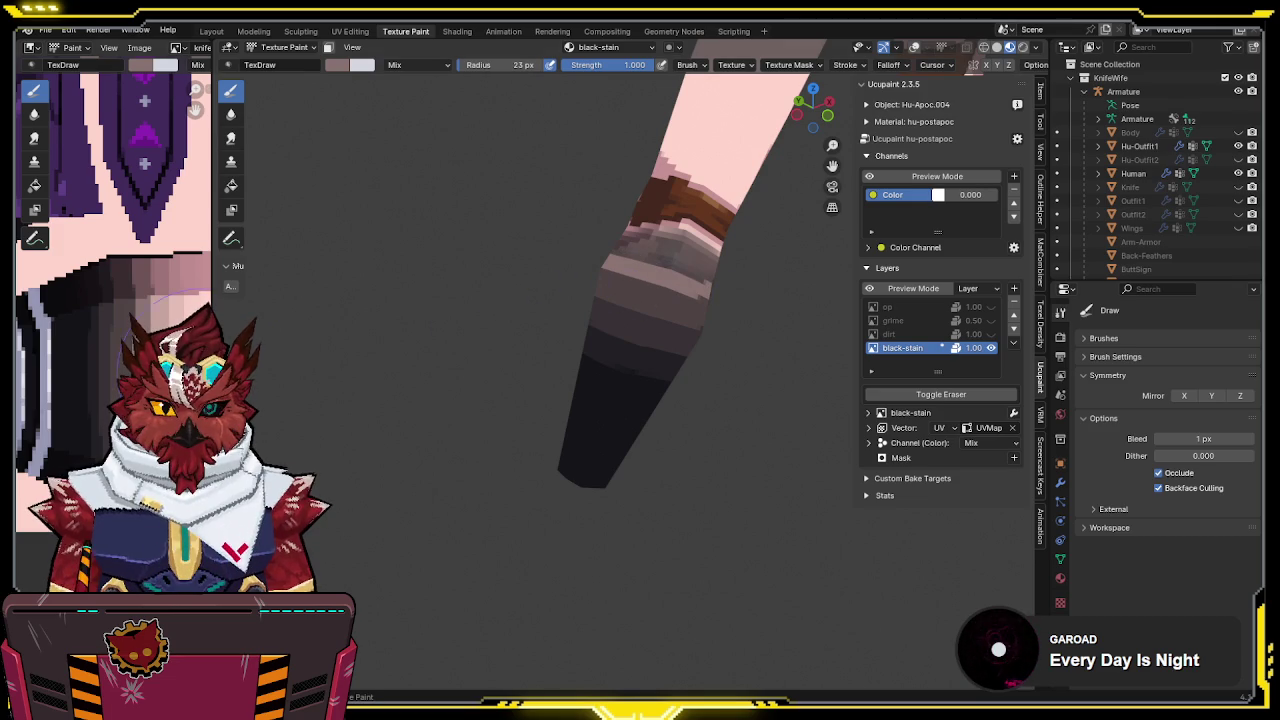
drag(640, 255, 716, 294)
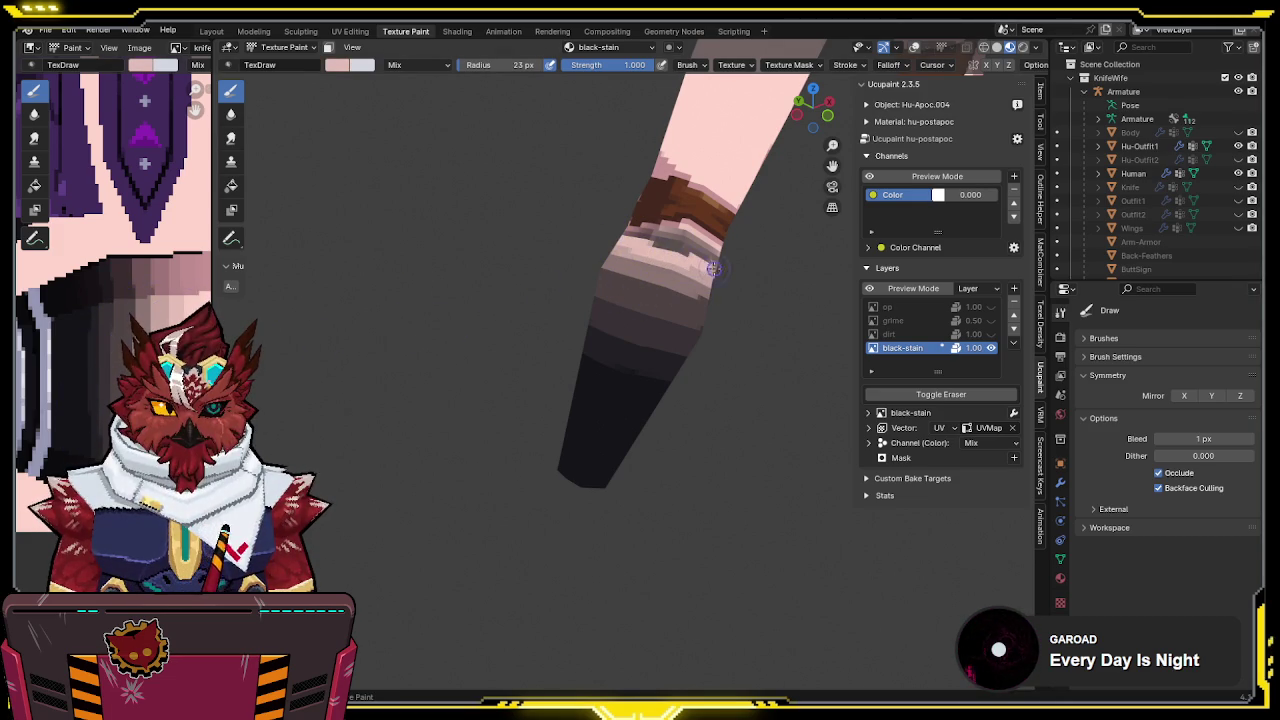
Enable Mirror X, resample the pinkish tone and repaint the stripes lighter below the band
drag(738, 270, 733, 256)
key(ctrl+z)
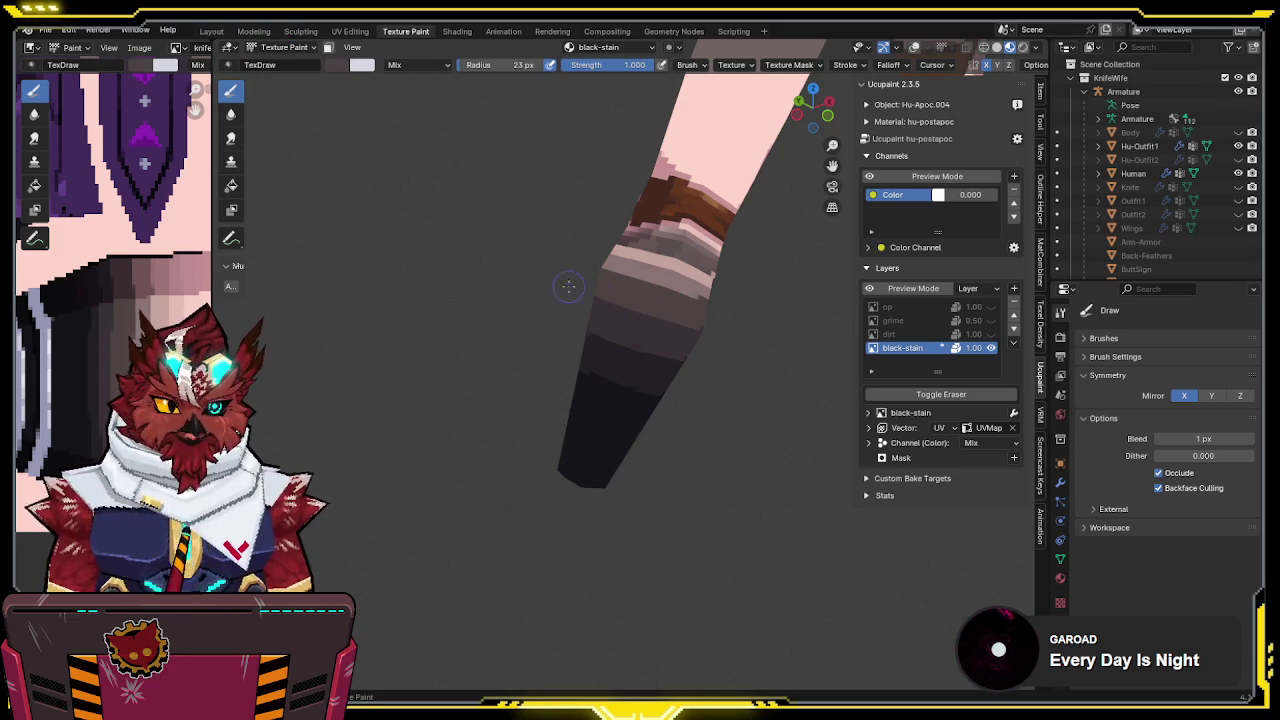
key(s)
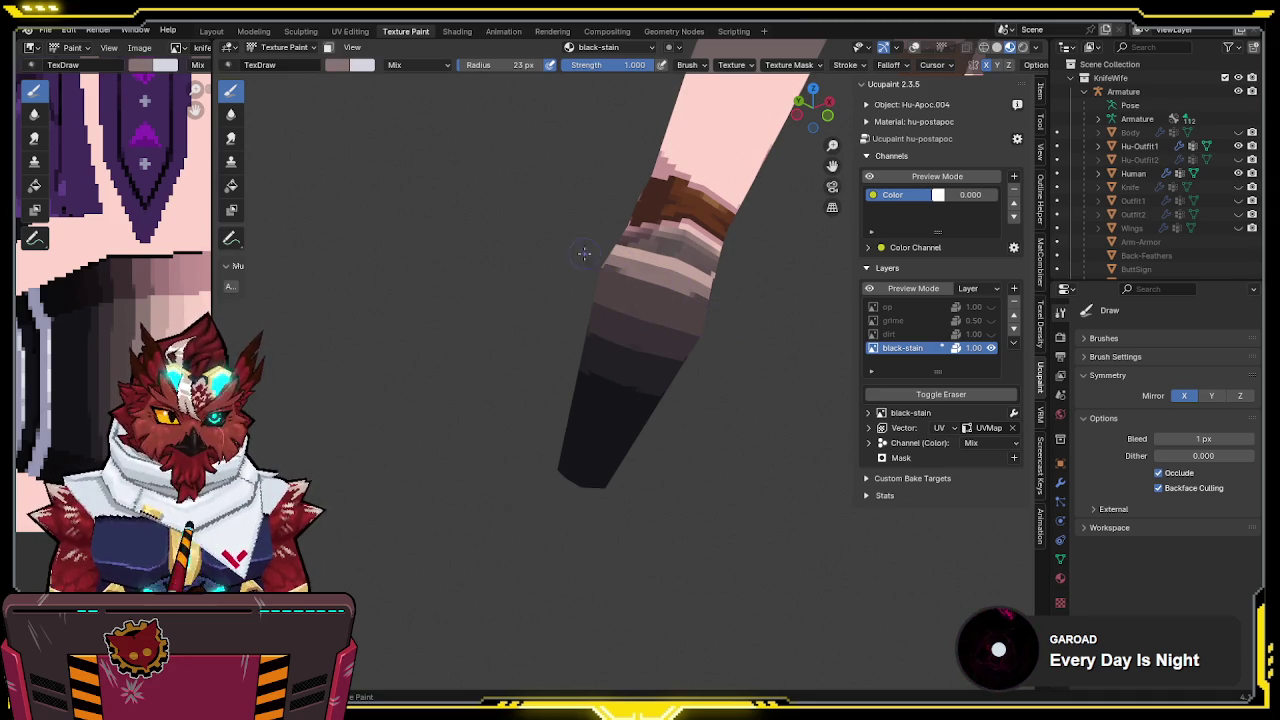
drag(593, 260, 747, 320)
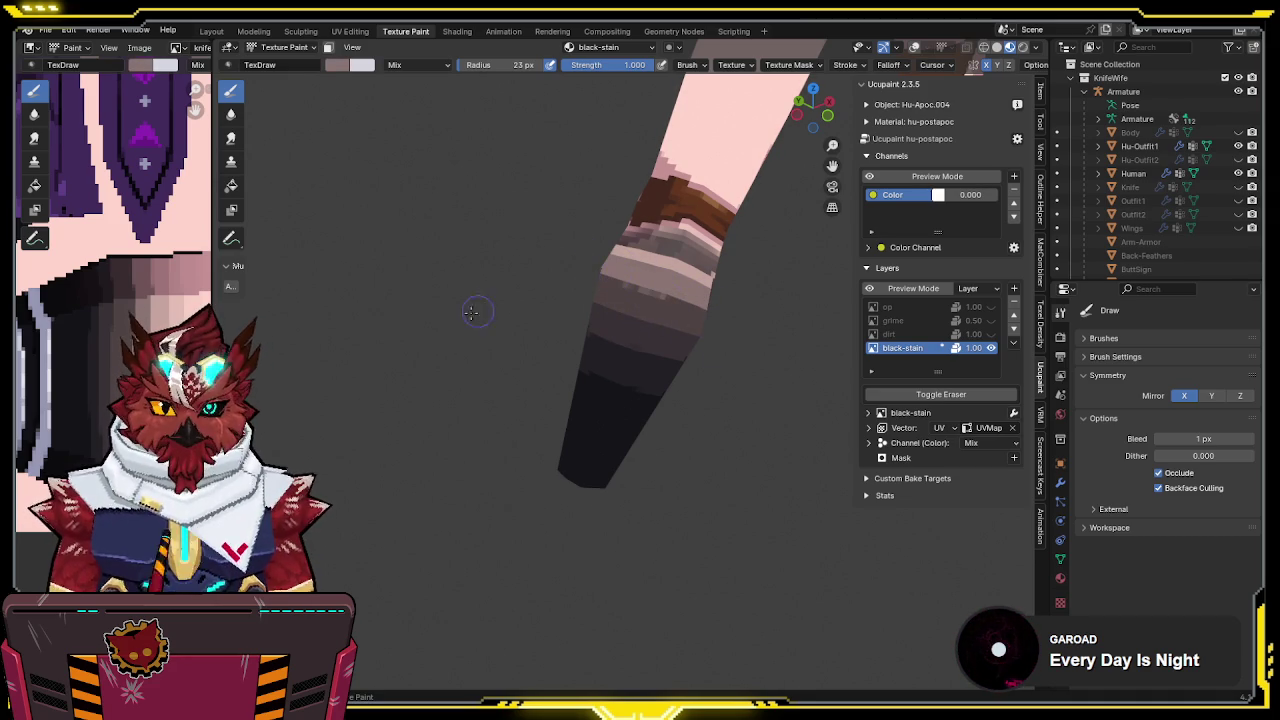
drag(628, 261, 740, 292)
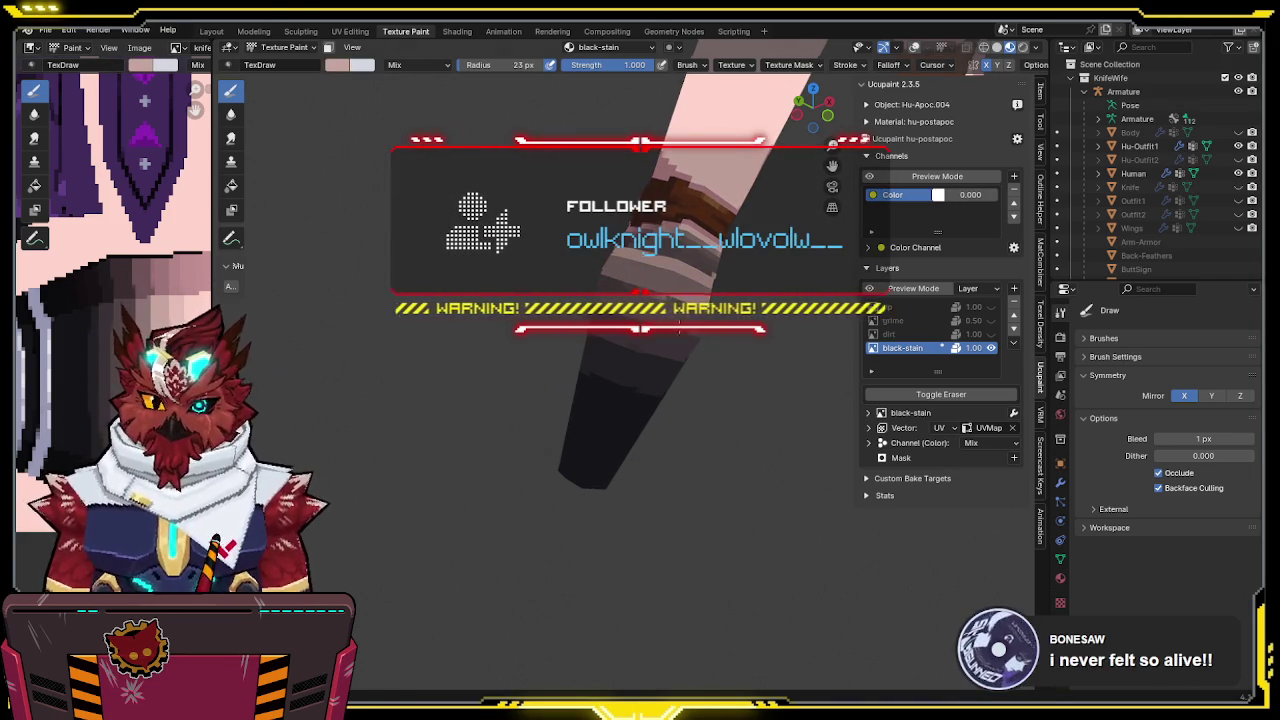
Save the file, then shade the elbow band with darker grey and brown strokes
middle_drag(620, 330, 650, 328)
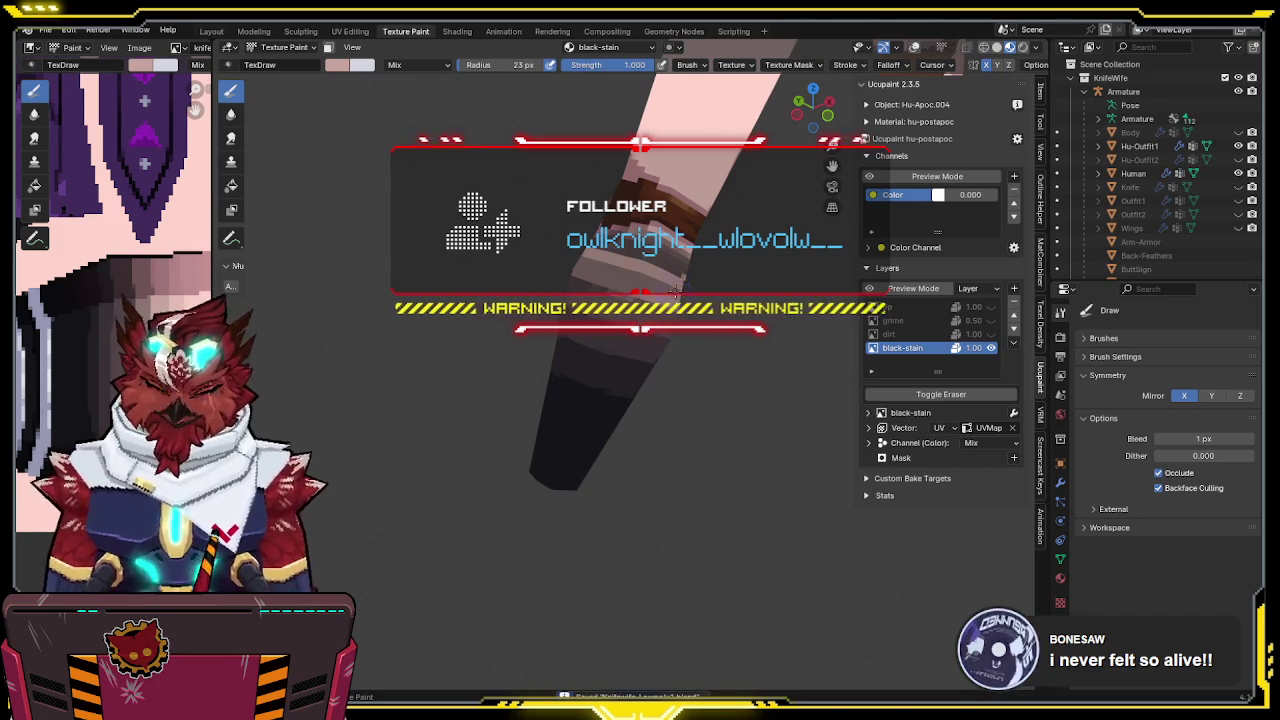
key(ctrl+s)
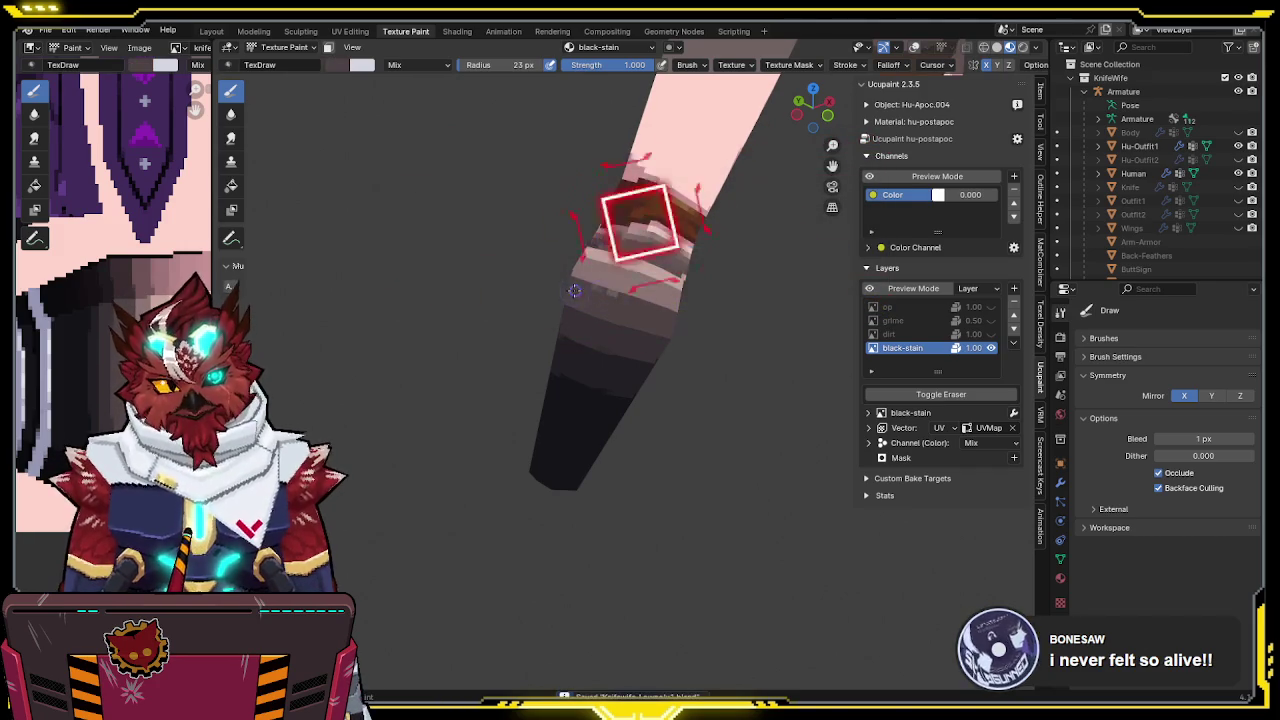
key(s)
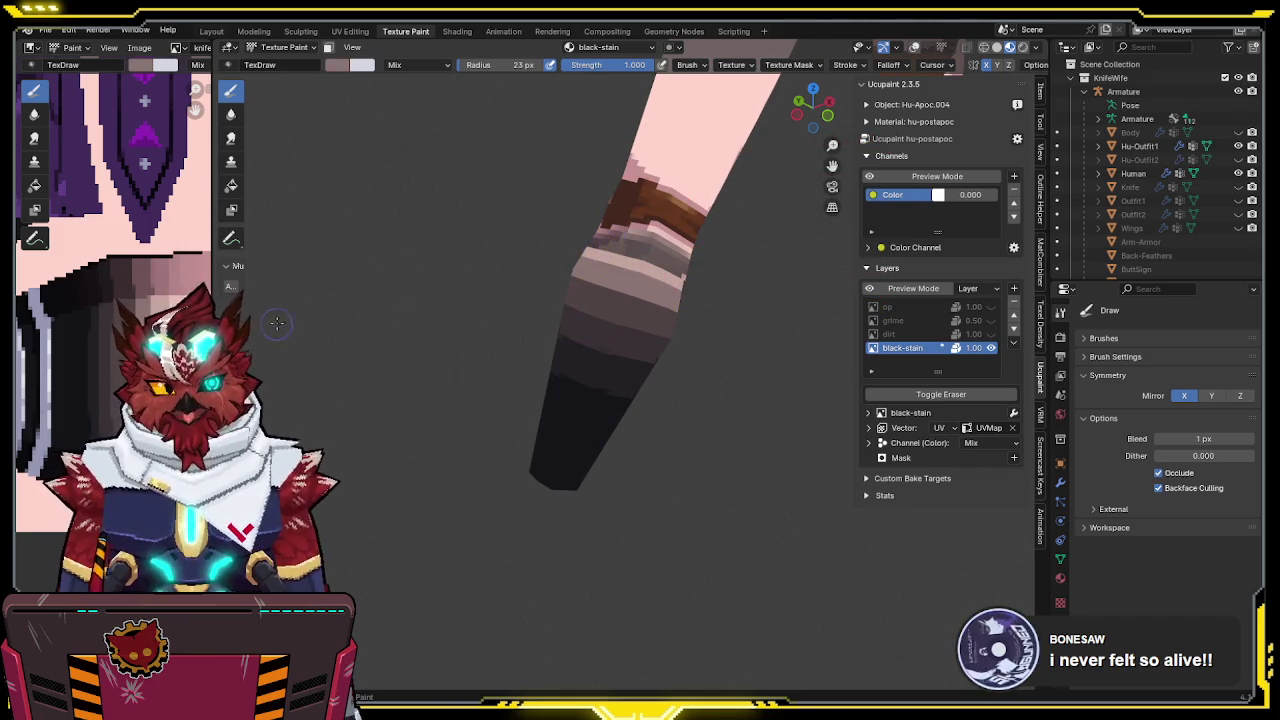
key(s)
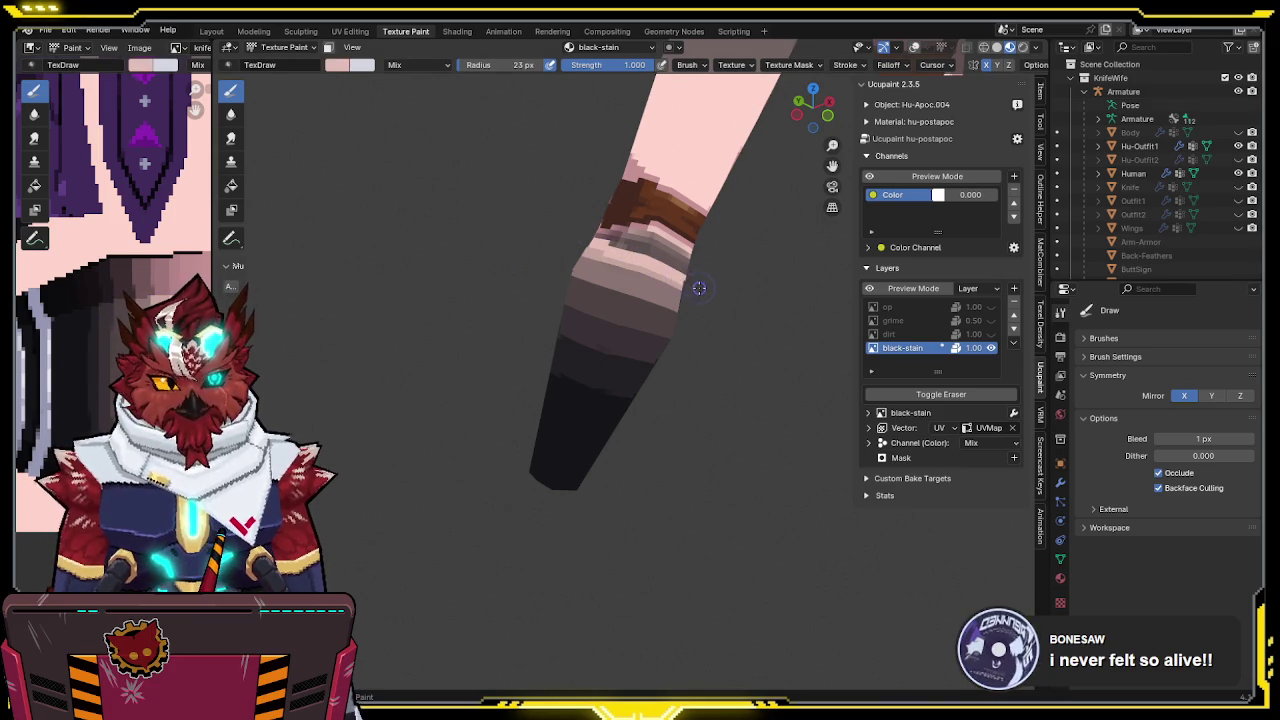
key(s)
mouse_move(647, 267)
mouse_down()
mouse_move(557, 243)
mouse_move(704, 272)
mouse_up()
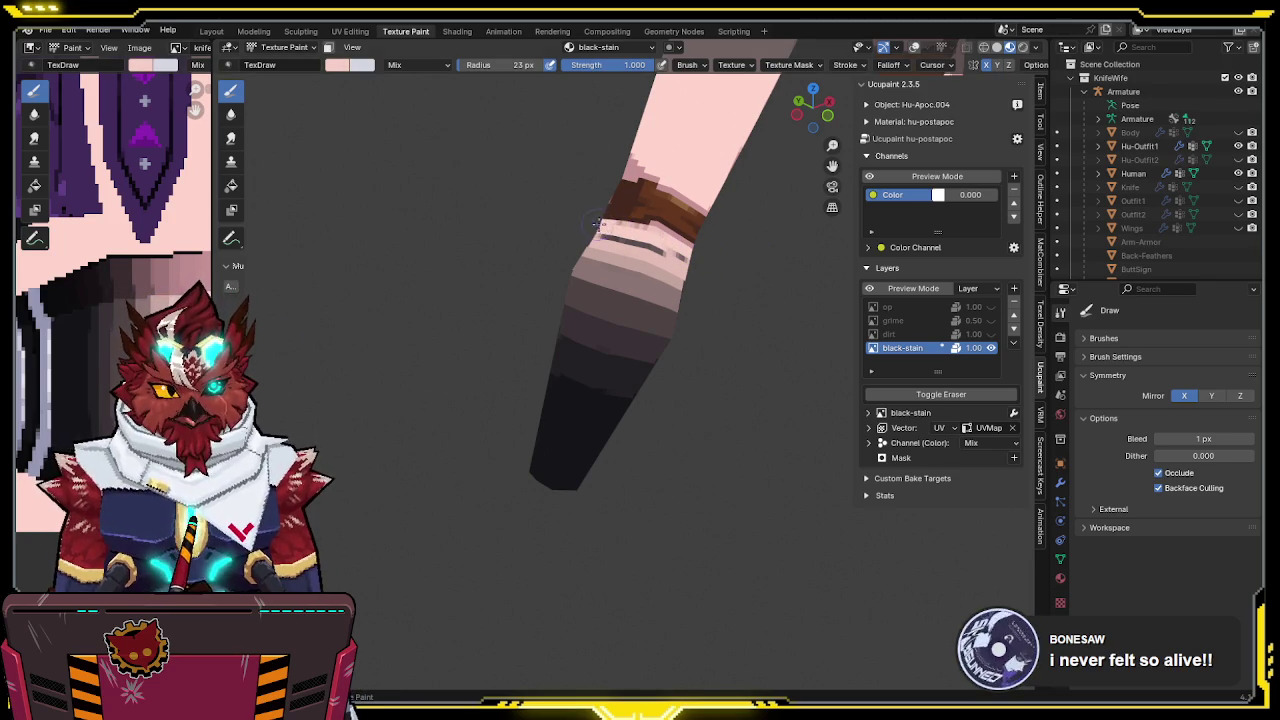
key(s)
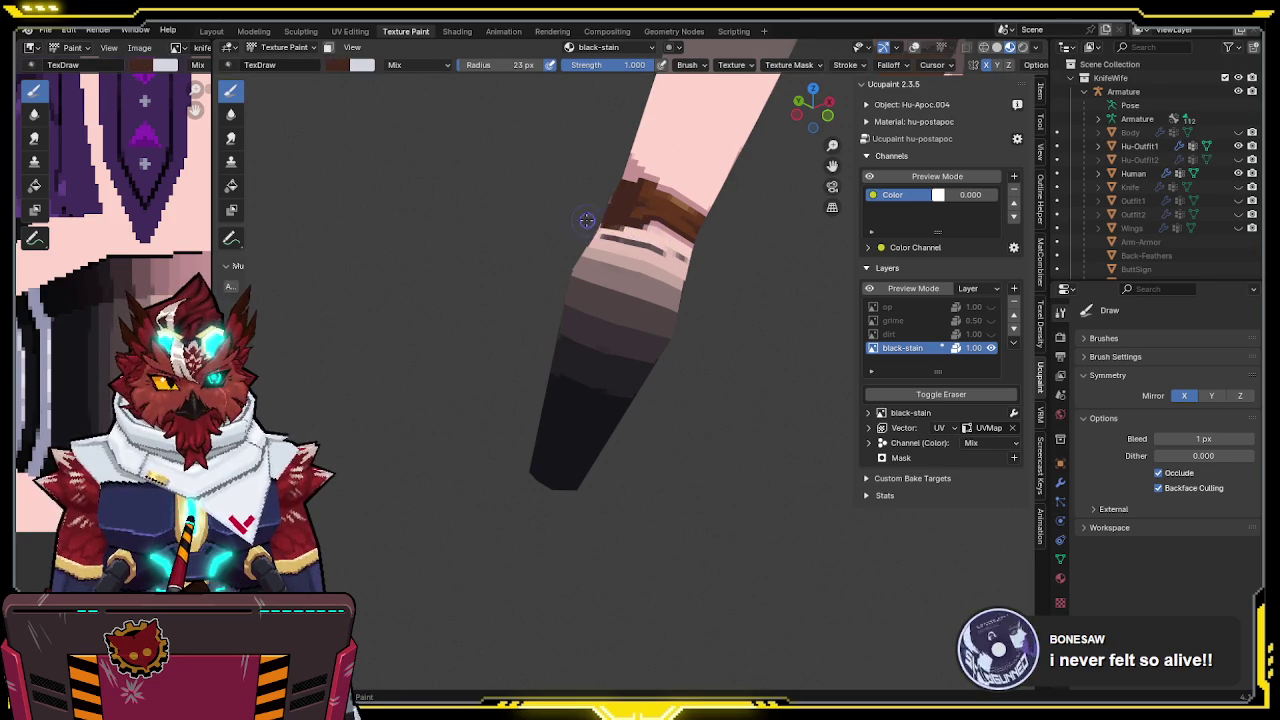
mouse_move(641, 236)
mouse_down()
mouse_move(604, 236)
mouse_move(681, 258)
mouse_up()
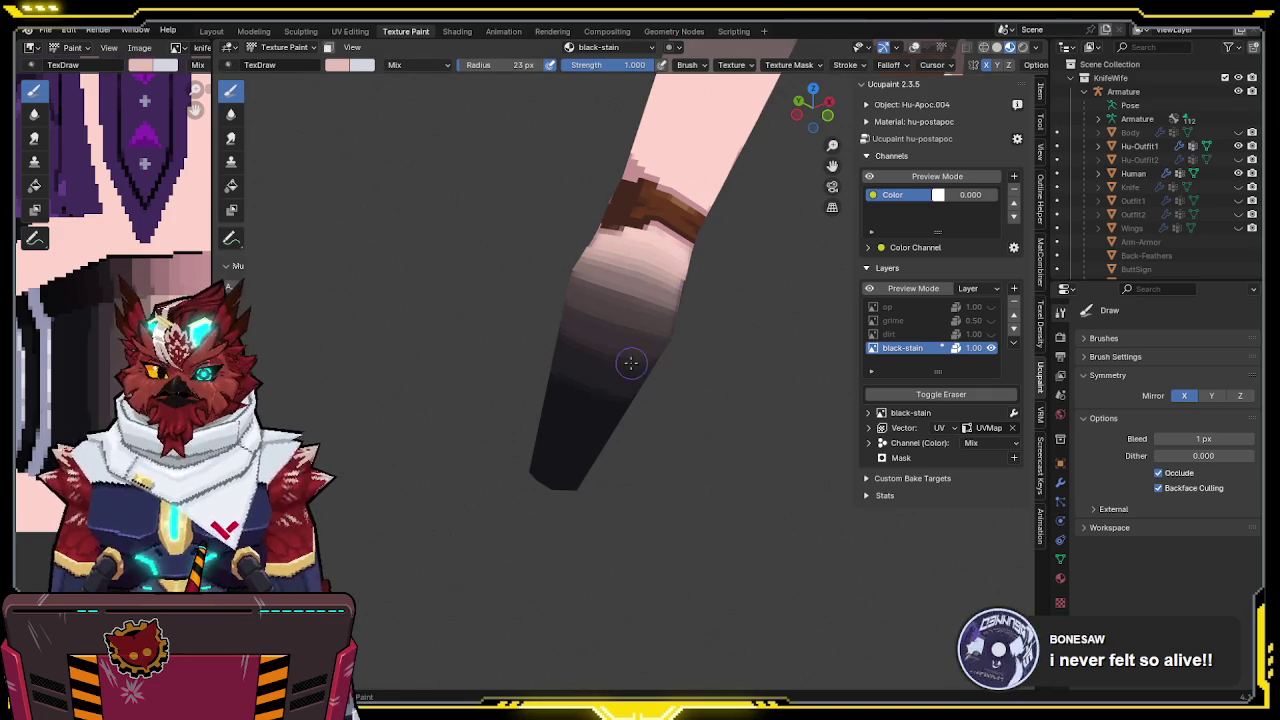
Frame the full character facing front and save the file again
scroll(628, 363, down, 3)
mouse_move(628, 363)
middle_down()
mouse_move(466, 409)
mouse_move(534, 380)
mouse_move(688, 424)
mouse_move(724, 342)
middle_up()
key(KP_Divide)
scroll(688, 424, up, 2)
middle_drag(710, 352, 715, 347)
key(ctrl+s)
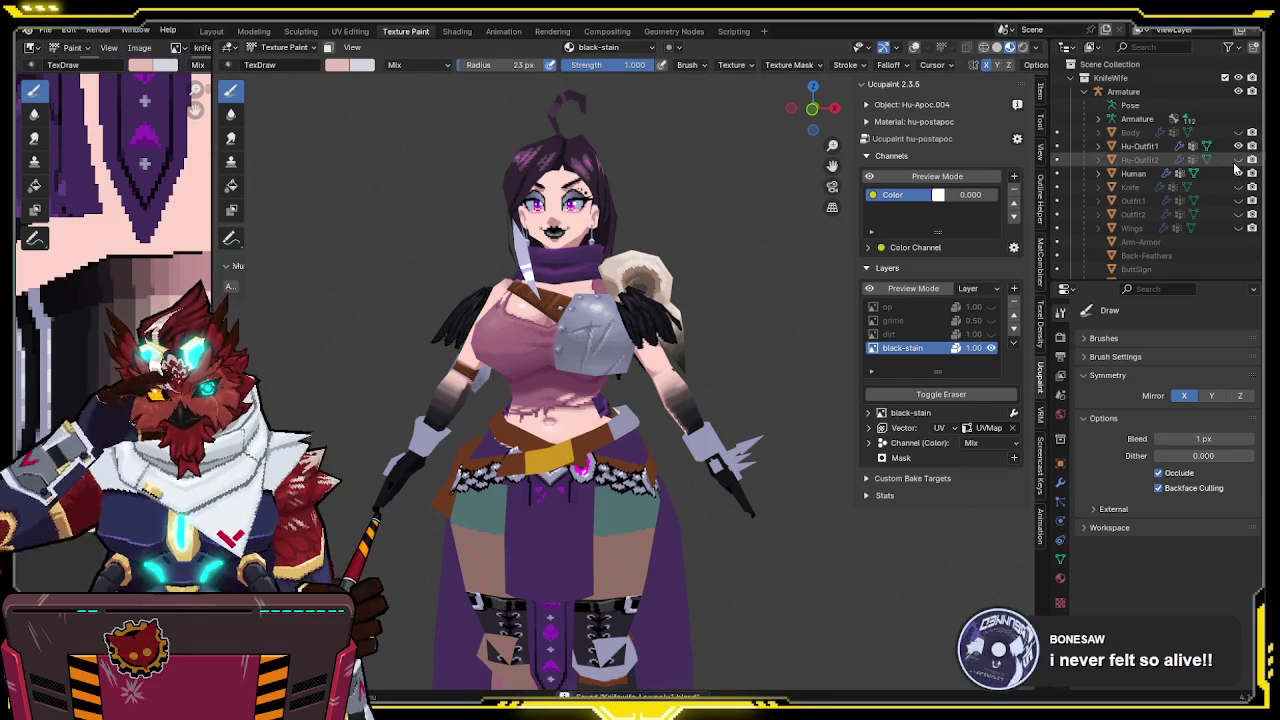
Hide Hu-Outfit1 and make the op, grime and dirt layers visible again
click(1240, 146)
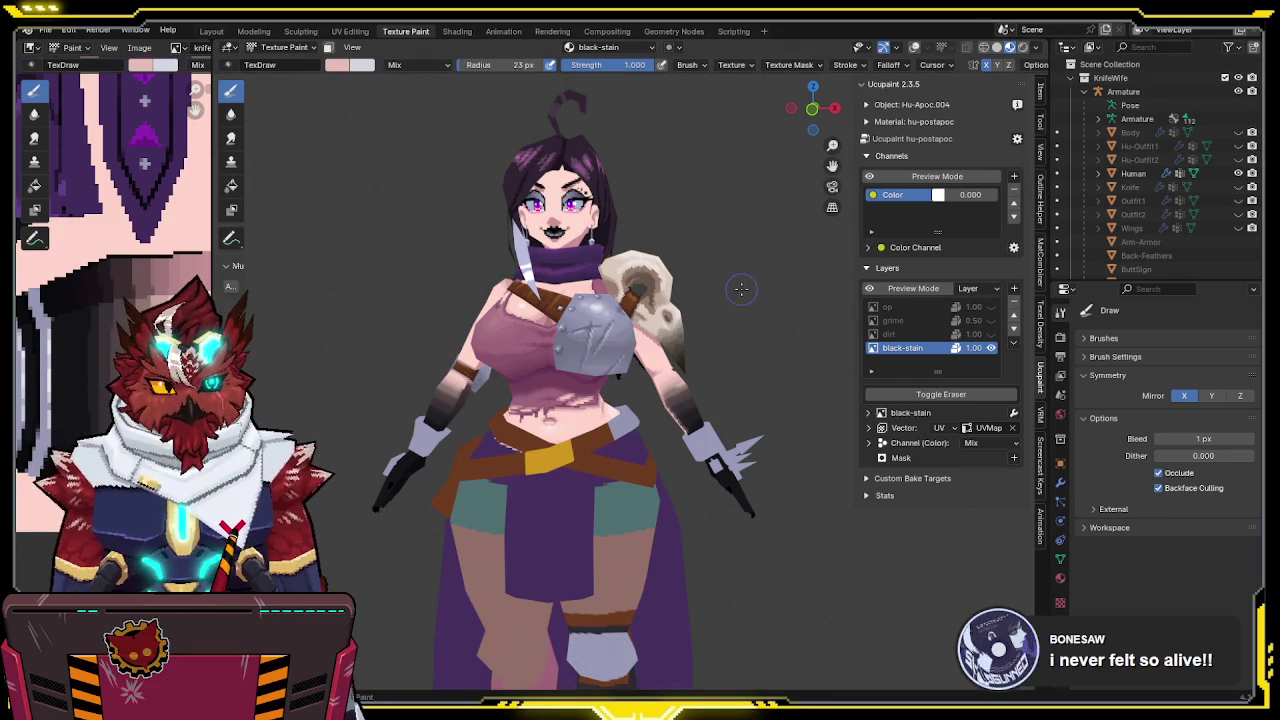
mouse_move(560, 330)
middle_down()
mouse_move(705, 323)
mouse_move(423, 341)
mouse_move(588, 303)
mouse_move(700, 308)
middle_up()
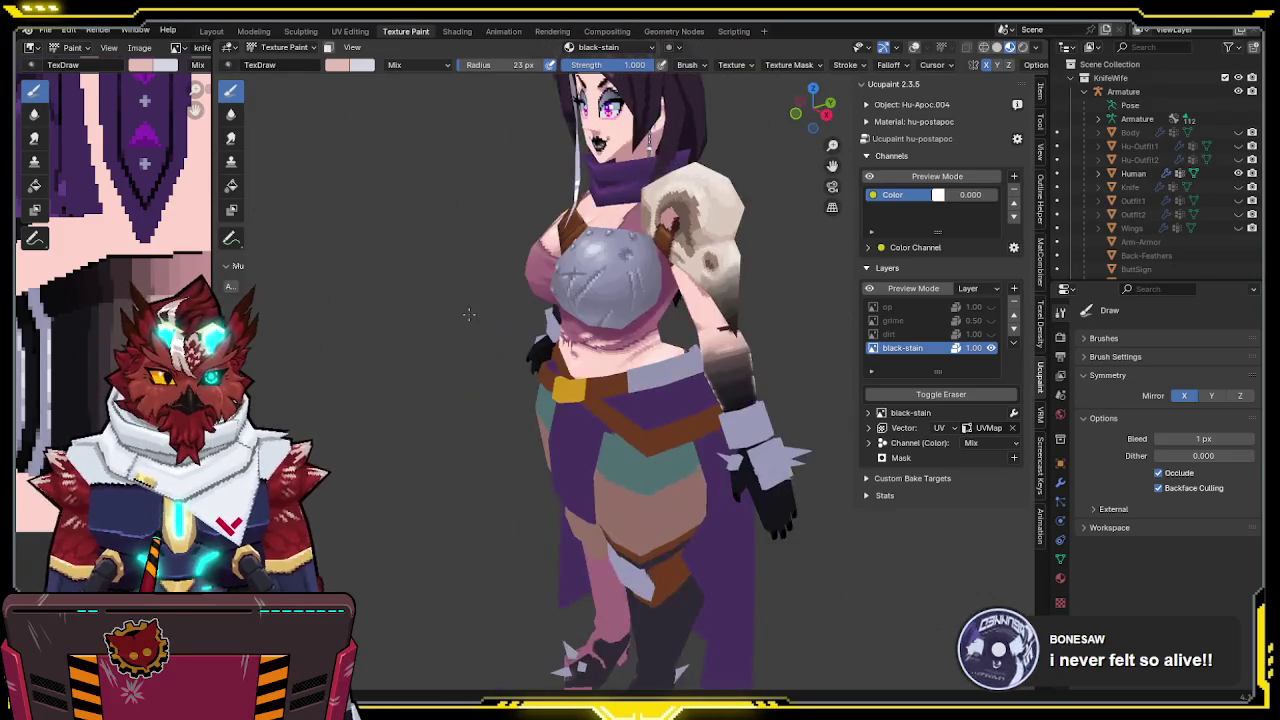
drag(991, 307, 991, 320)
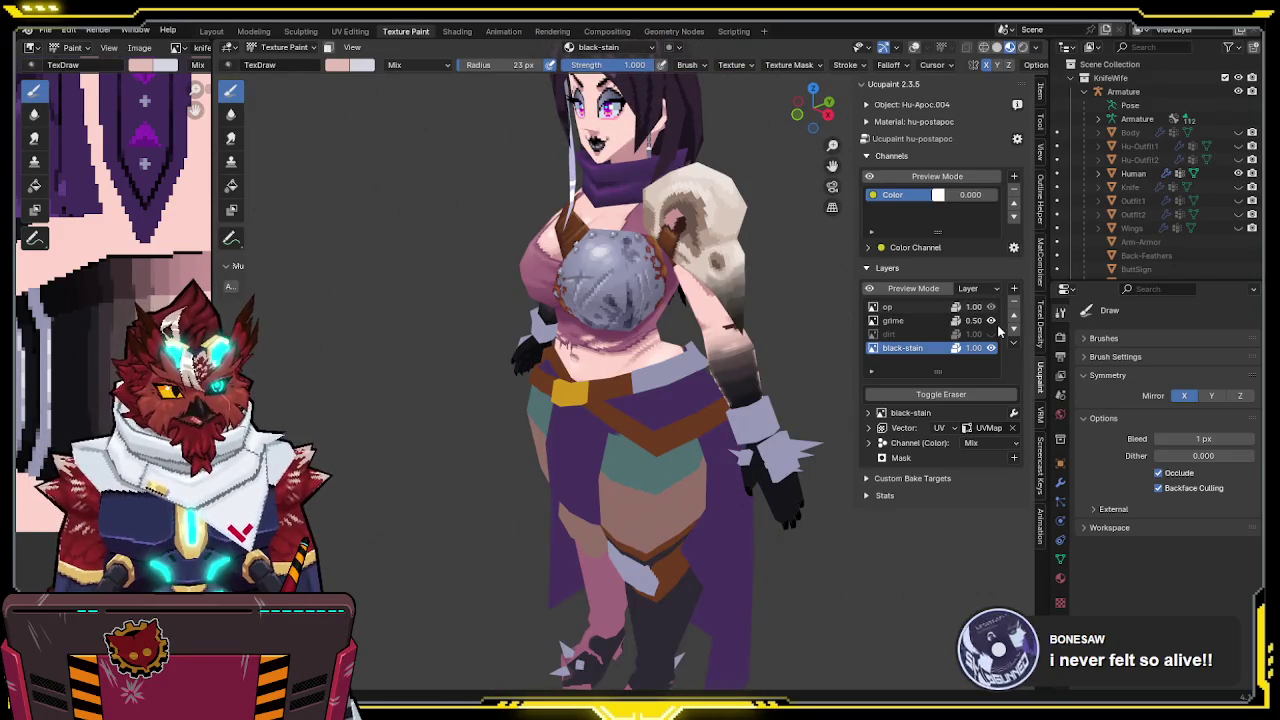
click(991, 334)
Zoom in close on the forearm and sample its dark colour
mouse_move(820, 315)
middle_down()
mouse_move(773, 306)
mouse_move(903, 318)
mouse_move(366, 304)
mouse_move(430, 300)
middle_up()
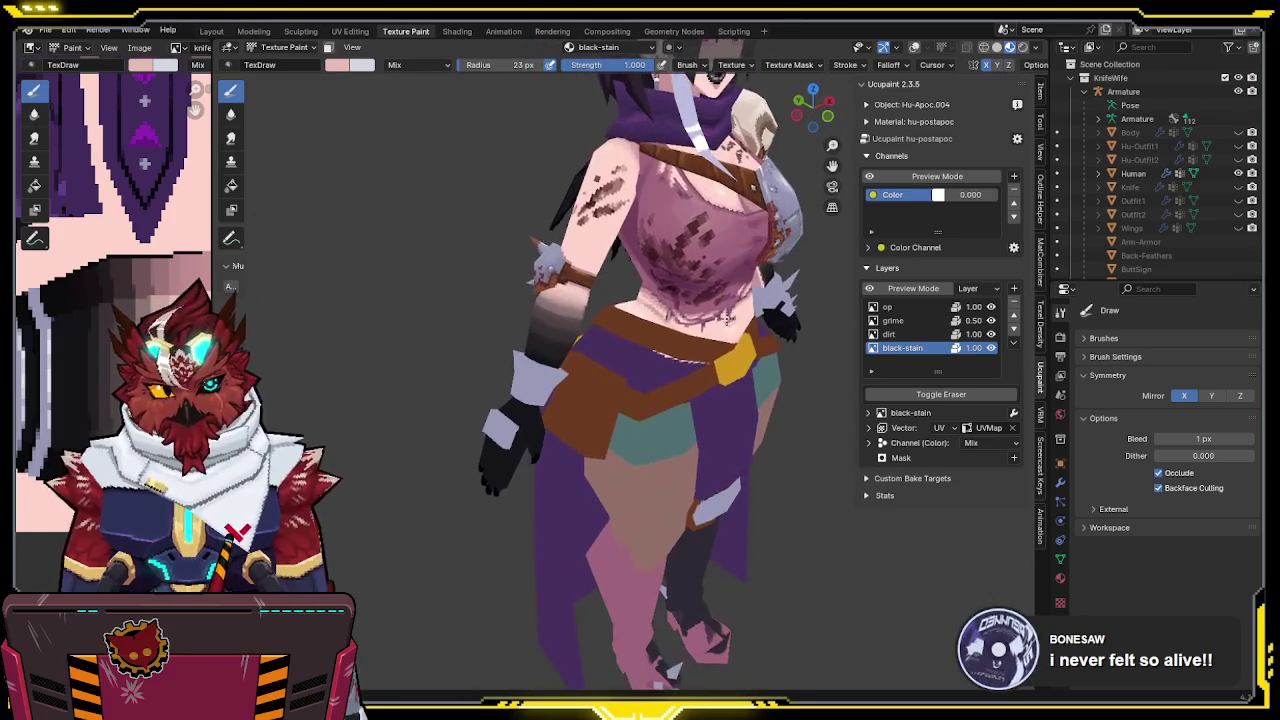
scroll(640, 330, up, 3)
scroll(549, 343, up, 2)
mouse_move(549, 343)
middle_down()
mouse_move(494, 349)
mouse_move(472, 333)
middle_up()
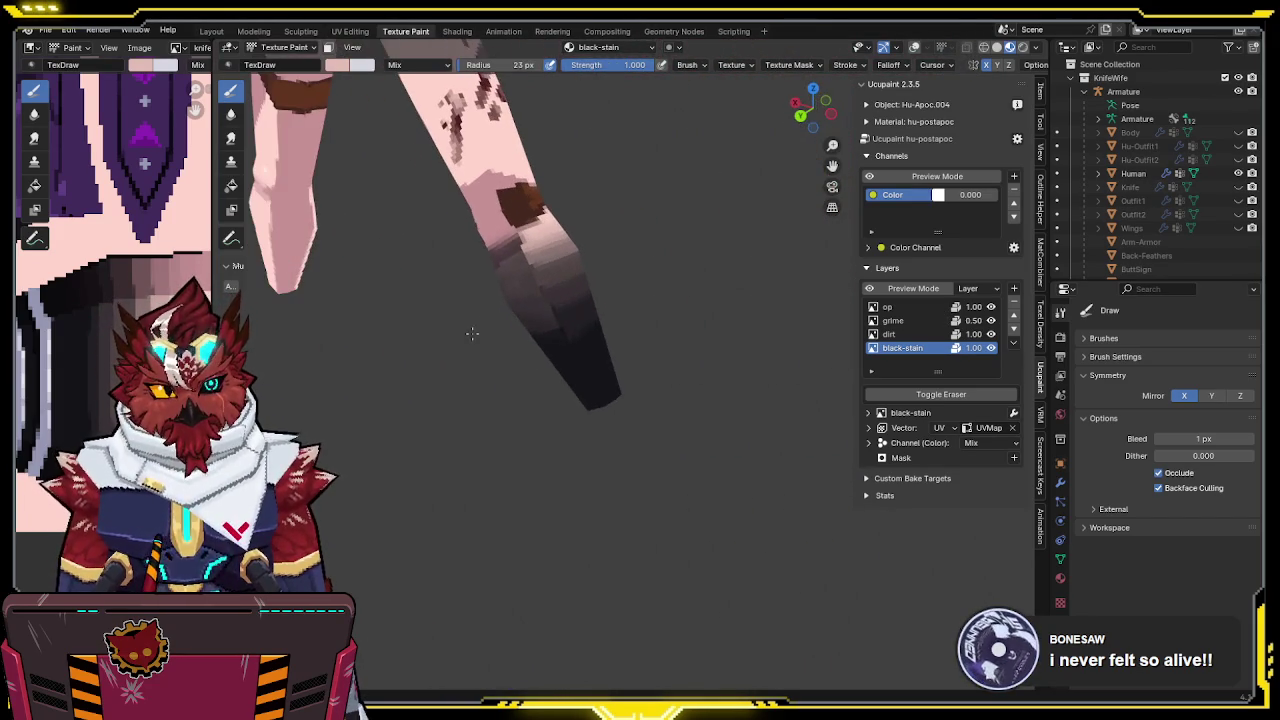
mouse_move(439, 285)
middle_down()
mouse_move(557, 351)
mouse_move(665, 244)
middle_up()
key(s)
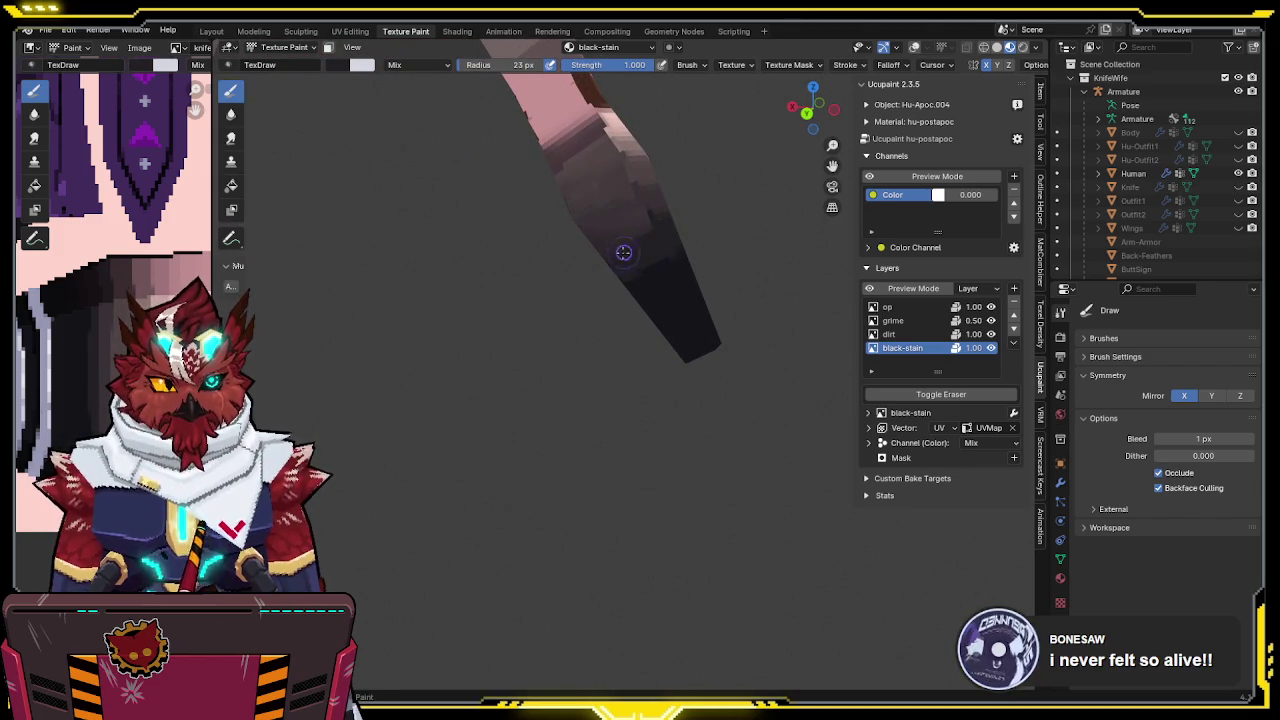
key(s)
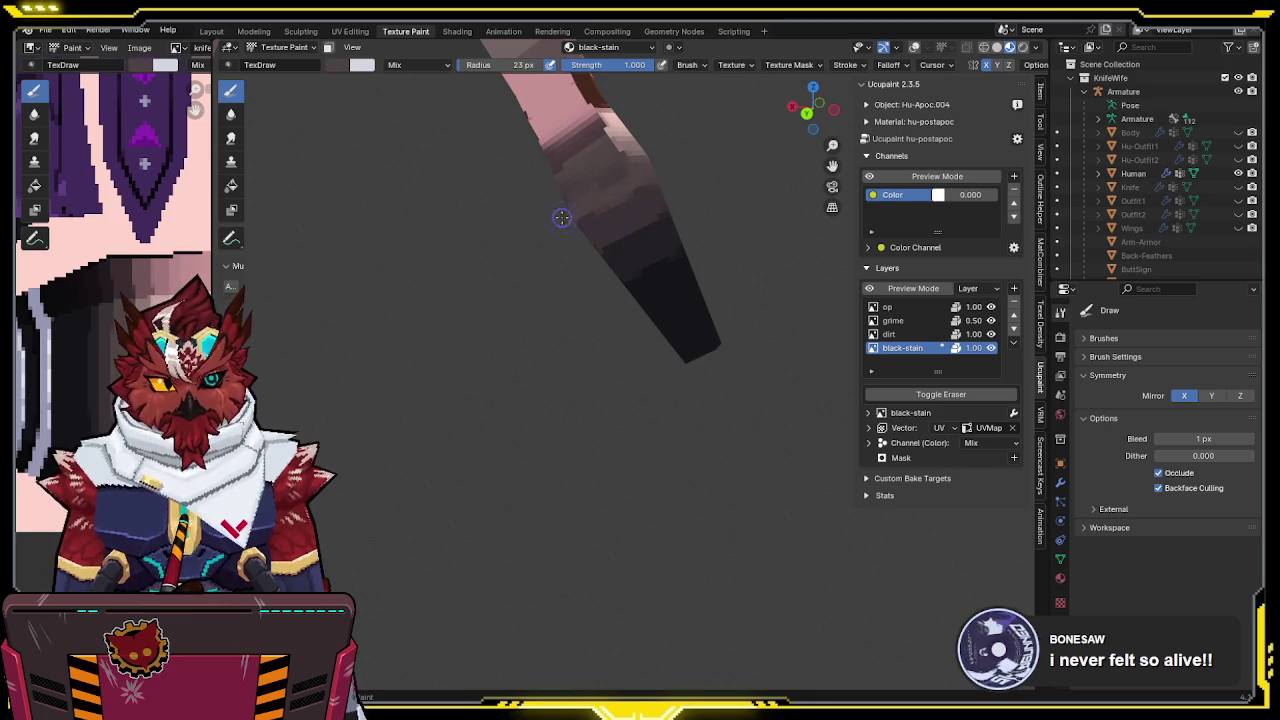
scroll(620, 174, up, 2)
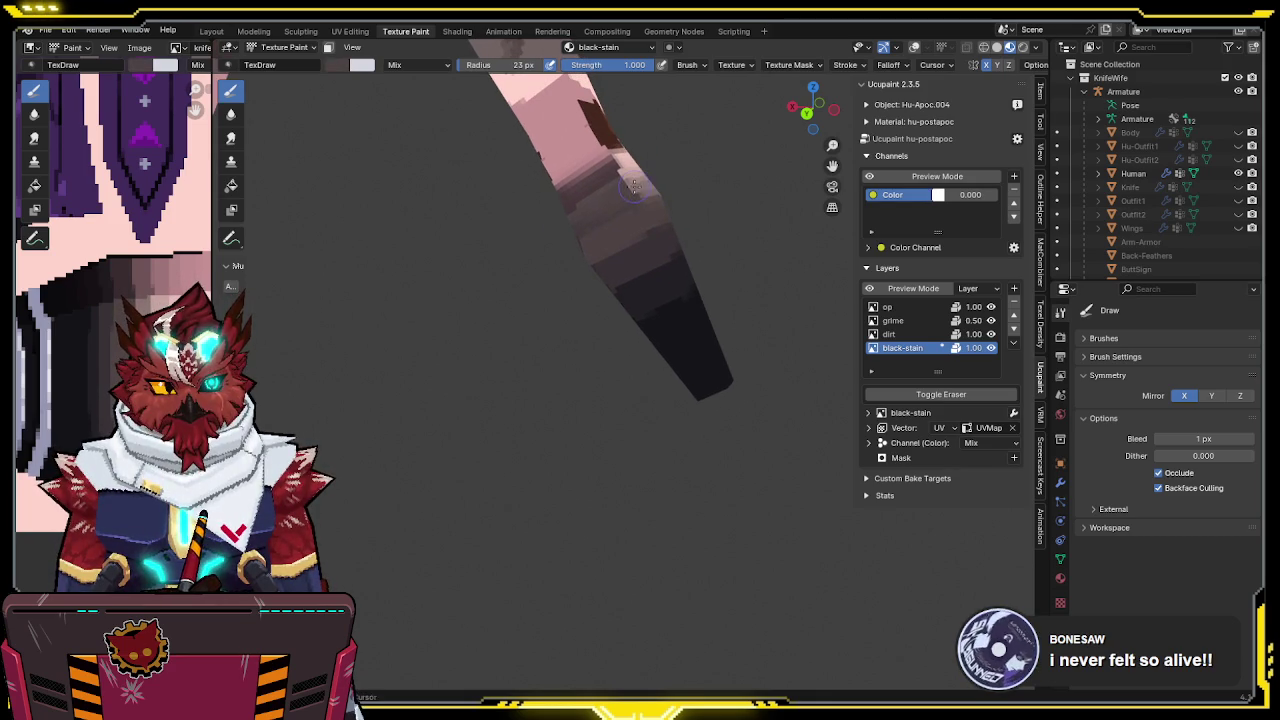
Sample a pinkish grey, then a darker shade, from the forearm and turn it upright
click(628, 186)
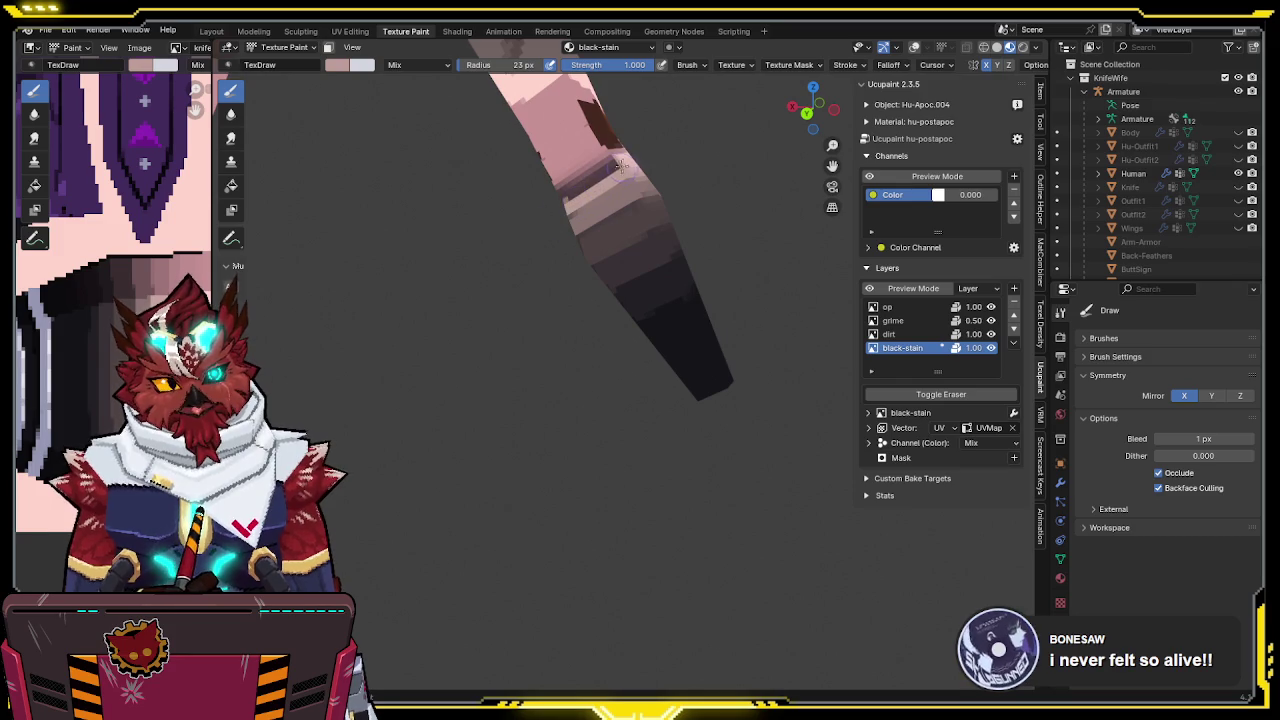
middle_drag(620, 168, 615, 178)
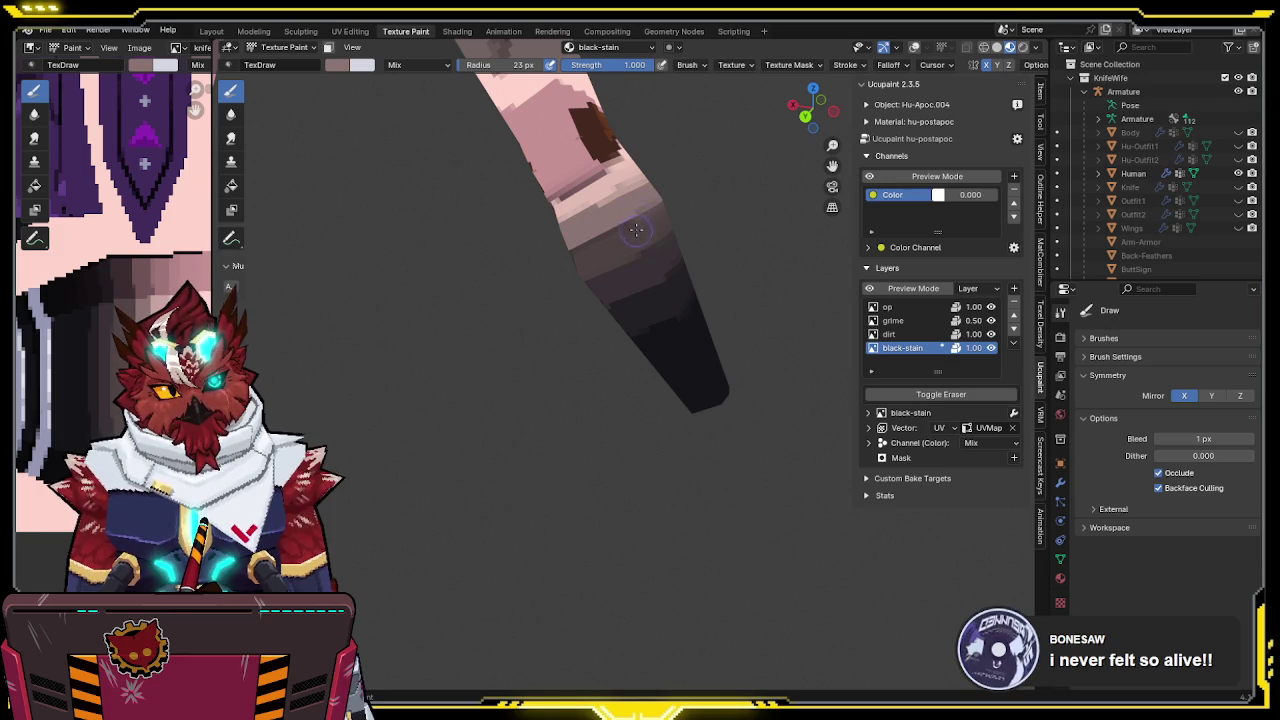
key(s)
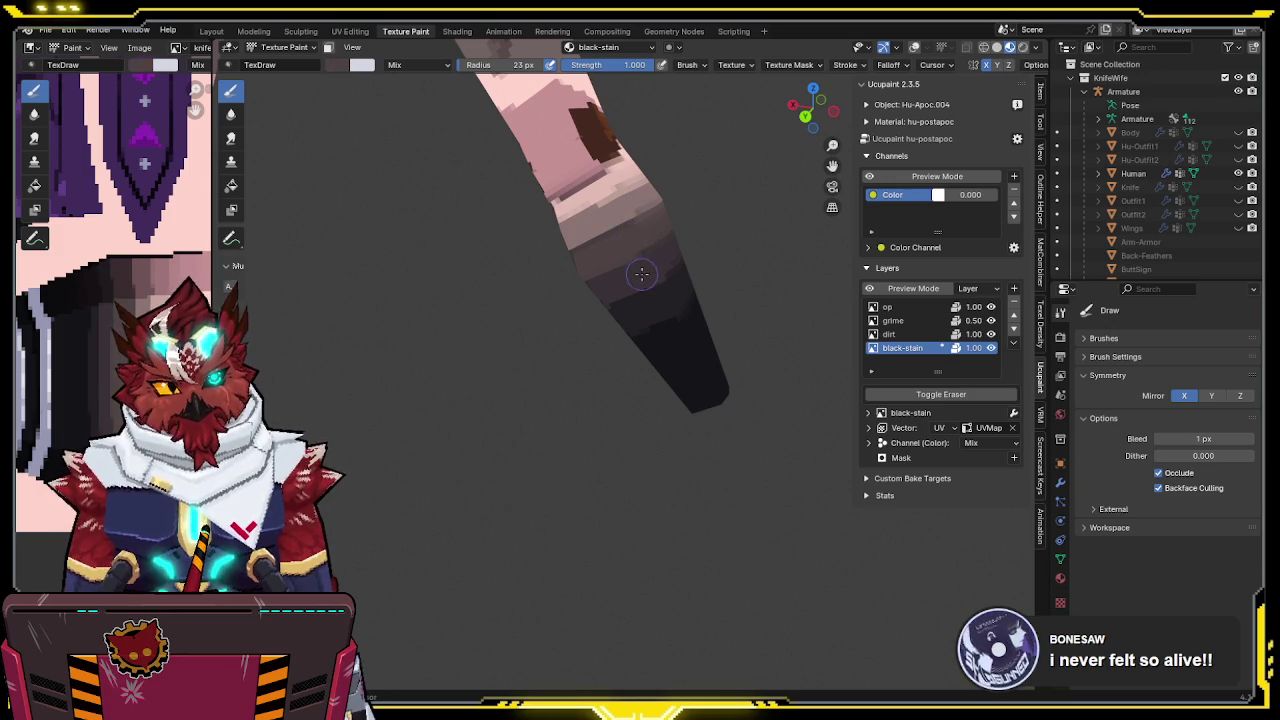
mouse_move(658, 264)
middle_down()
mouse_move(541, 279)
mouse_move(396, 237)
mouse_move(698, 220)
mouse_move(749, 200)
mouse_move(673, 304)
mouse_move(620, 295)
middle_up()
Select the forearm wrap faces in Edit Mode and enable face selection masking for painting
key(Tab)
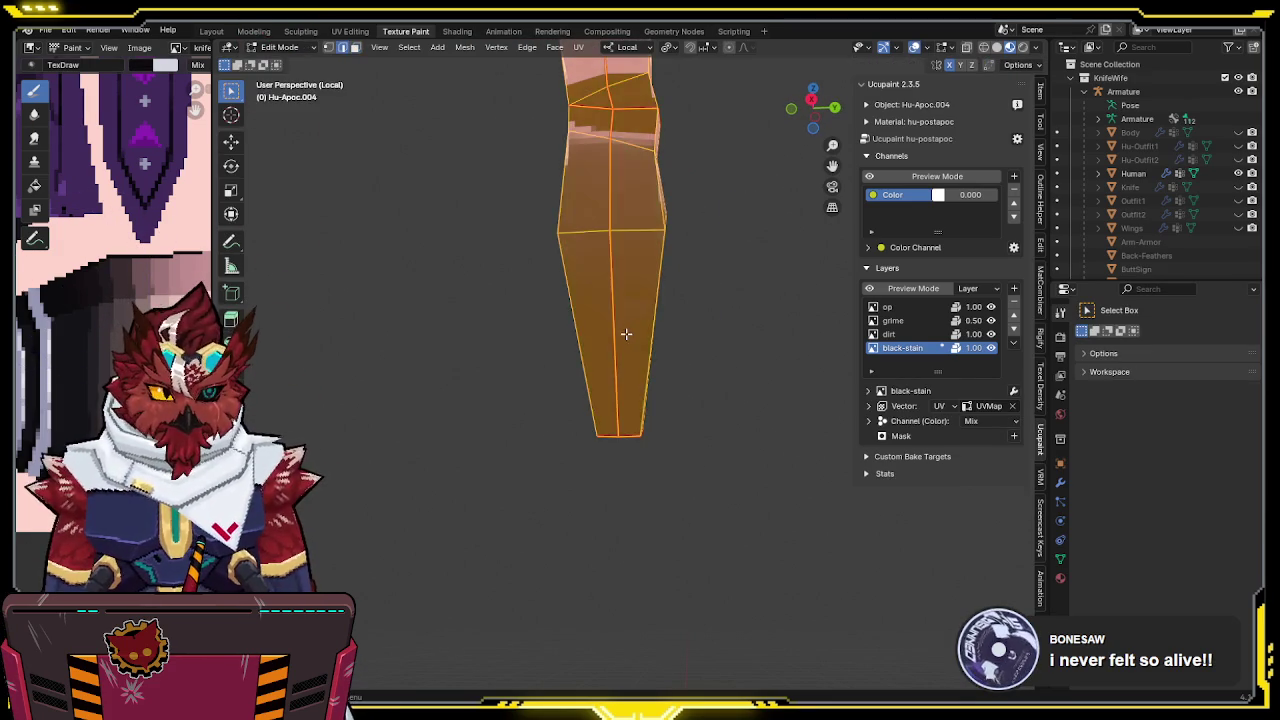
click(631, 325)
shift+click(585, 300)
shift+click(590, 180)
key(Tab)
key(m)
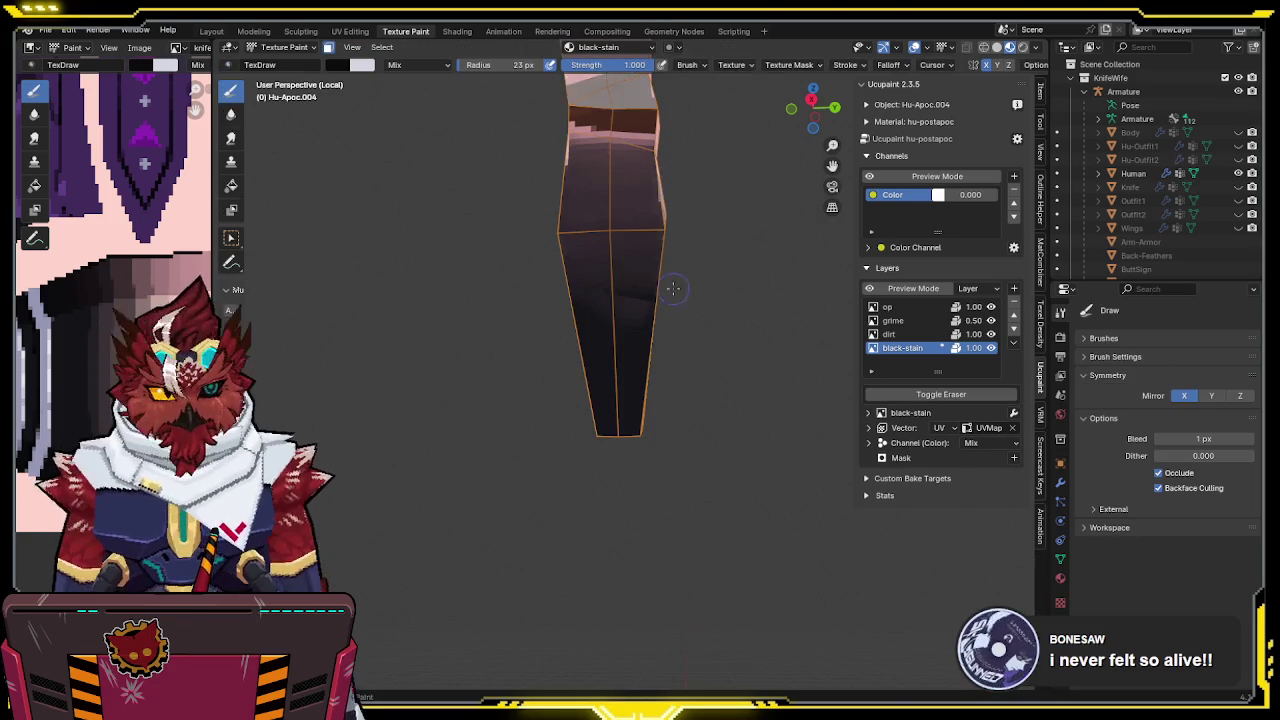
middle_drag(671, 280, 644, 297)
scroll(644, 297, up, 2)
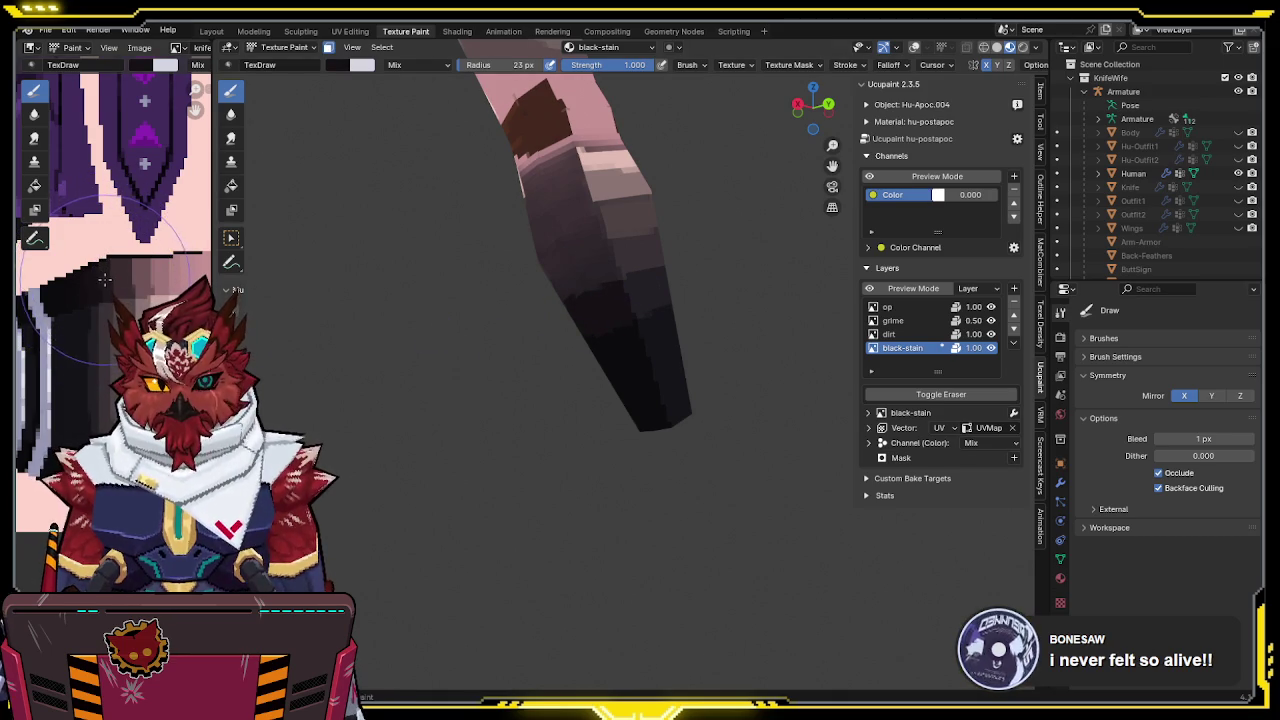
Paint a dark stain band and lighter pink highlight stripes on the masked wrap
drag(618, 258, 627, 244)
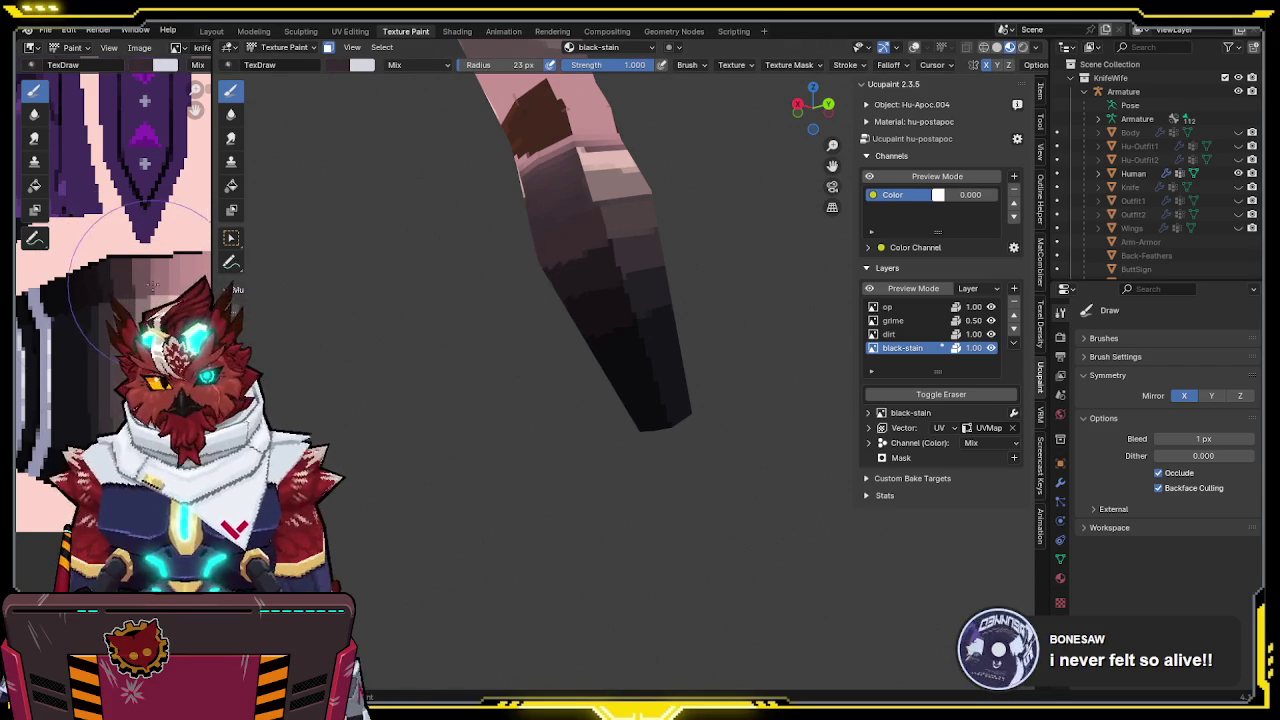
key(s)
drag(600, 200, 600, 194)
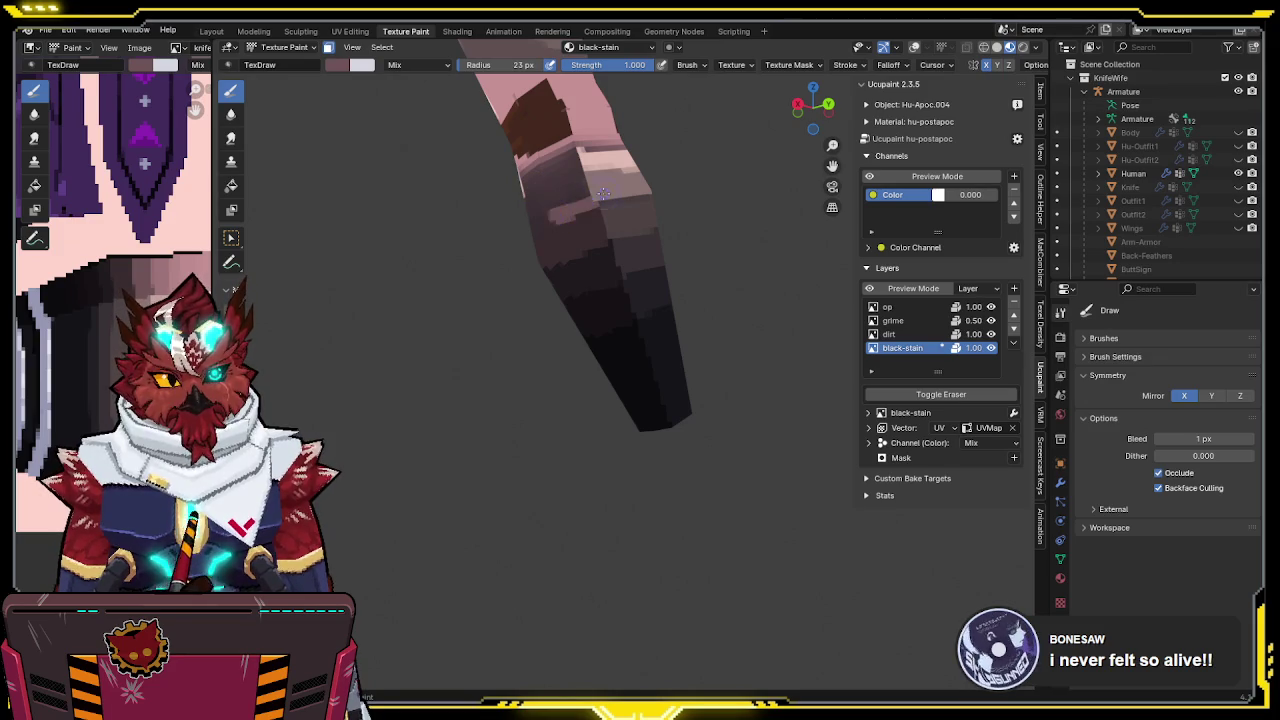
mouse_move(510, 232)
mouse_down()
mouse_move(483, 244)
mouse_move(533, 195)
mouse_up()
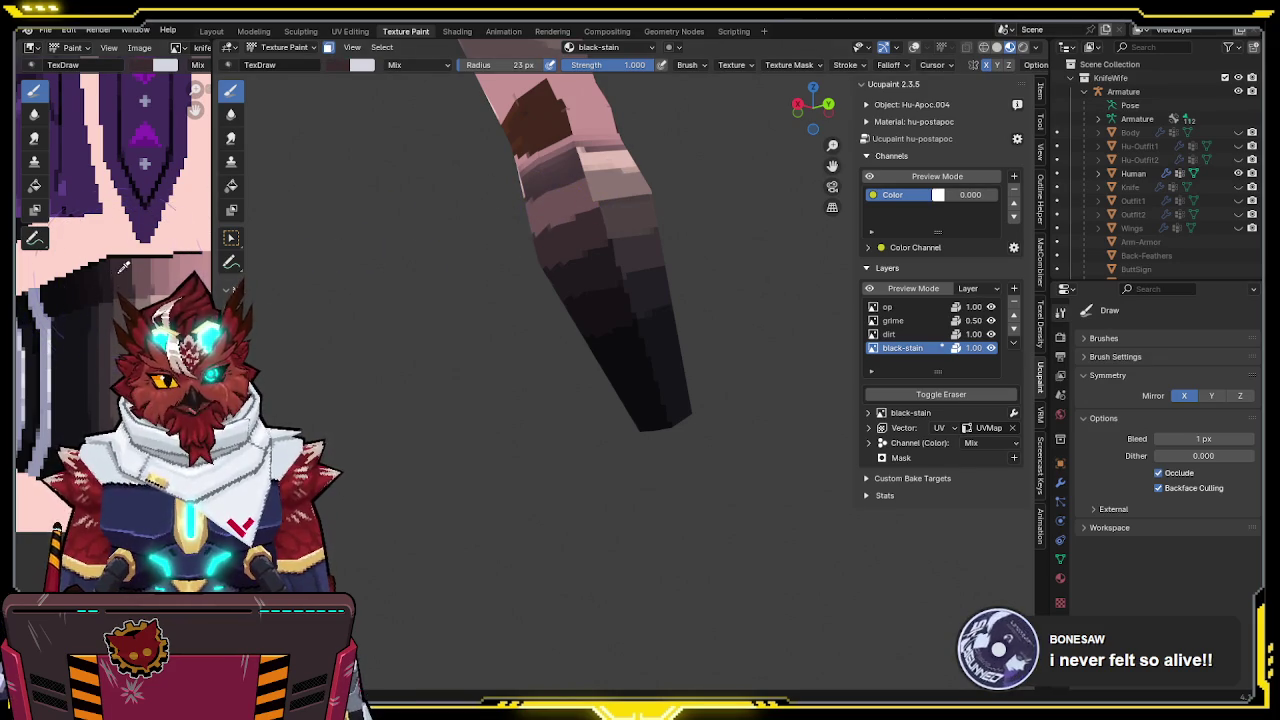
key(ctrl+z)
key(ctrl+shift+z)
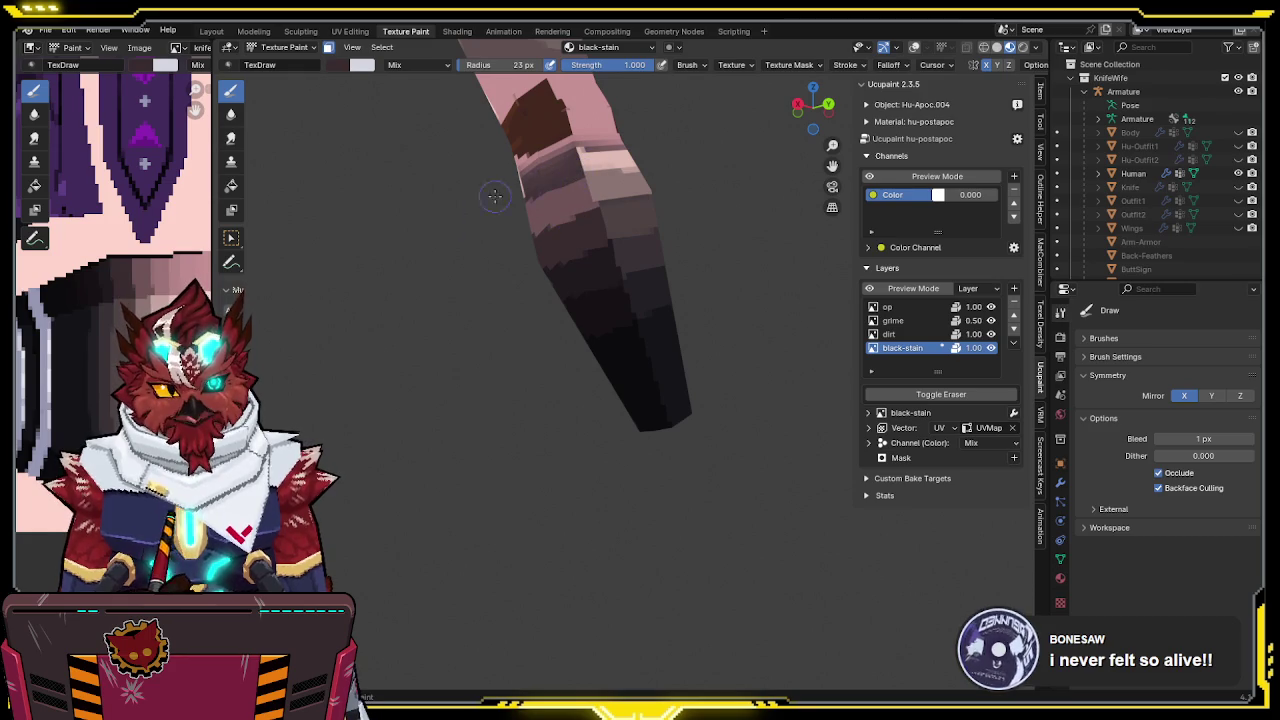
key(s)
drag(585, 160, 530, 193)
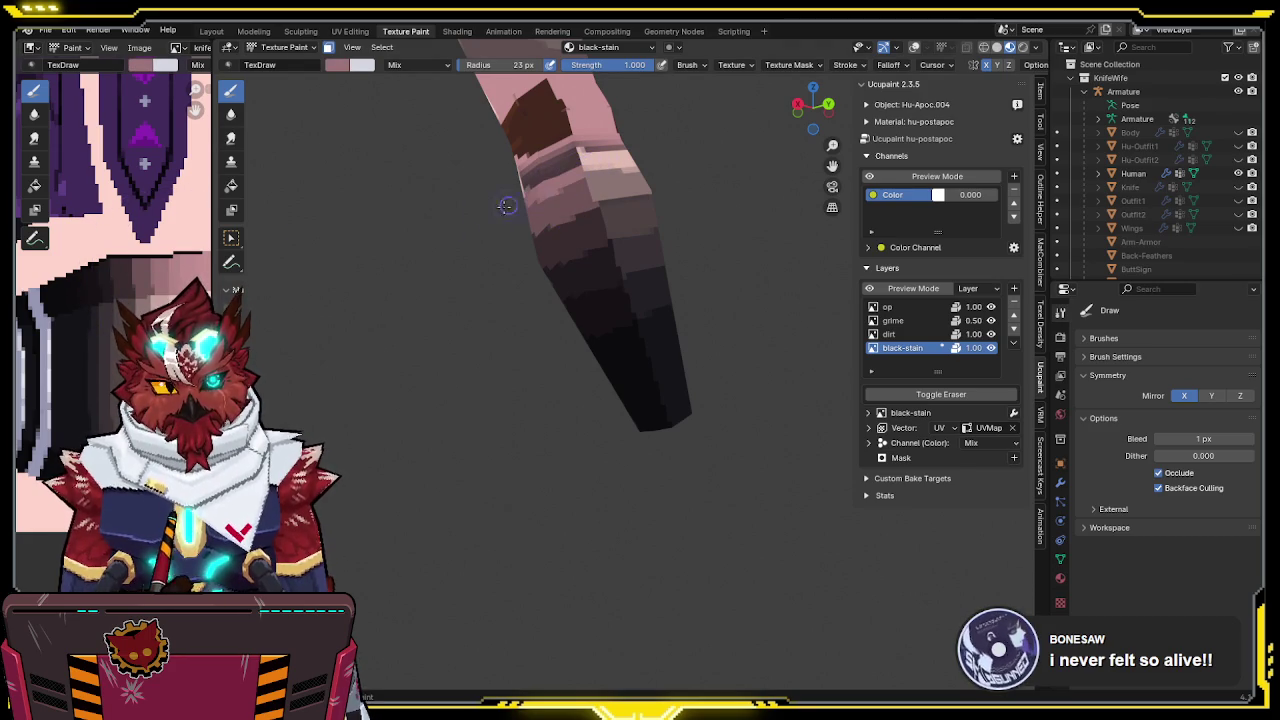
Add one more light pink stroke on the wrap, then turn off face masking
mouse_move(565, 163)
middle_down()
mouse_move(421, 256)
mouse_move(469, 213)
middle_up()
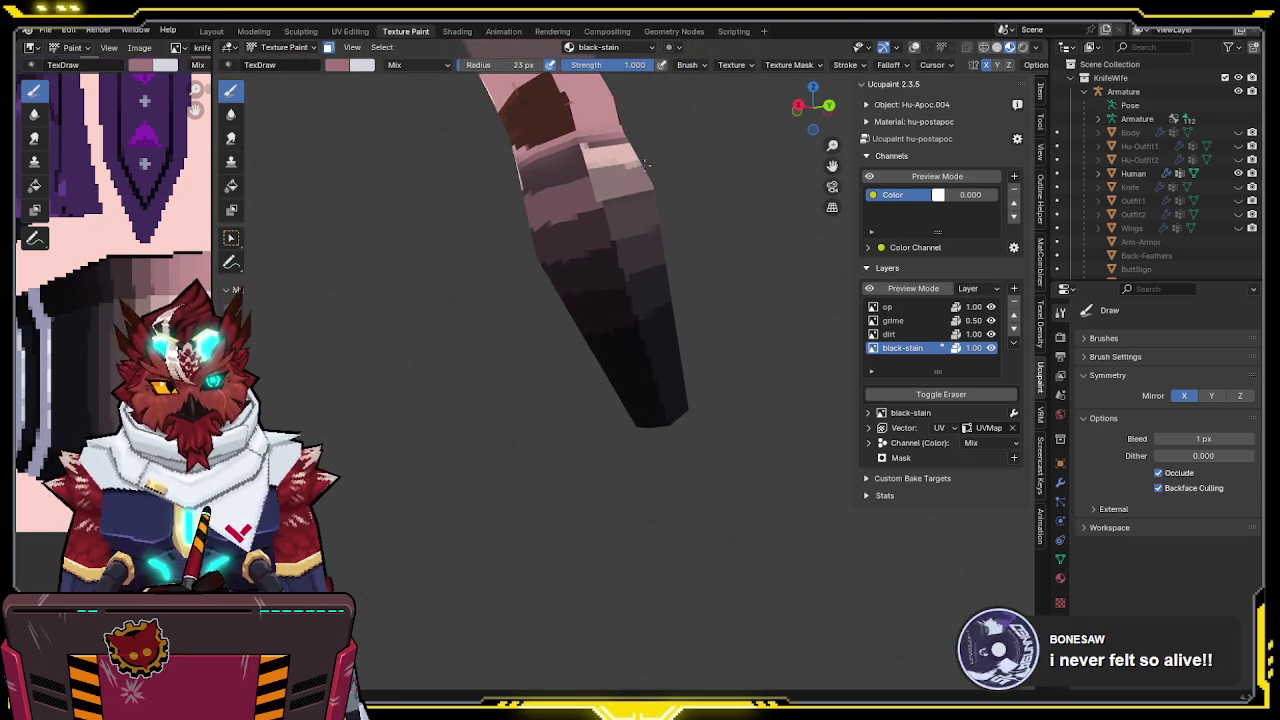
drag(528, 180, 560, 163)
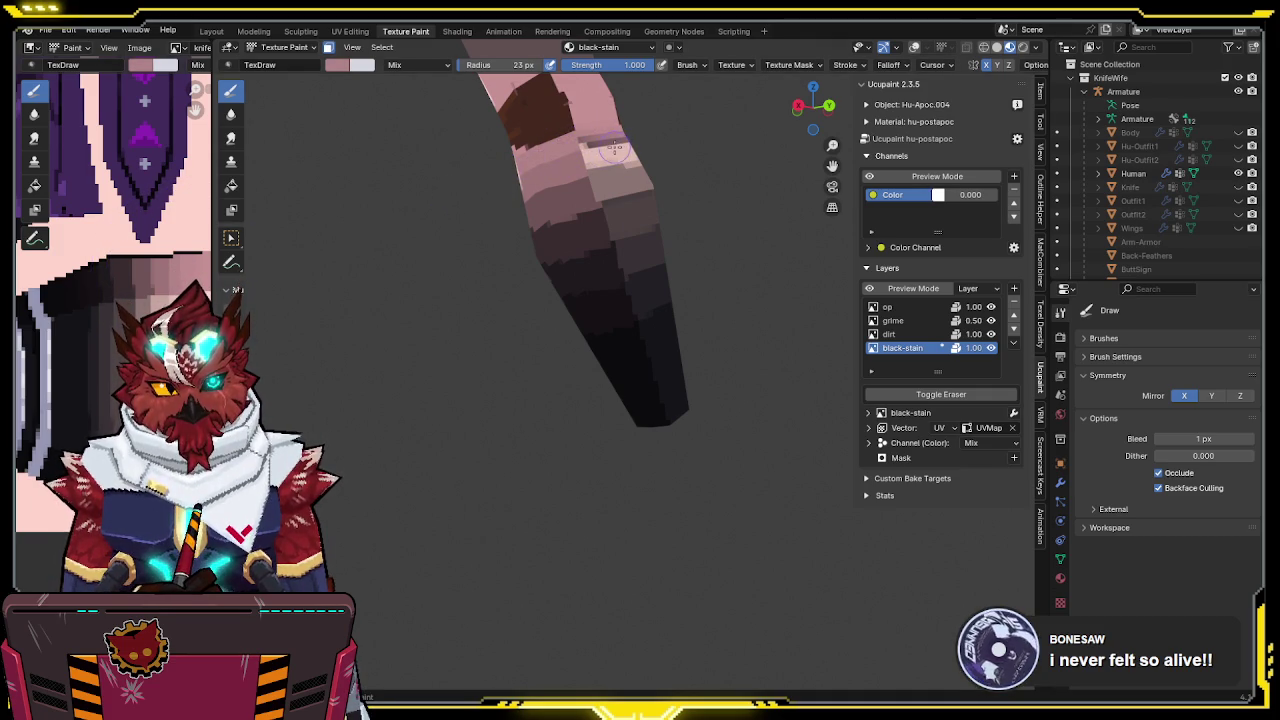
middle_drag(634, 137, 533, 187)
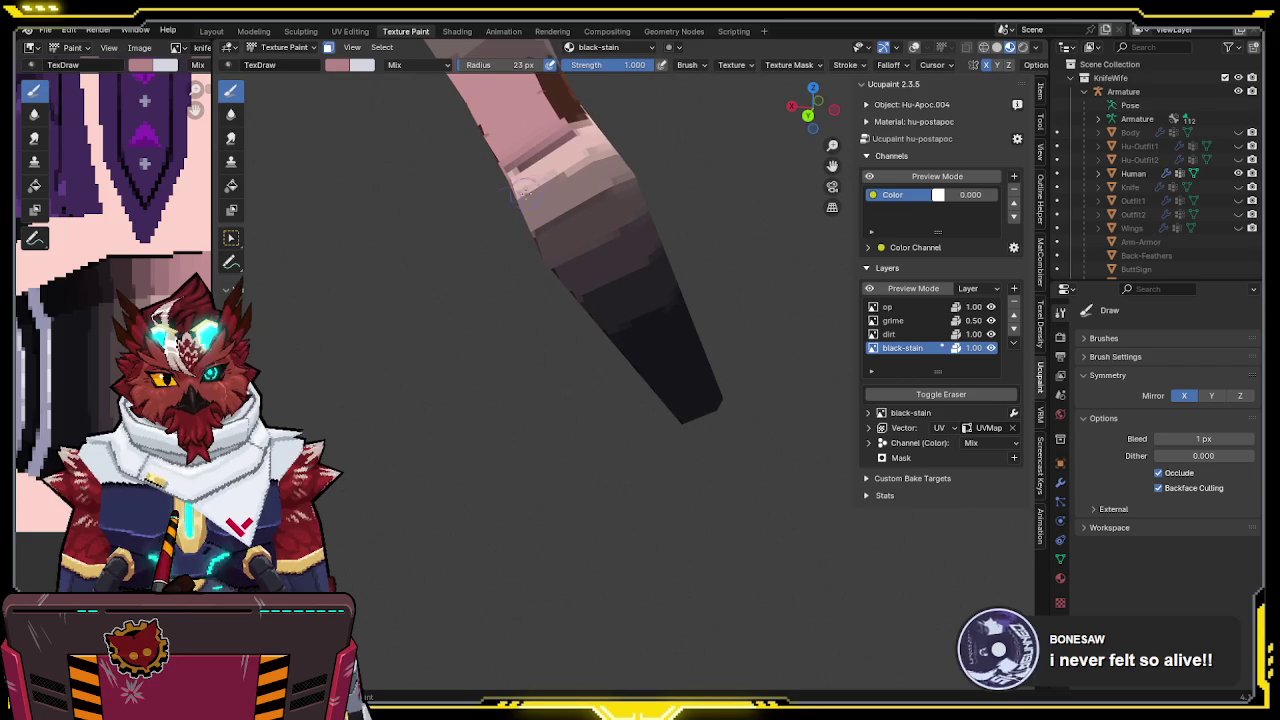
middle_drag(533, 187, 550, 174)
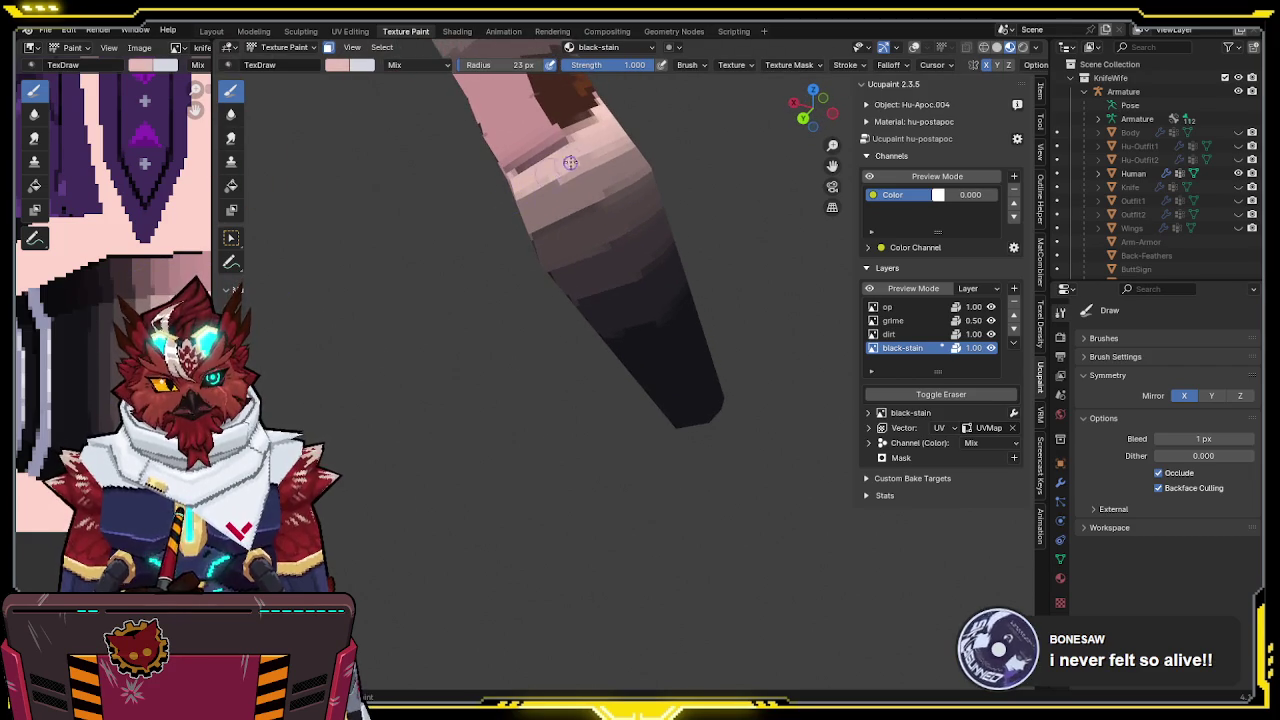
key(m)
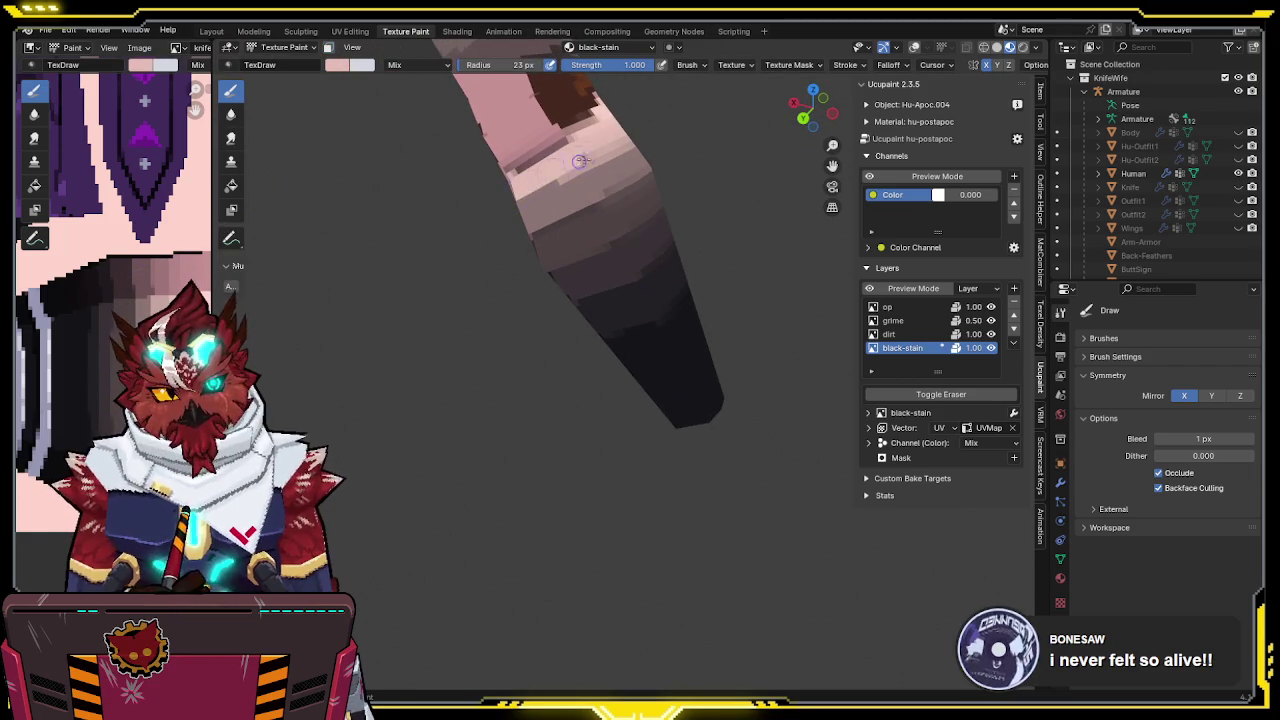
middle_drag(243, 308, 594, 194)
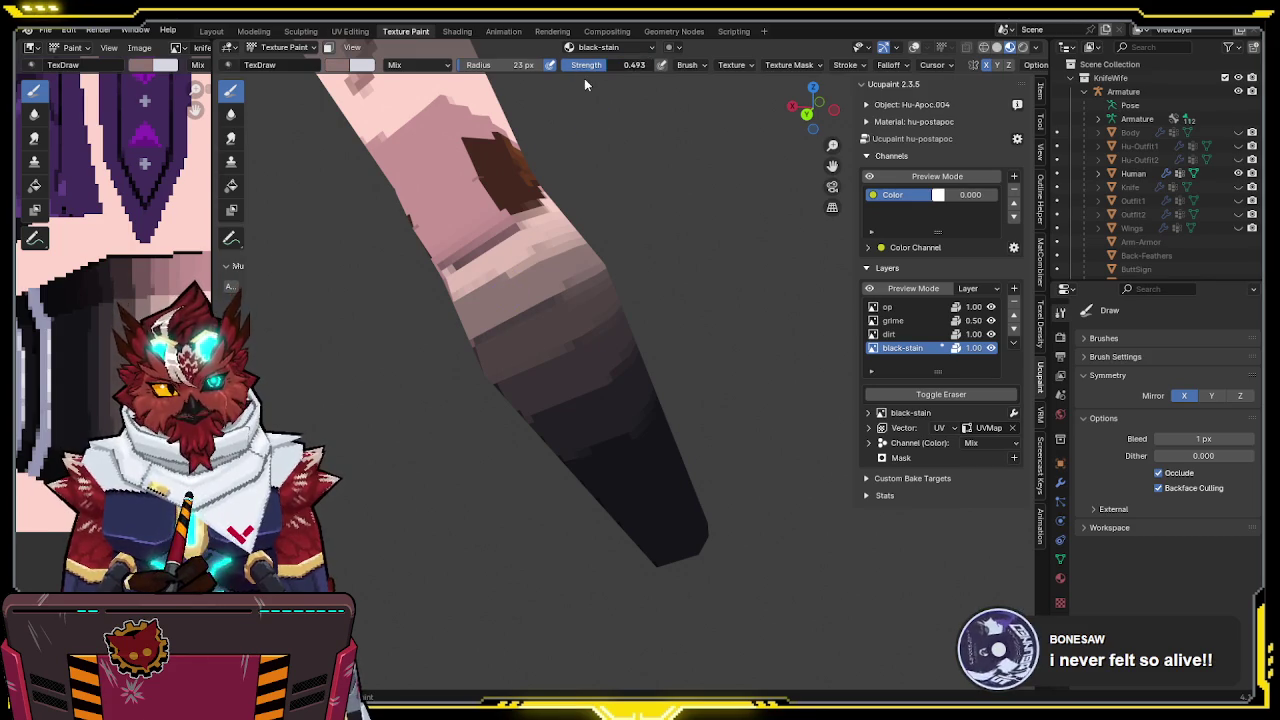
Swap to the lighter paint colour and set brush strength to 1
key(s)
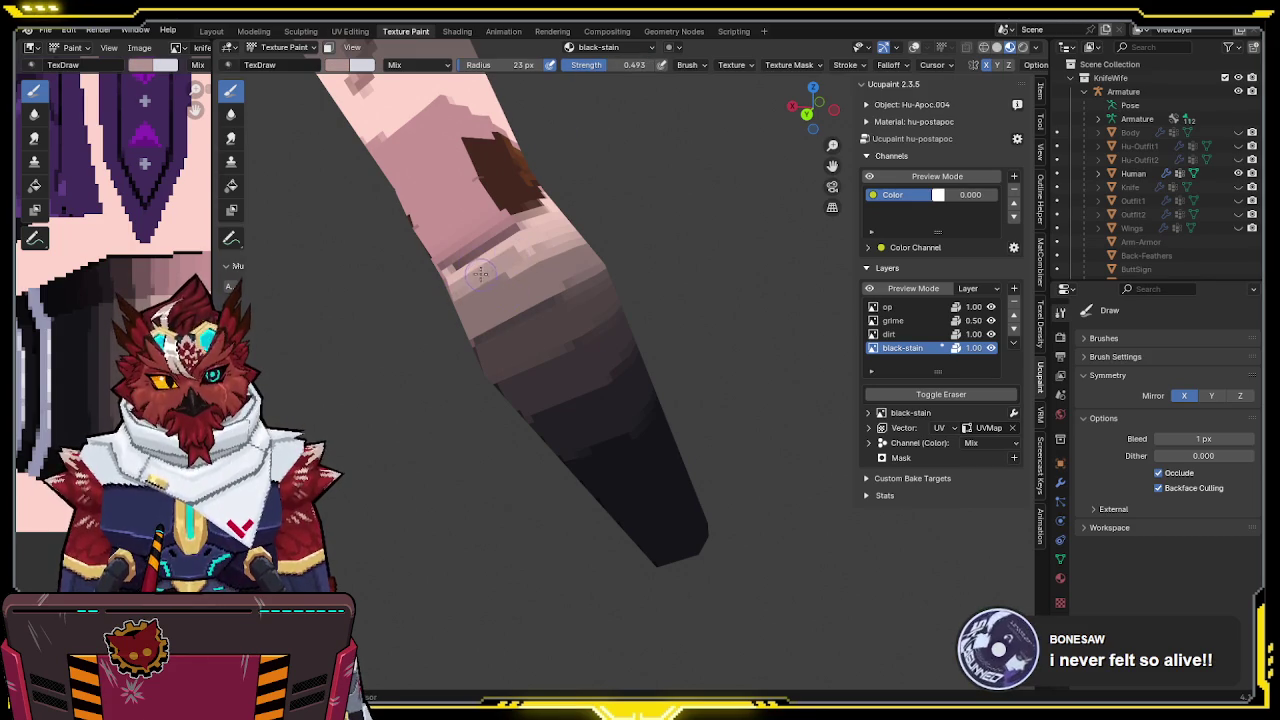
click(597, 65)
text(1)
key(Return)
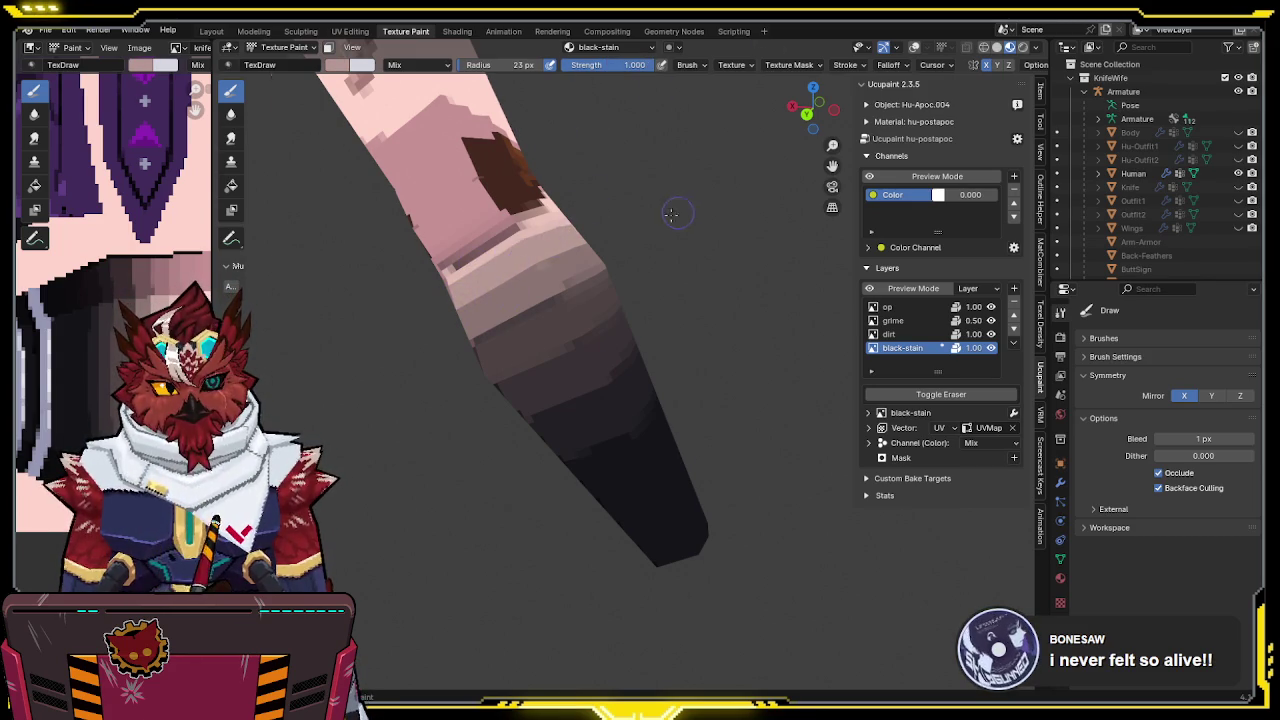
middle_drag(679, 210, 640, 217)
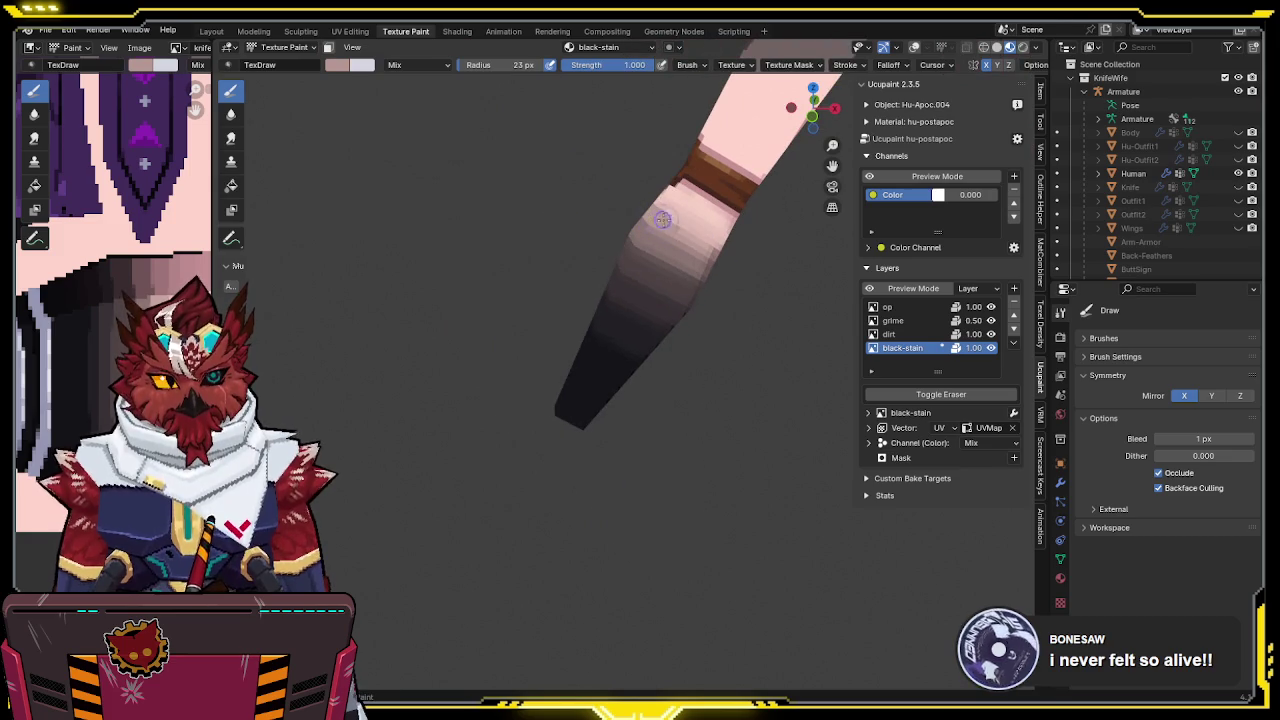
mouse_move(659, 216)
middle_down()
mouse_move(657, 195)
mouse_move(668, 243)
mouse_move(598, 252)
middle_up()
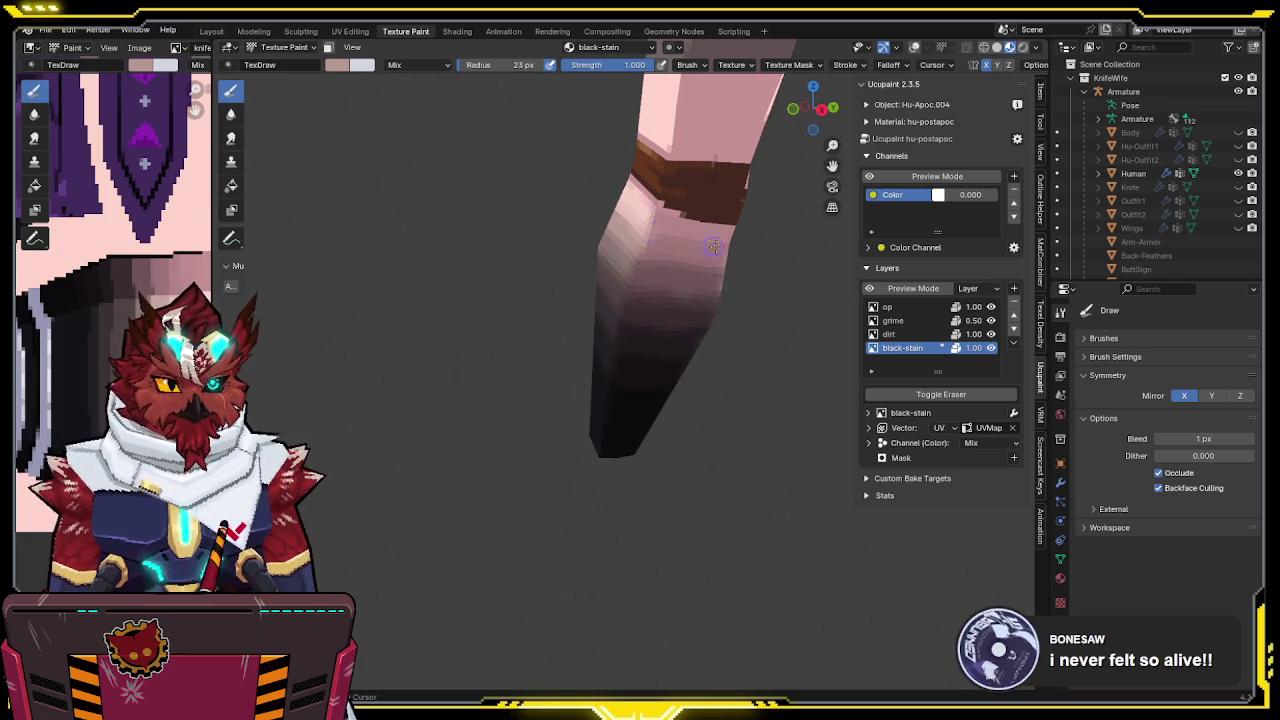
middle_drag(754, 260, 609, 170)
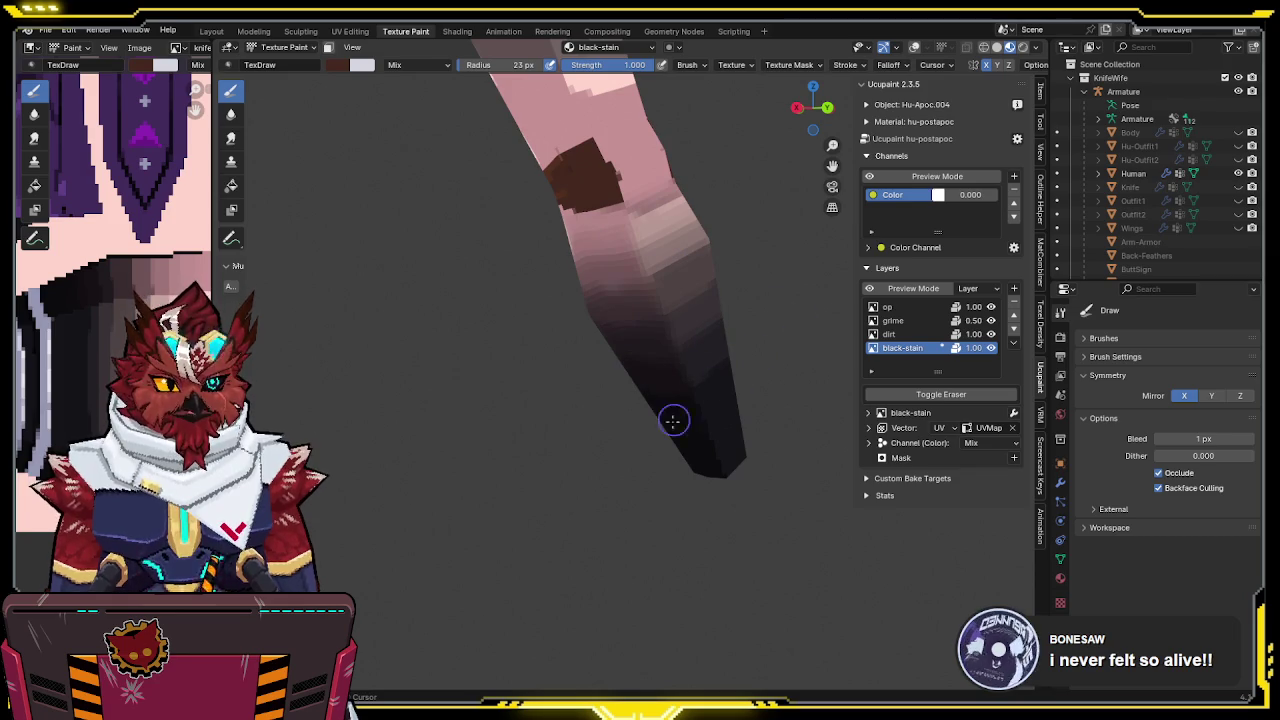
middle_drag(769, 411, 640, 300)
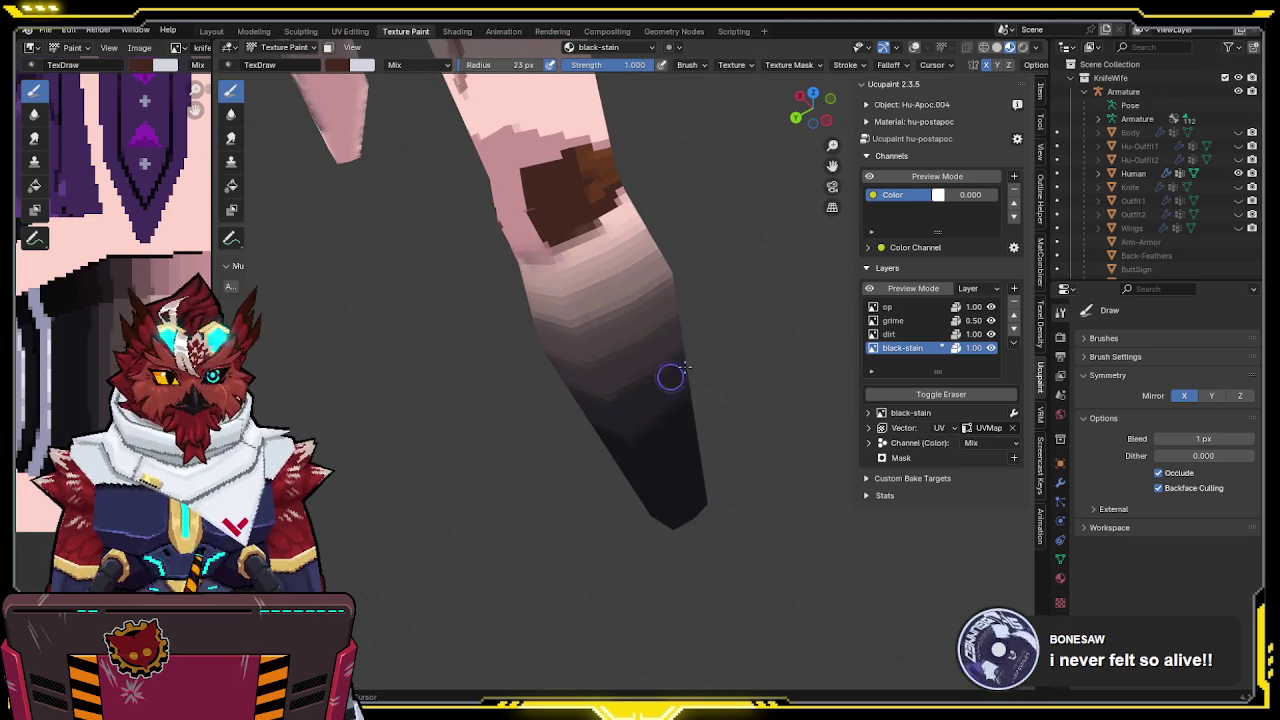
middle_drag(609, 465, 656, 349)
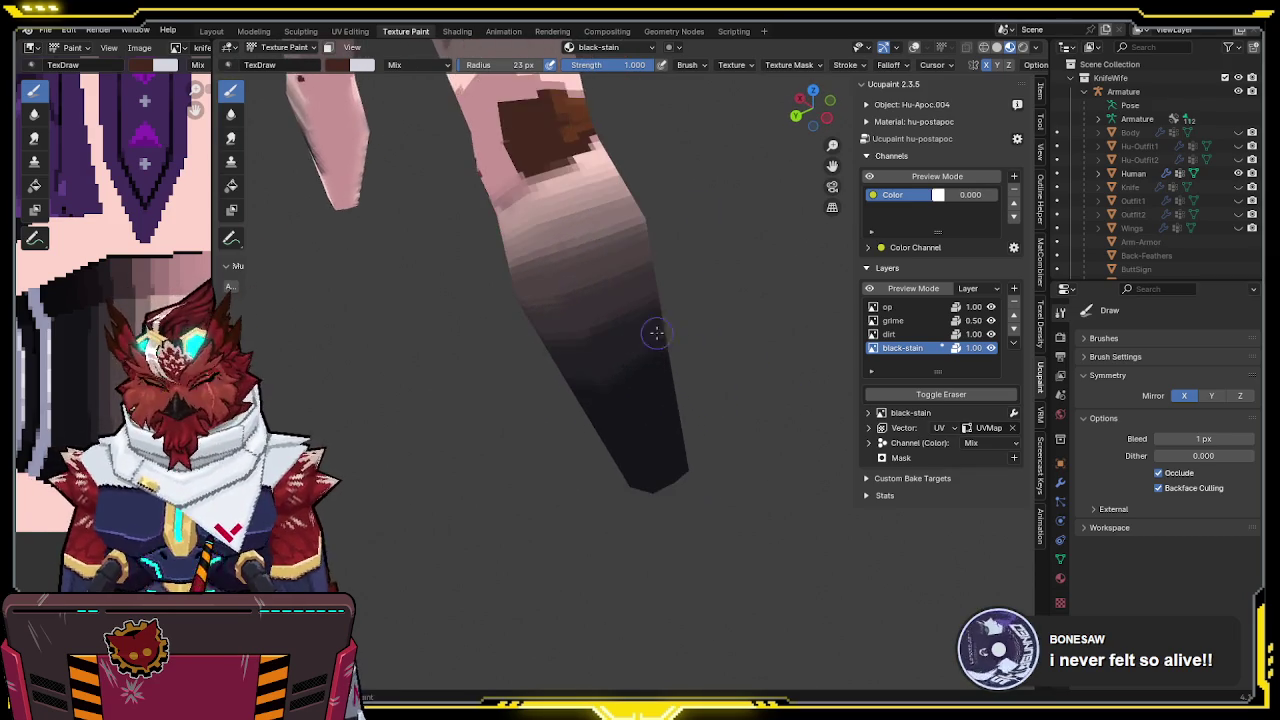
At about 0.5 strength, paint a soft dark stroke across the forearm's lower end, then raise strength
drag(641, 66, 586, 80)
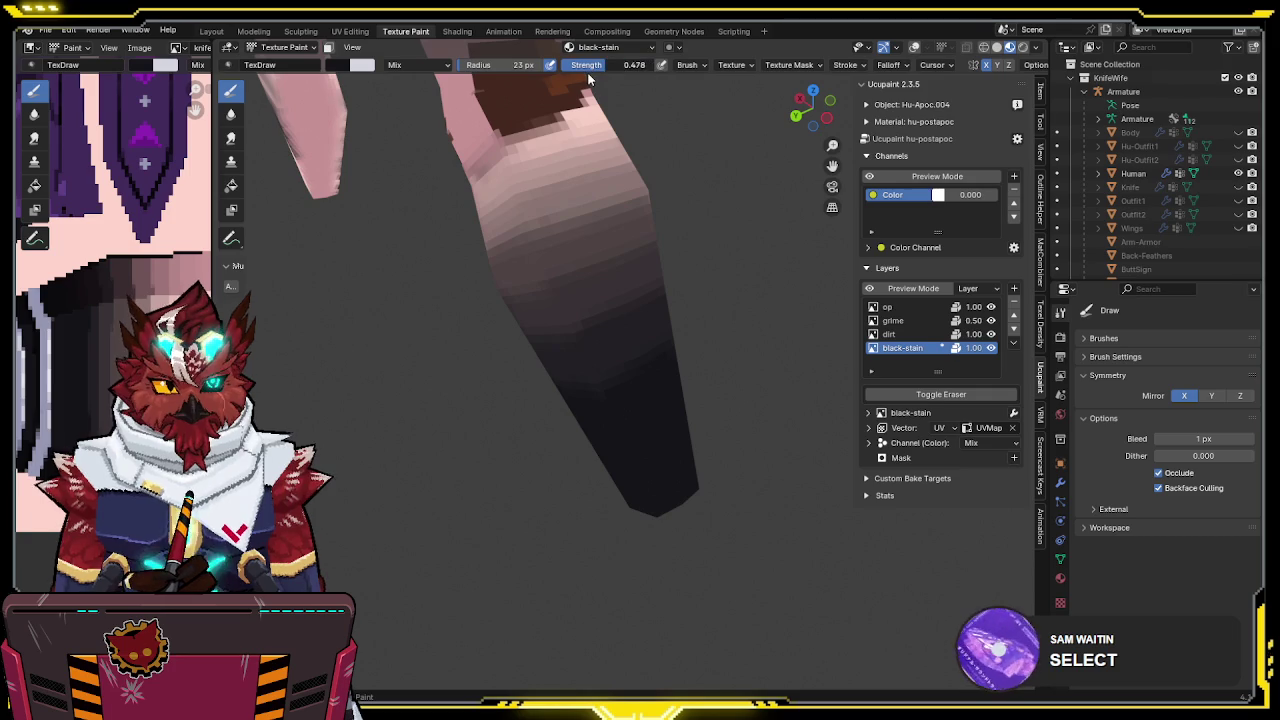
middle_drag(698, 344, 694, 323)
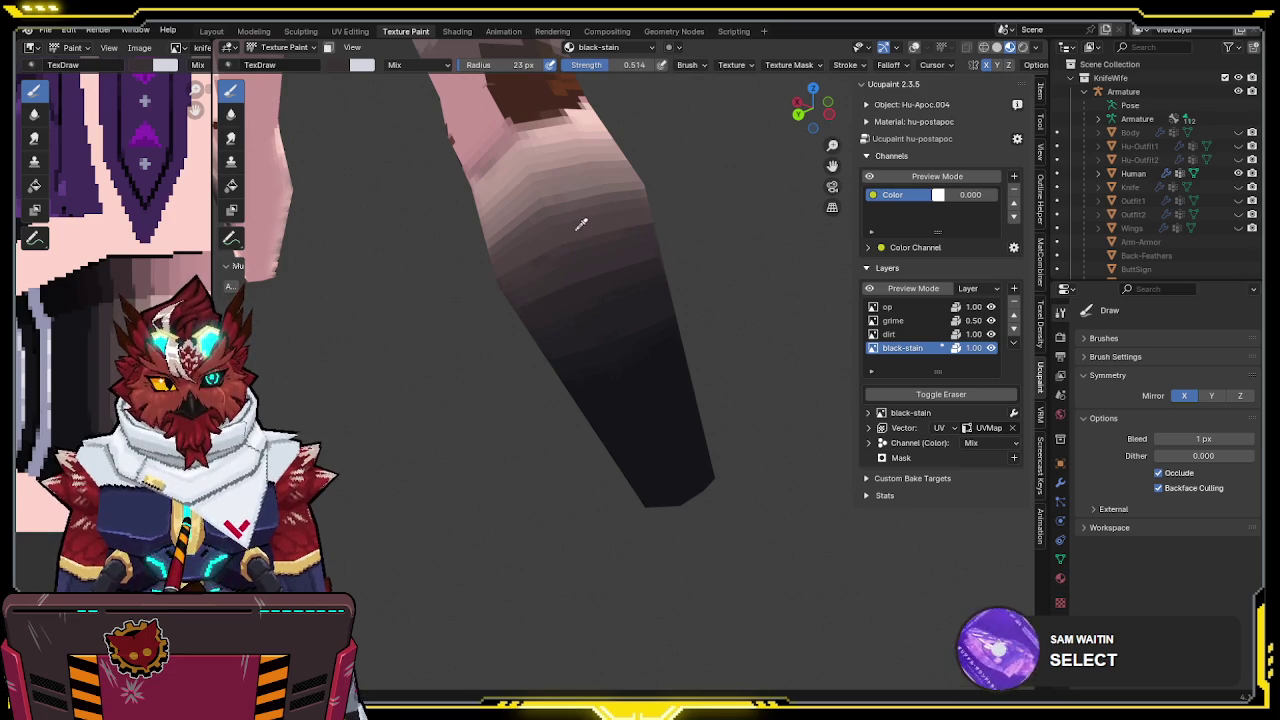
mouse_move(575, 230)
middle_down()
mouse_move(628, 212)
mouse_move(622, 162)
middle_up()
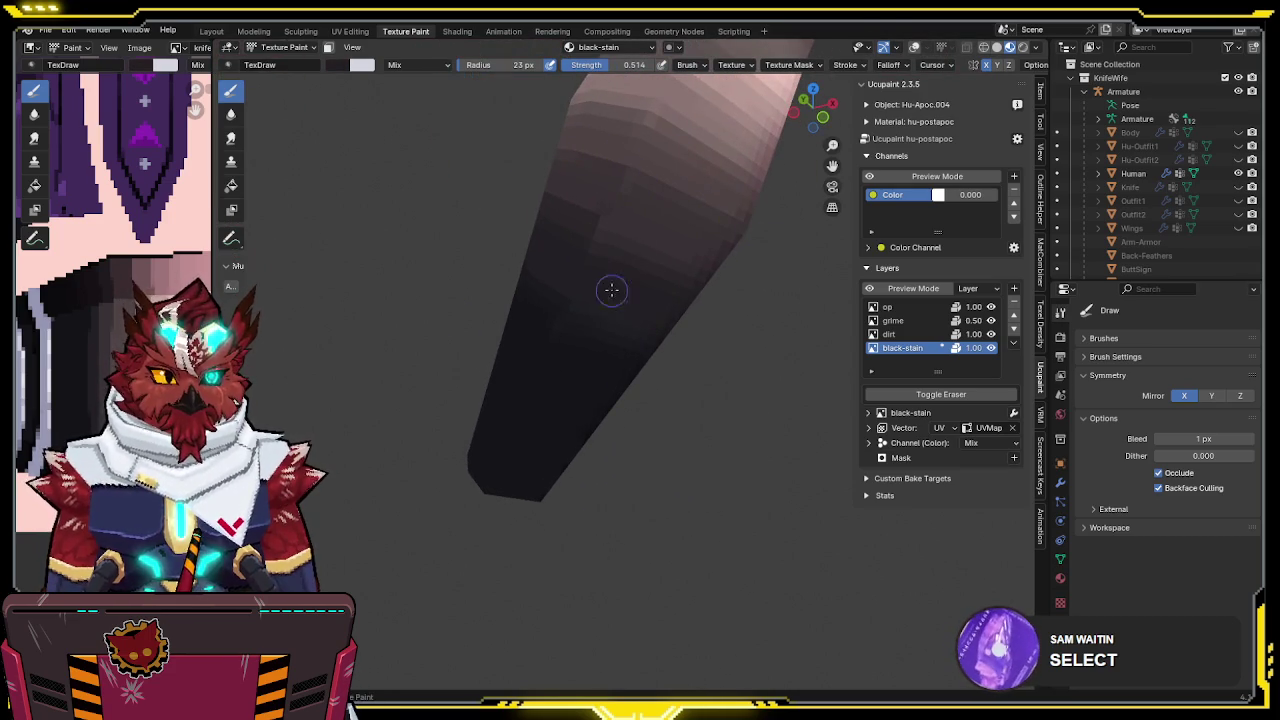
drag(620, 241, 713, 274)
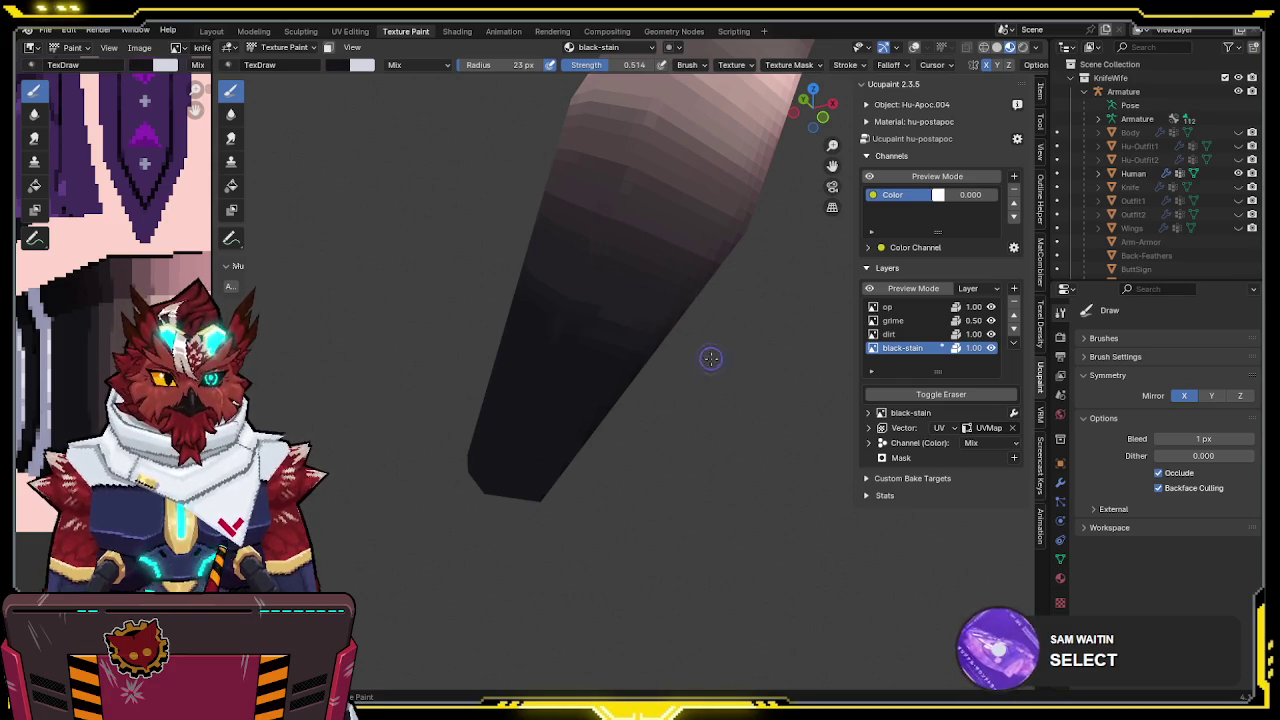
middle_drag(606, 348, 612, 315)
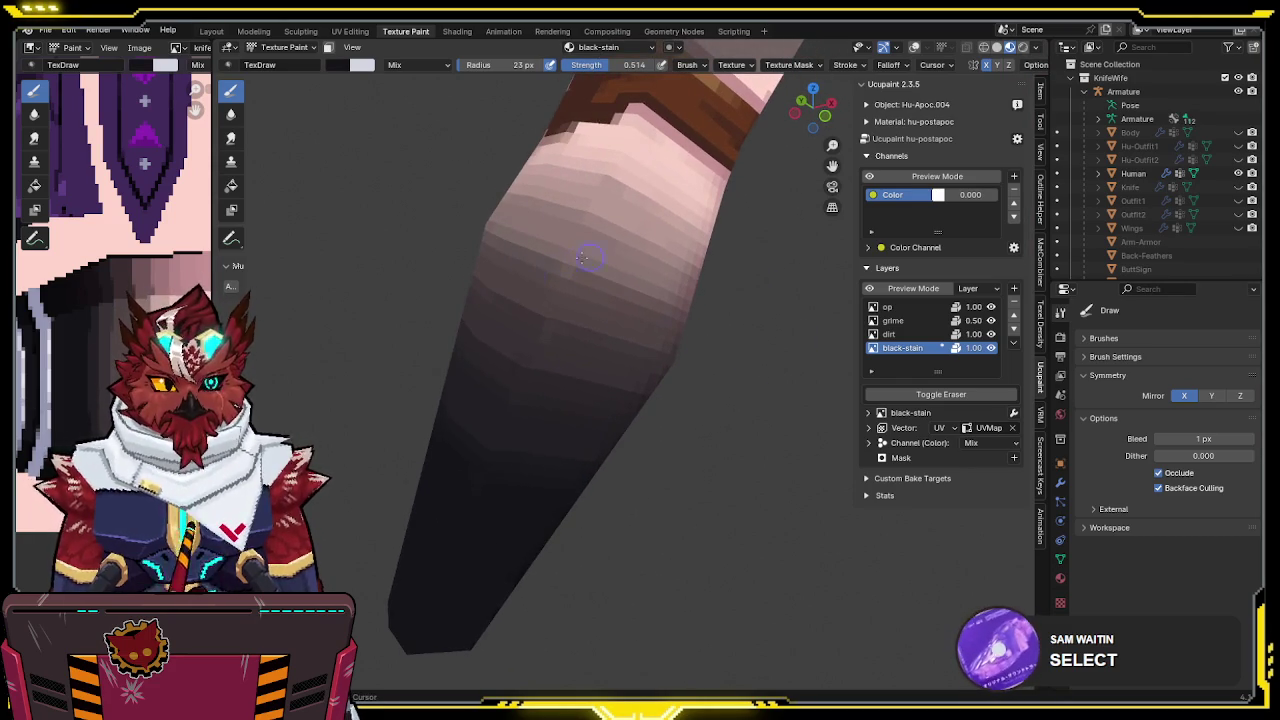
drag(645, 66, 661, 69)
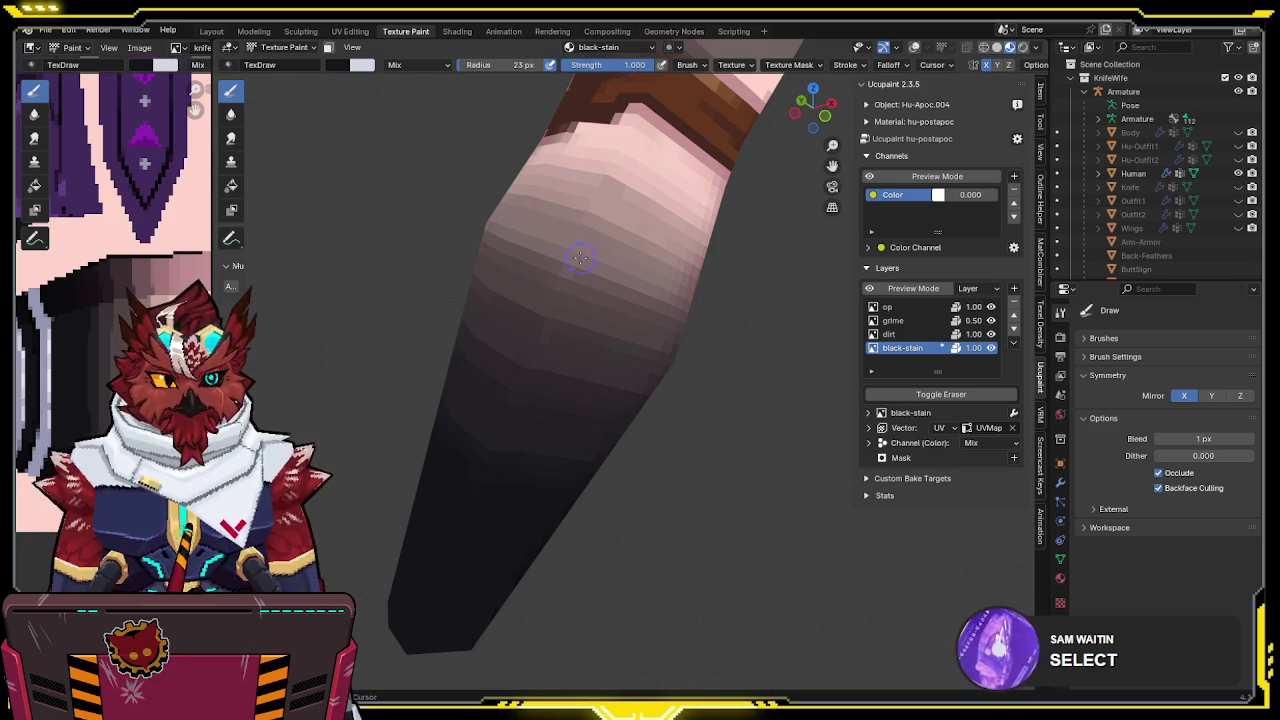
Enlarge the brush radius to 53 px, swap colours and even out the forearm's stain gradient
middle_drag(585, 250, 590, 280)
key(f)
click(594, 298)
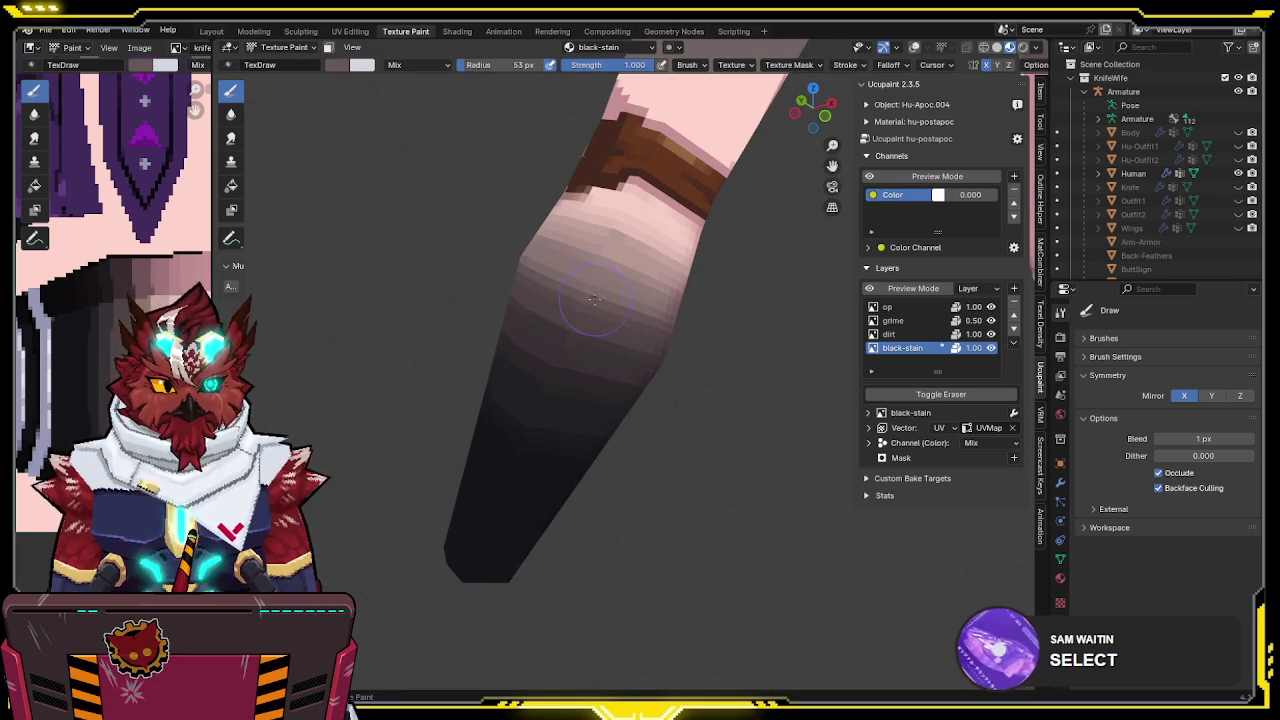
key(s)
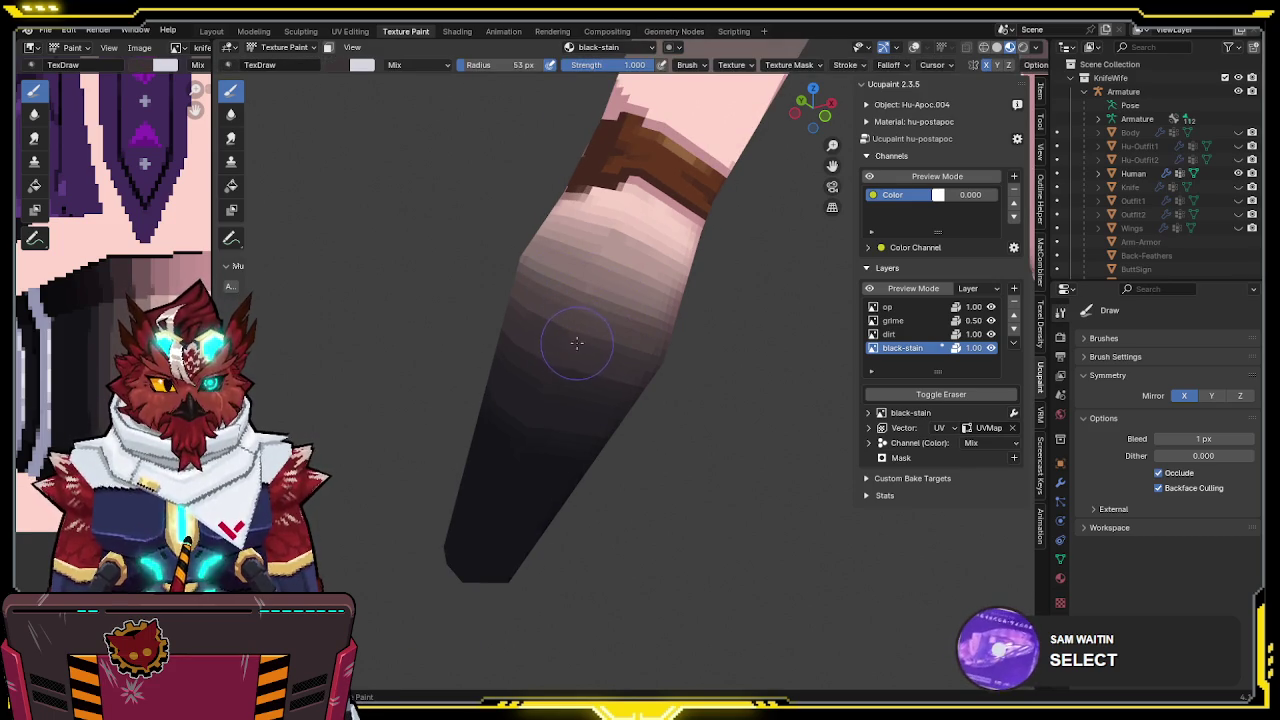
mouse_move(594, 358)
mouse_down()
mouse_move(543, 380)
mouse_move(614, 262)
mouse_up()
middle_drag(683, 340, 610, 310)
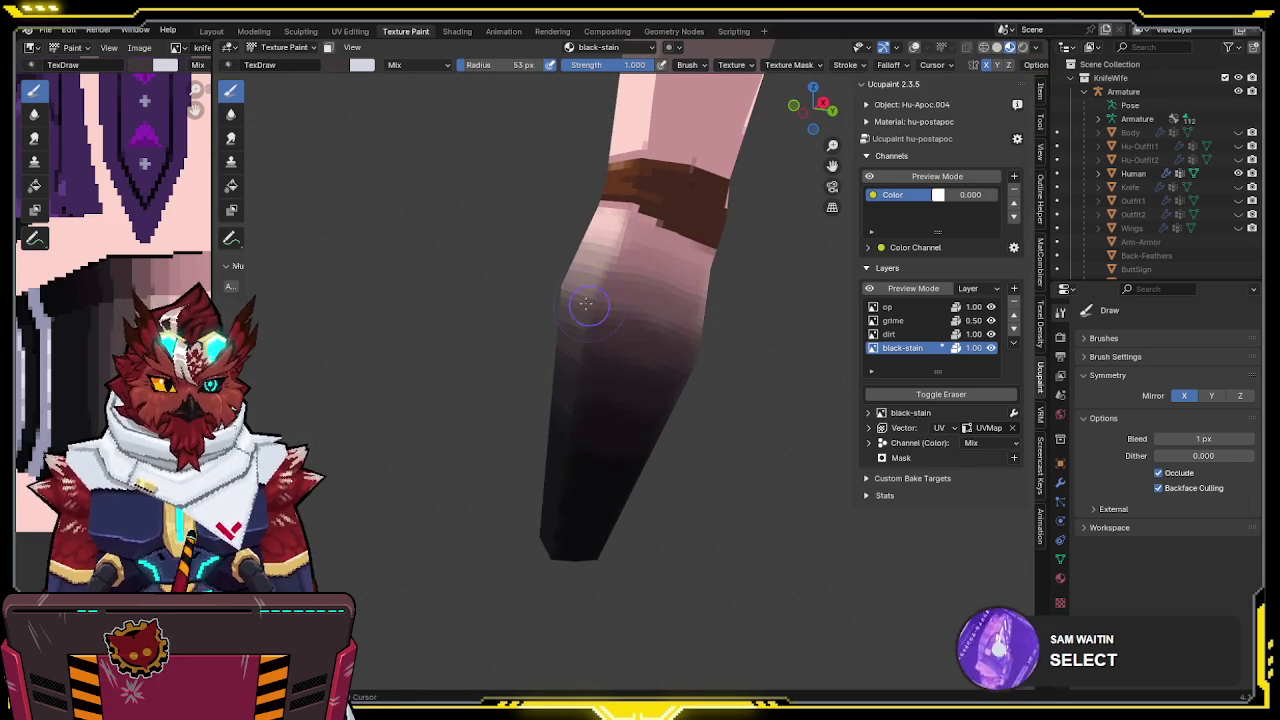
drag(620, 313, 662, 322)
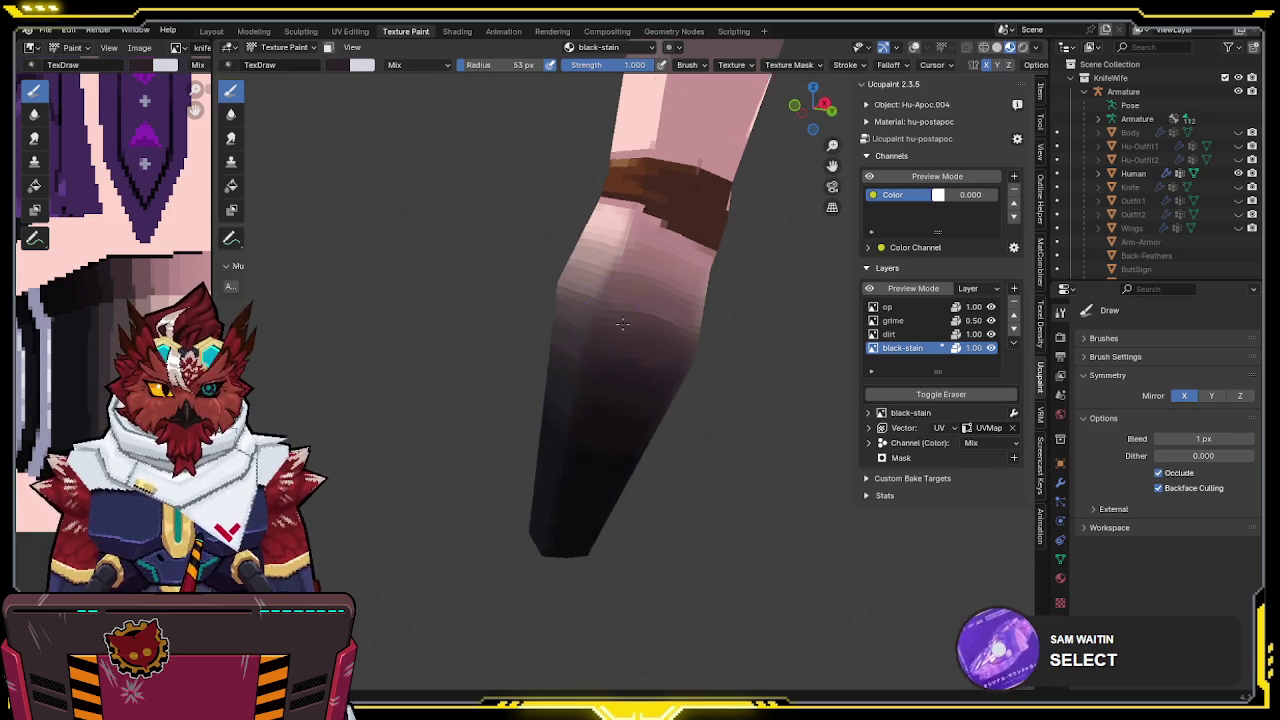
Isolate the Hu-Apoc.004 arm pieces in local view
middle_drag(573, 442, 708, 332)
mouse_move(772, 543)
middle_down()
mouse_move(743, 343)
mouse_move(673, 292)
mouse_move(662, 392)
mouse_move(686, 286)
mouse_move(720, 263)
mouse_move(876, 274)
mouse_move(634, 286)
mouse_move(750, 262)
mouse_move(700, 300)
mouse_move(700, 320)
mouse_move(738, 308)
mouse_move(642, 316)
middle_up()
scroll(674, 300, up, 3)
scroll(677, 282, up, 3)
key(KP_Divide)
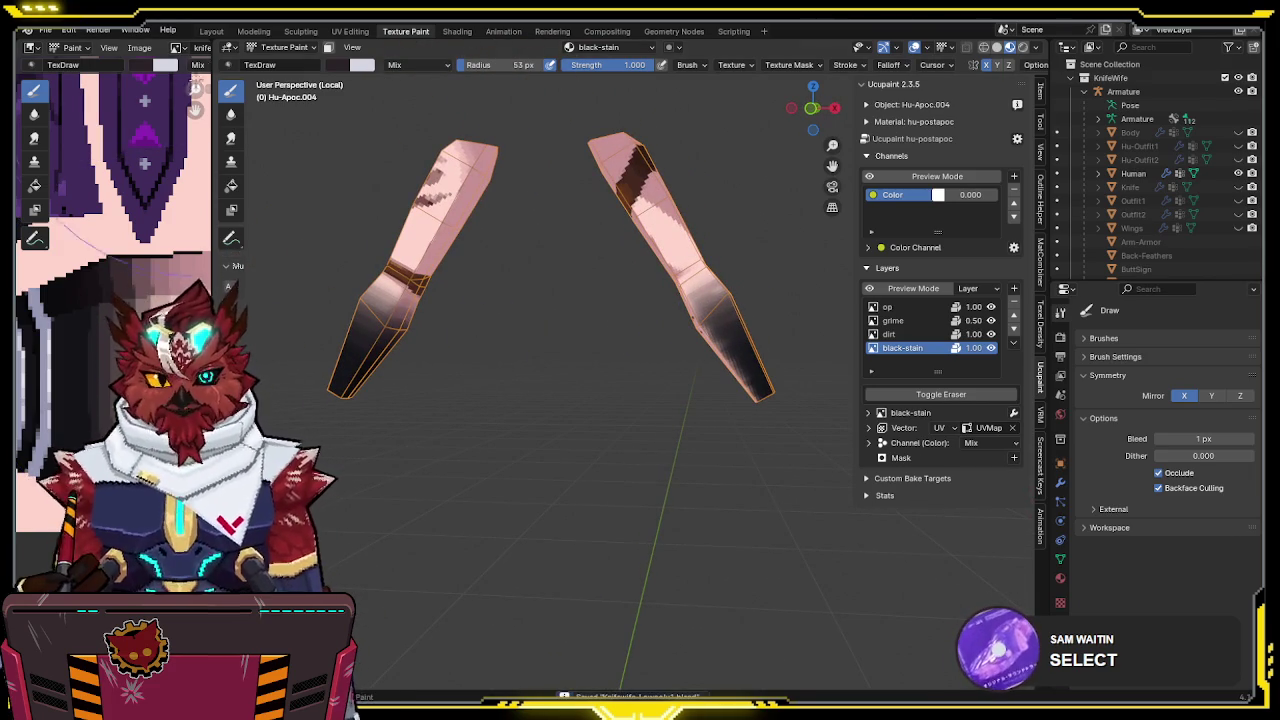
Drag the divider right to enlarge the Image Editor, and dismiss the Ucupaint layer specials menu unused
drag(213, 127, 457, 127)
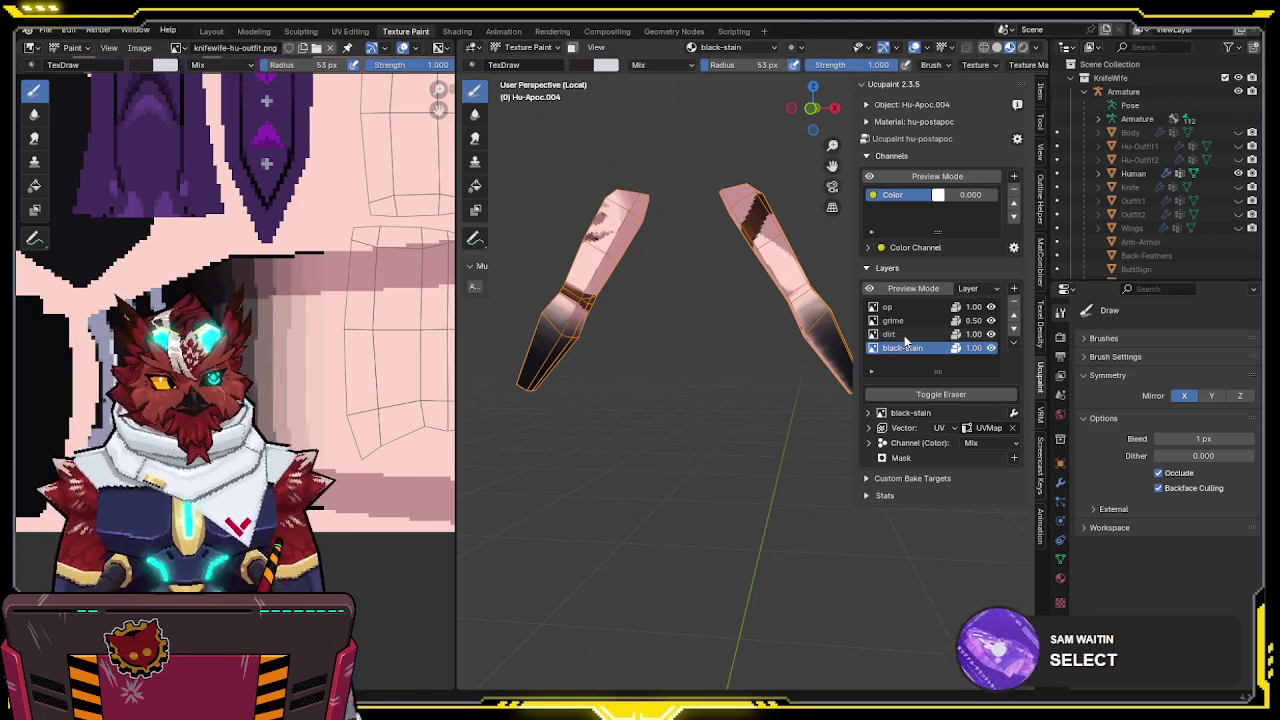
click(1015, 344)
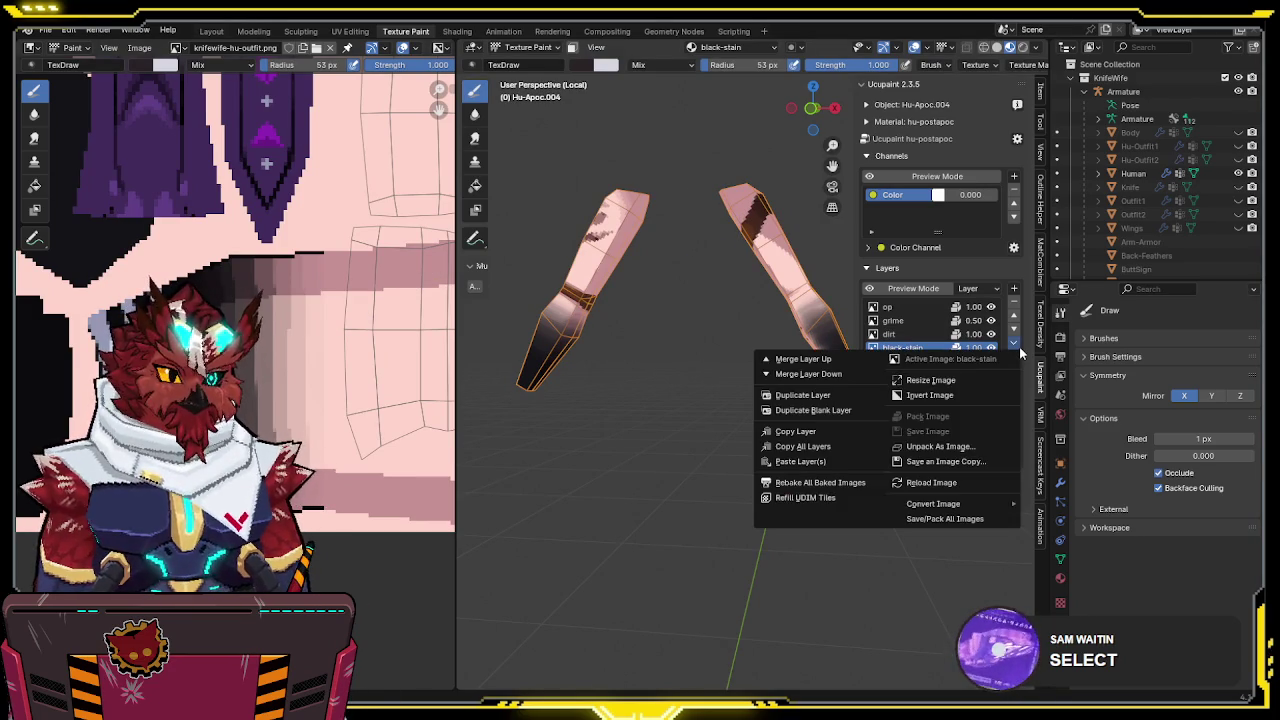
click(938, 443)
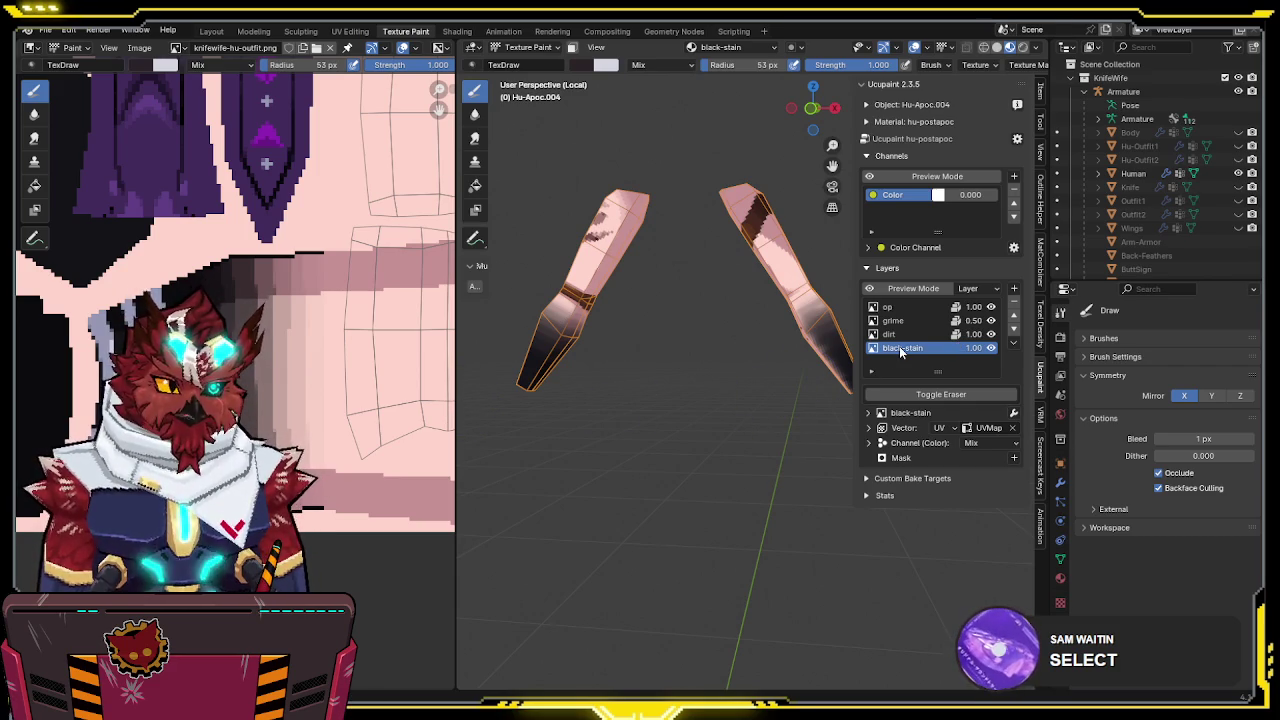
Undo the accidental 'Hu' rename of the arm object, then rename the black-stain layer to Basecolor
key(F2)
key(Return)
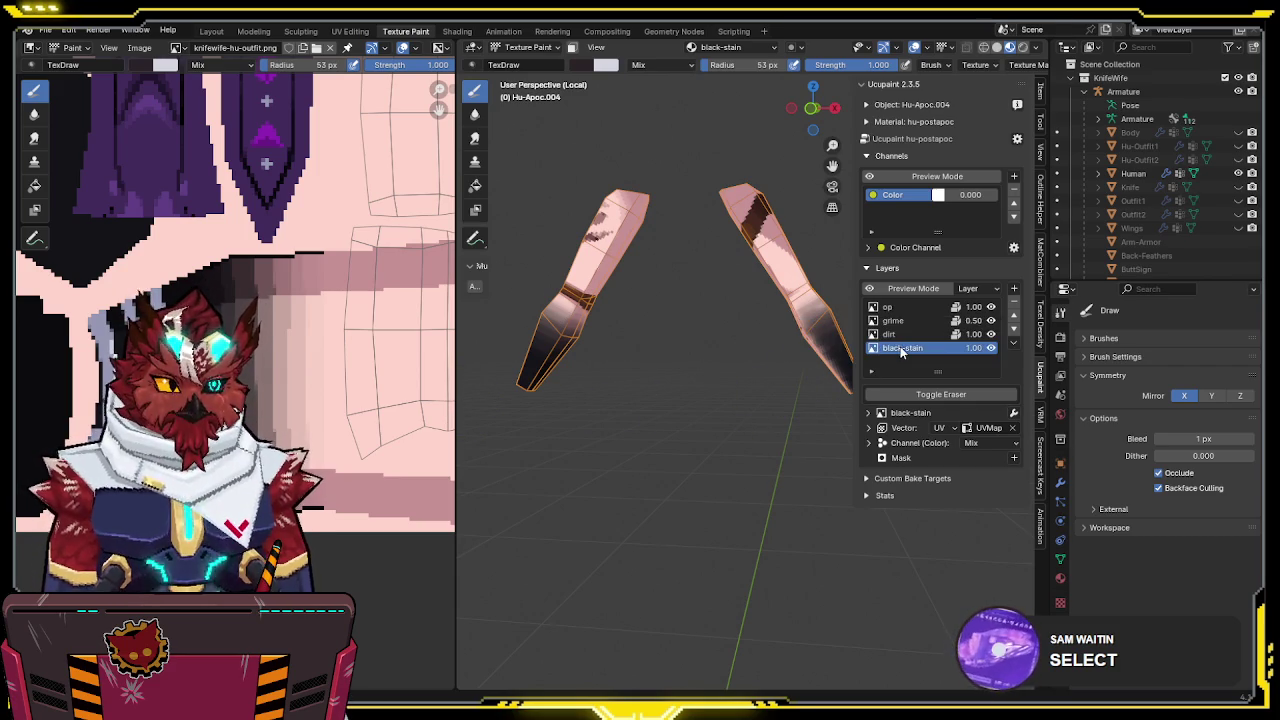
key(F2)
text(Hu-Apoca)
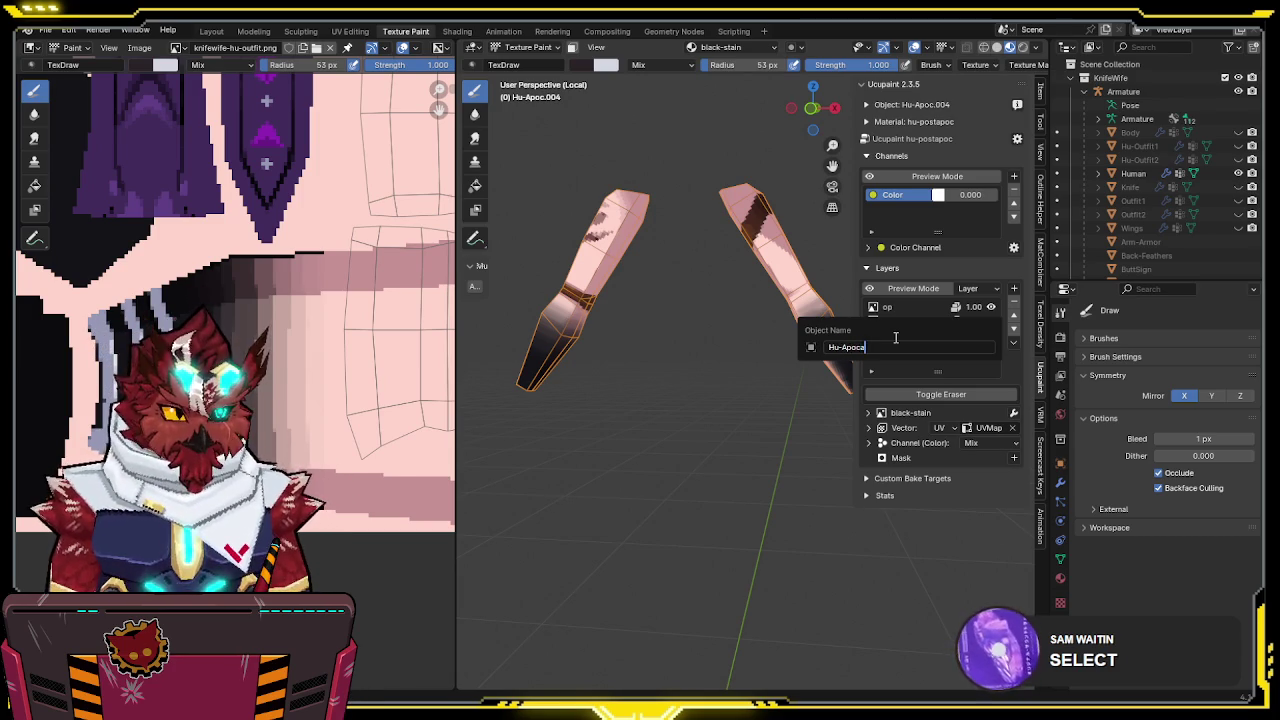
key(Return)
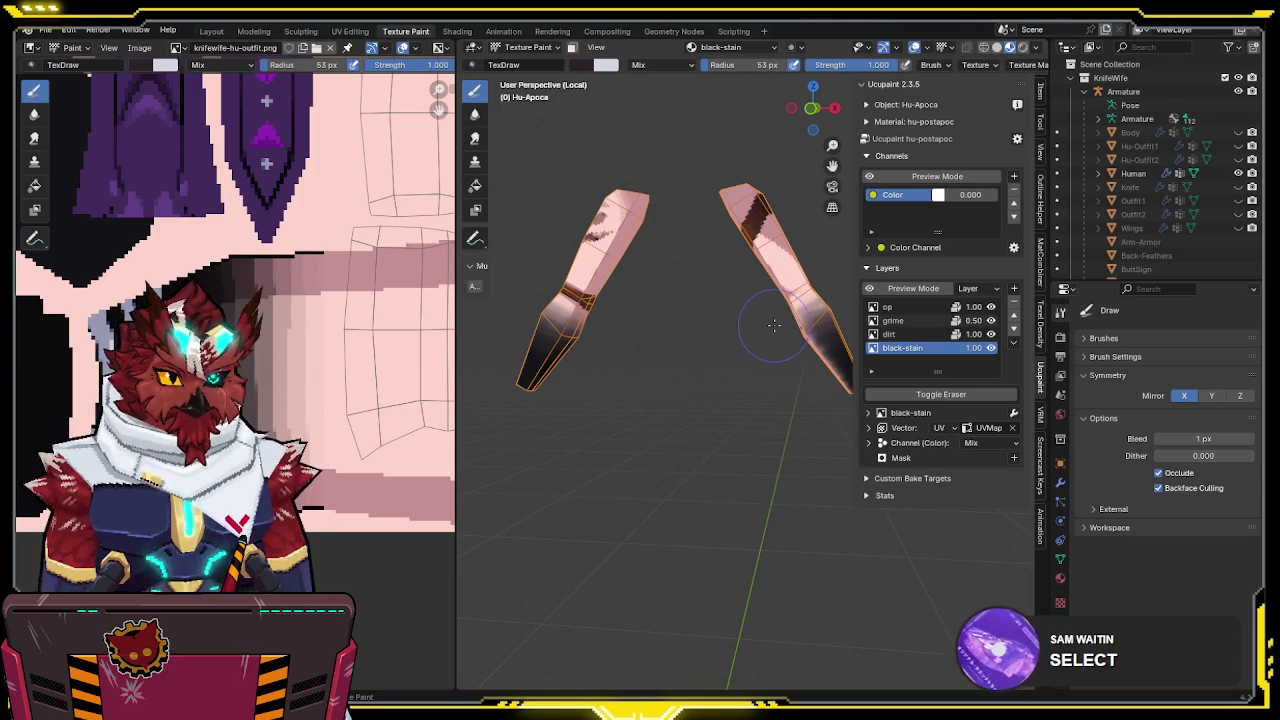
key(ctrl+z)
text(Basecolor)
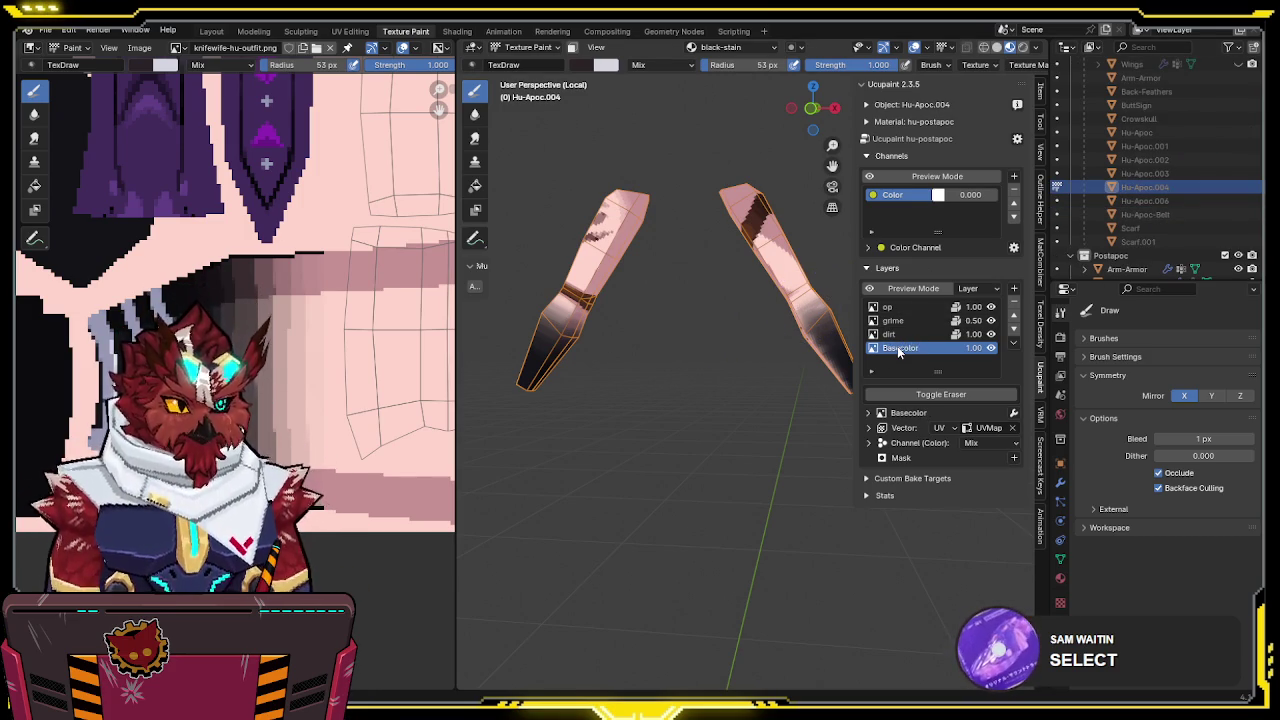
click(898, 348)
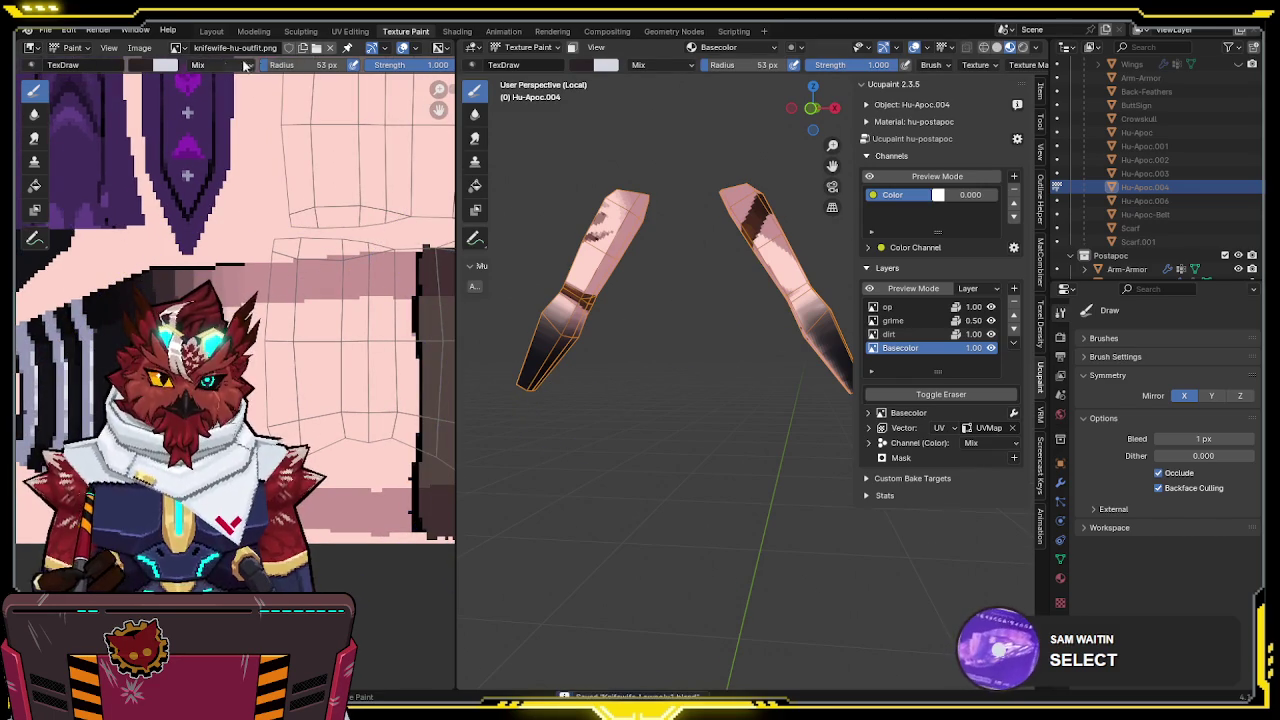
Display the Basecolor image in the Image Editor
click(176, 48)
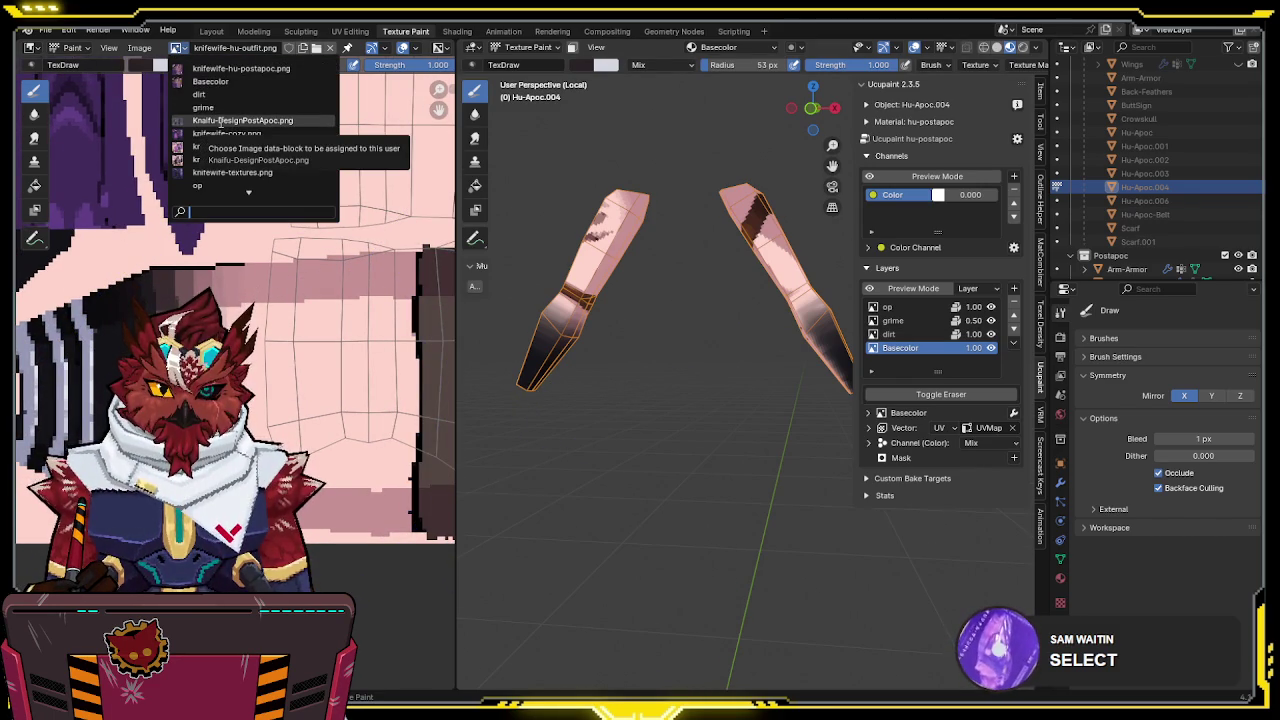
scroll(240, 165, down, 1)
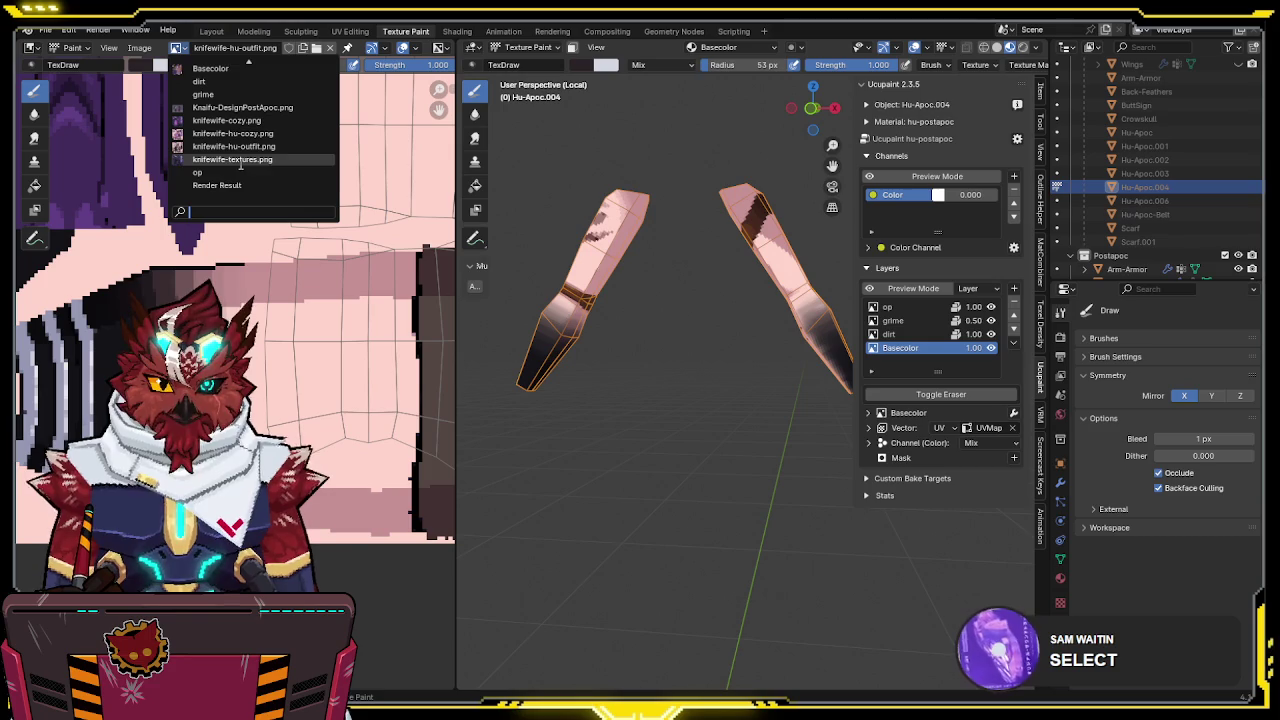
scroll(230, 68, up, 1)
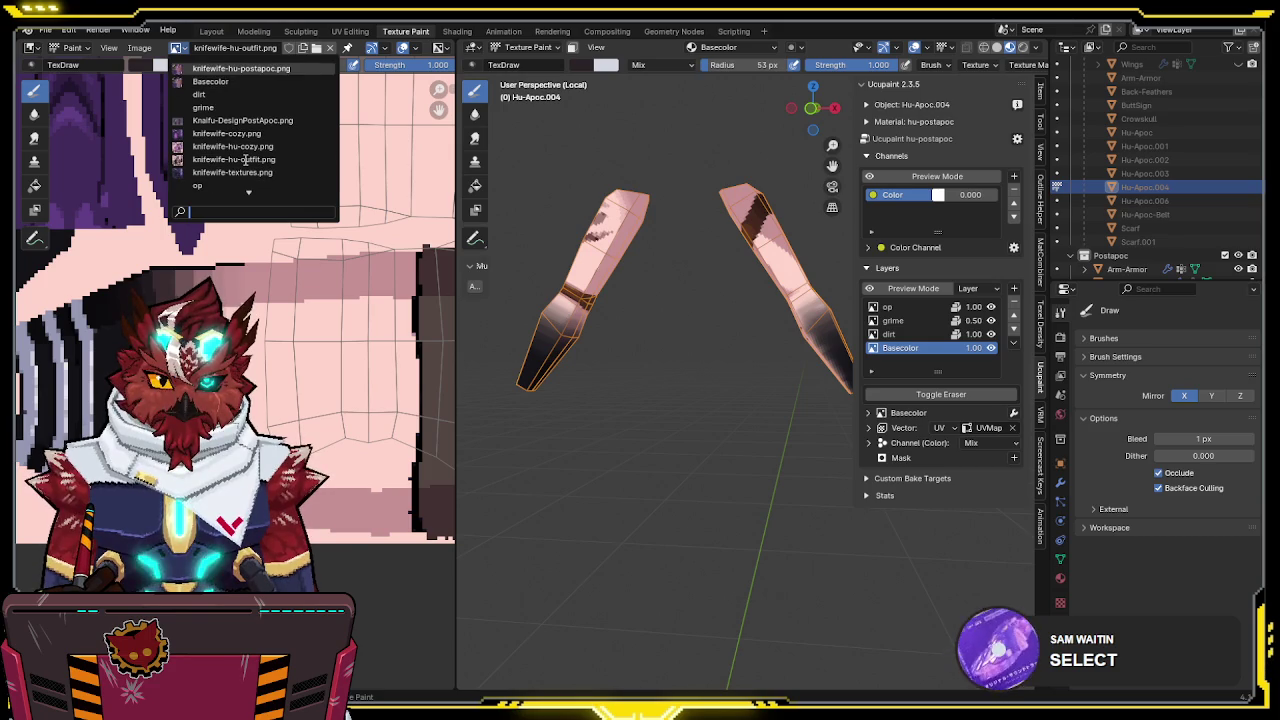
click(210, 81)
Zoom and pan the texture sheet larger, then bring up the Basecolor layer's specials menu
scroll(244, 216, down, 2)
scroll(244, 216, down, 2)
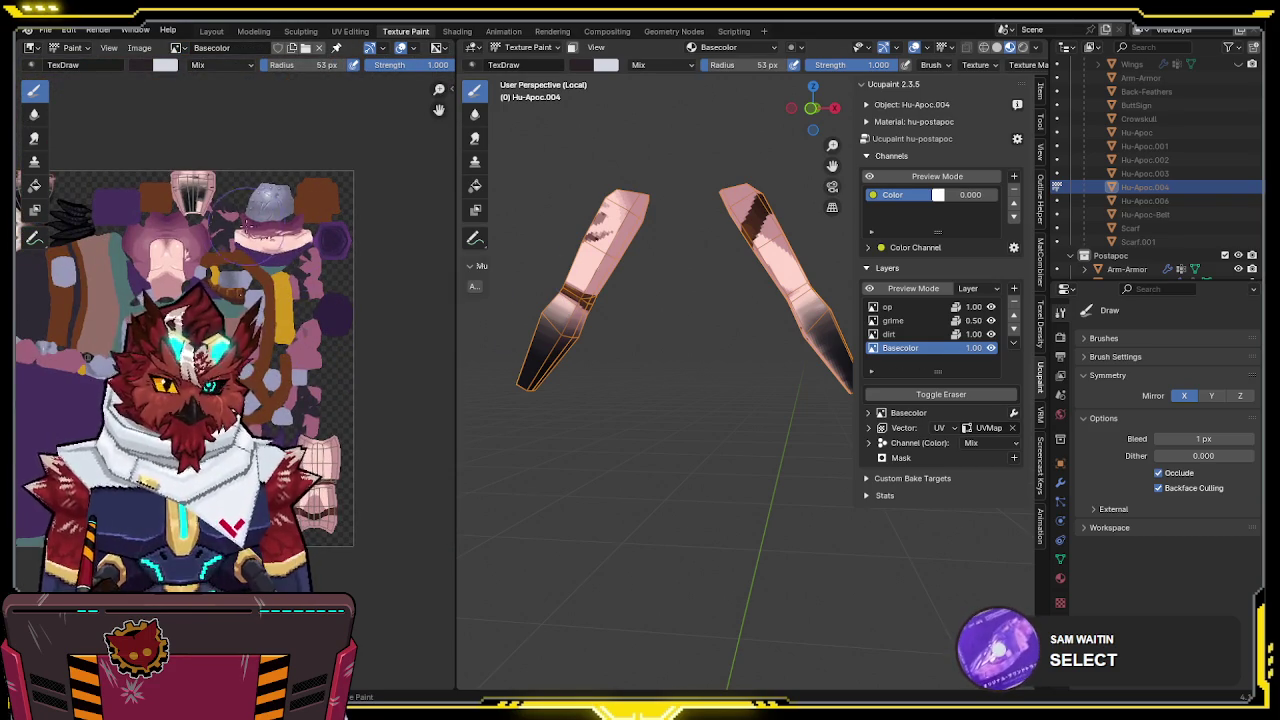
scroll(245, 220, up, 2)
middle_drag(316, 278, 300, 266)
click(1015, 343)
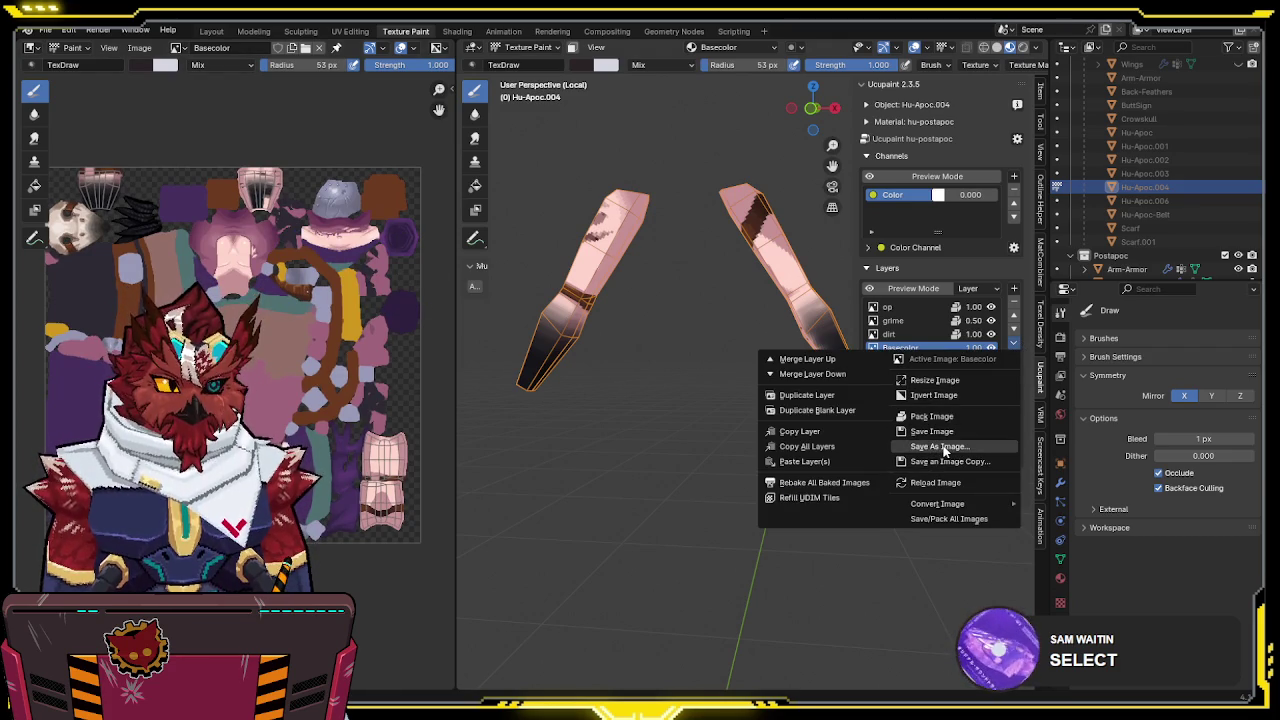
Save the .blend file, save the Basecolor texture image, then save the .blend again
key(ctrl+s)
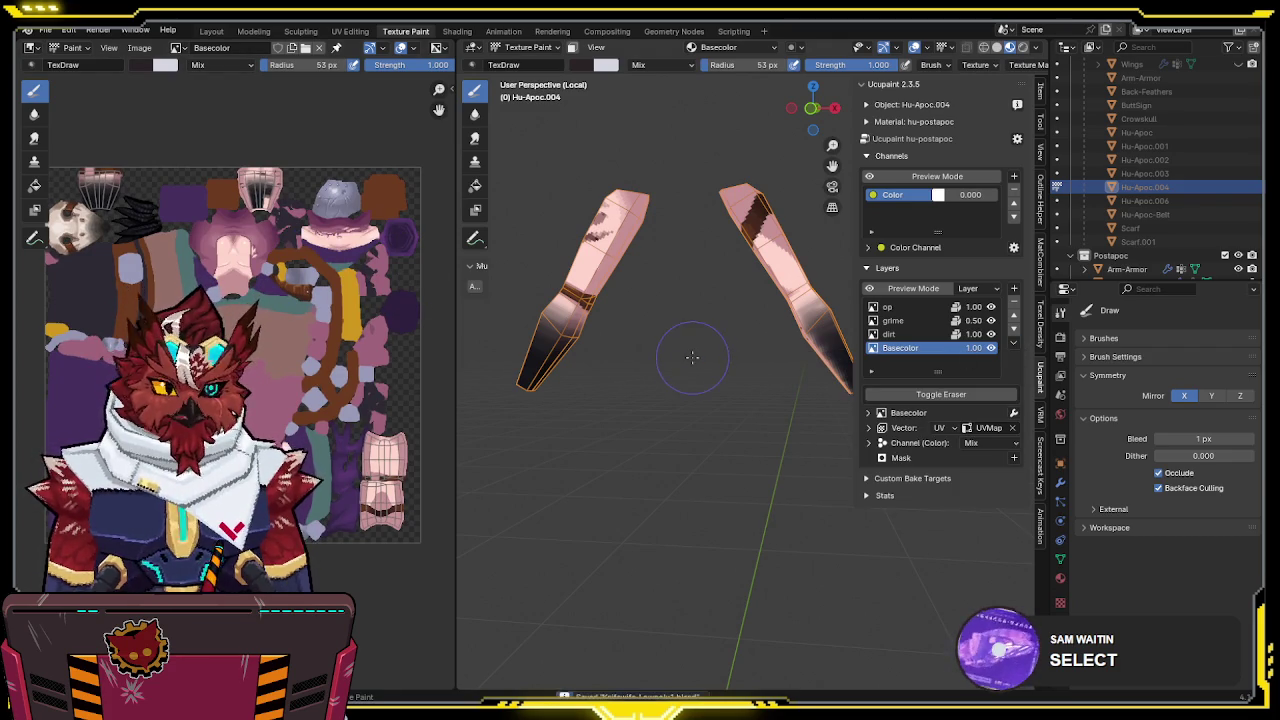
key(shift+alt+s)
key(ctrl+s)
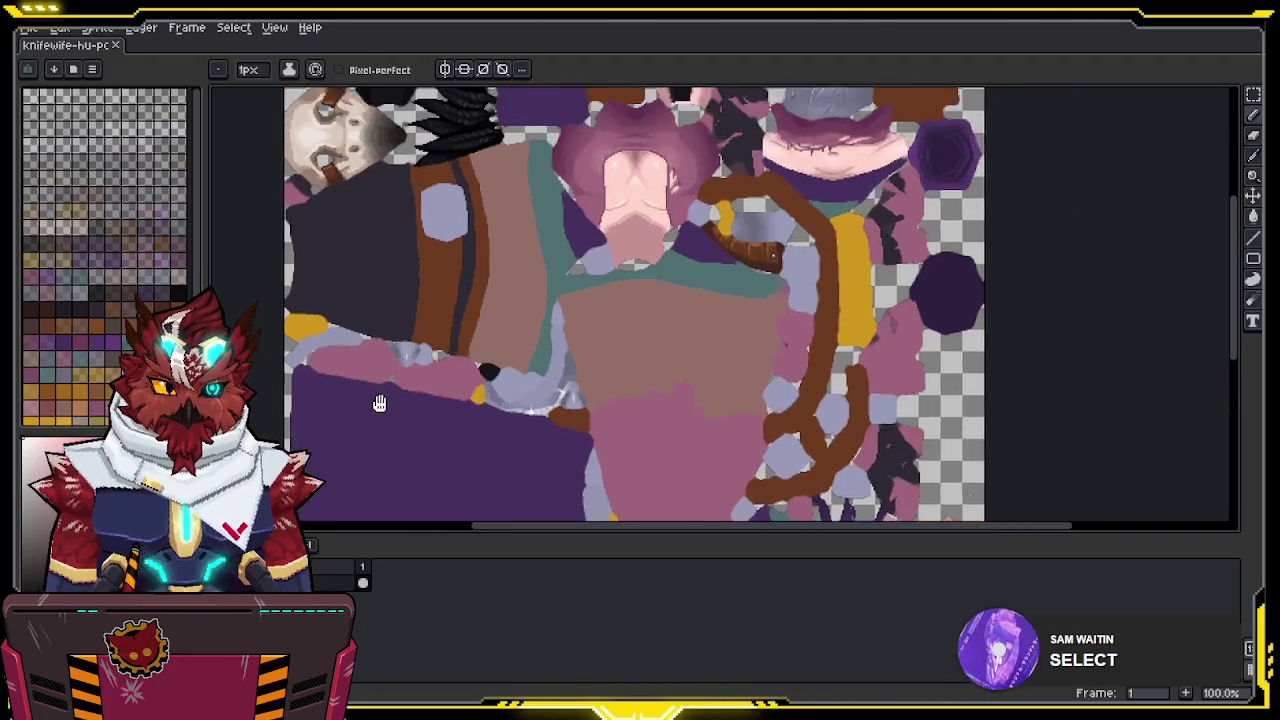
Pan and zoom the opened texture in Aseprite to frame the upper-left pieces
middle_drag(380, 403, 479, 307)
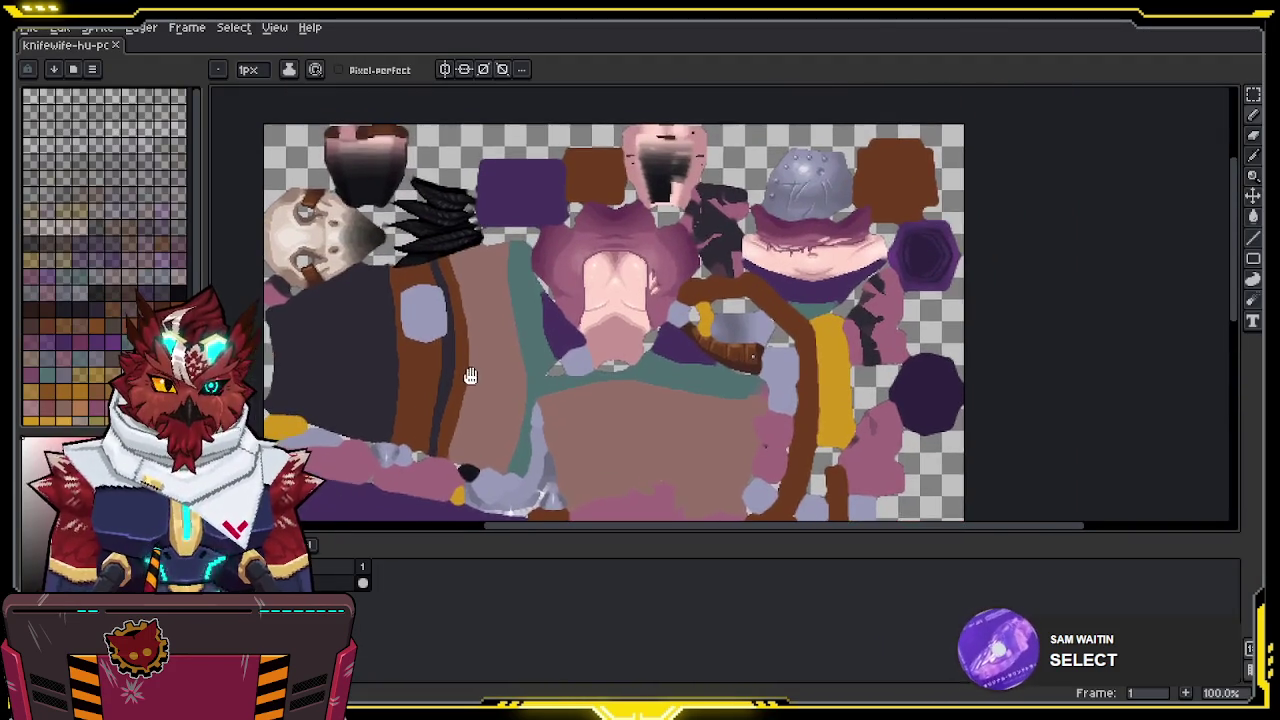
scroll(479, 307, down, 2)
scroll(479, 307, up, 3)
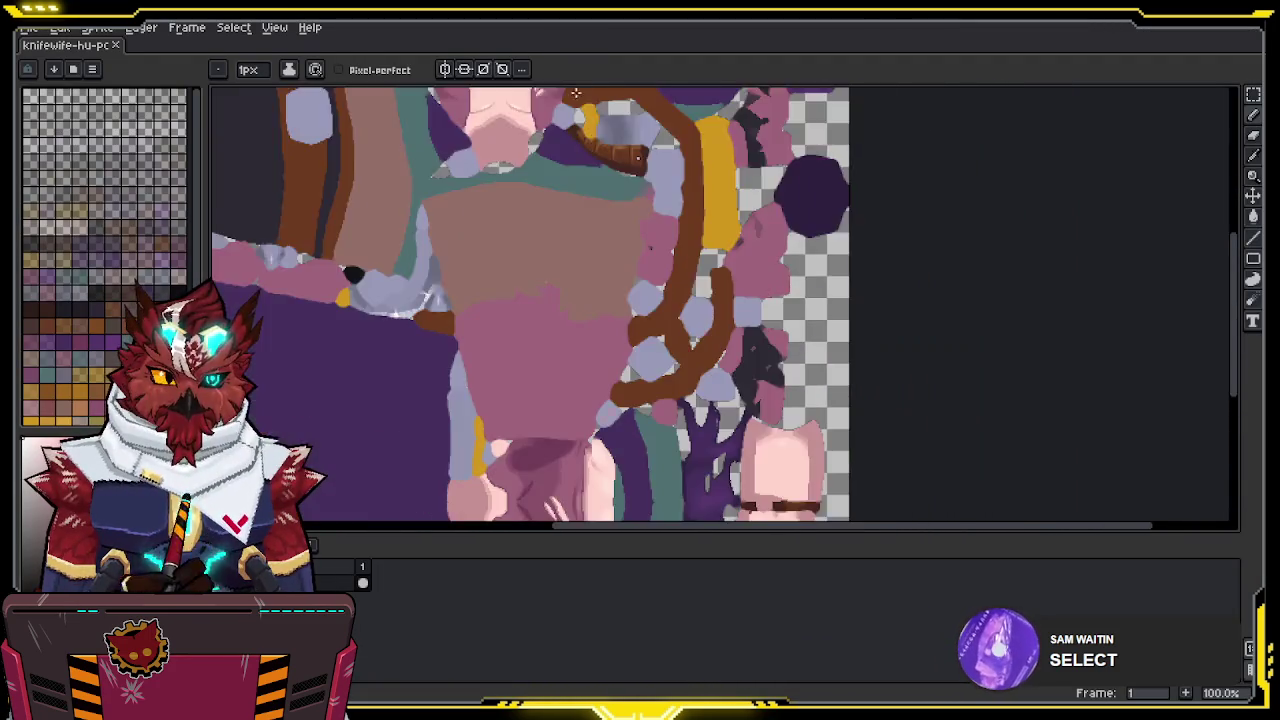
scroll(677, 195, down, 2)
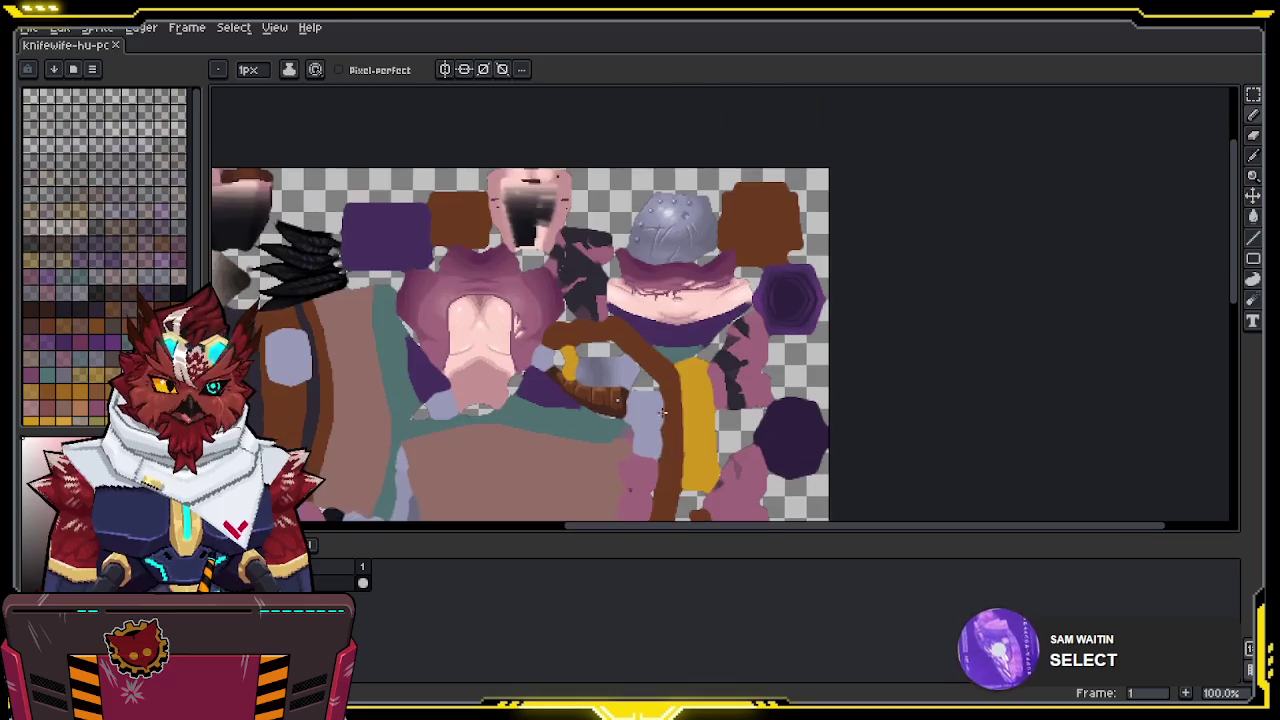
middle_drag(655, 317, 932, 322)
scroll(634, 254, up, 1)
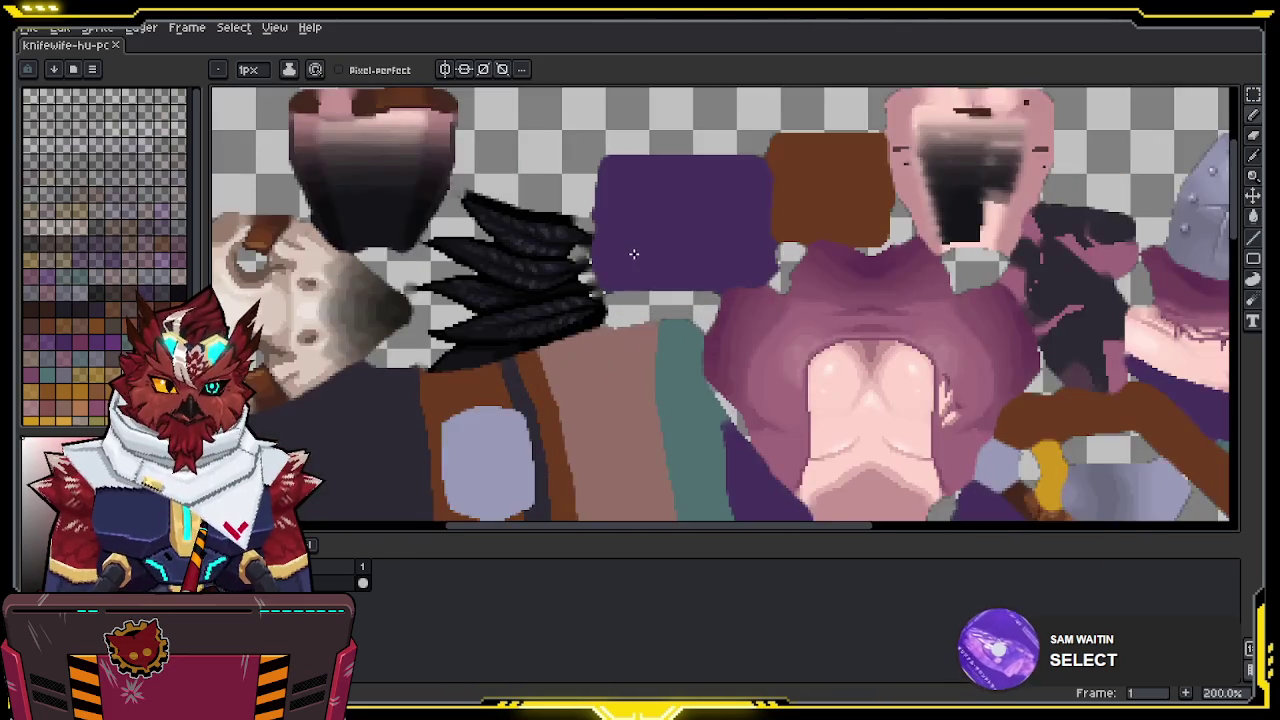
middle_drag(580, 219, 642, 312)
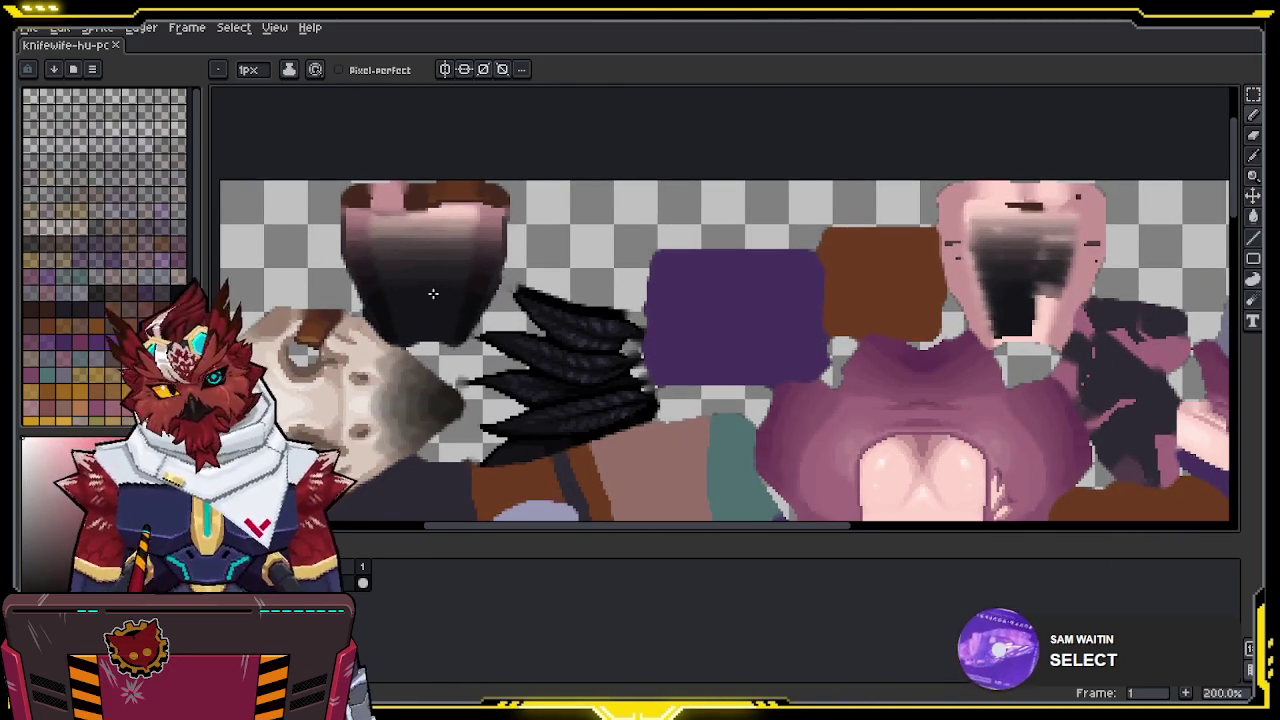
Lasso the dark gradient cuff and place a copy onto the pink piece at top right
key(m)
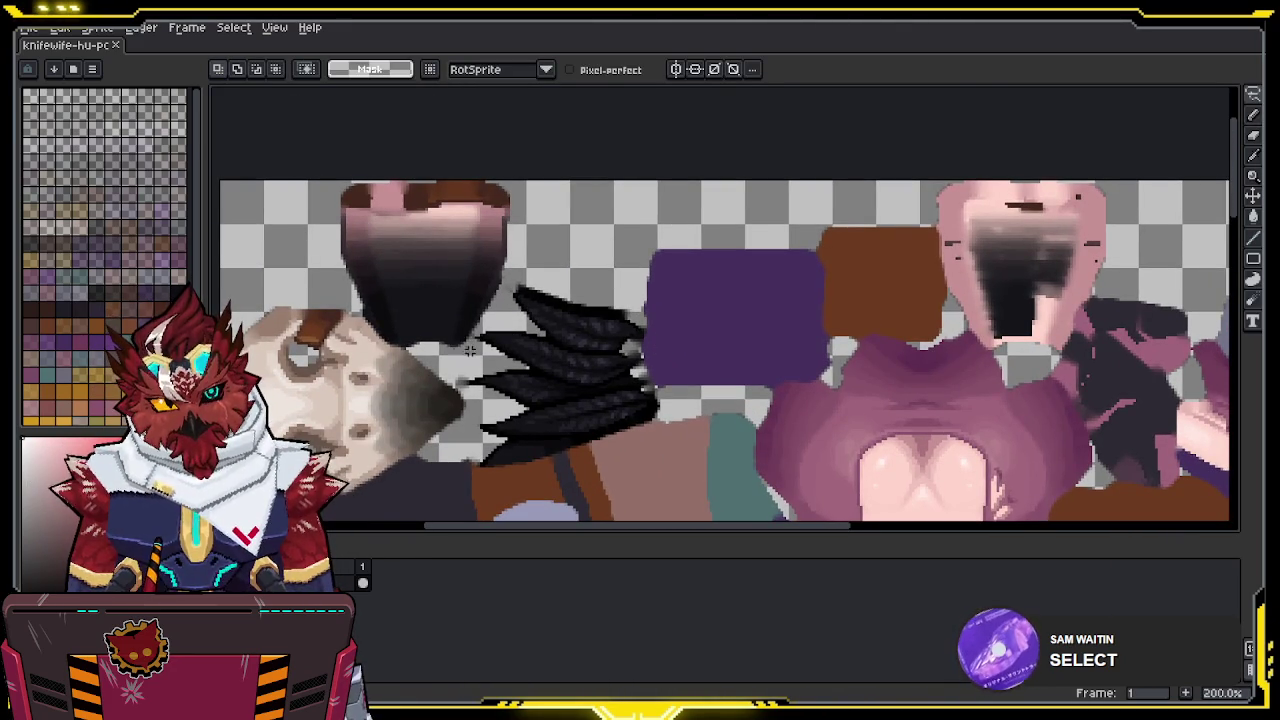
drag(487, 318, 507, 263)
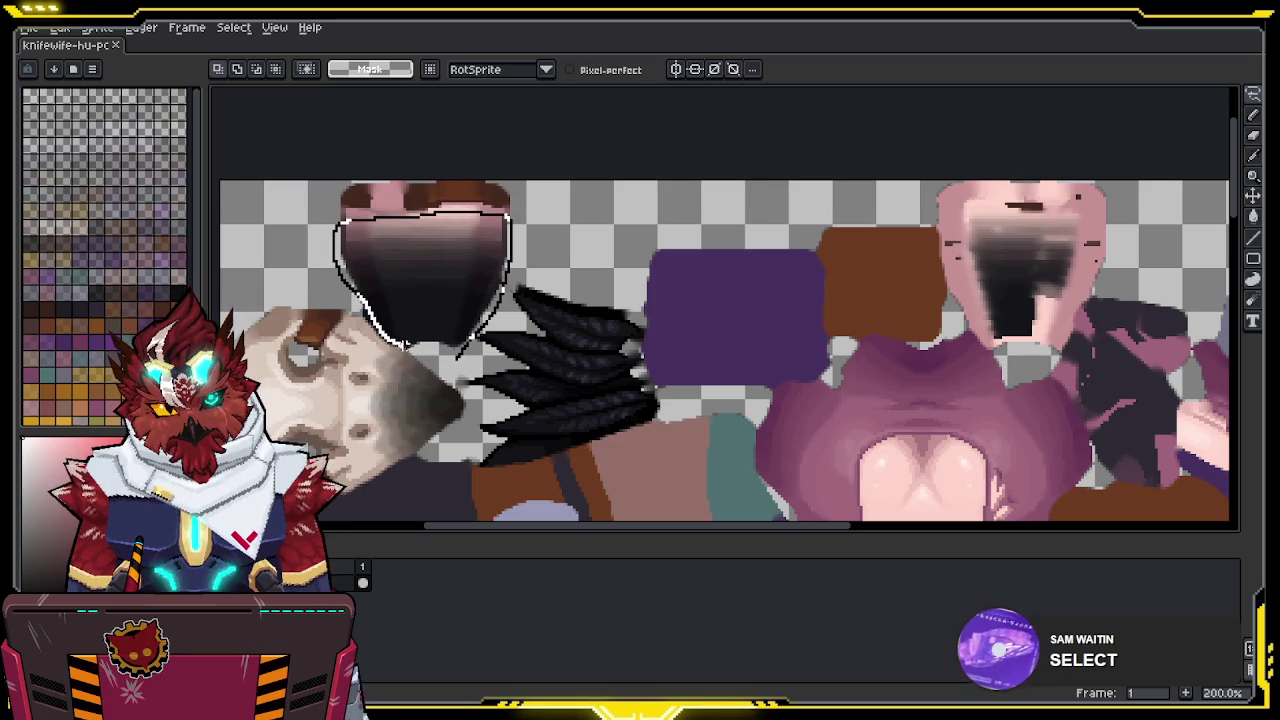
drag(440, 358, 452, 350)
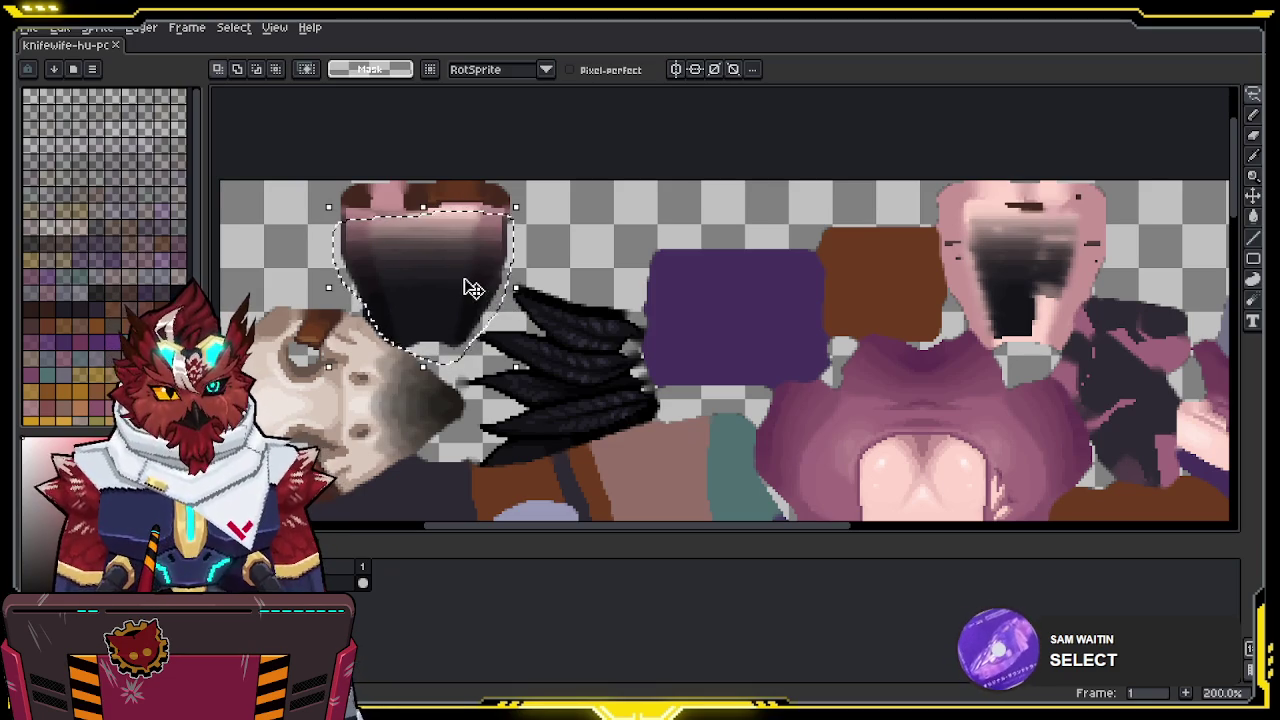
mouse_move(449, 294)
mouse_down()
mouse_move(1096, 316)
mouse_move(1048, 310)
mouse_up()
key(i)
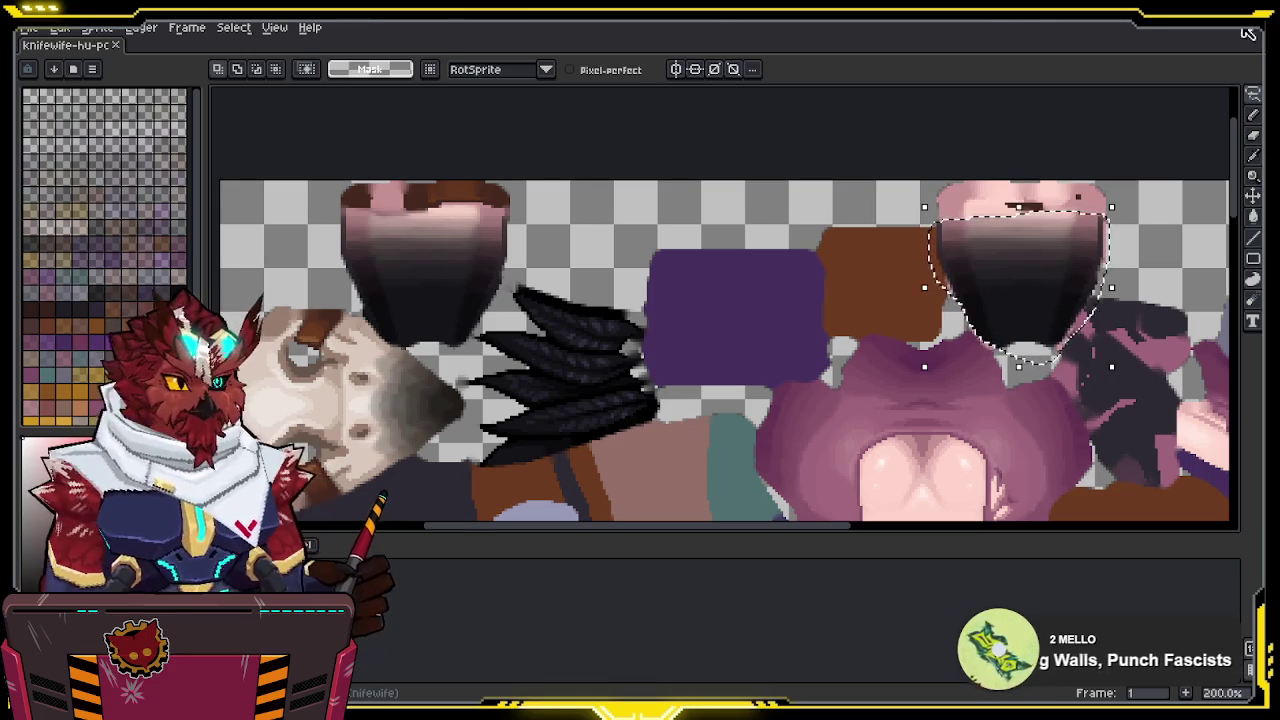
key(alt+Tab)
mouse_move(697, 358)
middle_down()
mouse_move(589, 371)
mouse_move(800, 343)
mouse_move(929, 293)
mouse_move(818, 337)
mouse_move(680, 337)
middle_up()
Switch the arm into Texture Paint, sample a colour and test a mirrored dark stroke
key(shift+alt+z)
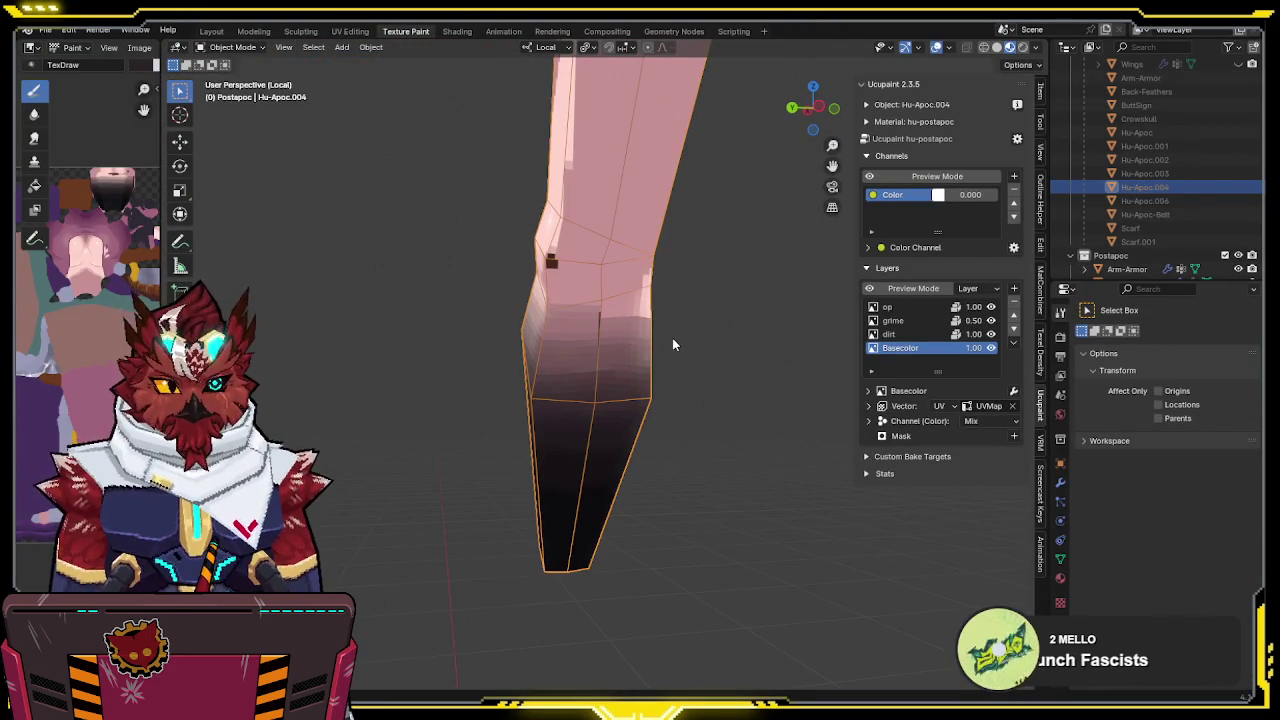
key(ctrl+Tab)
click(596, 318)
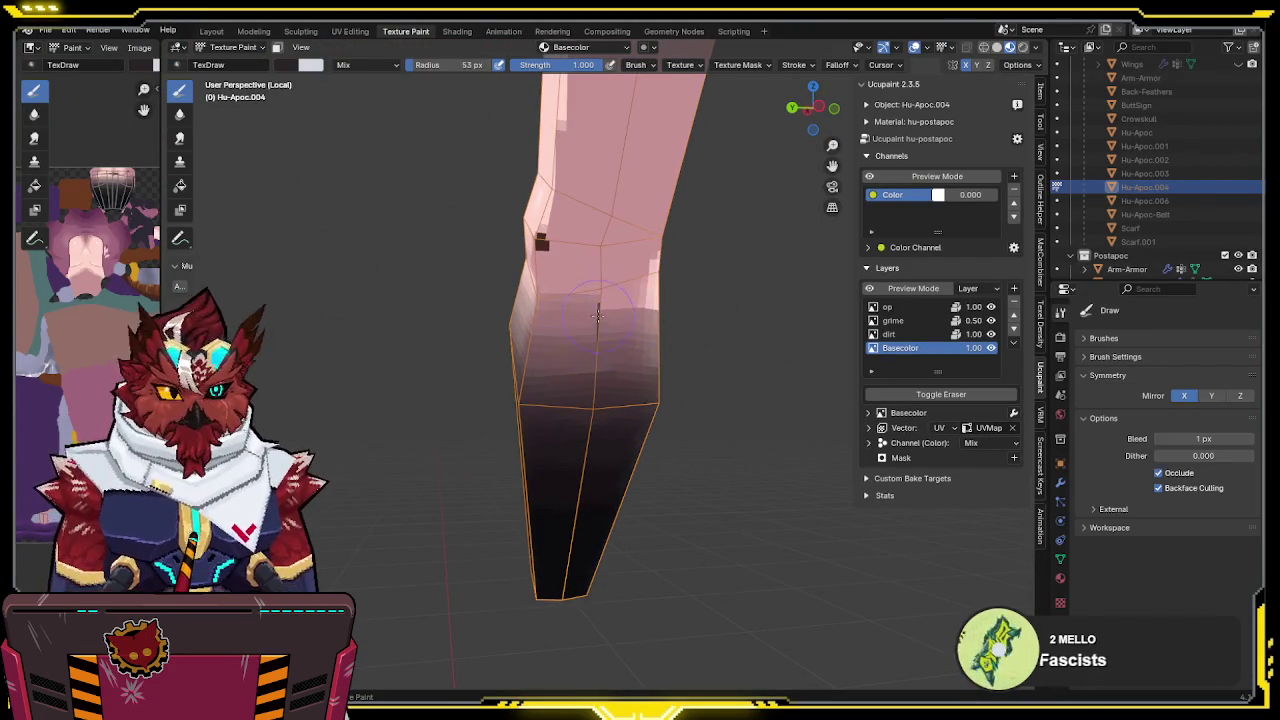
mouse_move(664, 318)
middle_down()
mouse_move(580, 249)
mouse_move(630, 275)
mouse_move(667, 260)
mouse_move(655, 258)
middle_up()
key(s)
drag(645, 258, 695, 270)
mouse_move(665, 265)
middle_down()
mouse_move(594, 266)
mouse_move(565, 300)
middle_up()
Exit local view and check the reference art from the right side view
scroll(588, 277, down, 3)
key(KP_Divide)
key(KP_3)
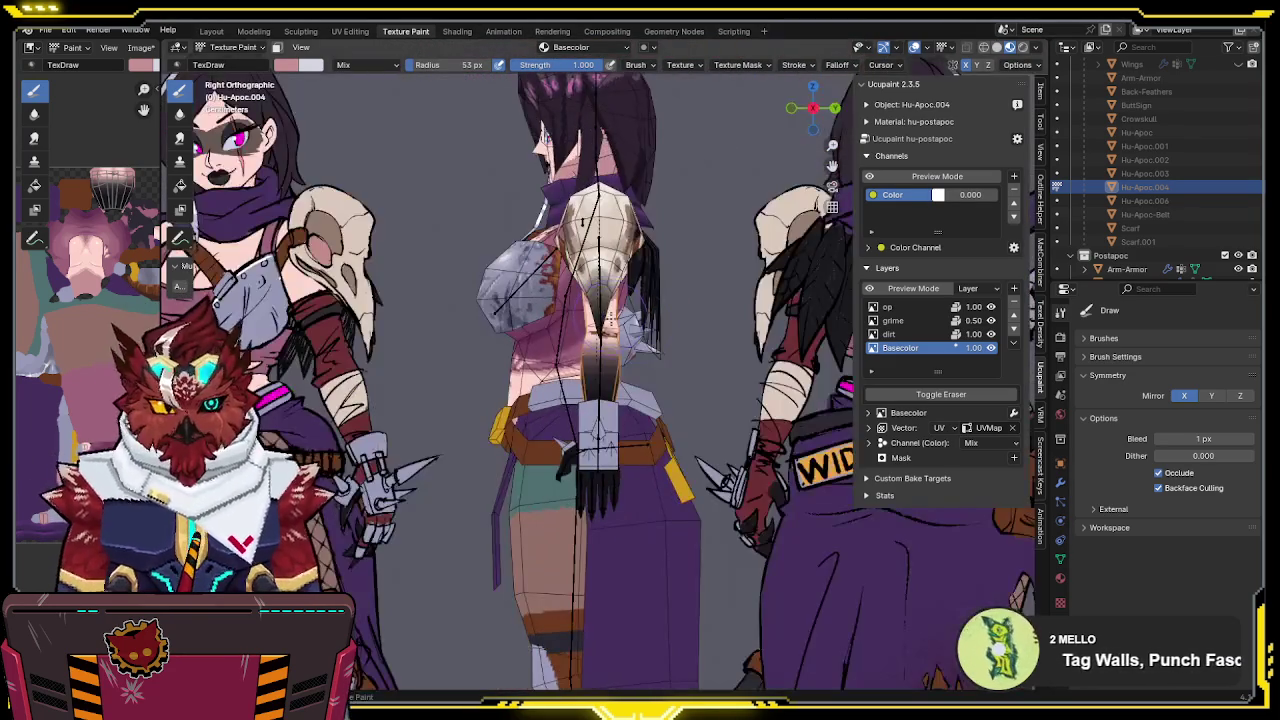
scroll(565, 300, up, 2)
scroll(565, 300, down, 5)
scroll(500, 300, up, 2)
scroll(458, 300, up, 2)
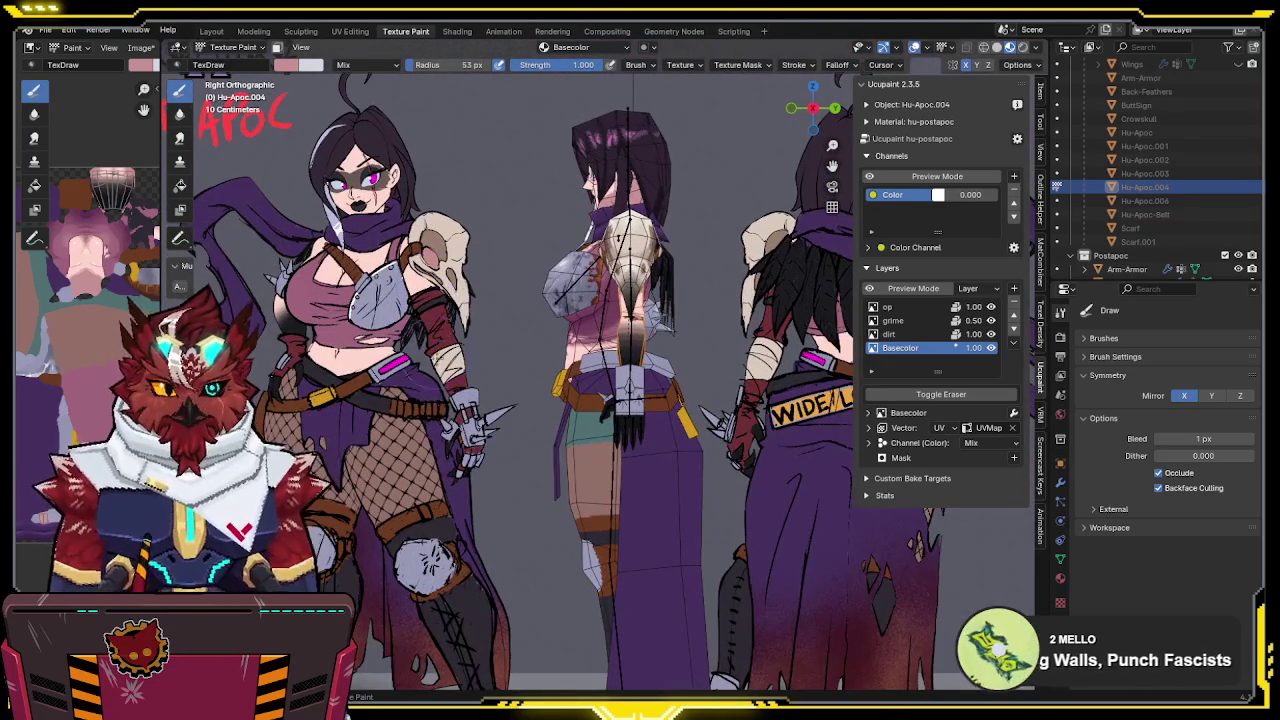
shift+scroll(460, 430, up, 1)
shift+scroll(450, 390, up, 1)
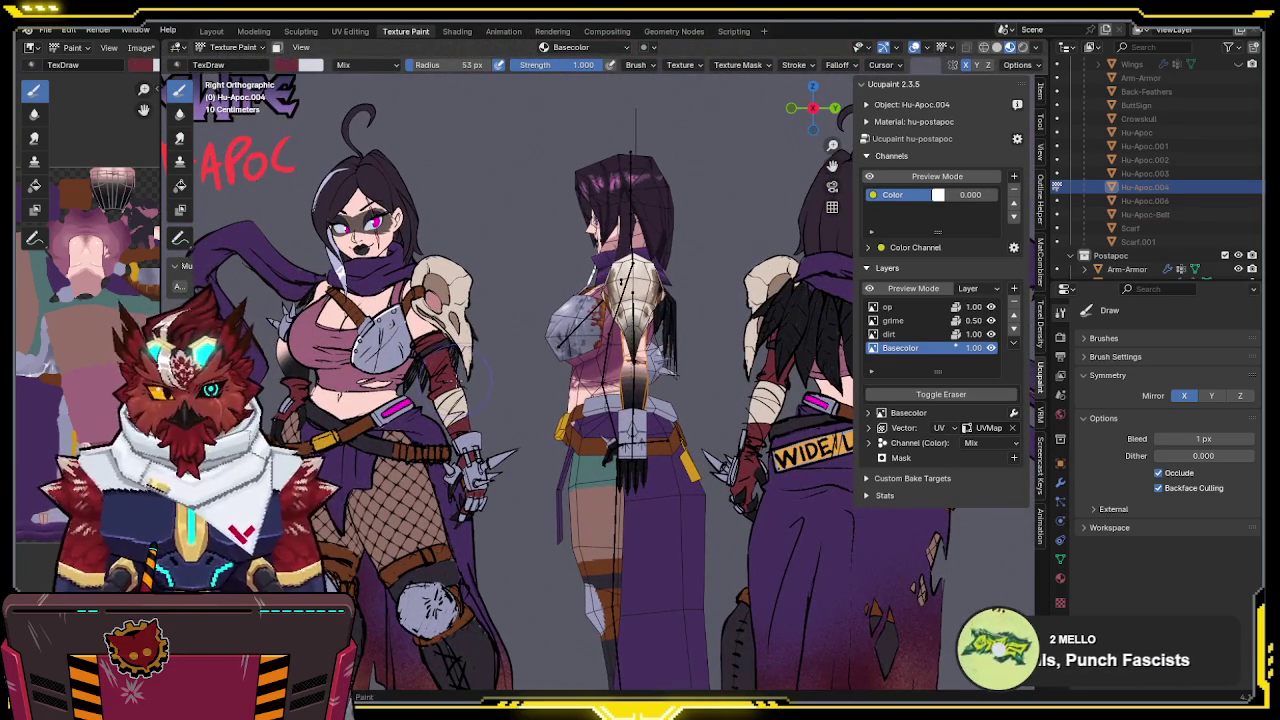
scroll(470, 360, up, 1)
scroll(530, 320, up, 2)
scroll(588, 280, up, 1)
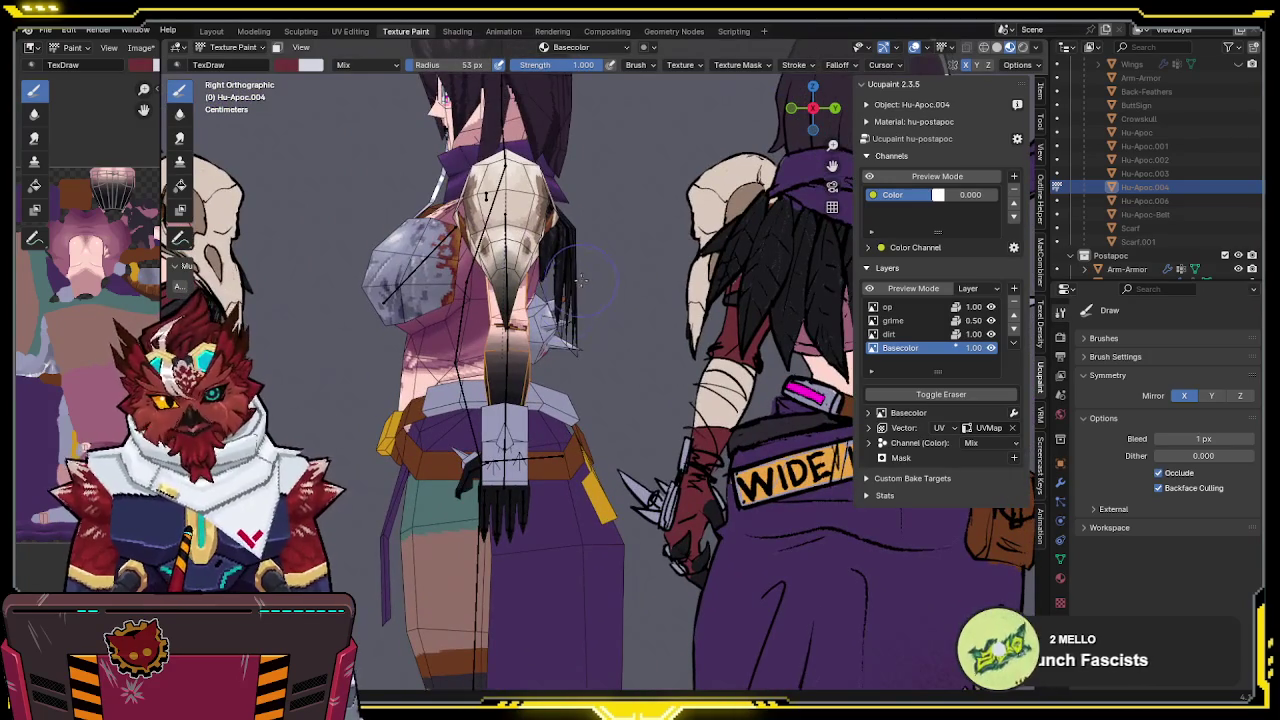
Compare the front reference view, then isolate the arm again and paint dark bands
middle_drag(578, 284, 808, 123)
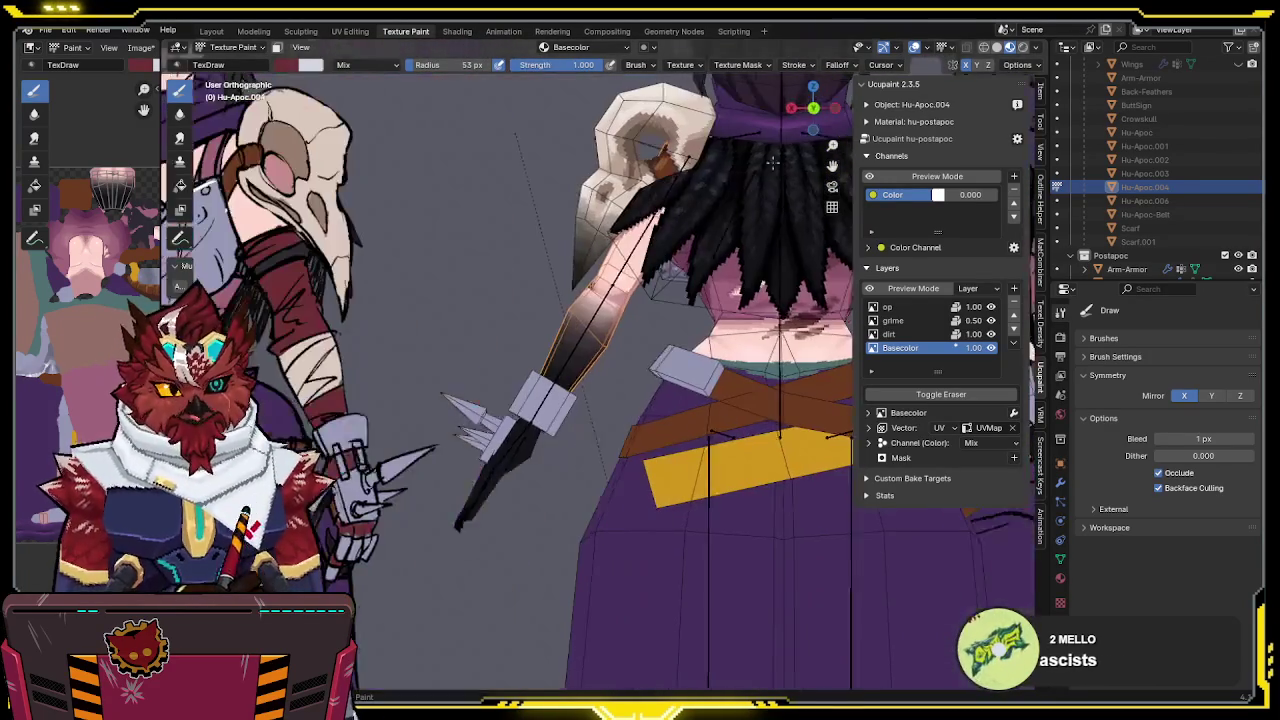
click(808, 118)
drag(805, 110, 793, 118)
click(797, 110)
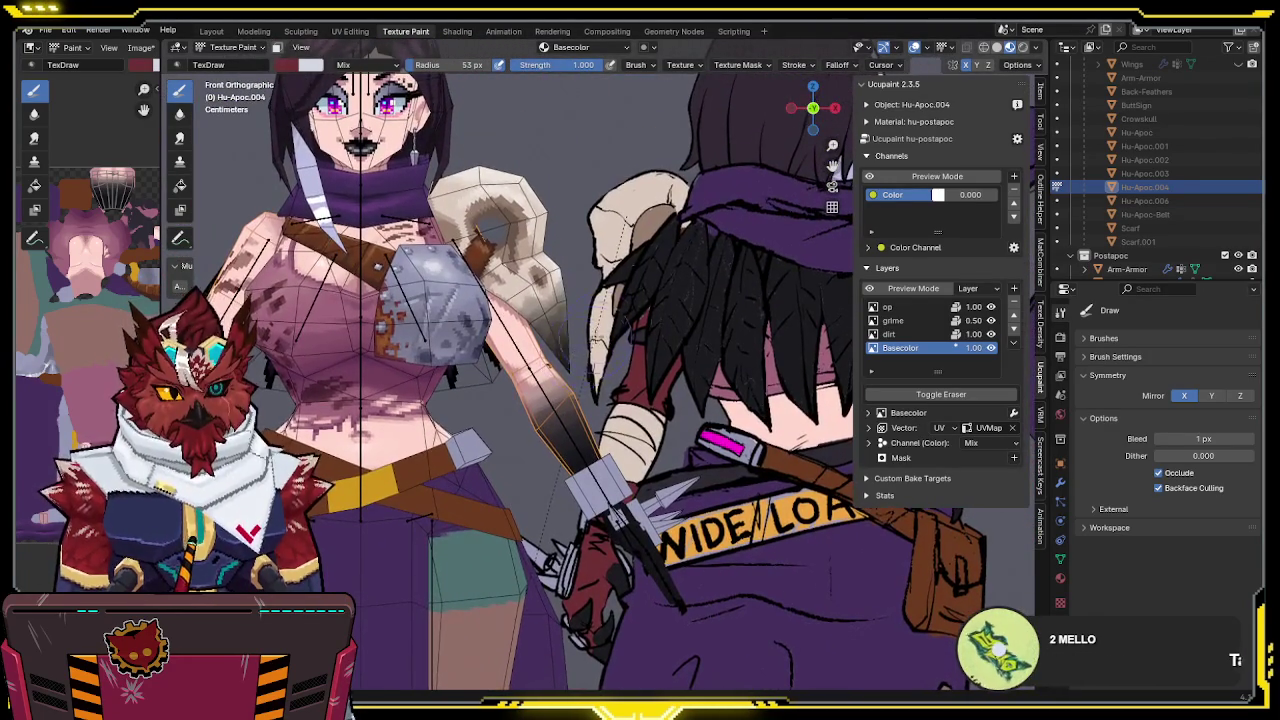
scroll(575, 357, down, 5)
scroll(545, 337, up, 5)
scroll(545, 337, up, 3)
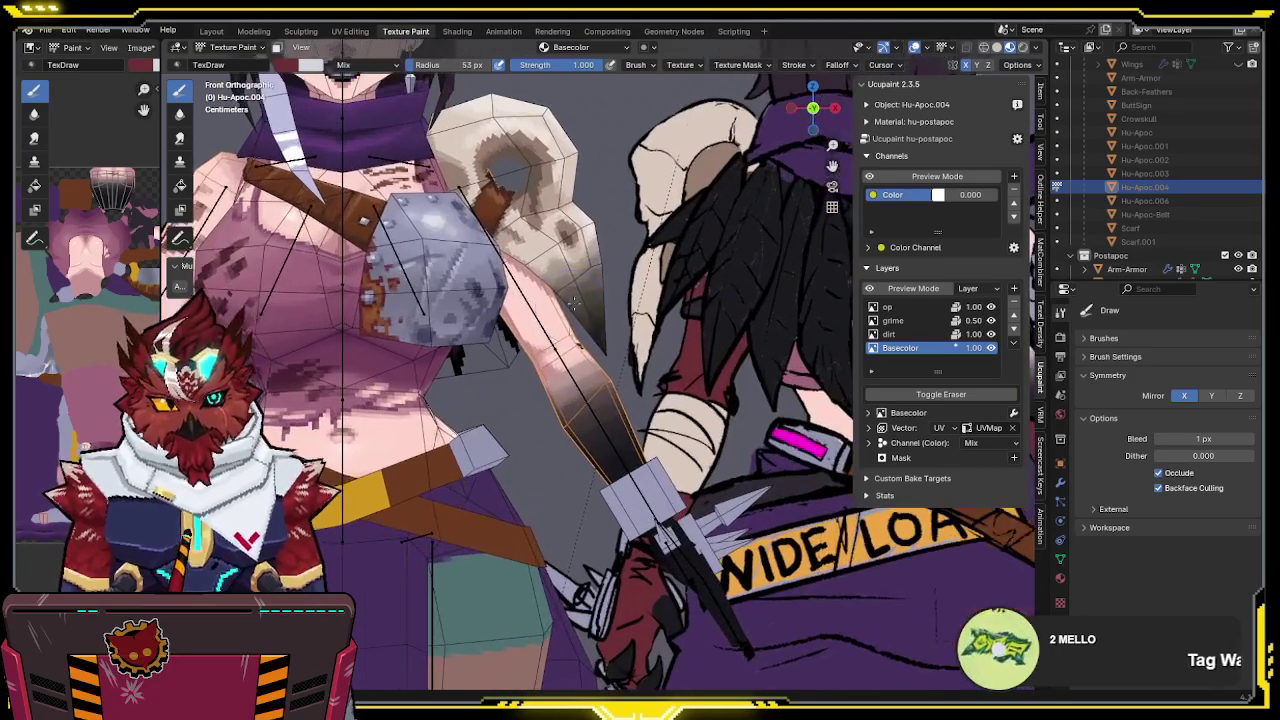
key(KP_Divide)
drag(570, 280, 480, 337)
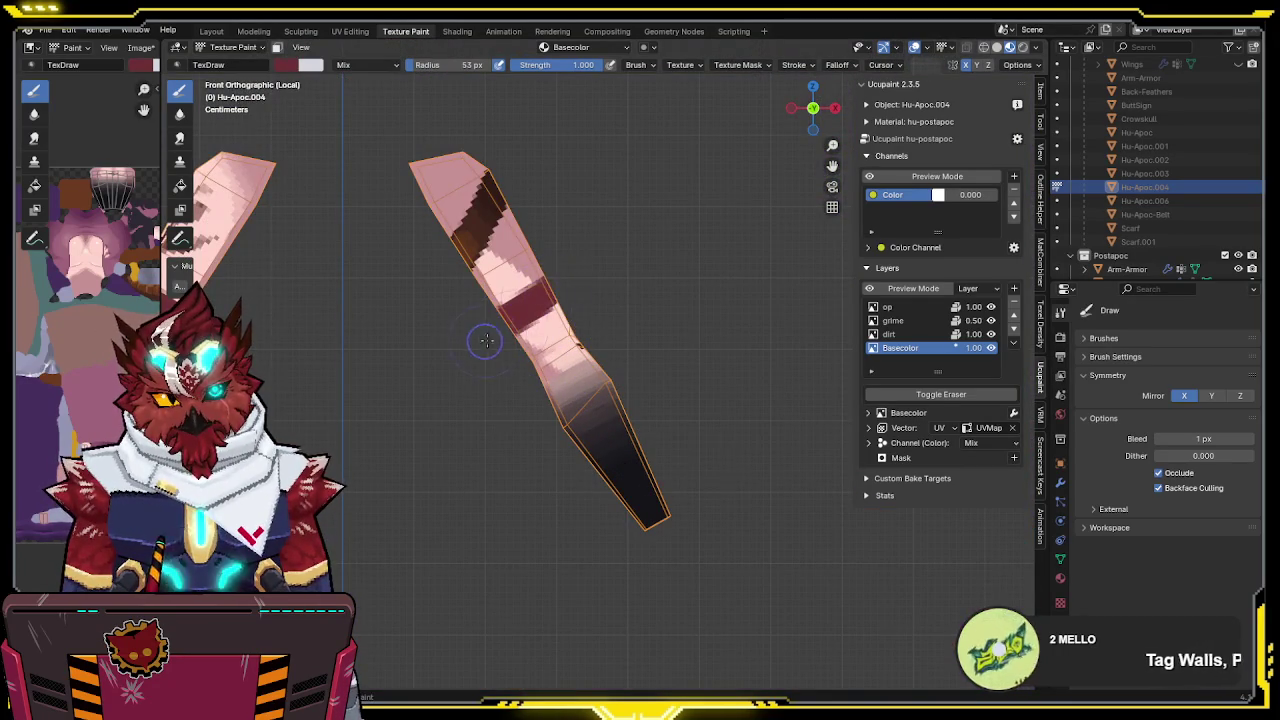
Undo the trial stroke and paint the front and back of the forearm dark red
key(ctrl+z)
mouse_move(548, 303)
middle_down()
mouse_move(663, 249)
mouse_move(708, 265)
mouse_move(512, 256)
mouse_move(605, 279)
mouse_move(790, 227)
middle_up()
key(KP_1)
mouse_move(632, 297)
mouse_down()
mouse_move(651, 251)
mouse_move(591, 289)
mouse_move(600, 346)
mouse_move(749, 315)
mouse_move(722, 441)
mouse_up()
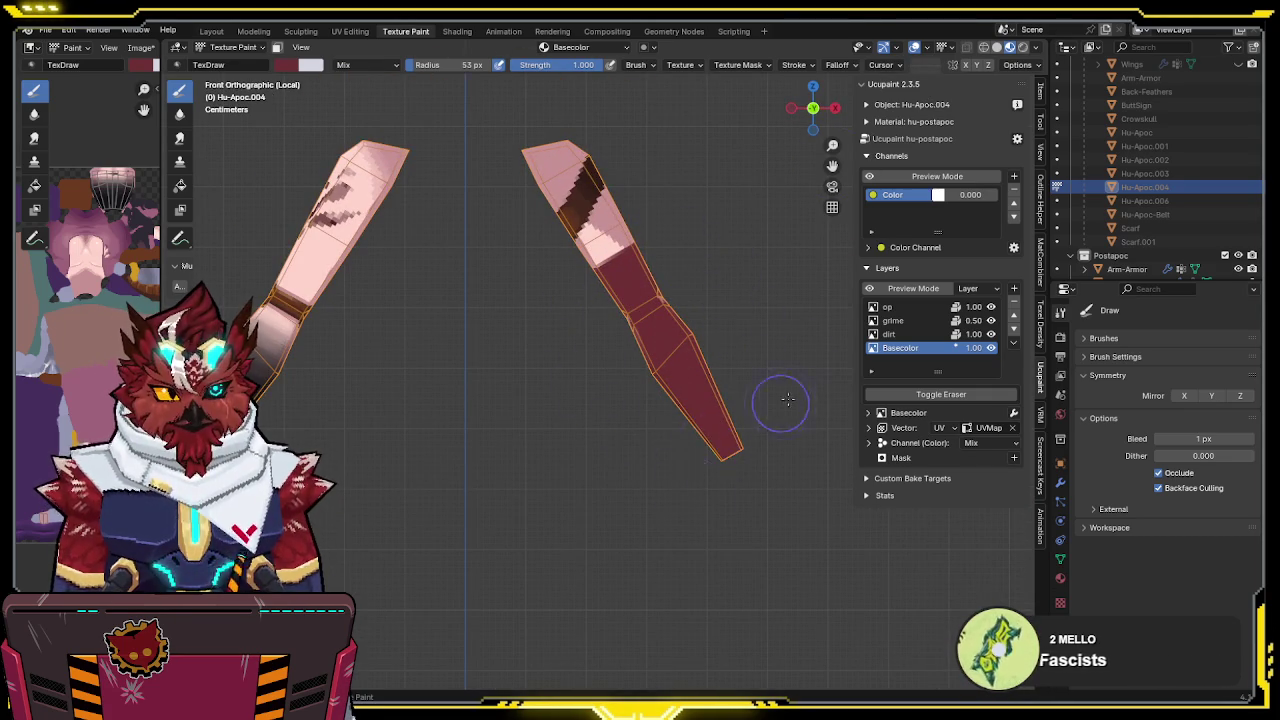
click(835, 107)
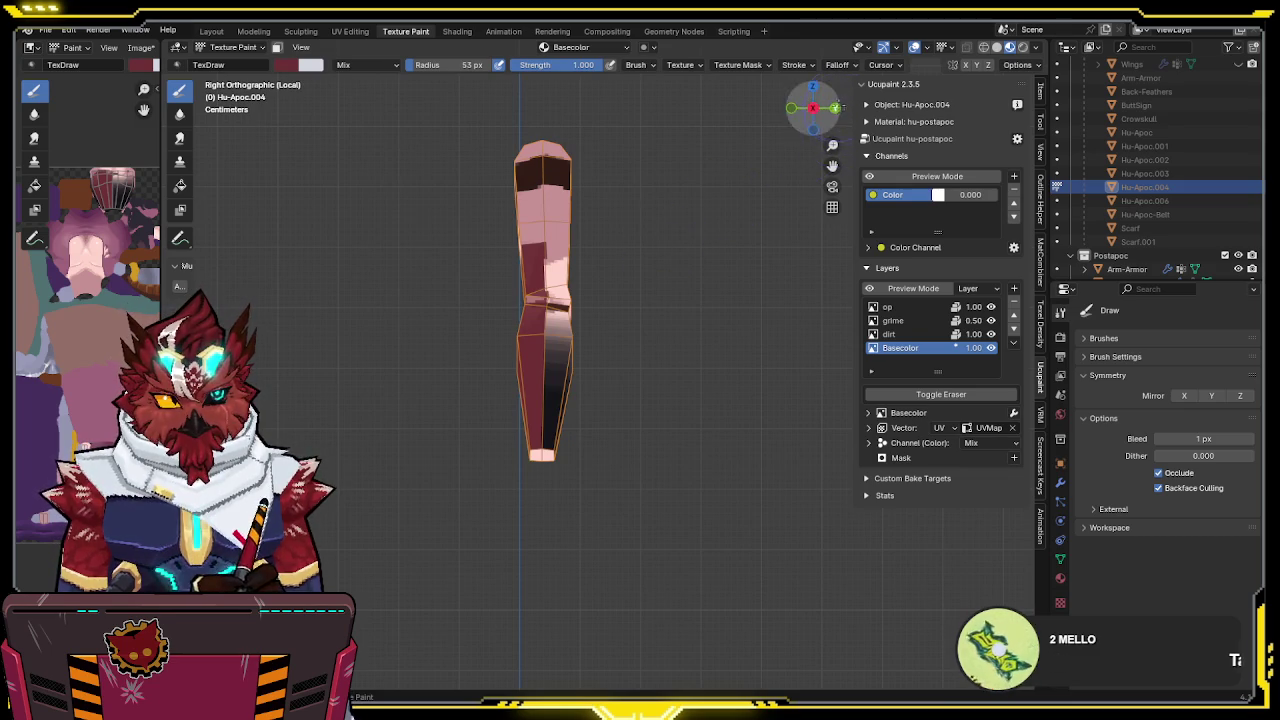
click(835, 107)
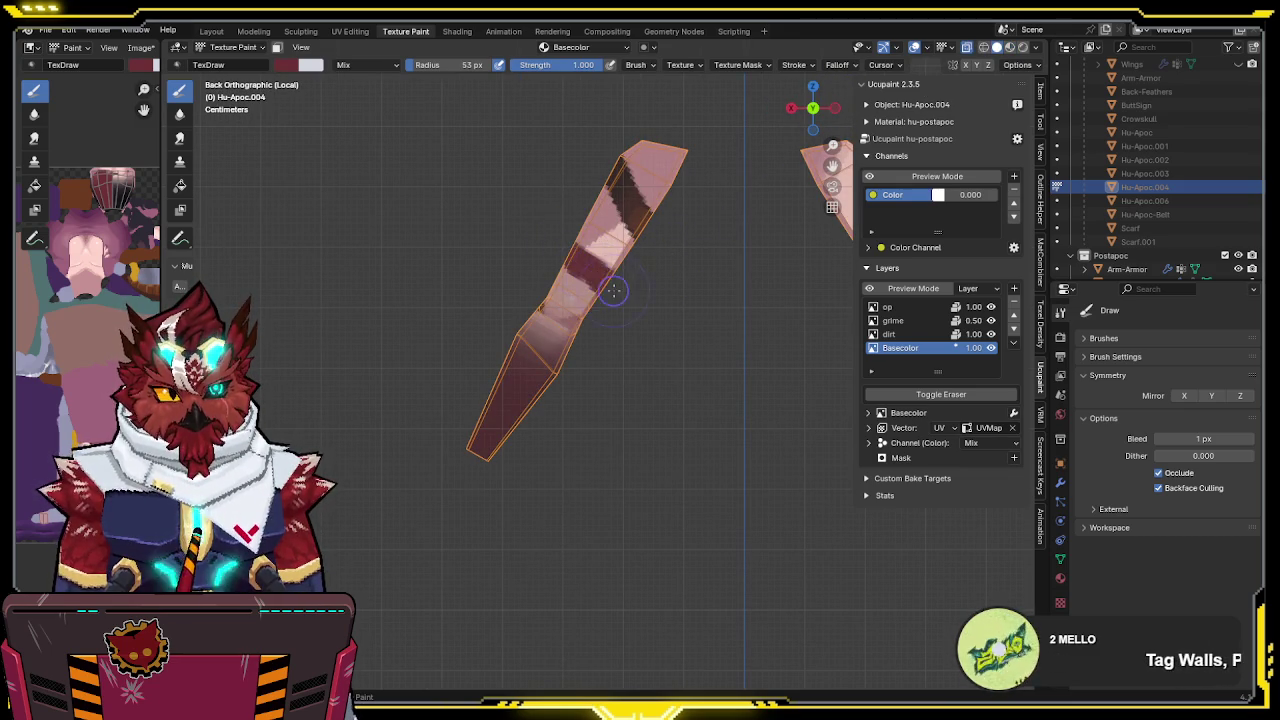
mouse_move(614, 286)
mouse_down()
mouse_move(557, 257)
mouse_move(623, 337)
mouse_move(500, 286)
mouse_move(578, 368)
mouse_move(486, 357)
mouse_move(543, 451)
mouse_move(471, 449)
mouse_up()
Shrink the brush to 44 px radius and cover the remaining pink patches with red
mouse_move(526, 352)
middle_down()
mouse_move(657, 400)
mouse_move(597, 350)
middle_up()
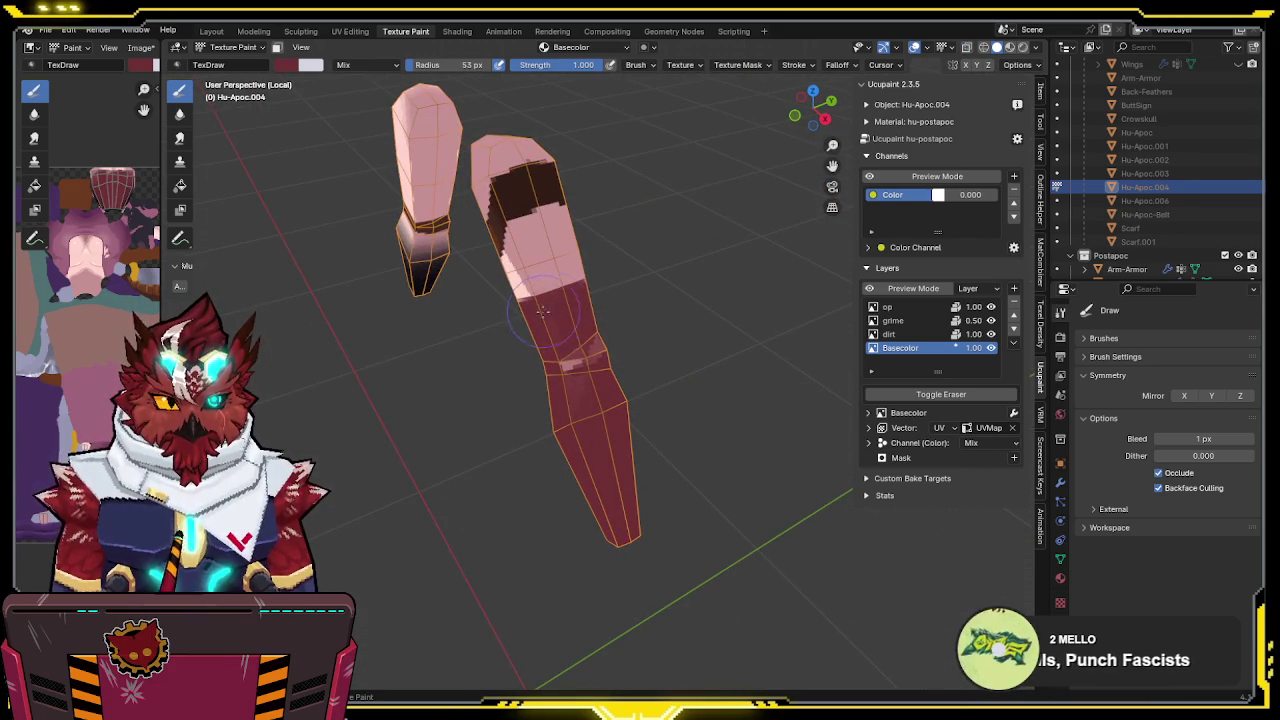
key(f)
click(561, 314)
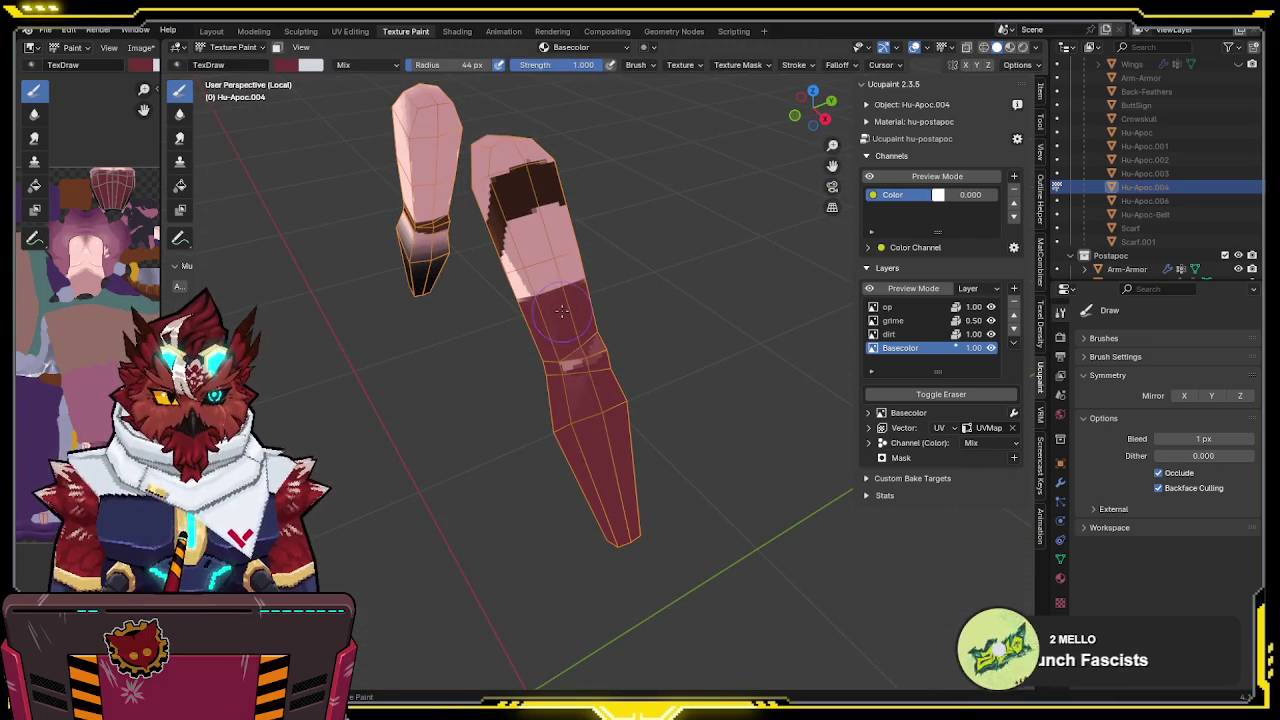
drag(594, 306, 548, 404)
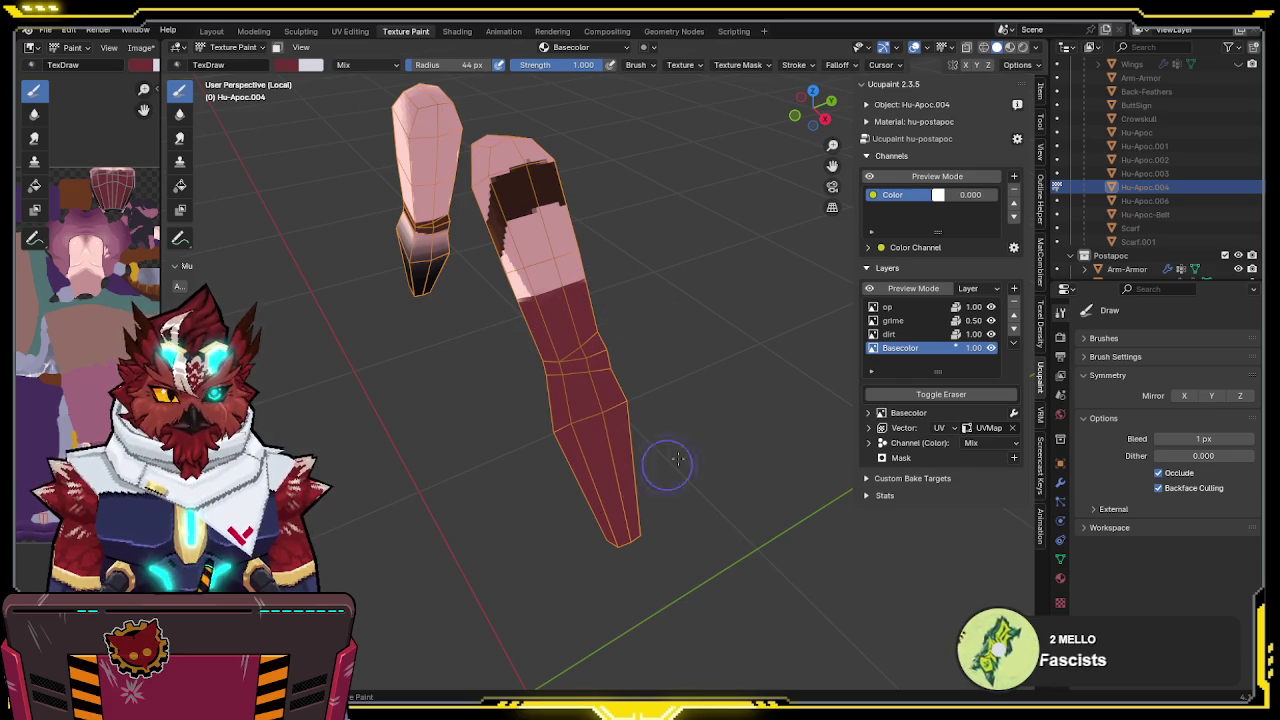
middle_drag(717, 455, 688, 273)
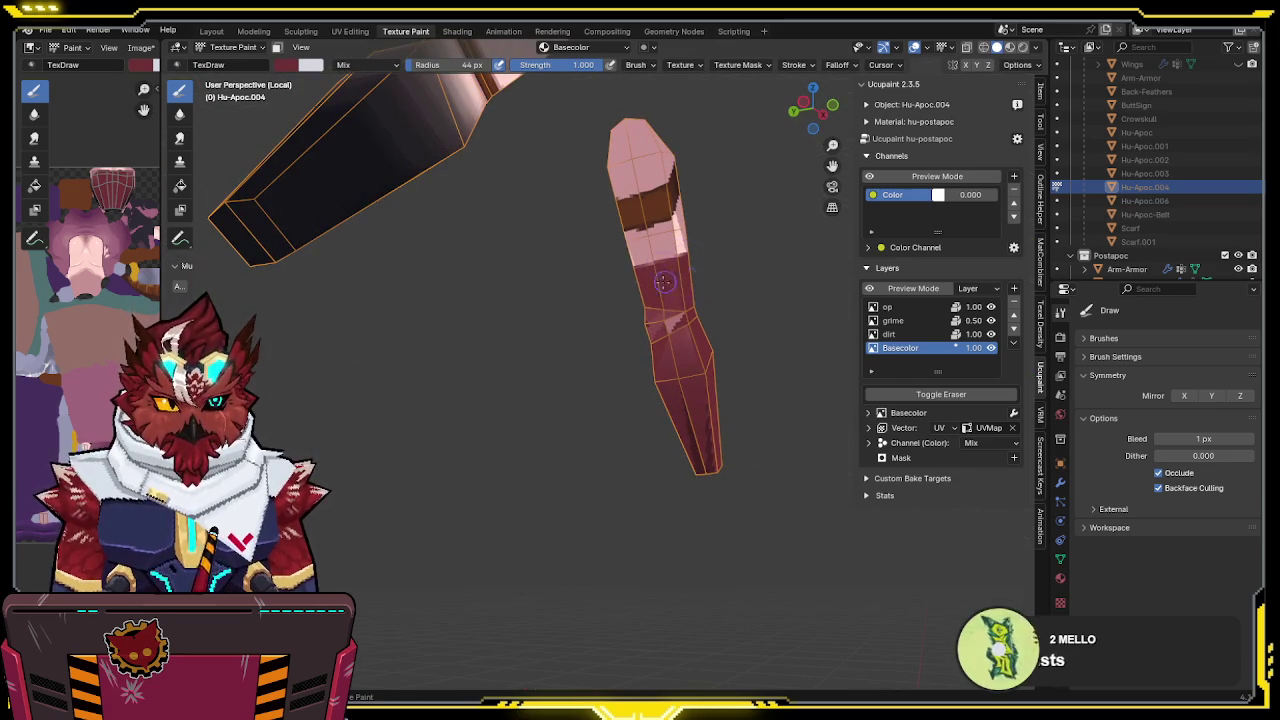
drag(695, 263, 680, 432)
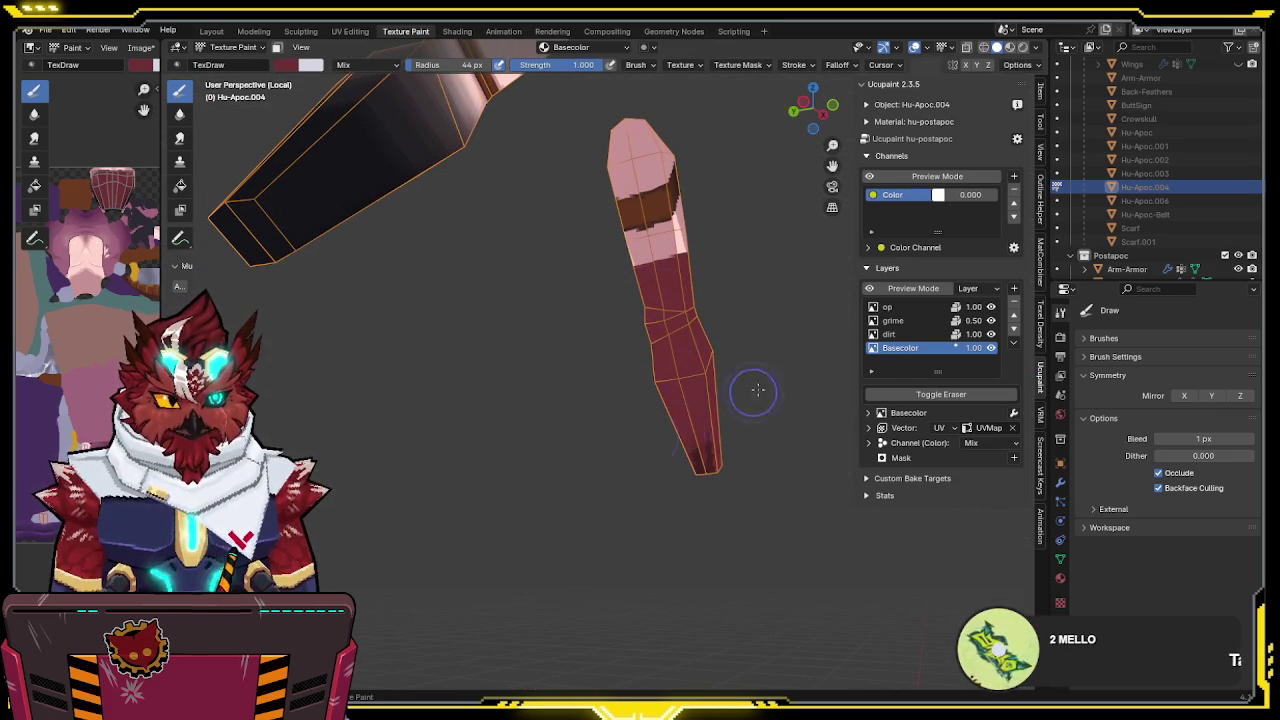
middle_drag(702, 512, 677, 372)
mouse_move(762, 310)
middle_down()
mouse_move(700, 351)
mouse_move(714, 380)
mouse_move(622, 389)
middle_up()
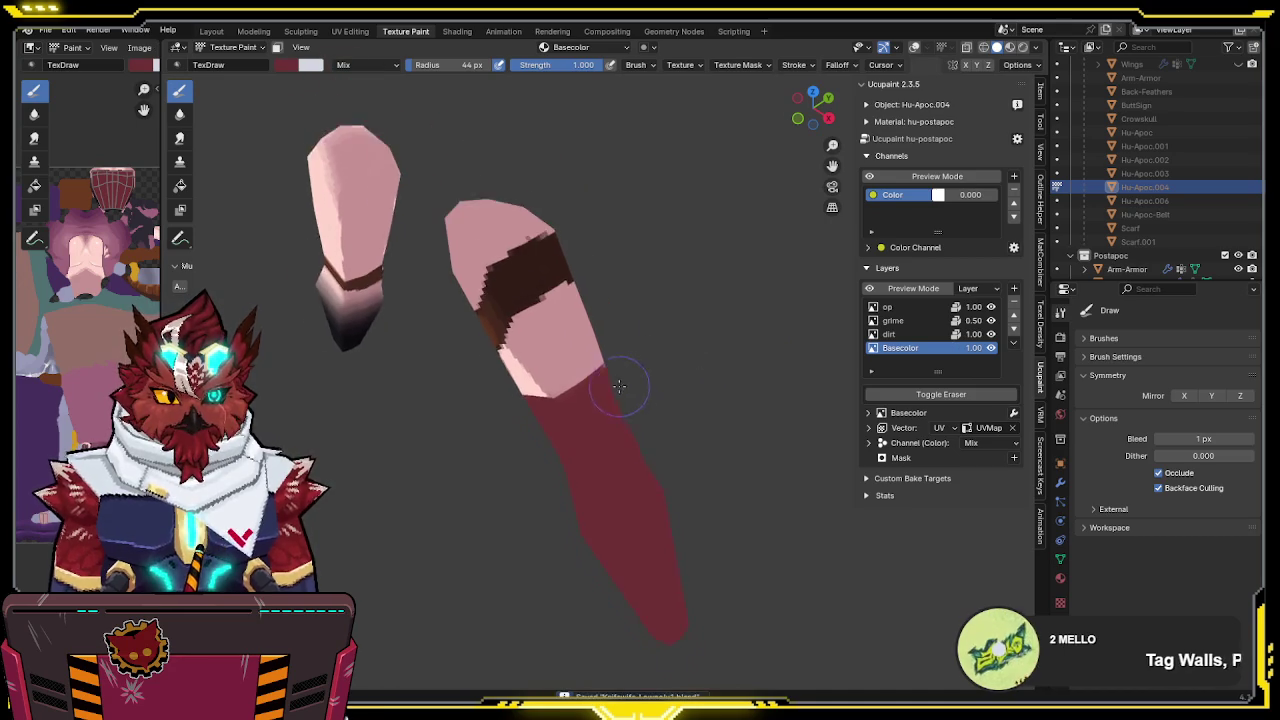
Sample the dark red and pink wrap colours from the arm while viewing it from several angles
scroll(622, 389, up, 4)
mouse_move(663, 290)
middle_down()
mouse_move(641, 271)
mouse_move(658, 297)
mouse_move(541, 295)
mouse_move(623, 251)
mouse_move(586, 229)
mouse_move(531, 262)
mouse_move(634, 291)
mouse_move(602, 314)
middle_up()
scroll(541, 295, up, 3)
key(s)
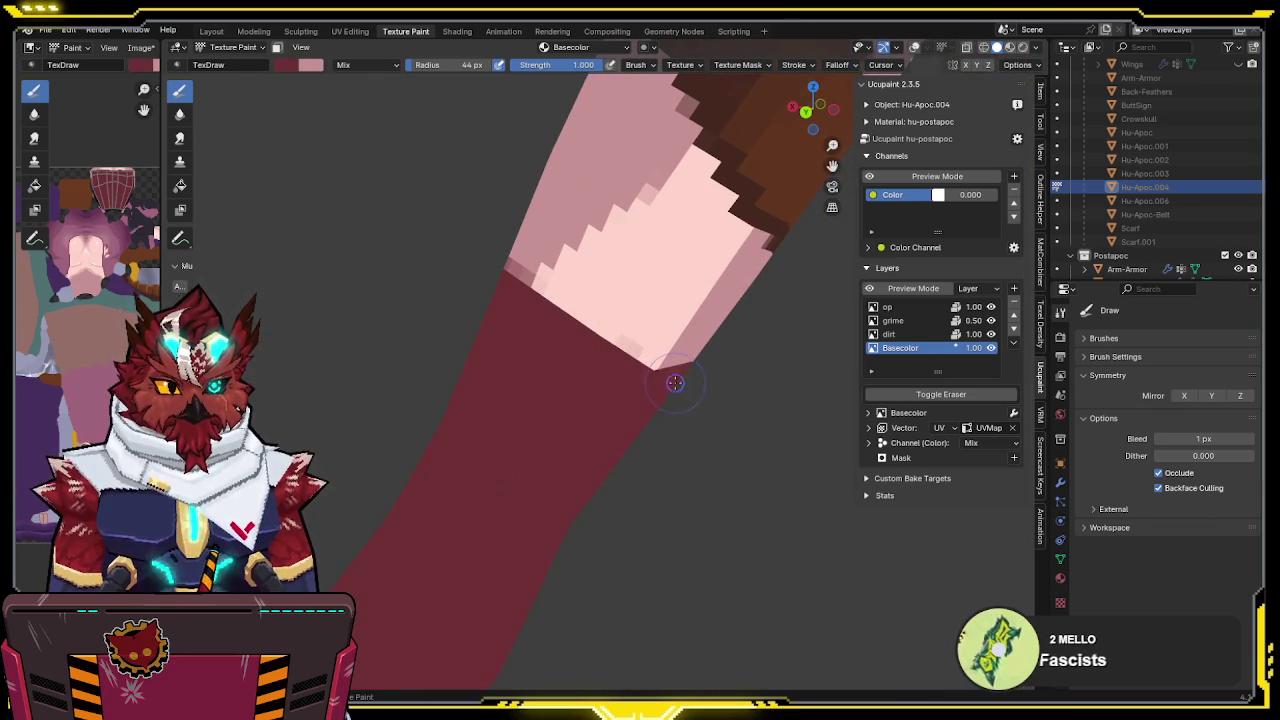
key(s)
mouse_move(527, 249)
middle_down()
mouse_move(534, 331)
mouse_move(737, 343)
mouse_move(634, 380)
mouse_move(624, 356)
middle_up()
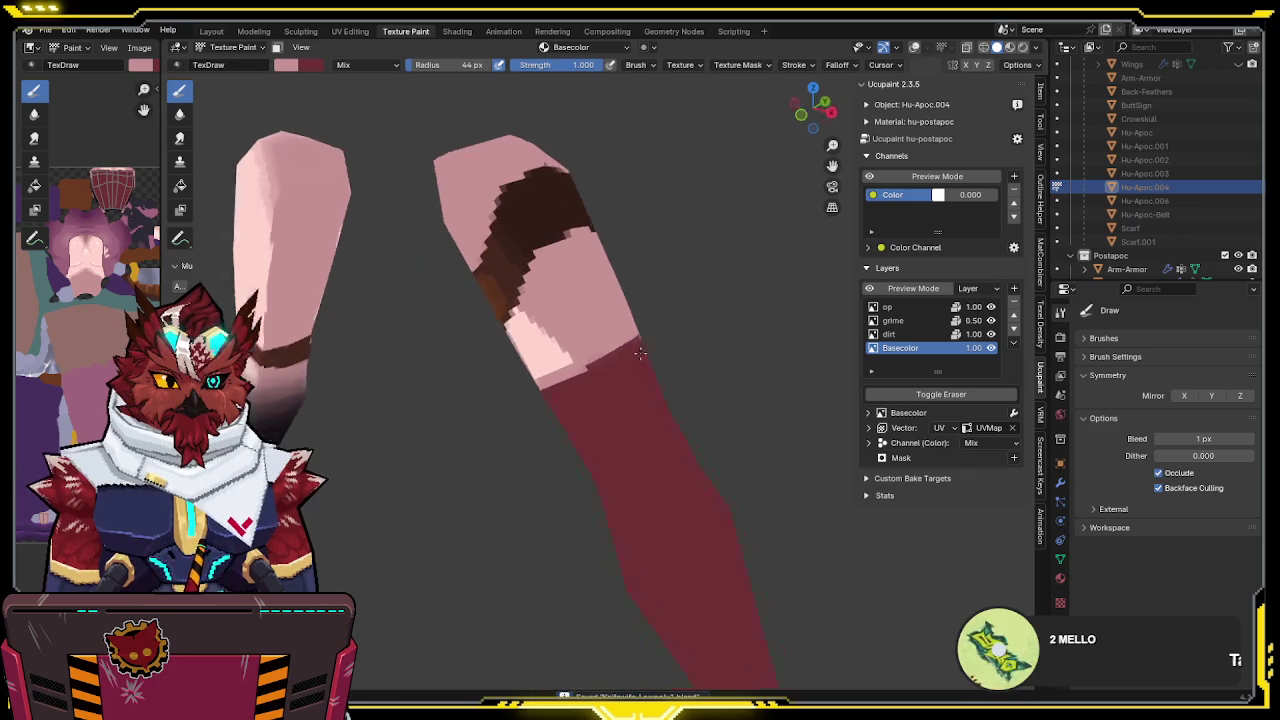
key(s)
scroll(590, 375, up, 2)
key(s)
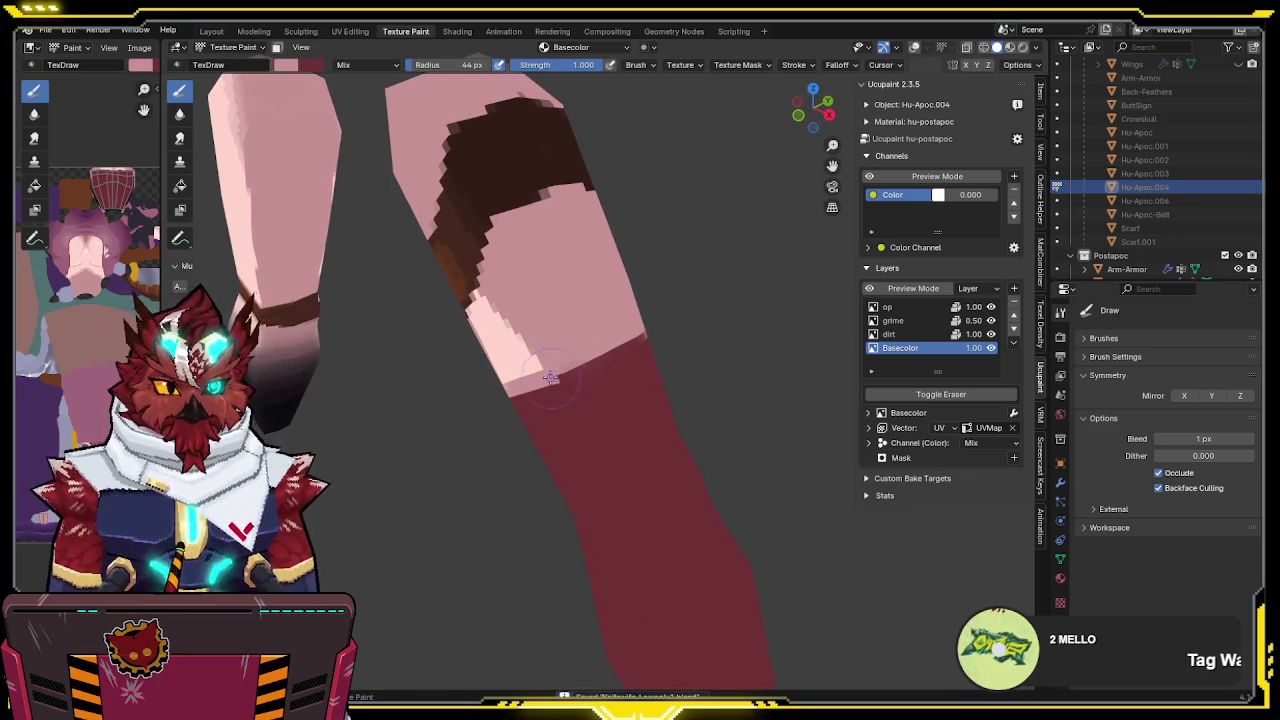
mouse_move(643, 333)
middle_down()
mouse_move(561, 316)
mouse_move(728, 328)
mouse_move(677, 346)
mouse_move(674, 318)
mouse_move(710, 338)
mouse_move(571, 294)
mouse_move(609, 301)
mouse_move(597, 325)
middle_up()
key(s)
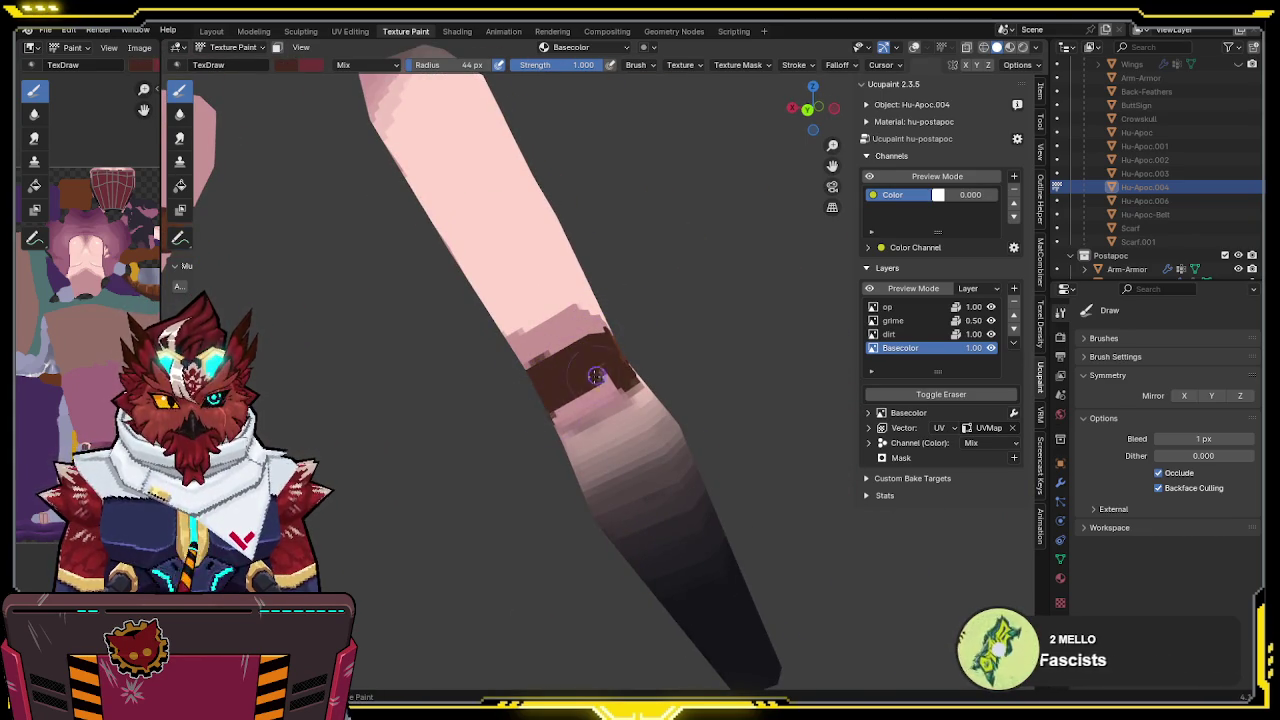
mouse_move(603, 370)
middle_down()
mouse_move(528, 358)
mouse_move(615, 355)
mouse_move(665, 311)
mouse_move(634, 322)
mouse_move(665, 335)
mouse_move(594, 343)
mouse_move(537, 385)
mouse_move(520, 380)
mouse_move(620, 370)
mouse_move(668, 325)
mouse_move(621, 349)
mouse_move(697, 271)
mouse_move(497, 360)
mouse_move(627, 350)
mouse_move(717, 325)
middle_up()
key(s)
key(s)
Save the file, switch to Object Mode and hide the shoulder armour
key(ctrl+s)
scroll(613, 296, down, 3)
scroll(613, 296, down, 5)
key(ctrl+Tab)
click(576, 428)
key(h)
scroll(596, 405, up, 2)
scroll(650, 333, up, 1)
key(shift+alt+z)
key(shift+alt+z)
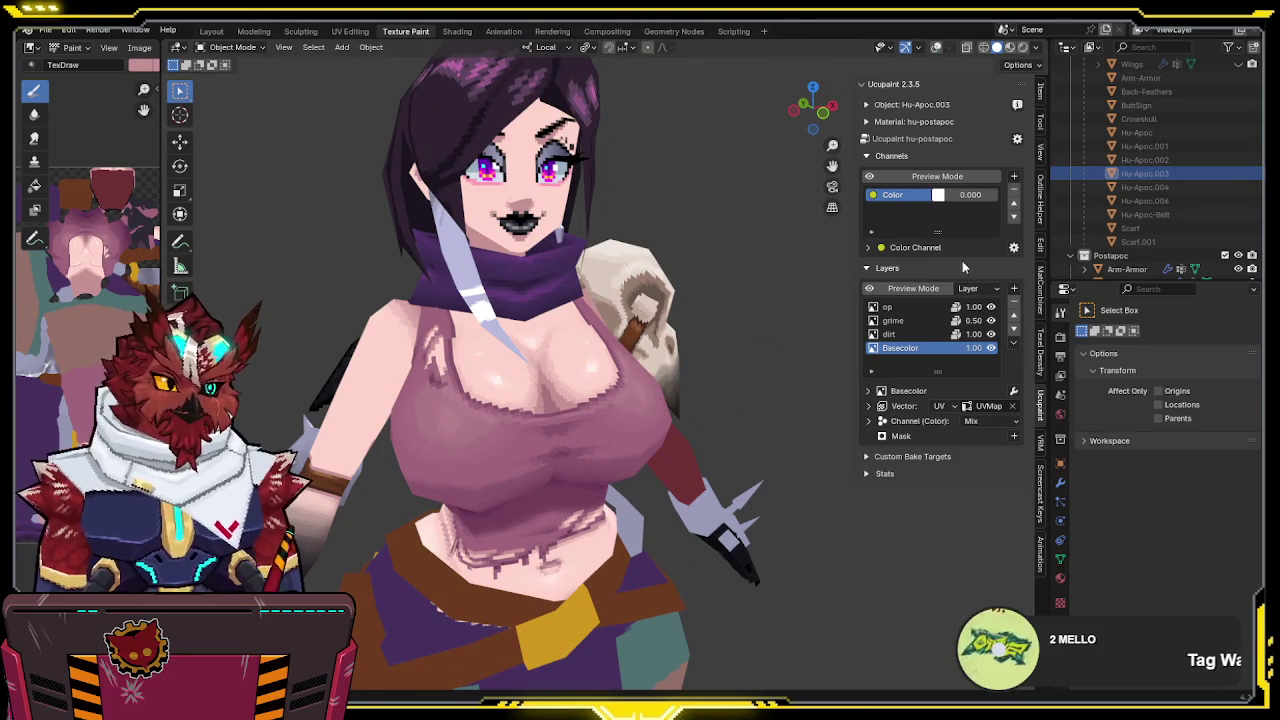
Unhide the strap and shoulder armour in the Outliner and look around the character
scroll(1150, 180, down, 5)
click(1204, 228)
mouse_move(820, 305)
middle_down()
mouse_move(780, 312)
mouse_move(855, 299)
mouse_move(640, 320)
middle_up()
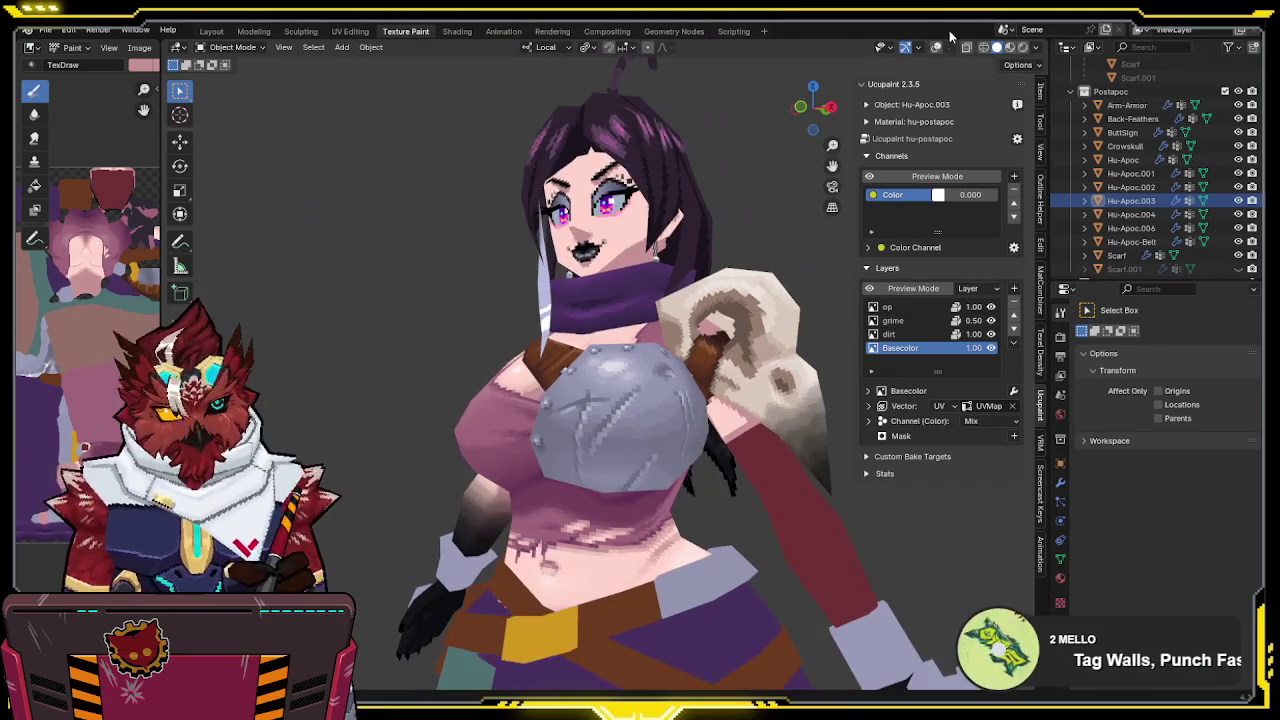
click(1009, 47)
mouse_move(640, 250)
middle_down()
mouse_move(449, 339)
mouse_move(582, 333)
mouse_move(531, 314)
middle_up()
Return the forearm to Texture Paint mode
key(ctrl+Tab)
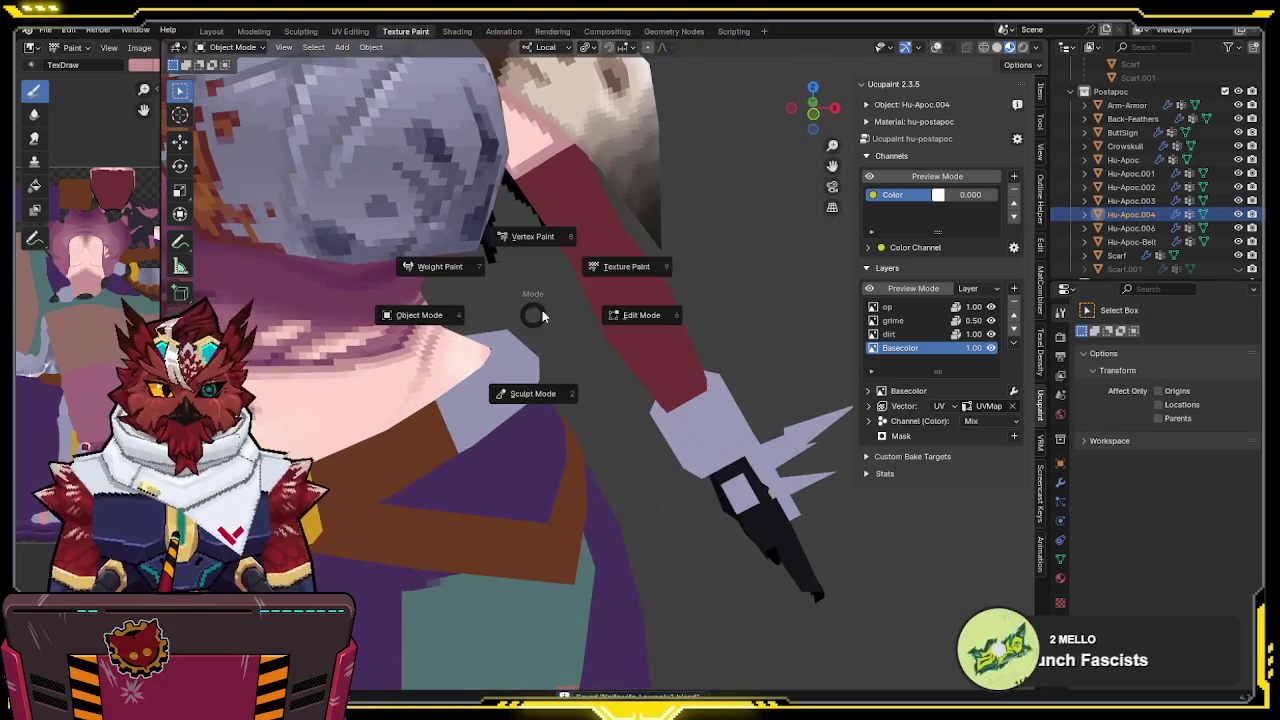
click(571, 282)
scroll(568, 270, down, 4)
scroll(510, 327, up, 5)
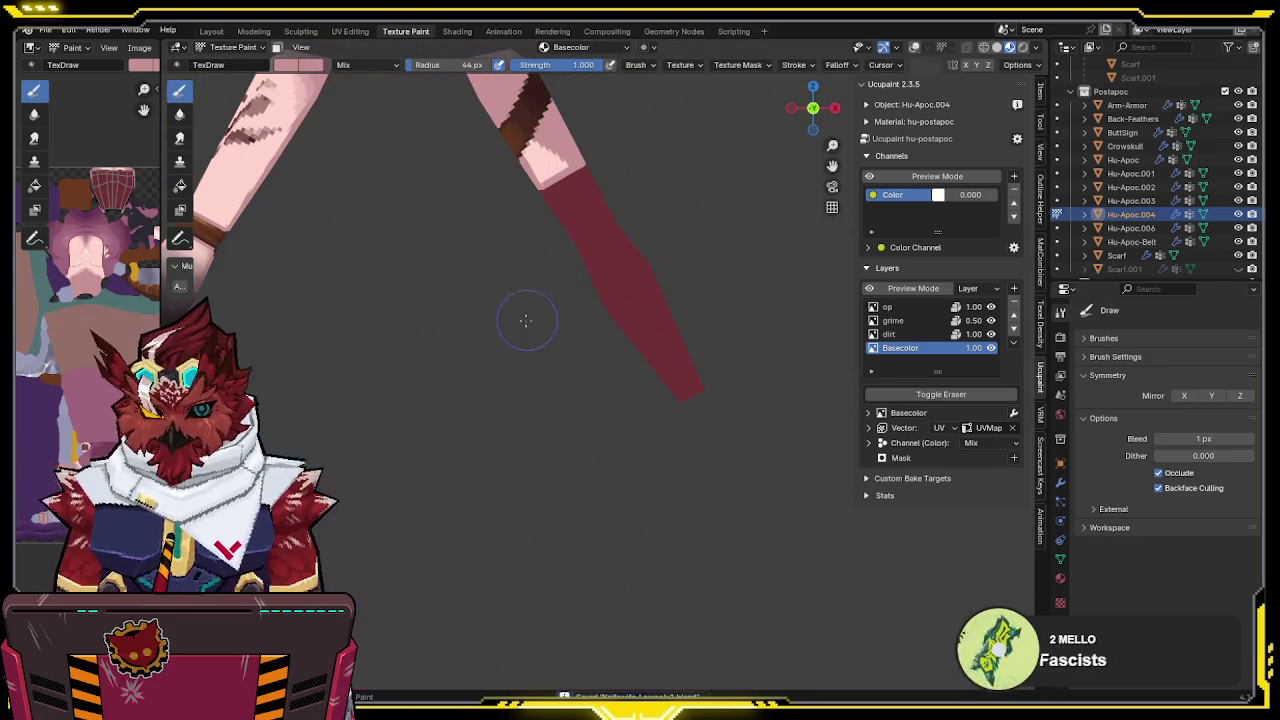
Sample the forearm red, brighten it to about 0.52 value, and paint a light streak
shift+middle_drag(596, 220, 597, 296)
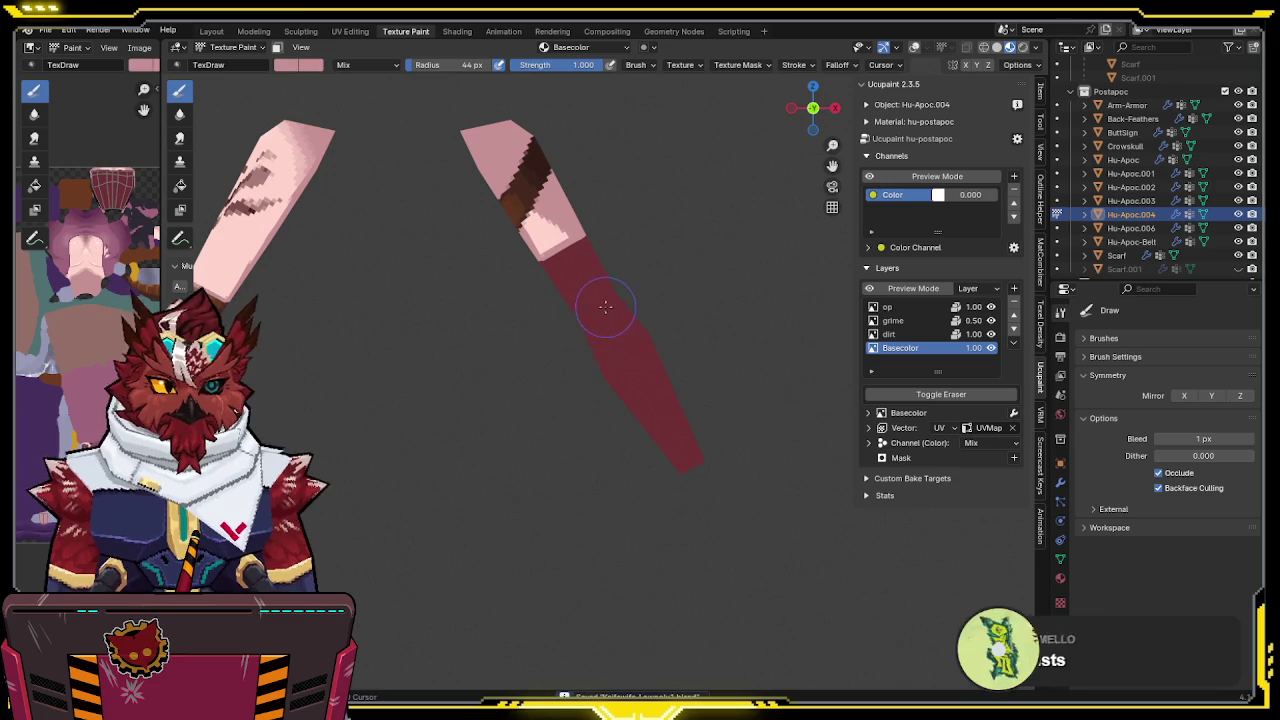
key(s)
click(295, 65)
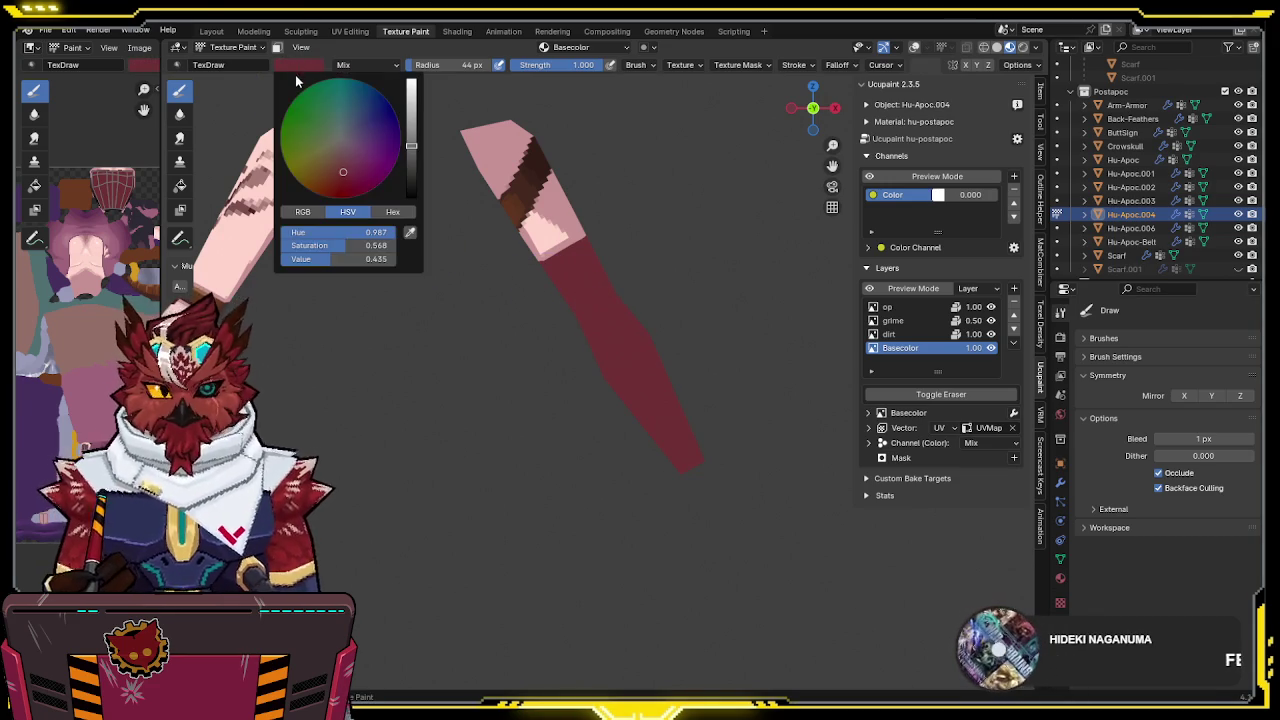
drag(411, 146, 414, 139)
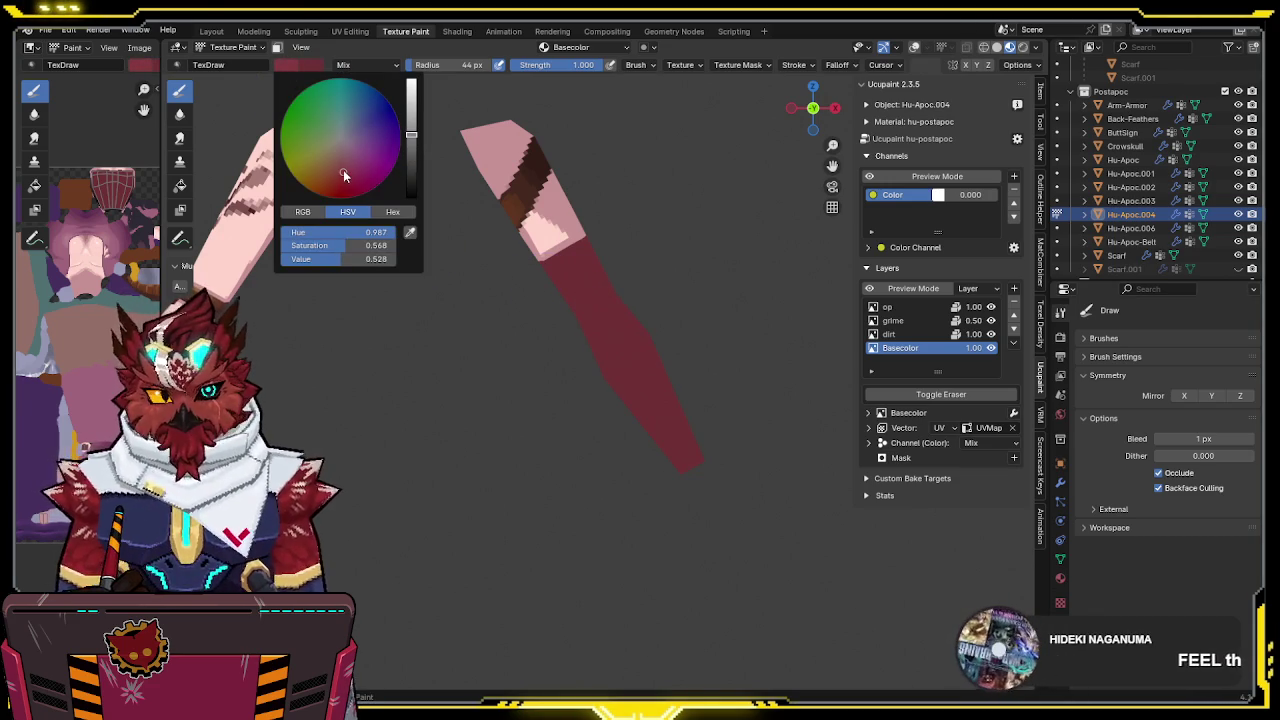
scroll(455, 306, up, 2)
scroll(455, 306, up, 2)
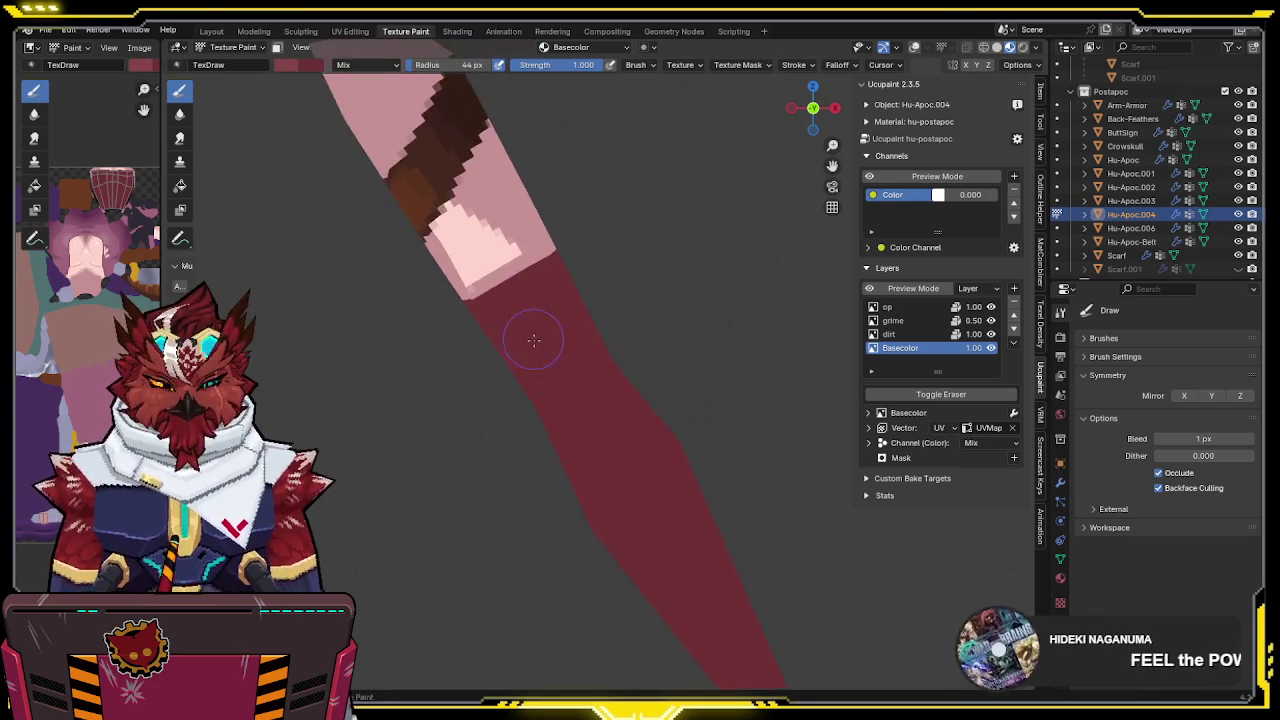
scroll(455, 306, up, 2)
drag(466, 263, 421, 284)
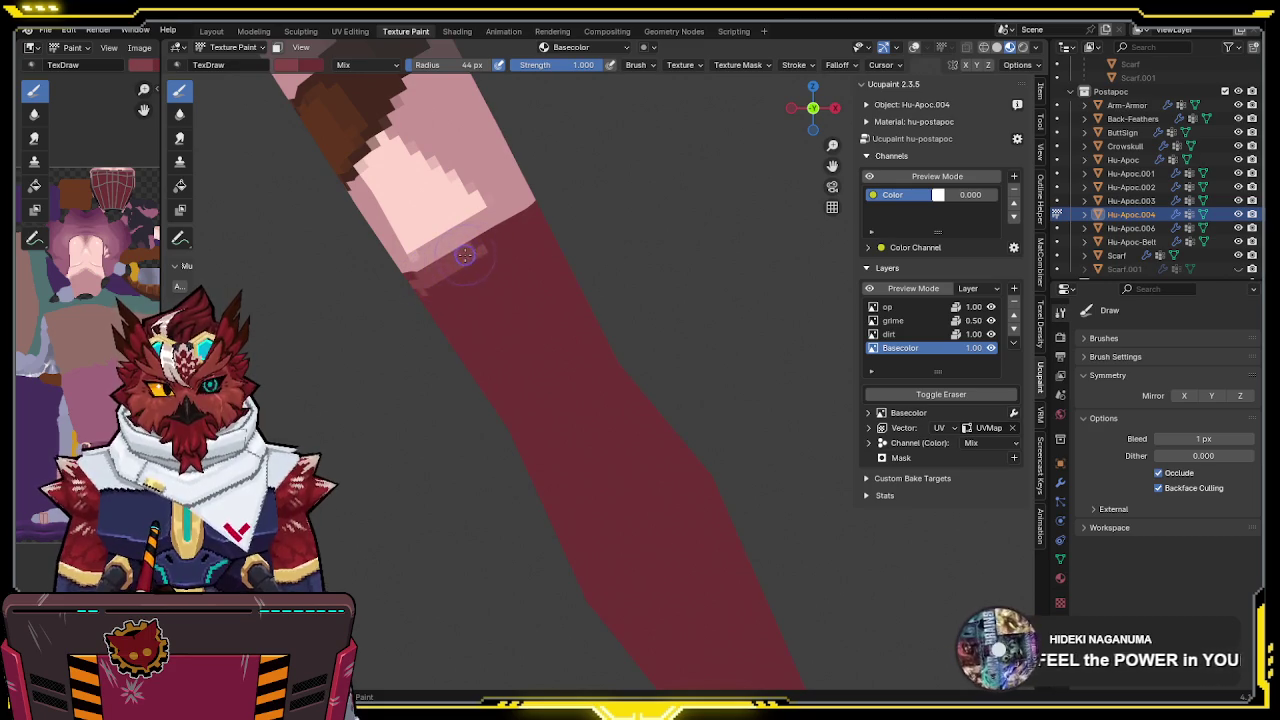
Paint lighter strokes along the pink wrap's edge with the red forearm, then resample the red
mouse_move(555, 205)
middle_down()
mouse_move(514, 286)
mouse_move(483, 280)
mouse_move(416, 323)
middle_up()
middle_drag(530, 300, 557, 286)
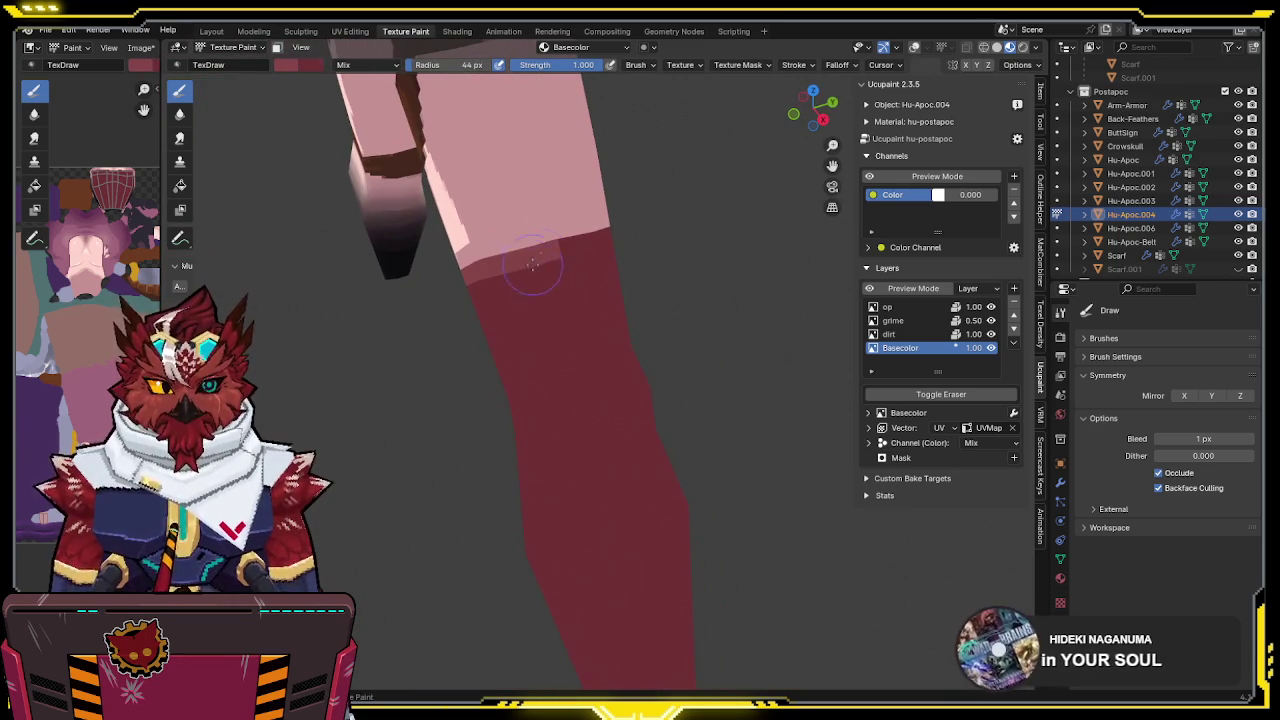
mouse_move(705, 229)
middle_down()
mouse_move(594, 223)
mouse_move(491, 251)
middle_up()
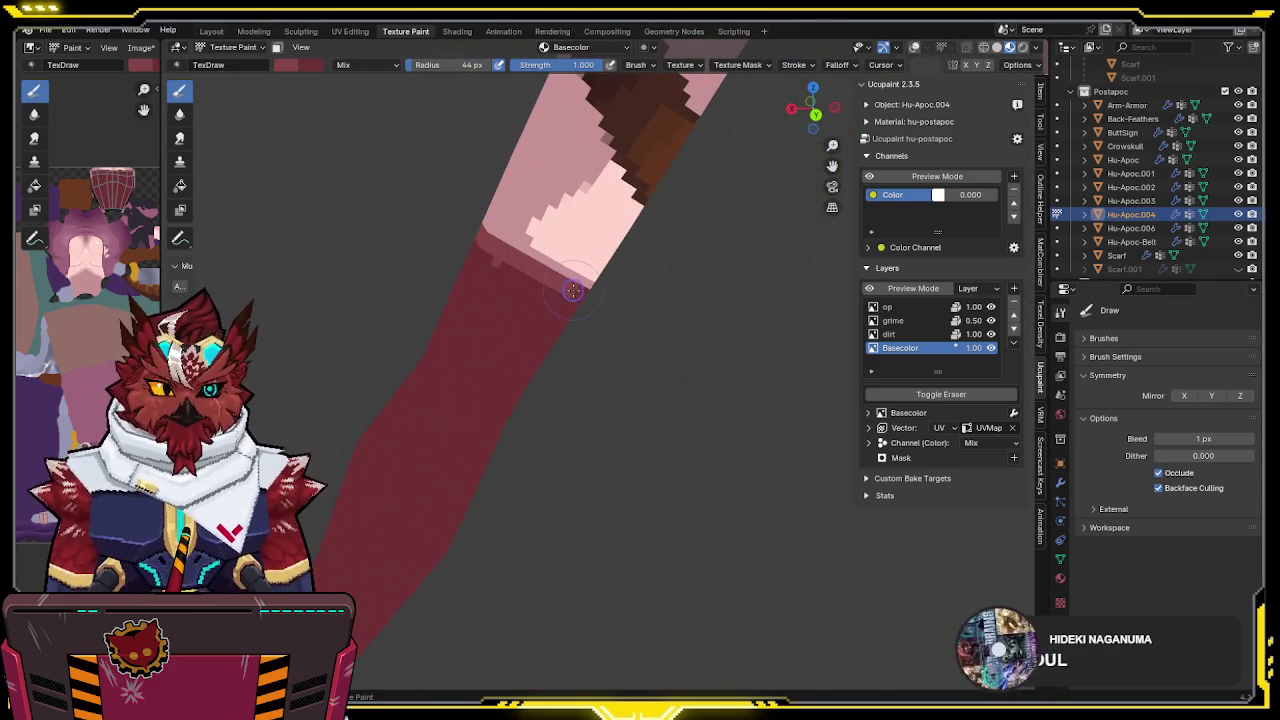
drag(569, 288, 506, 274)
middle_drag(550, 291, 667, 310)
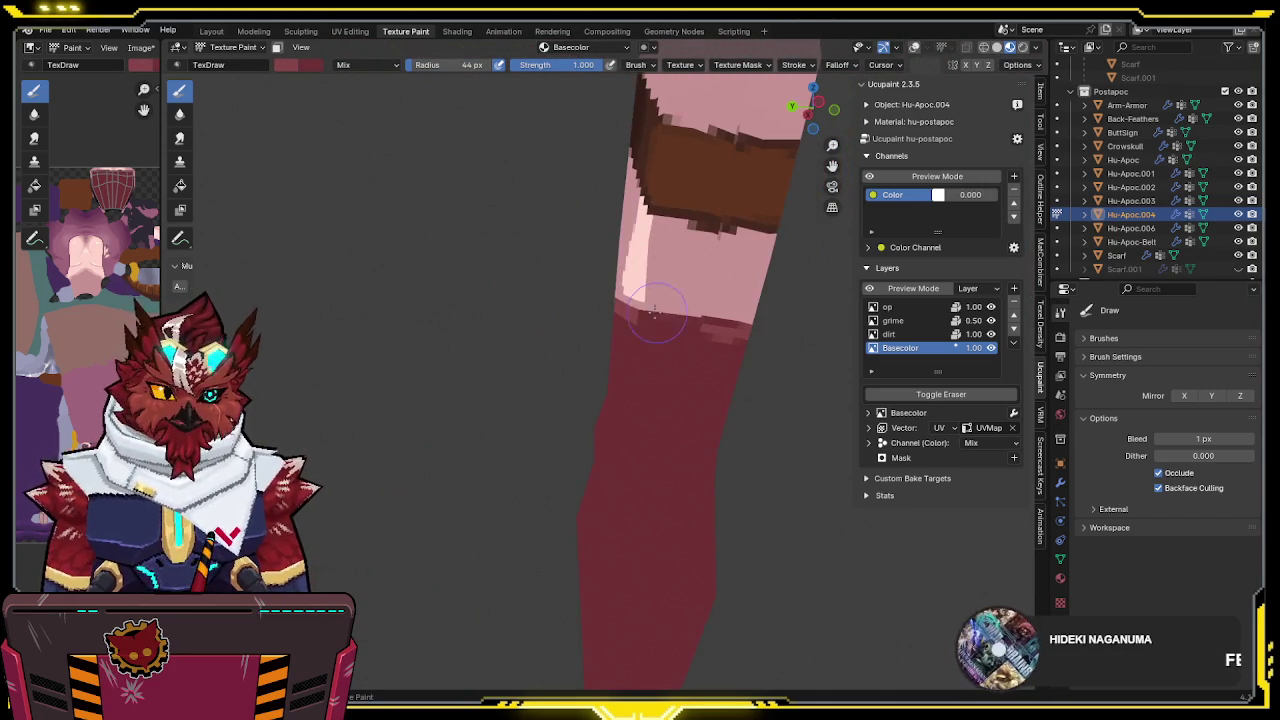
drag(668, 318, 748, 332)
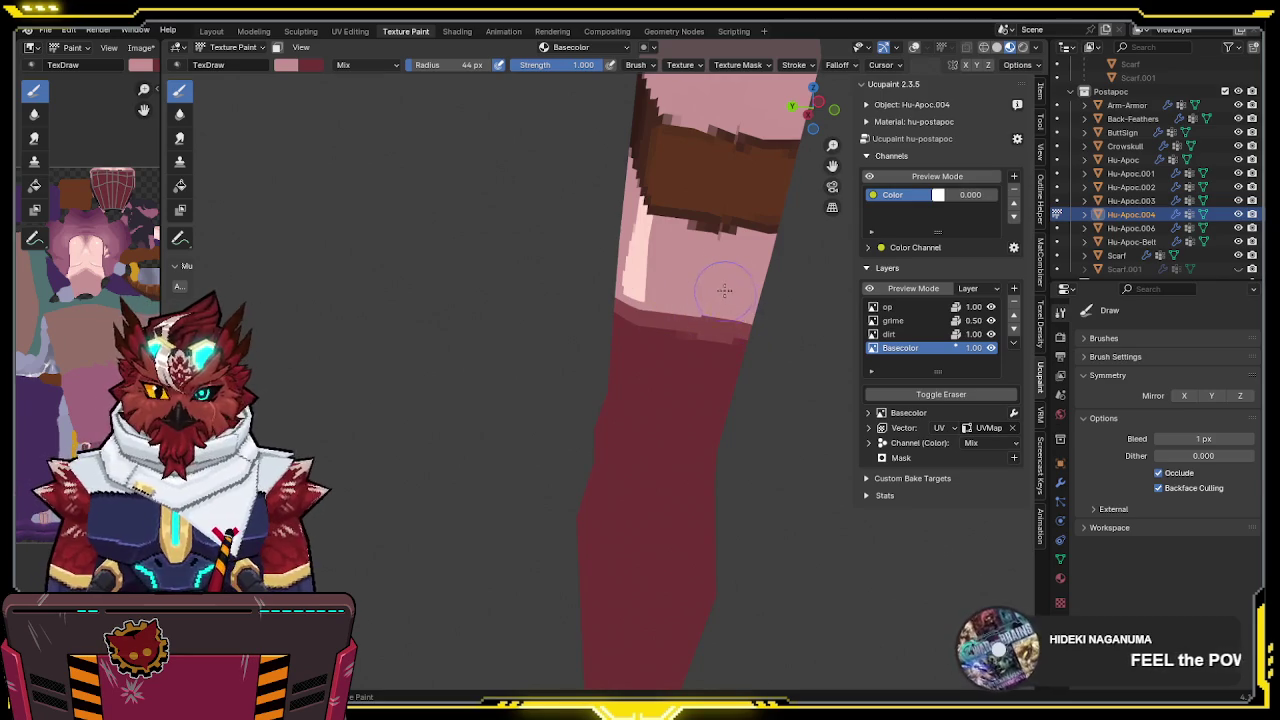
mouse_move(727, 293)
middle_down()
mouse_move(608, 293)
mouse_move(604, 320)
middle_up()
key(s)
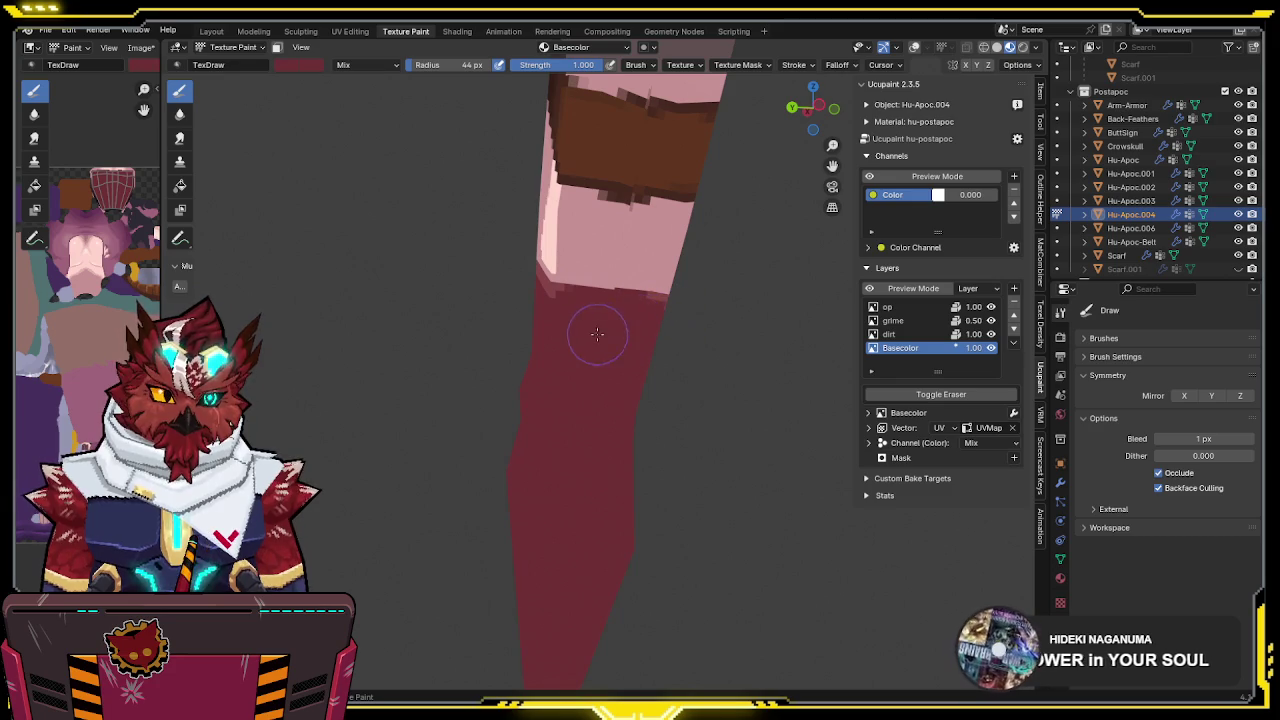
click(287, 65)
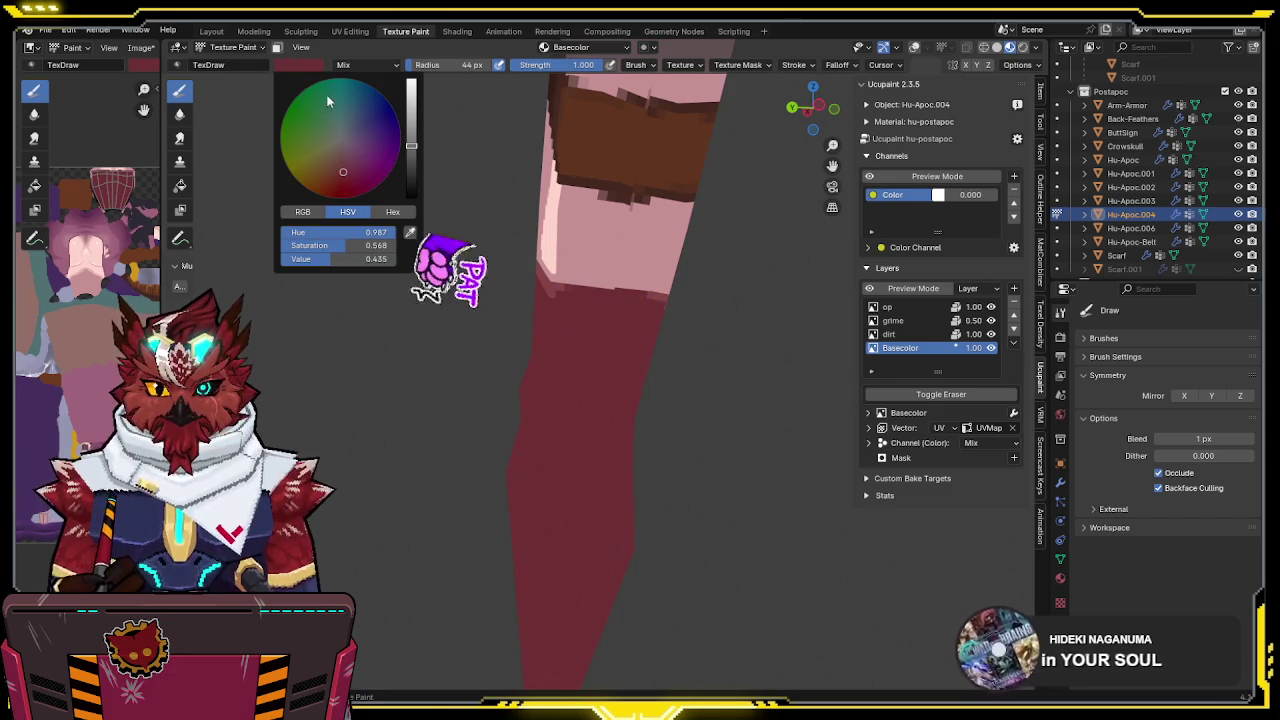
Darken the brush colour and paint darker red down a selected strip of the forearm
click(411, 157)
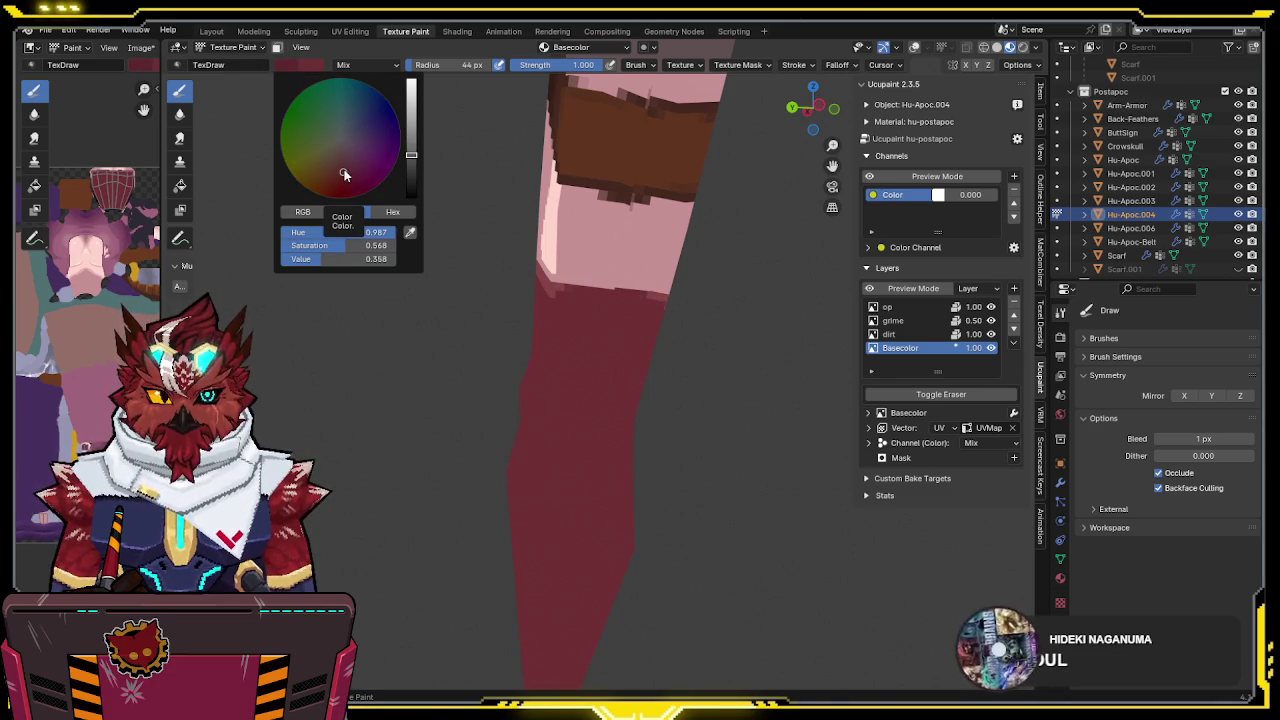
key(shift+alt+z)
key(Tab)
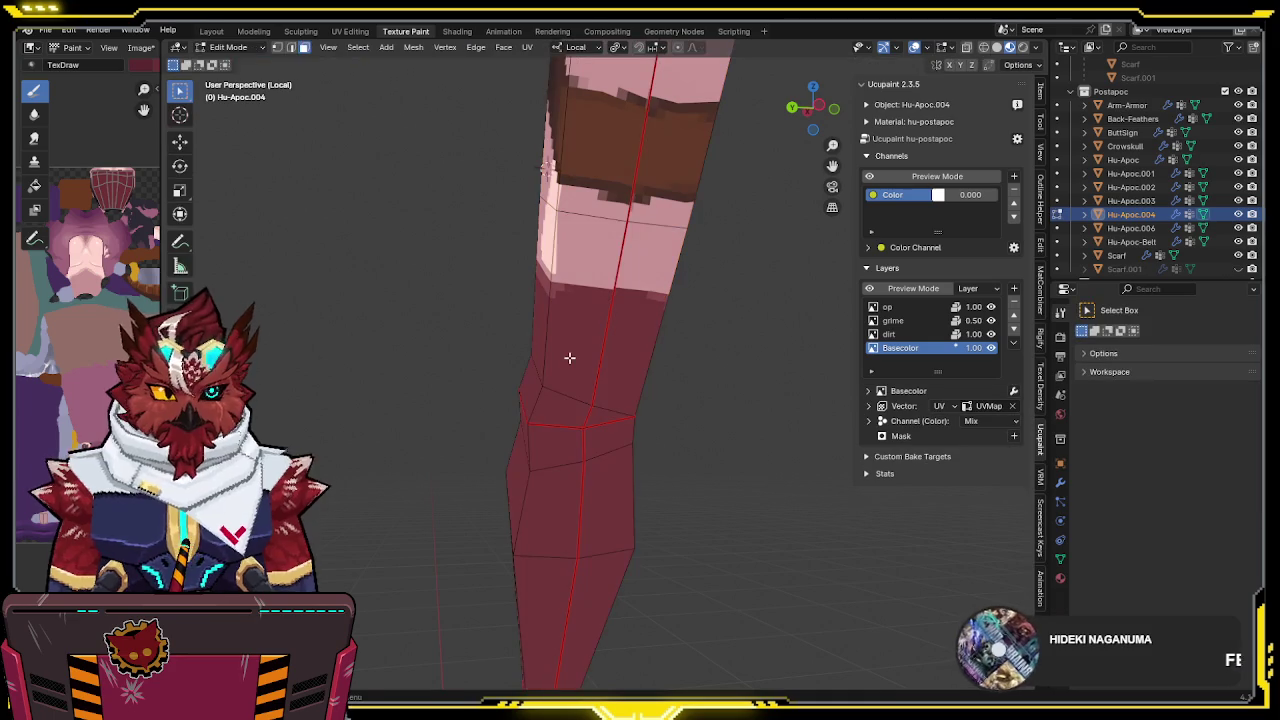
alt+click(569, 403)
key(Tab)
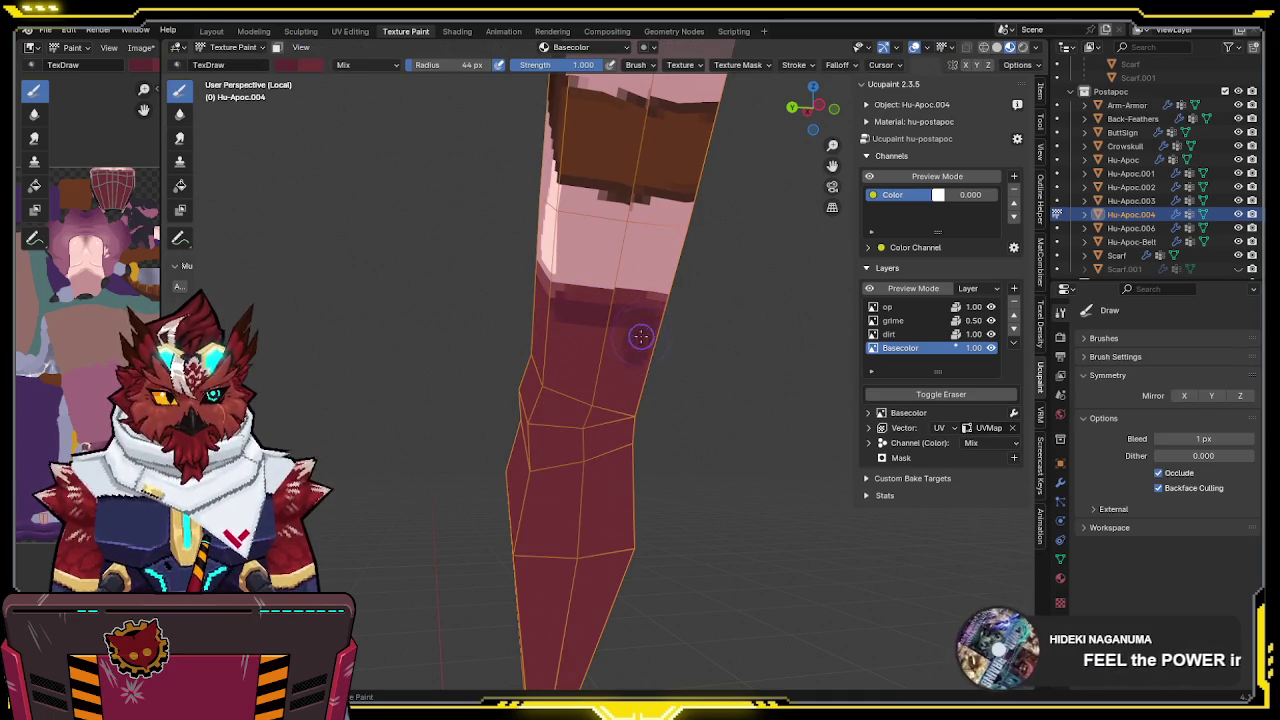
mouse_move(636, 372)
mouse_down()
mouse_move(603, 508)
mouse_move(638, 538)
mouse_up()
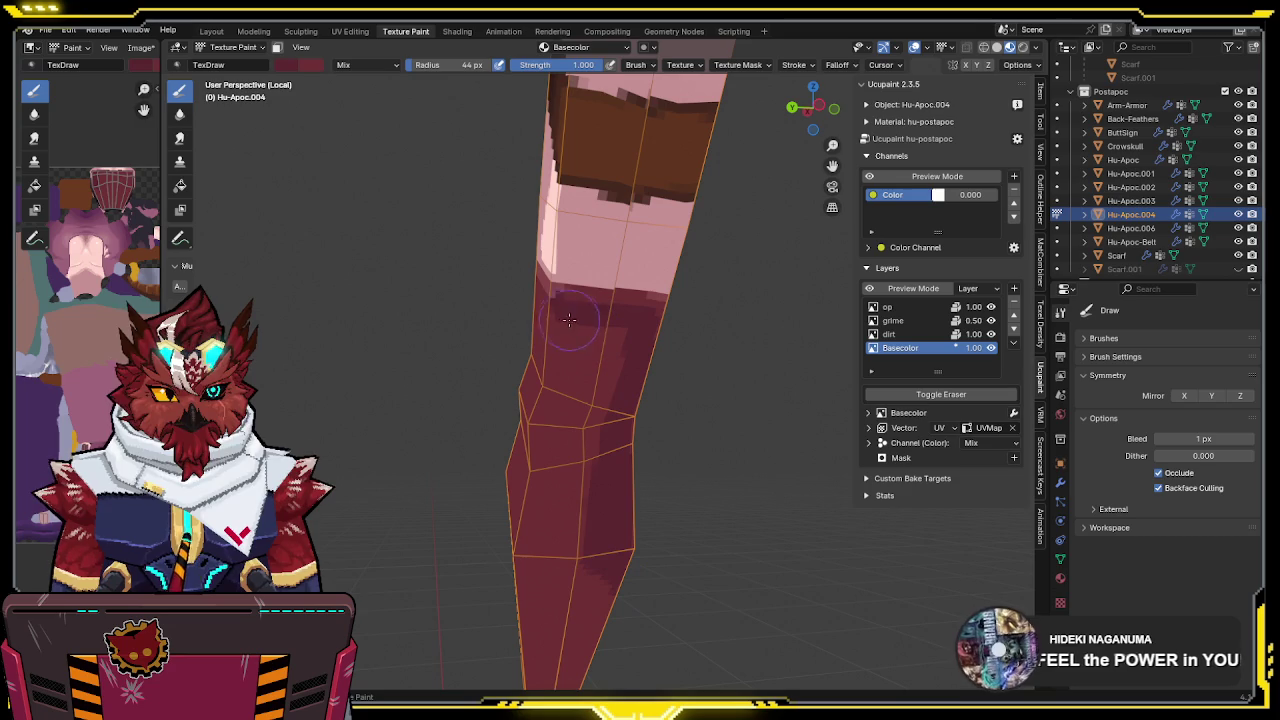
Save, then paint darker red up along the limb from another angle
middle_drag(554, 390, 628, 381)
key(ctrl+s)
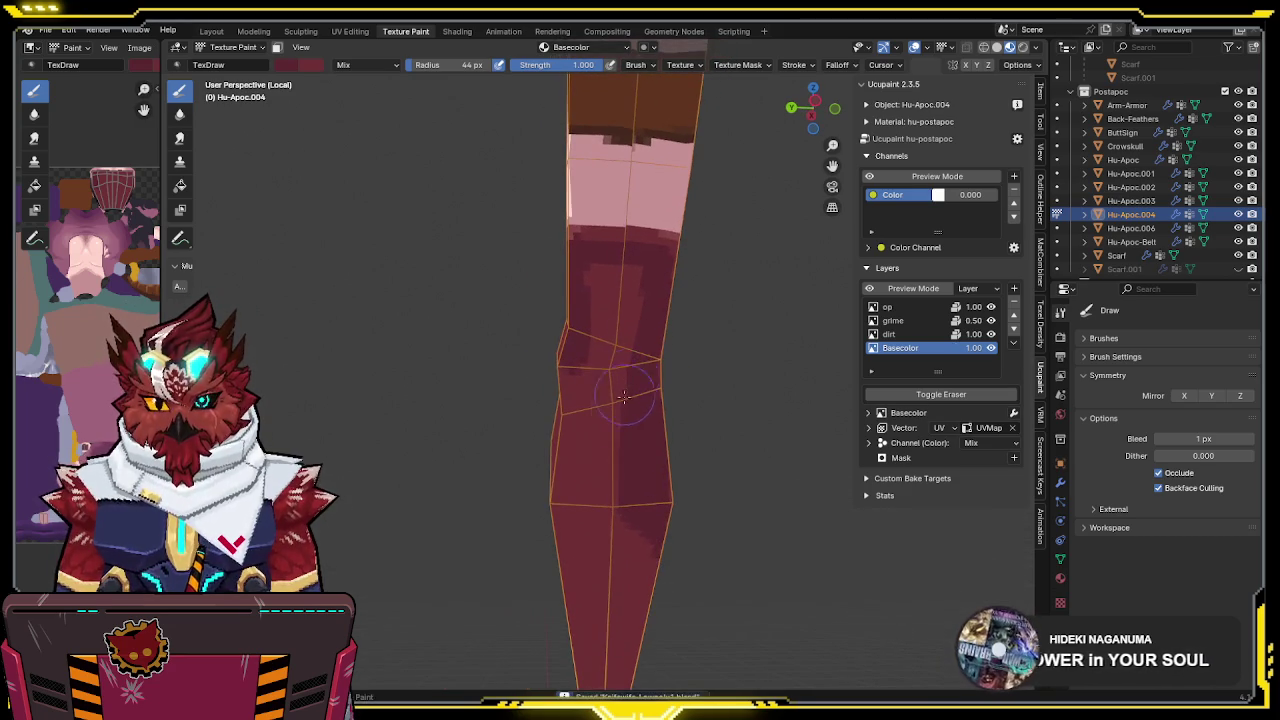
middle_drag(622, 427, 540, 312)
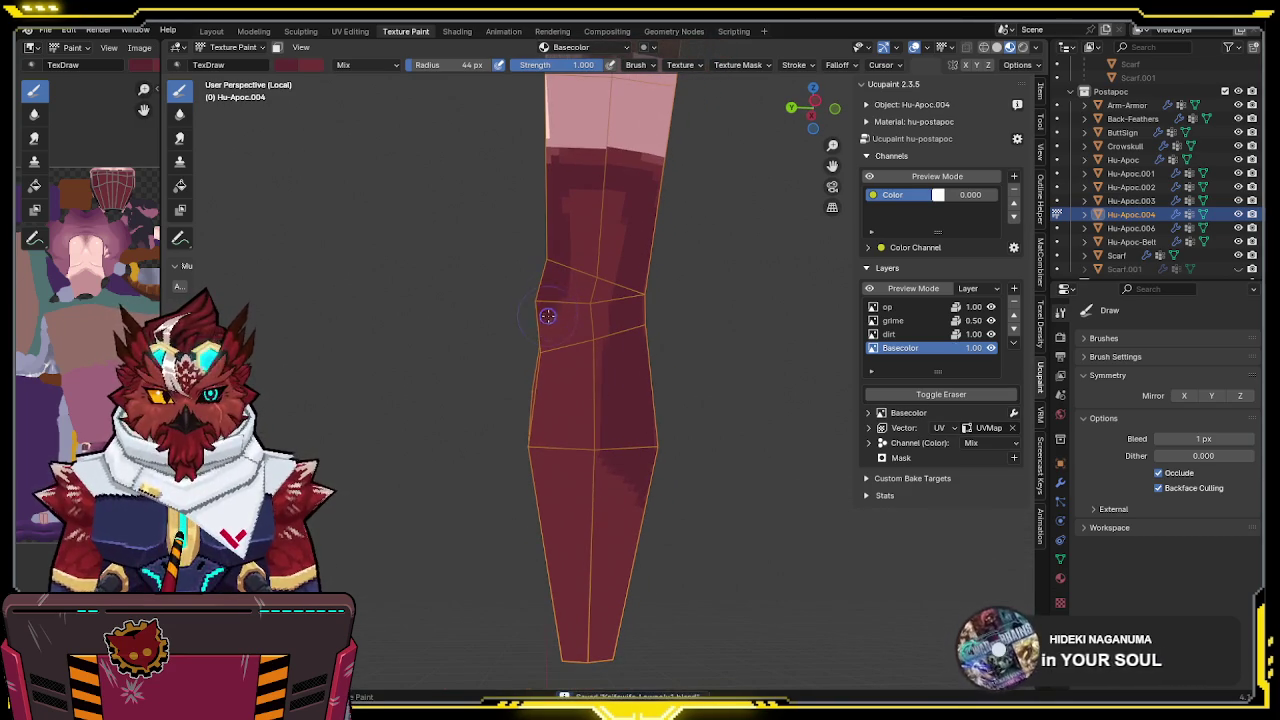
mouse_move(558, 368)
mouse_down()
mouse_move(574, 206)
mouse_move(619, 206)
mouse_up()
middle_drag(579, 300, 523, 208)
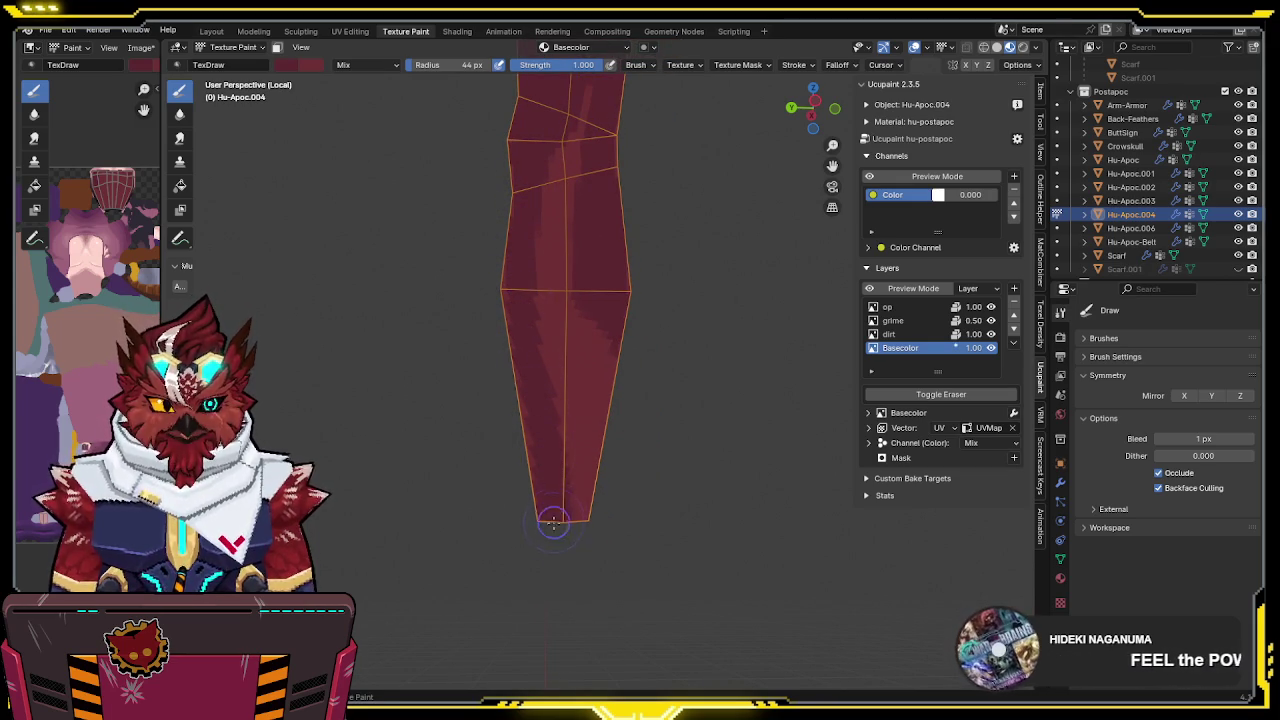
Check the forearm and elbow bands from several angles, dab base colour, then exit Local View
middle_drag(568, 505, 580, 305)
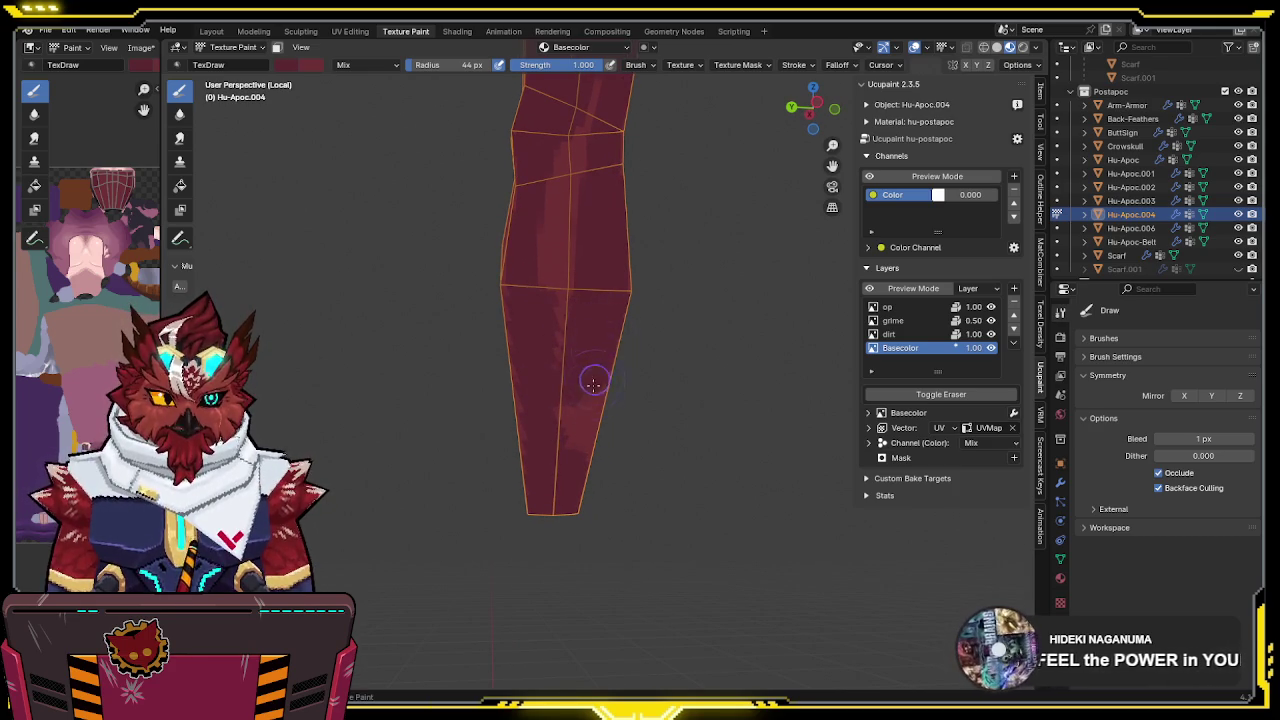
mouse_move(552, 284)
middle_down()
mouse_move(560, 240)
mouse_move(617, 275)
mouse_move(662, 274)
mouse_move(595, 228)
middle_up()
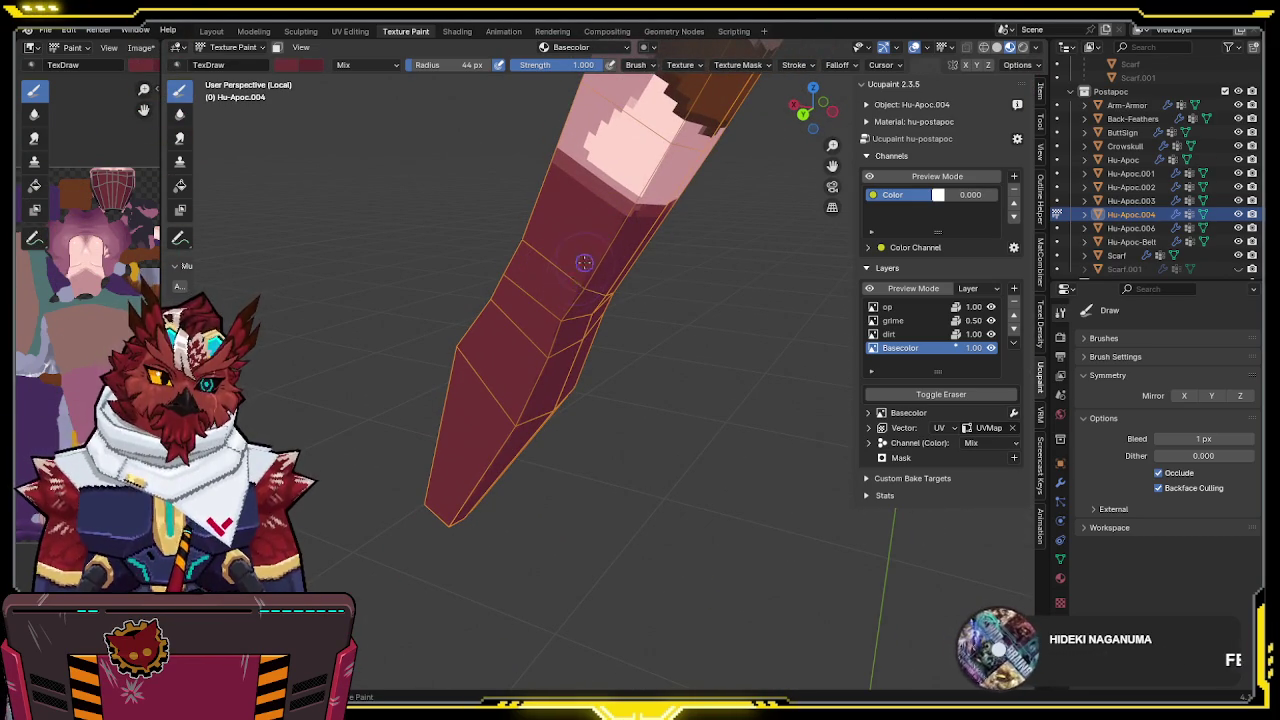
middle_drag(577, 274, 583, 166)
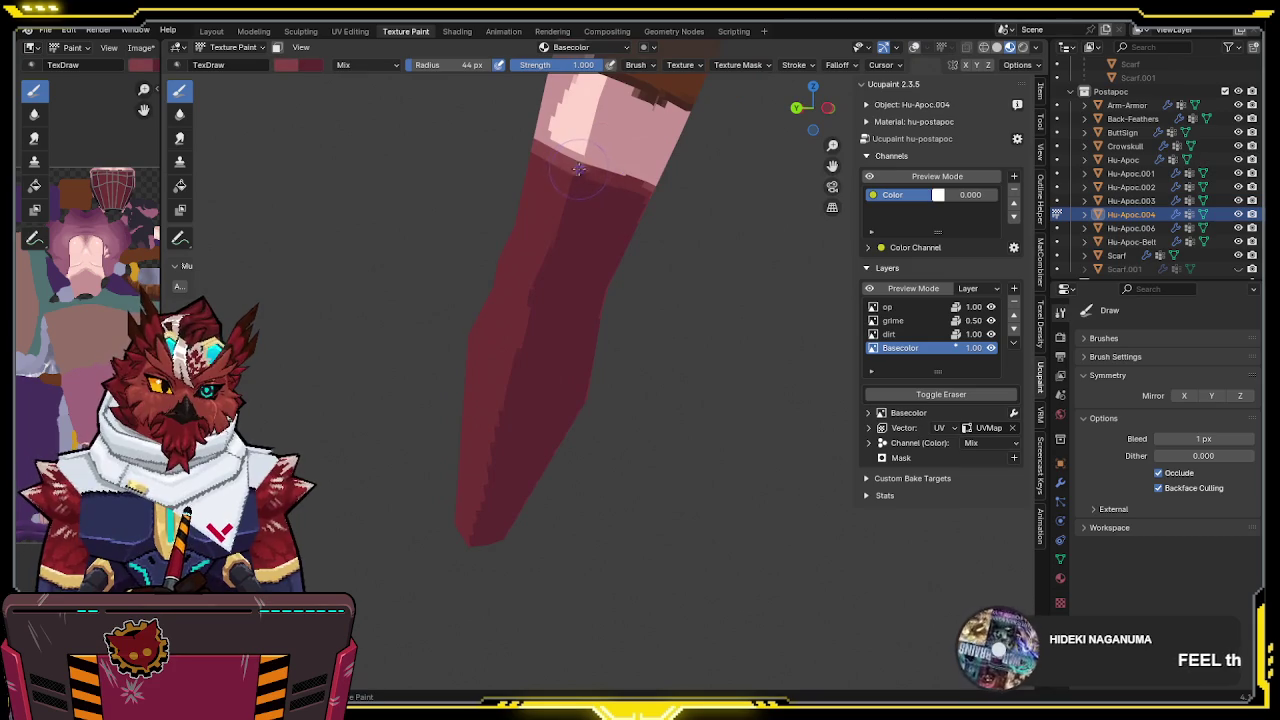
mouse_move(598, 179)
middle_down()
mouse_move(545, 277)
mouse_move(564, 316)
mouse_move(665, 298)
mouse_move(556, 286)
middle_up()
click(549, 270)
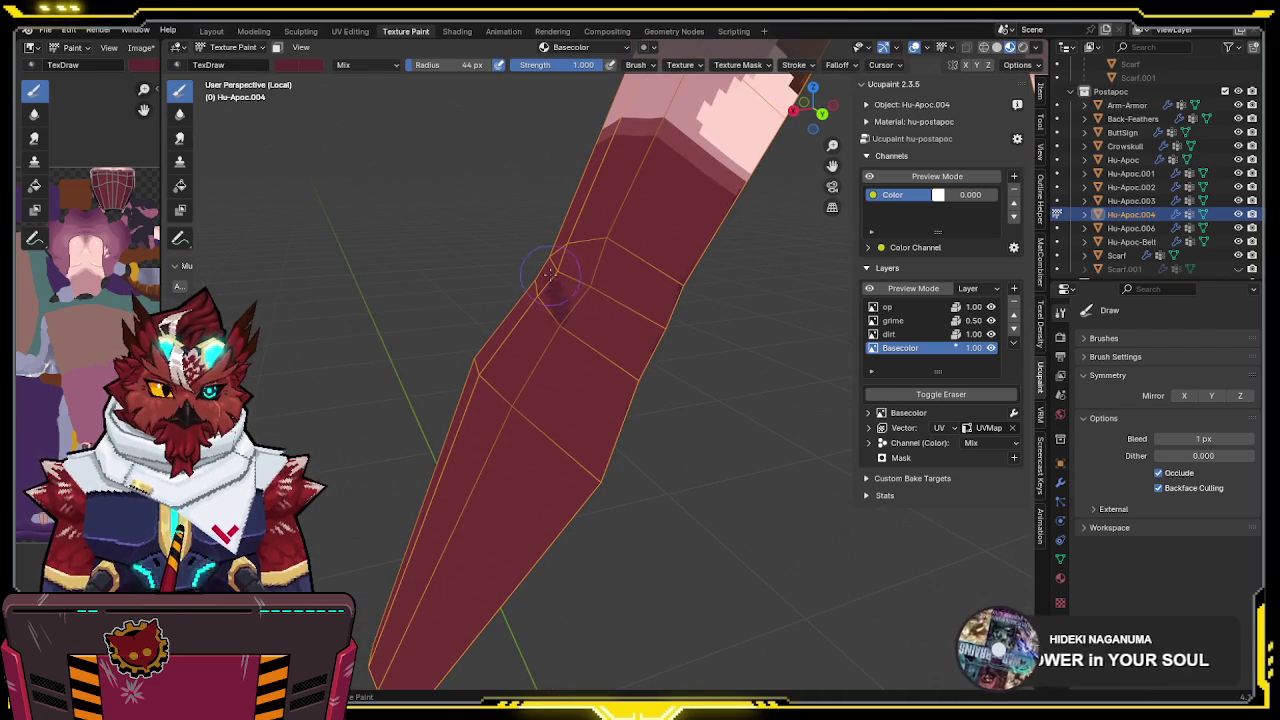
middle_drag(575, 345, 477, 314)
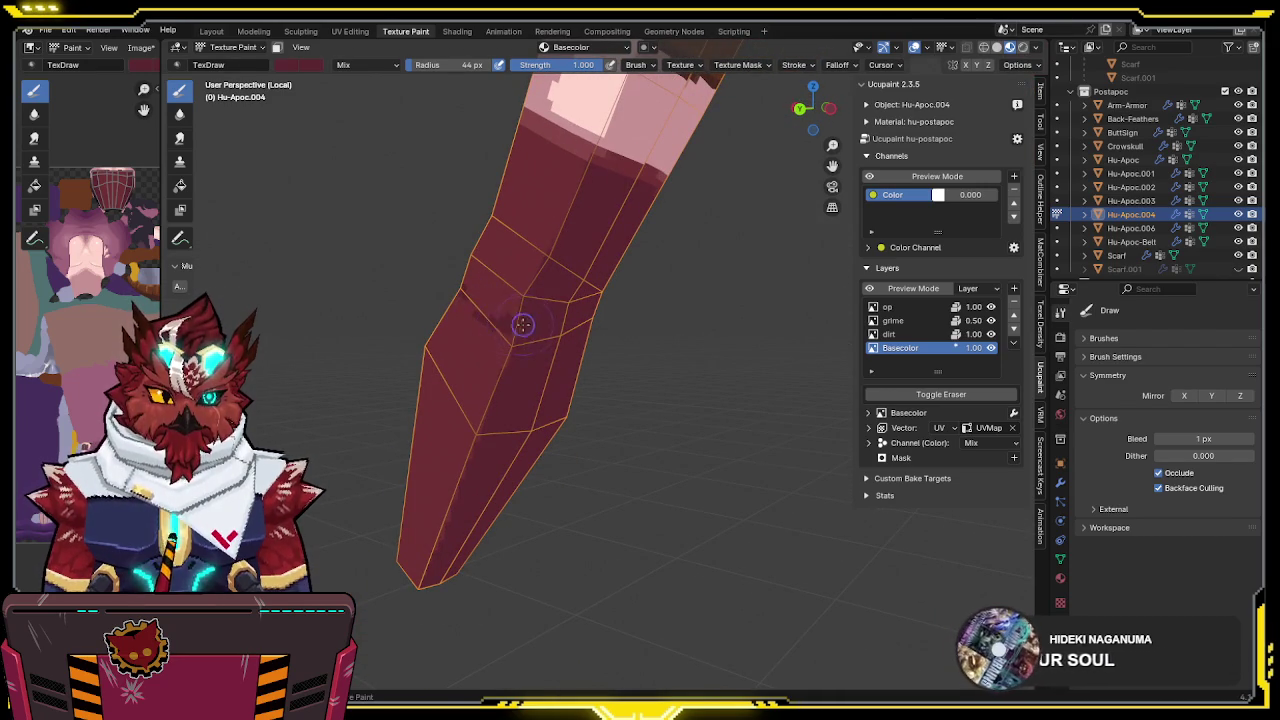
mouse_move(490, 323)
middle_down()
mouse_move(705, 290)
mouse_move(705, 190)
mouse_move(660, 227)
mouse_move(590, 218)
middle_up()
scroll(705, 290, up, 4)
key(KP_Divide)
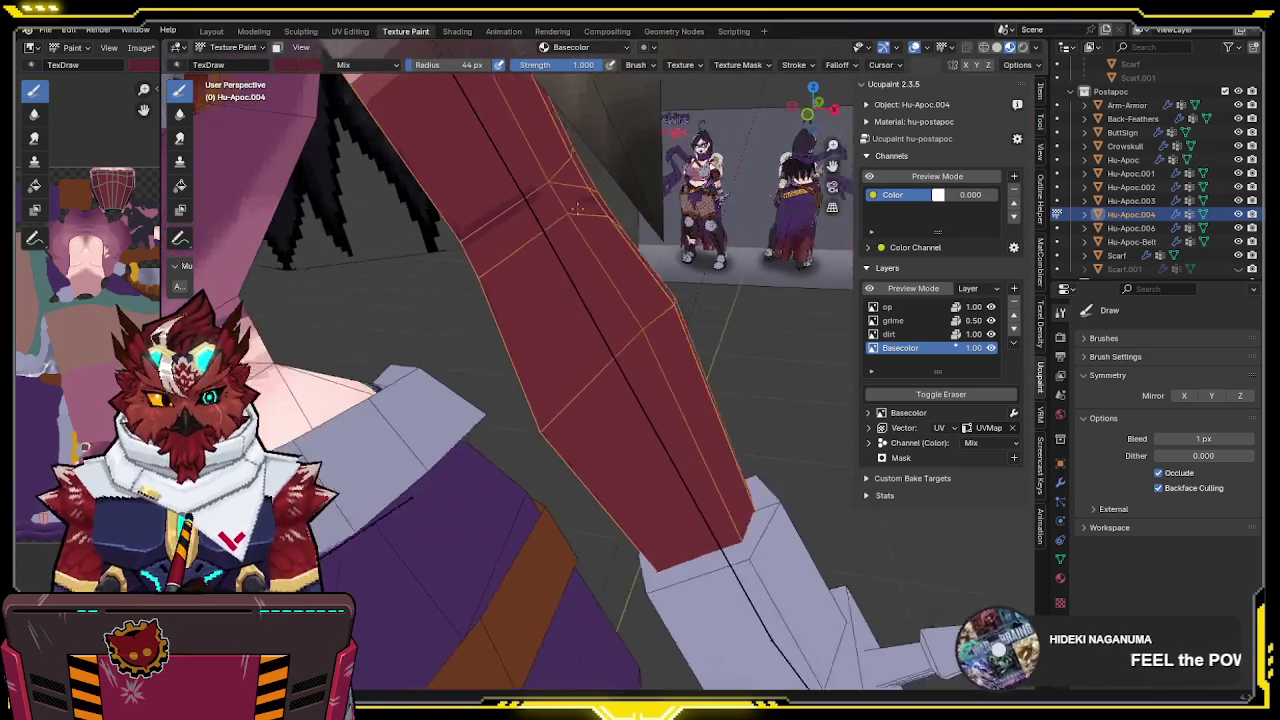
Switch to front view, zoom toward the character's face, and save the file
key(KP_1)
scroll(632, 214, down, 6)
scroll(650, 220, up, 1)
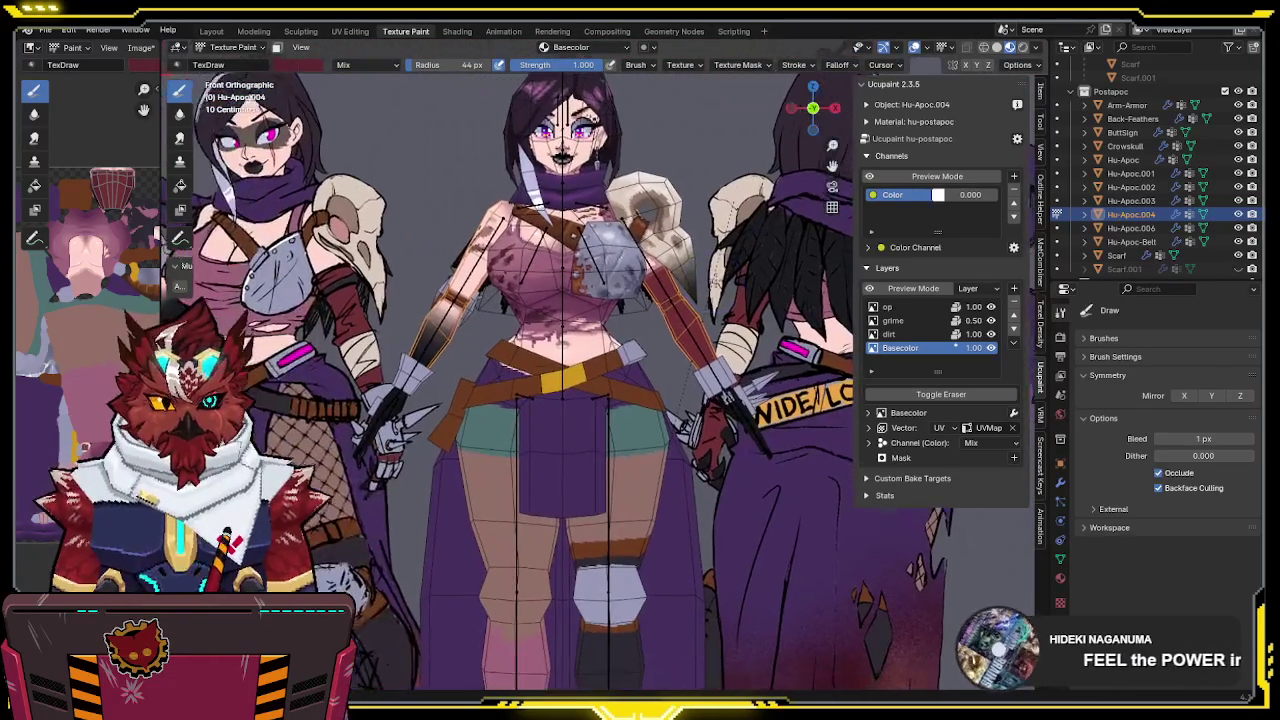
scroll(670, 225, up, 1)
scroll(697, 232, up, 2)
shift+middle_drag(697, 232, 672, 258)
key(ctrl+s)
Isolate the selected forearm piece in Local View and zoom in on it
scroll(670, 259, up, 1)
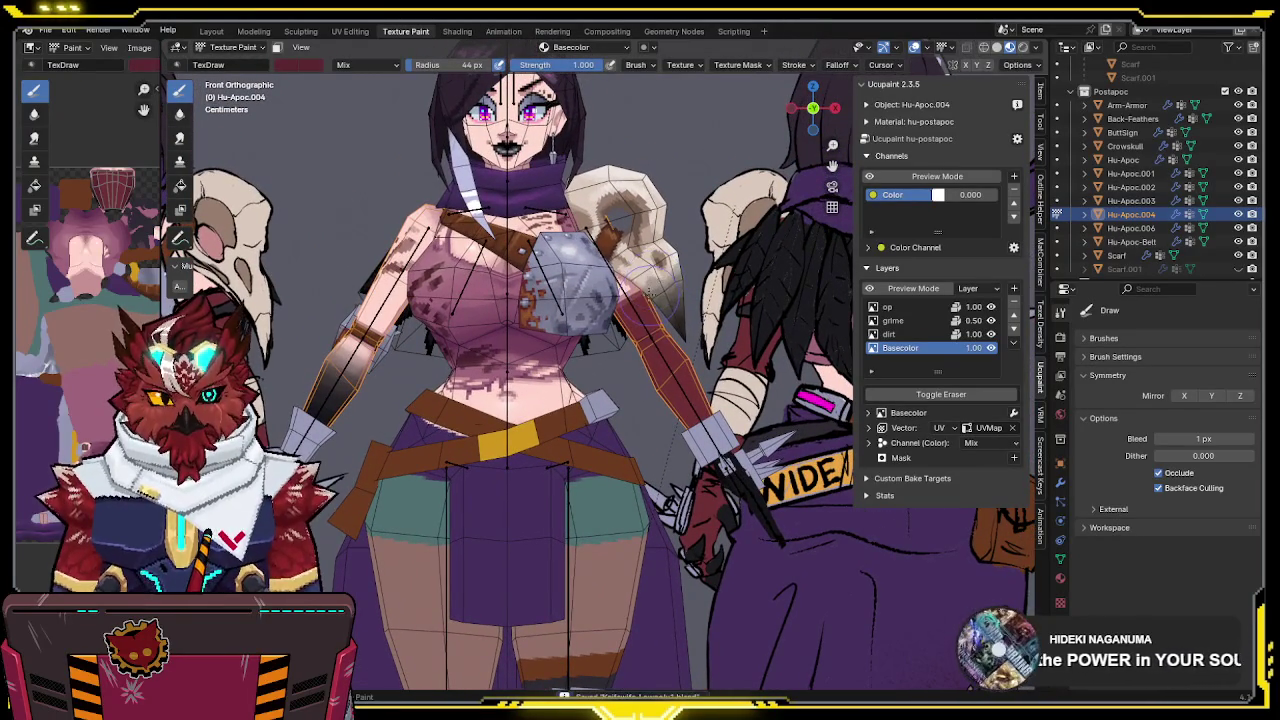
scroll(650, 265, up, 1)
scroll(635, 271, up, 2)
scroll(632, 271, up, 2)
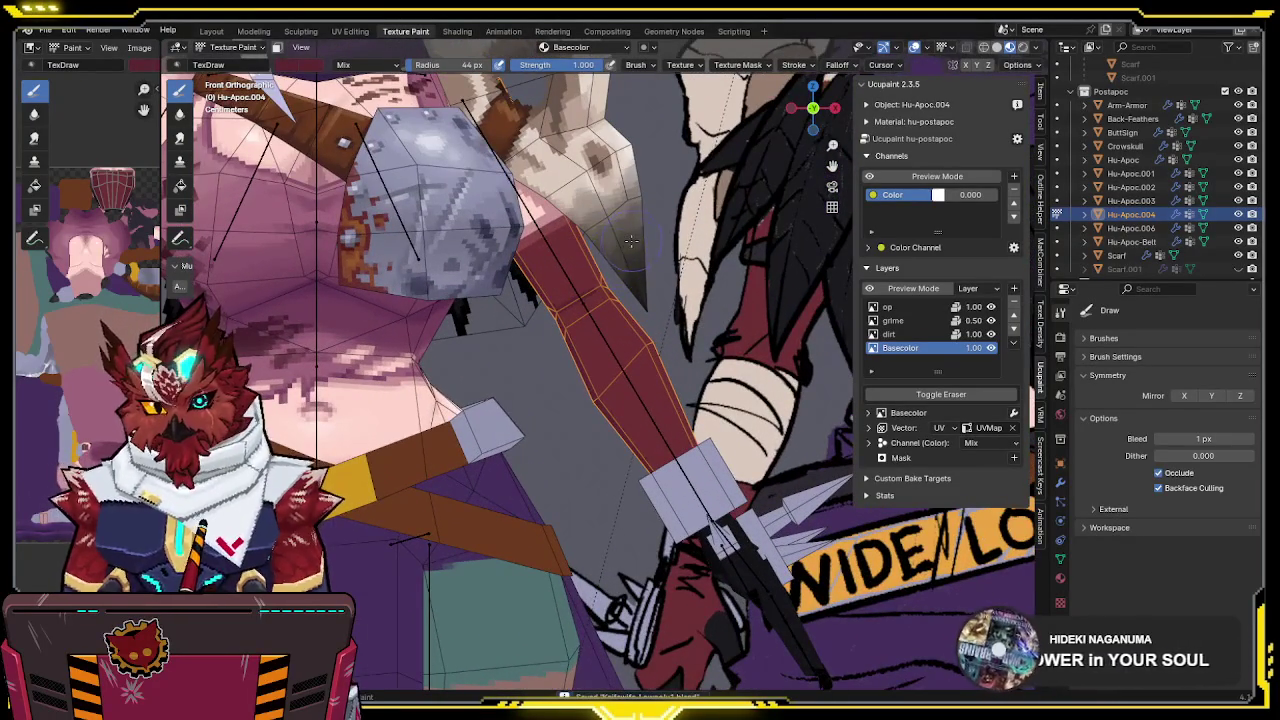
key(KP_Divide)
scroll(582, 274, up, 1)
scroll(581, 272, up, 1)
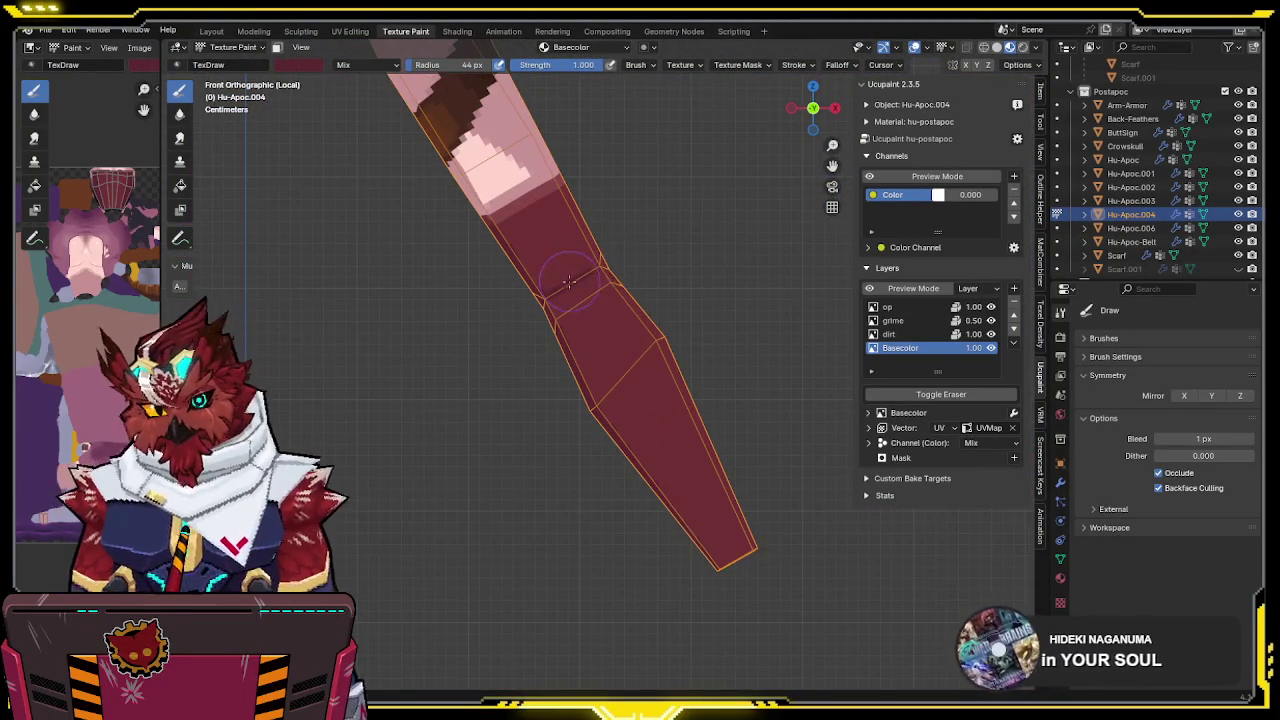
scroll(580, 271, up, 1)
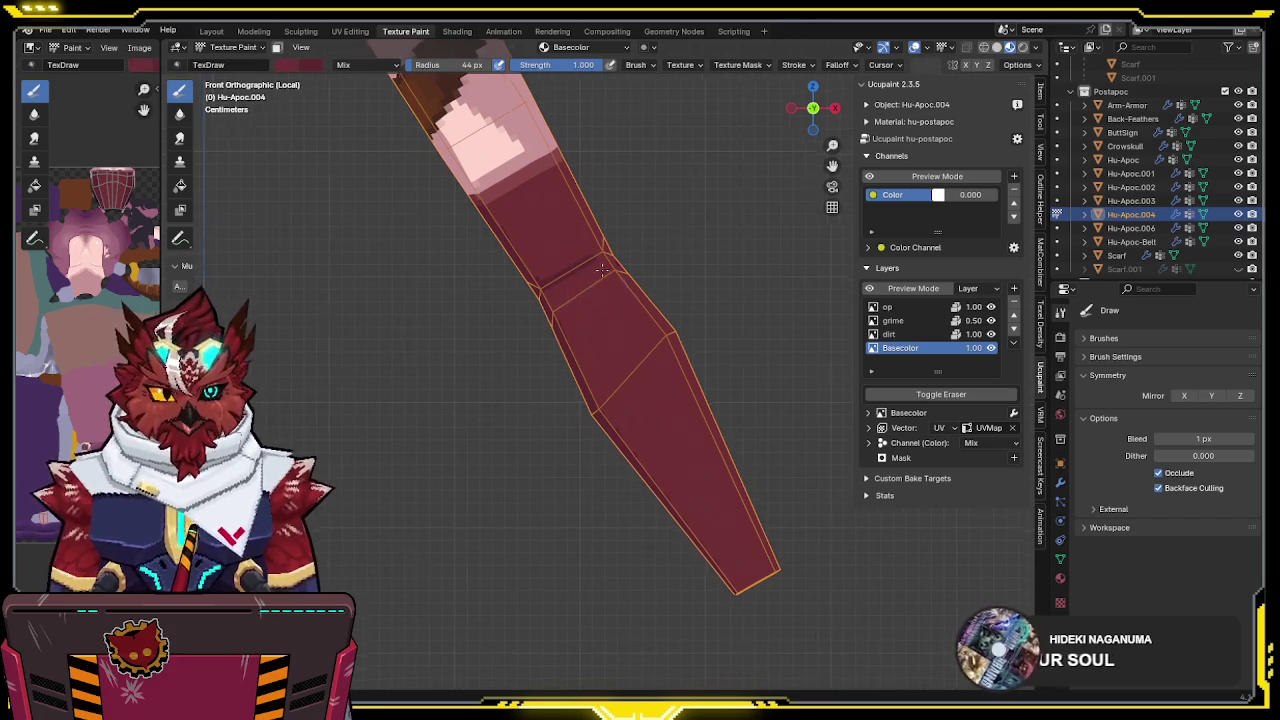
Orbit the isolated forearm into perspective and drop brush Strength from 1.000 to 0.558
scroll(597, 271, up, 2)
middle_drag(597, 271, 615, 299)
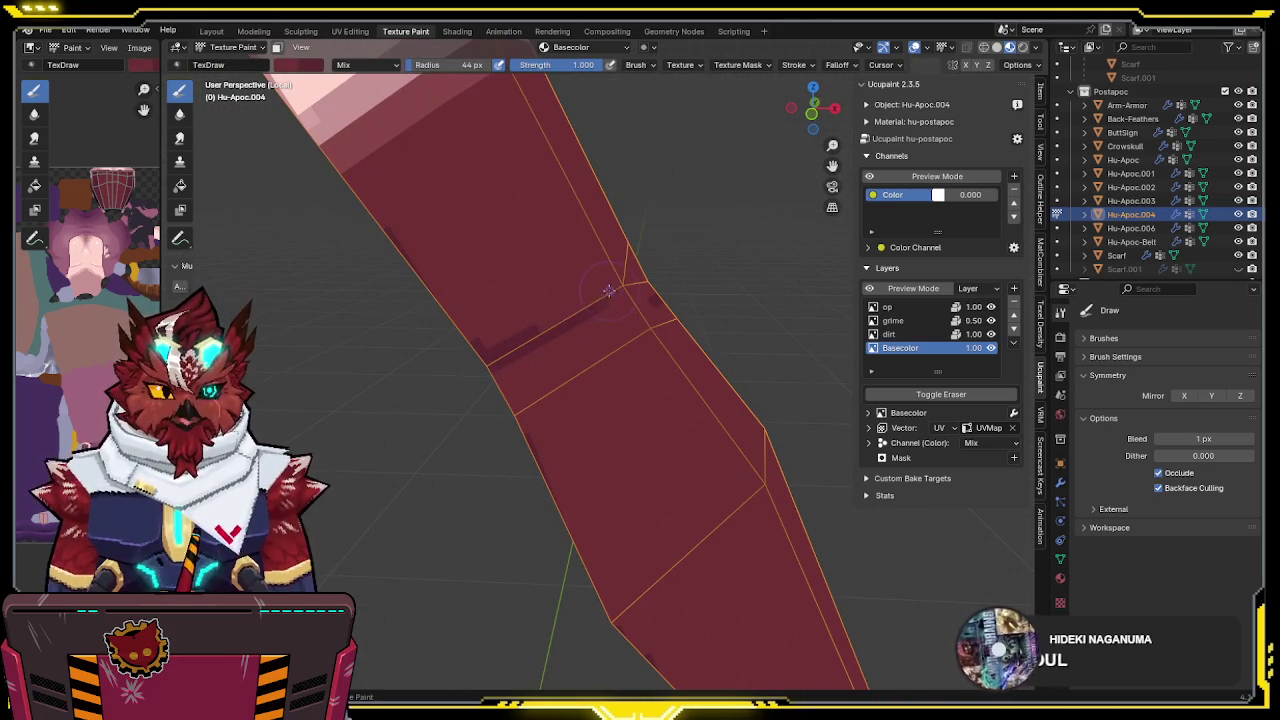
middle_drag(510, 382, 670, 298)
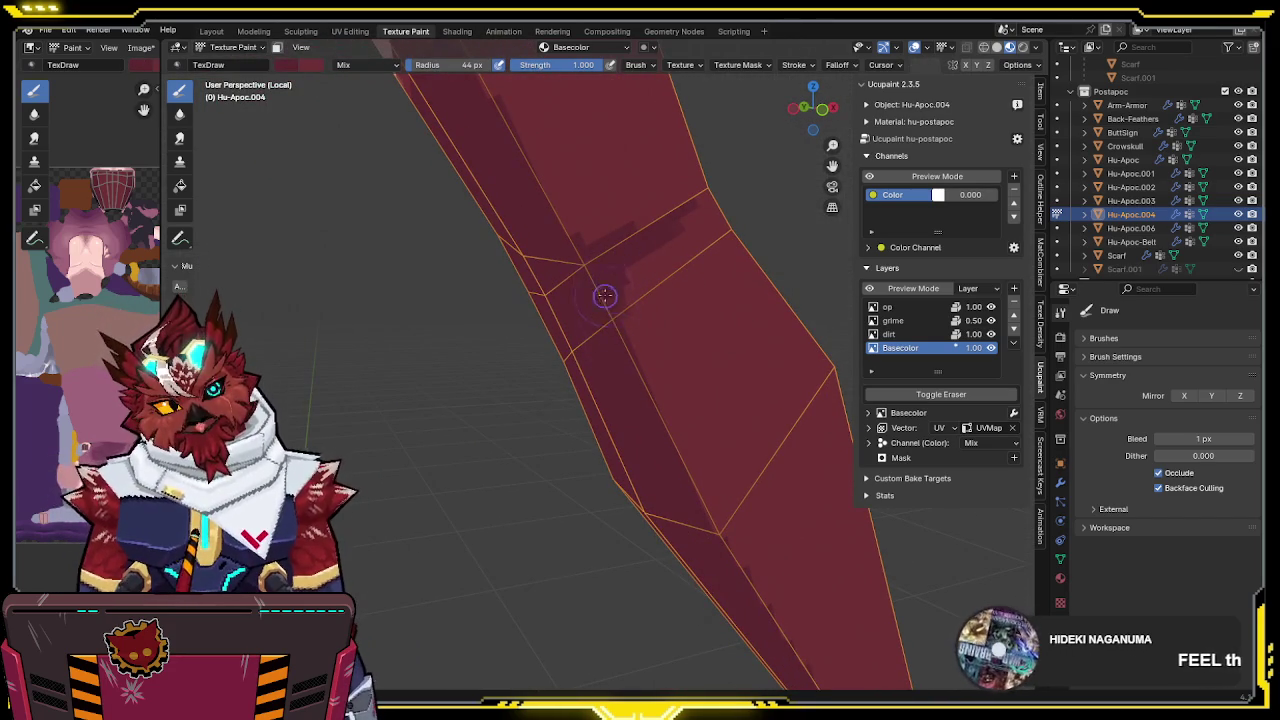
mouse_move(612, 260)
middle_down()
mouse_move(572, 240)
mouse_move(630, 214)
mouse_move(640, 181)
mouse_move(610, 178)
mouse_move(645, 182)
middle_up()
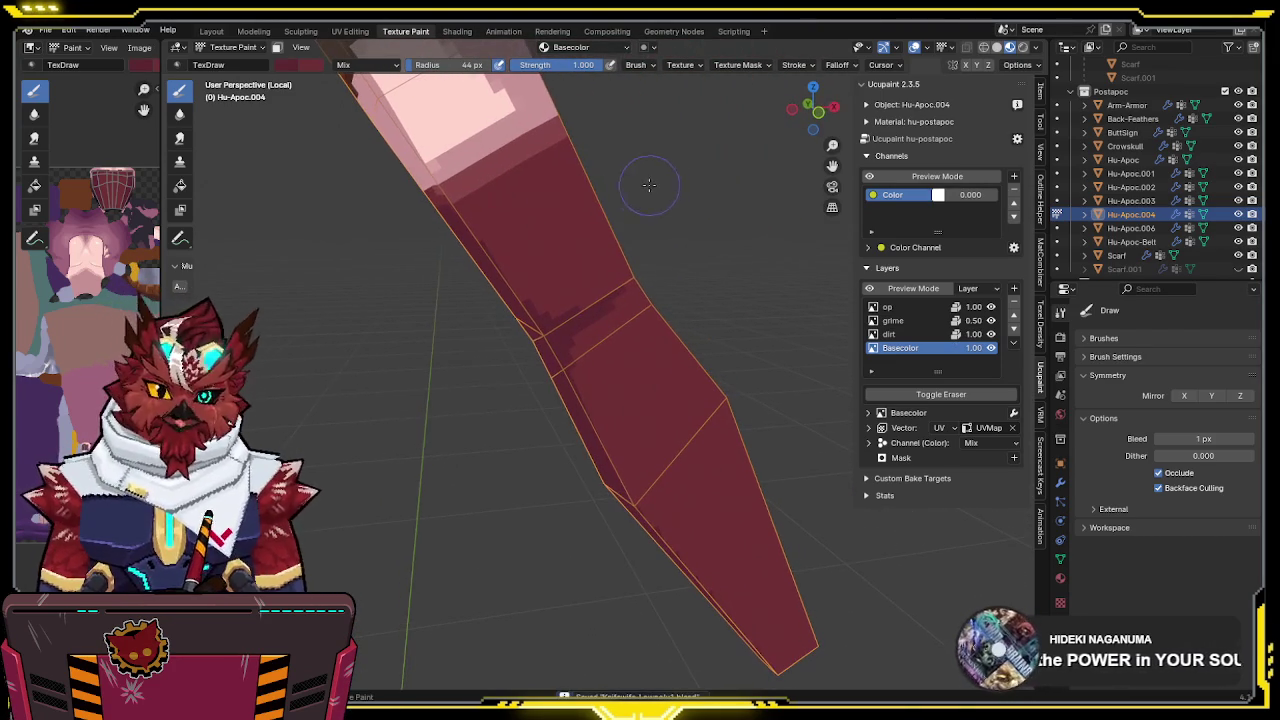
drag(604, 65, 564, 66)
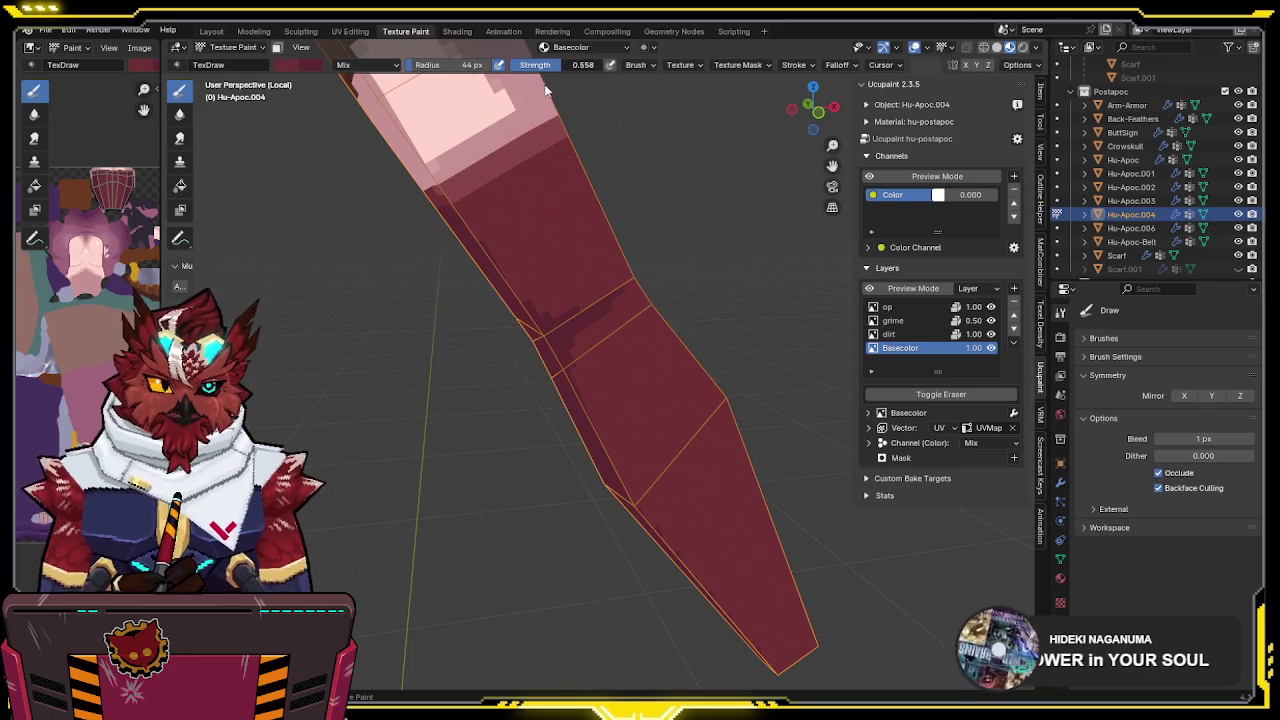
Hide the overlays and paint darker red shading strokes down the forearm
mouse_move(587, 196)
middle_down()
mouse_move(539, 280)
mouse_move(424, 292)
middle_up()
middle_drag(494, 258, 600, 266)
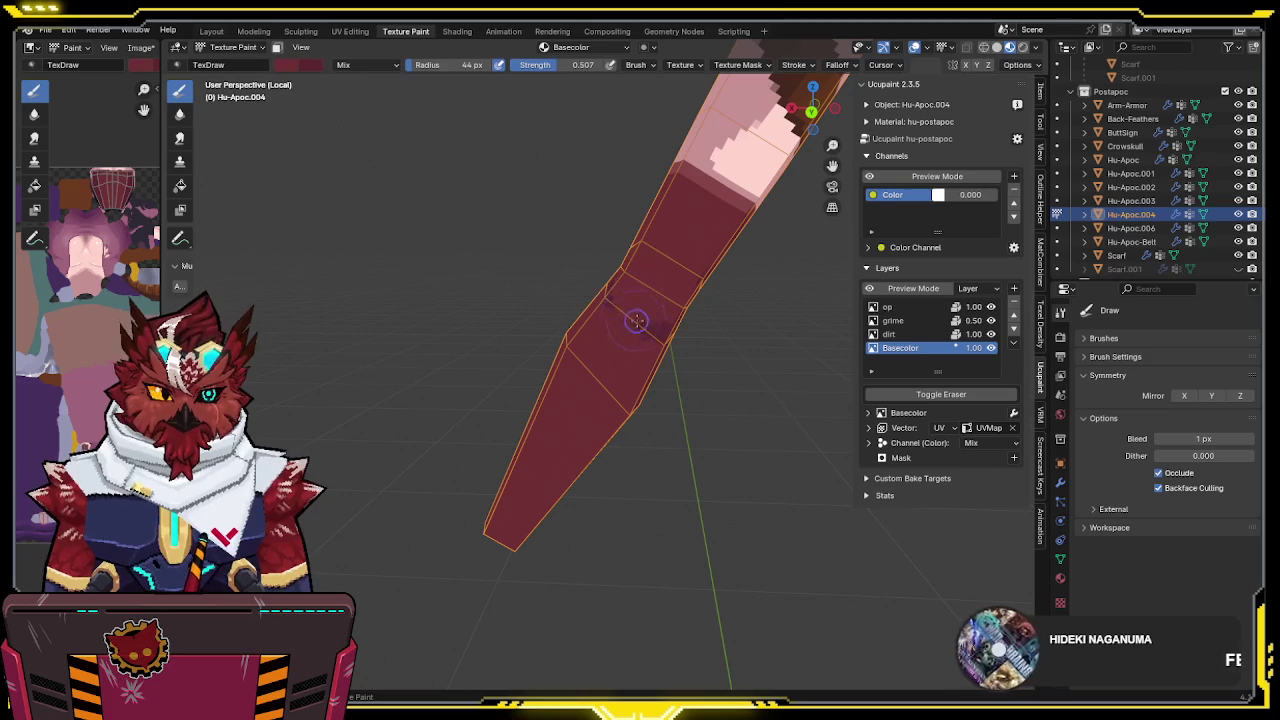
scroll(632, 328, up, 2)
scroll(628, 327, up, 2)
scroll(624, 325, up, 2)
scroll(618, 323, up, 1)
shift+middle_drag(618, 323, 651, 286)
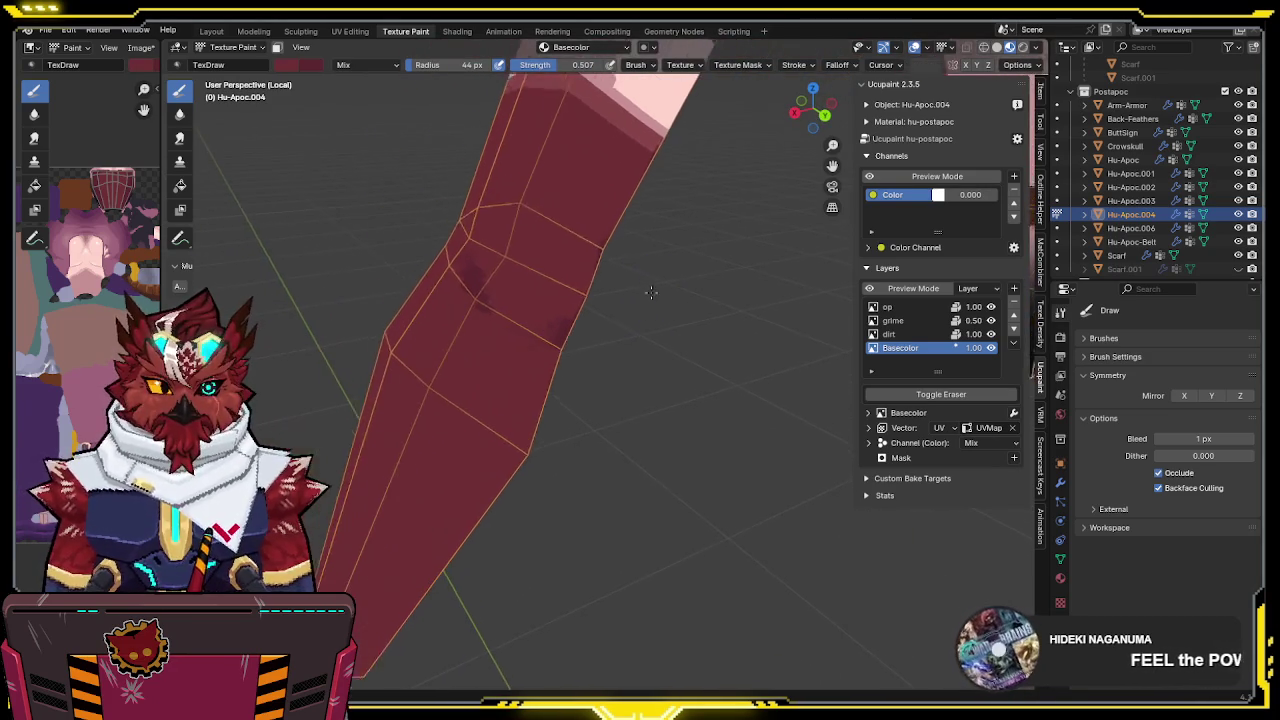
key(shift+alt+z)
mouse_move(476, 265)
mouse_down()
mouse_move(520, 360)
mouse_move(565, 358)
mouse_move(483, 289)
mouse_move(523, 323)
mouse_move(610, 314)
mouse_up()
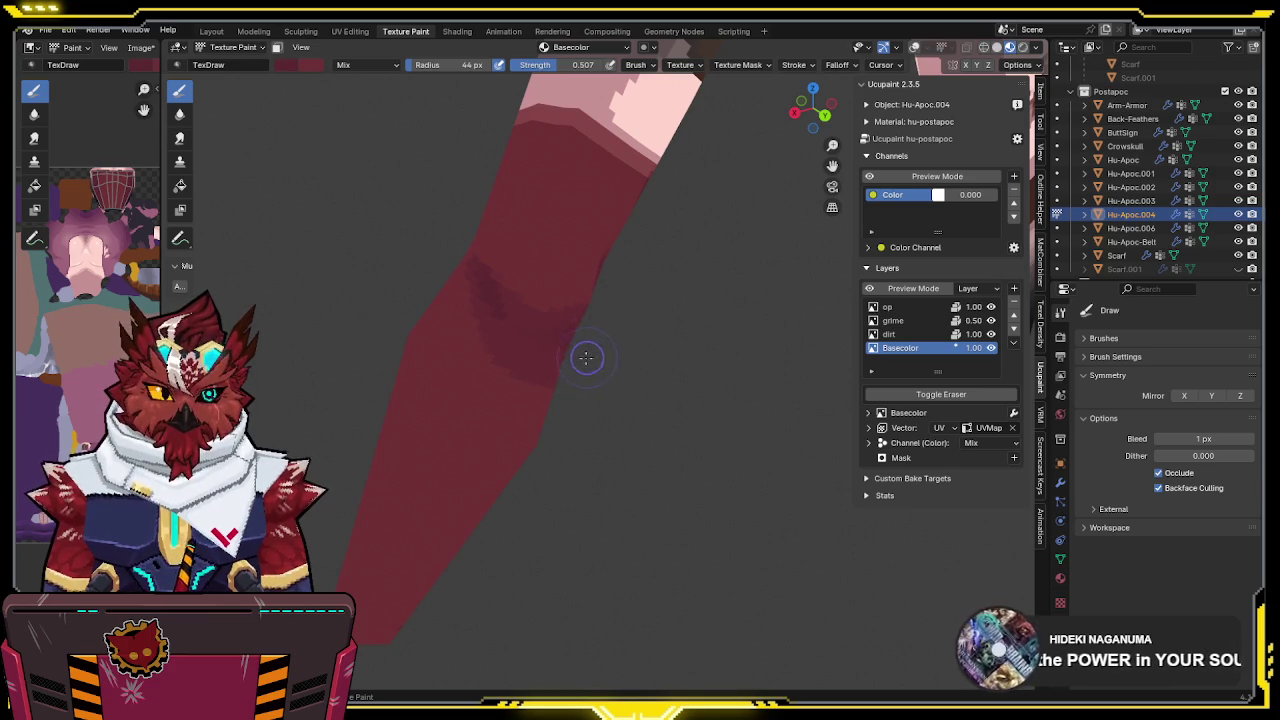
Orbit past the pale top and paint a darker shading band across the forearm
mouse_move(569, 363)
shift+middle_down()
mouse_move(700, 305)
mouse_move(729, 268)
mouse_move(634, 257)
shift+middle_up()
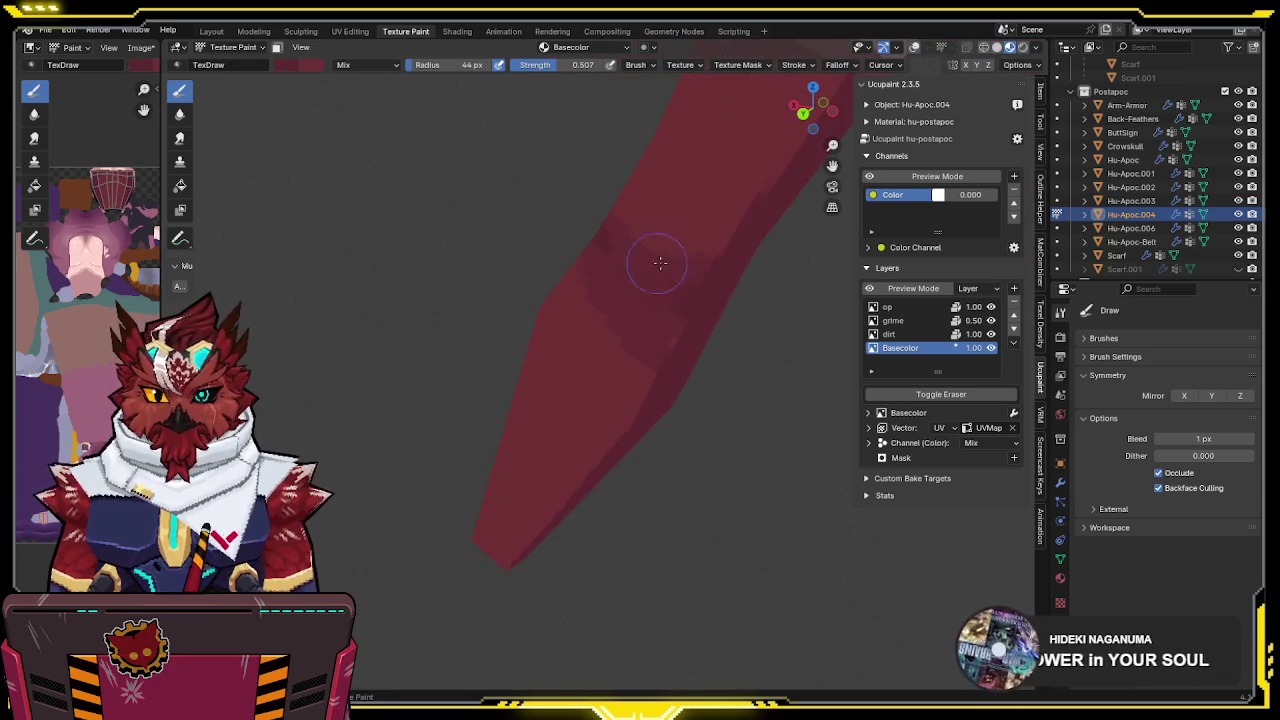
middle_drag(698, 320, 604, 362)
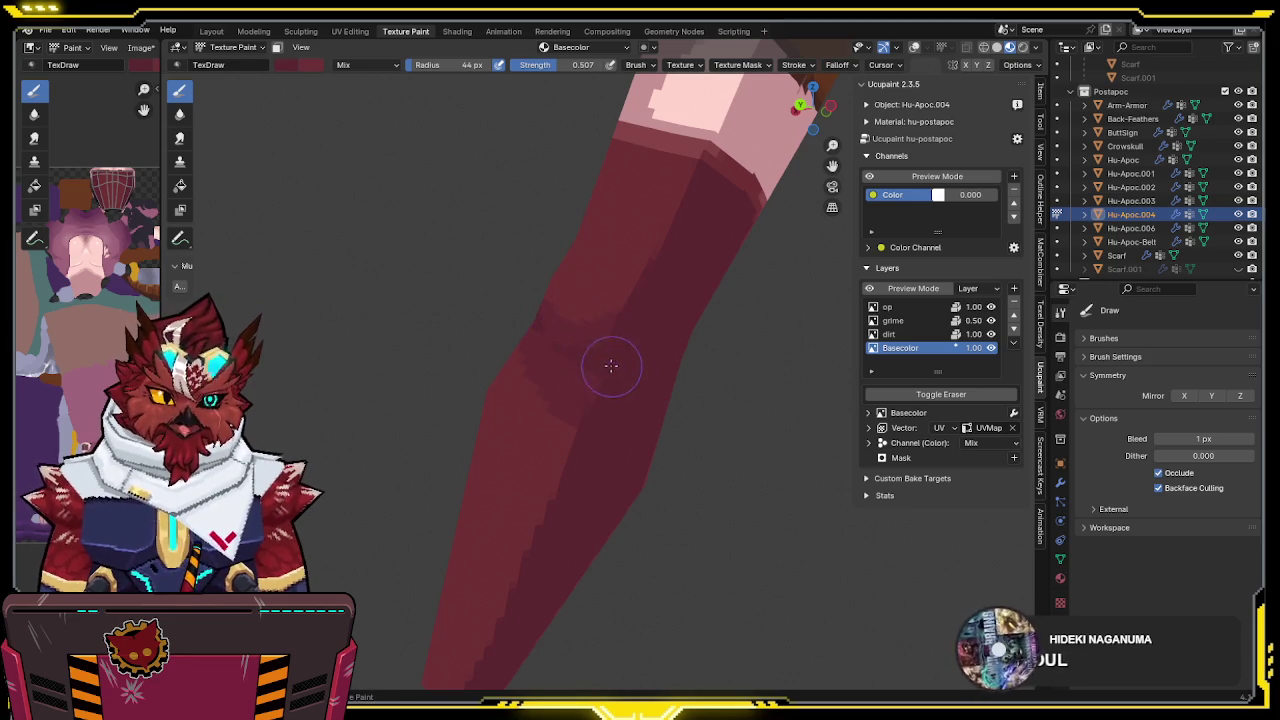
mouse_move(641, 303)
middle_down()
mouse_move(737, 332)
mouse_move(646, 314)
mouse_move(586, 334)
mouse_move(694, 334)
mouse_move(700, 286)
mouse_move(629, 309)
mouse_move(700, 217)
middle_up()
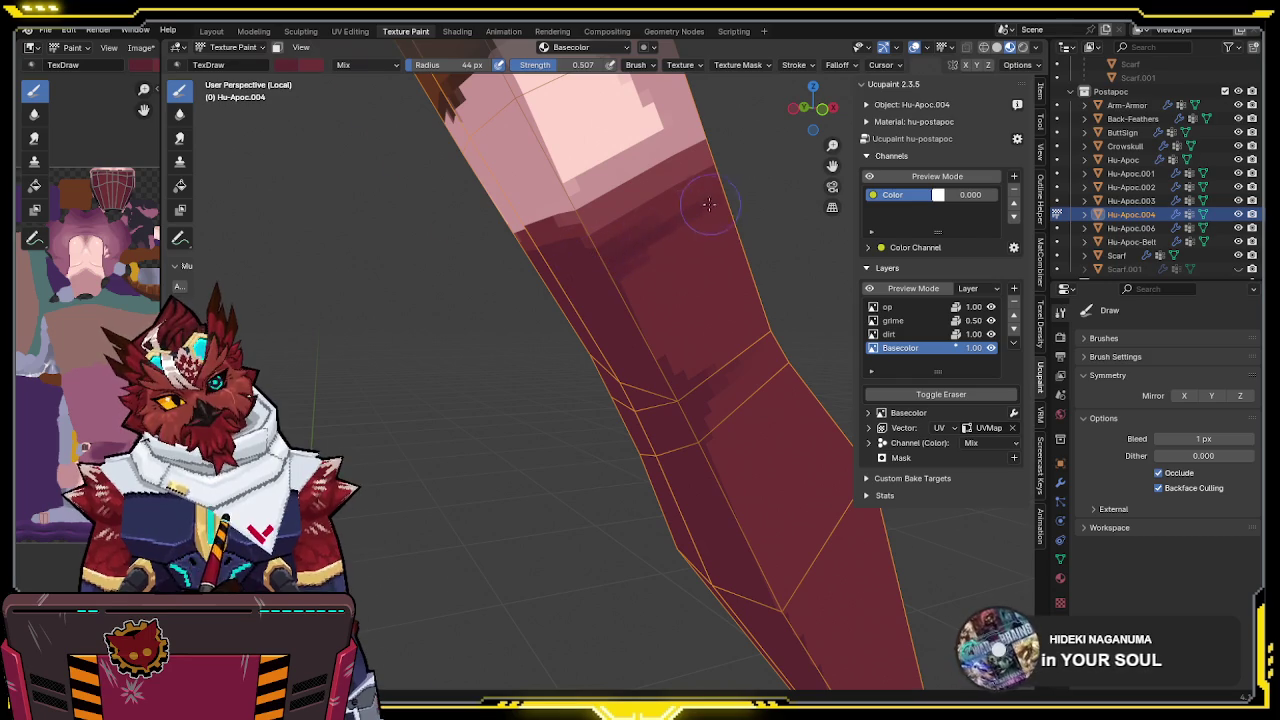
middle_drag(713, 204, 536, 233)
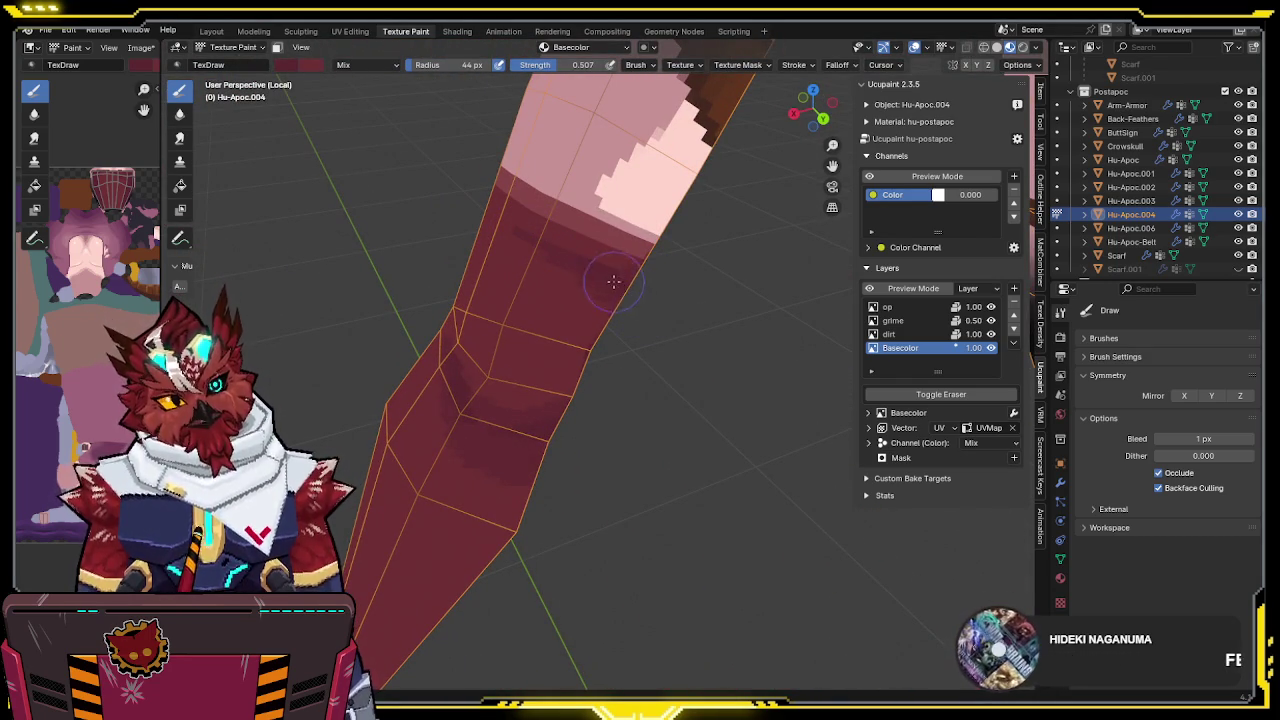
middle_drag(603, 269, 646, 233)
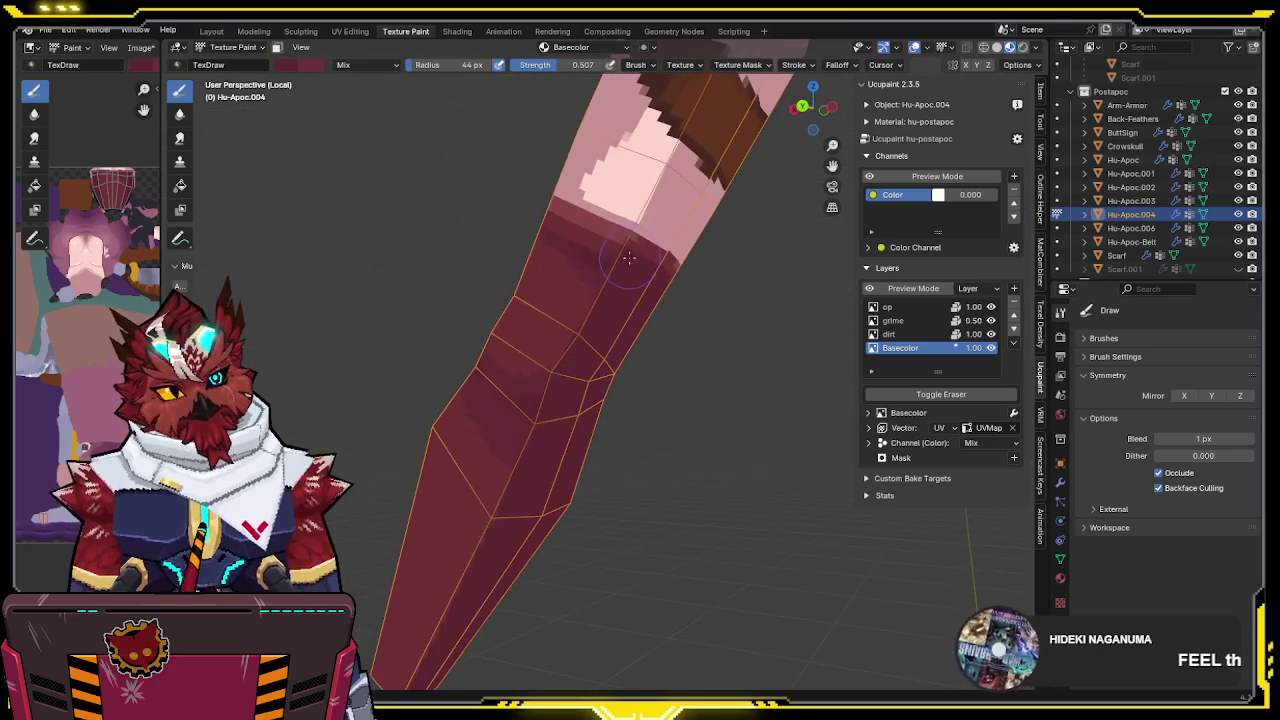
drag(629, 257, 567, 243)
Review the shading from several angles, save, and turn the overlays back on
mouse_move(649, 253)
middle_down()
mouse_move(809, 297)
mouse_move(662, 259)
middle_up()
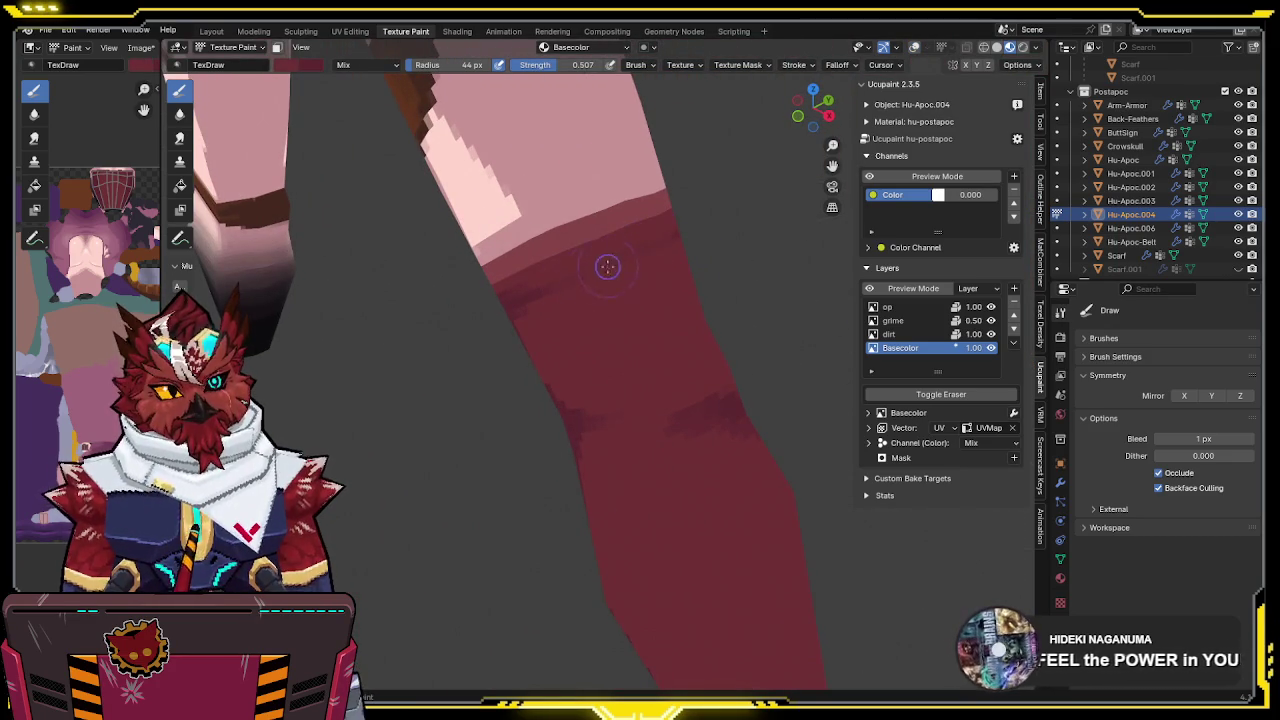
middle_drag(637, 253, 675, 210)
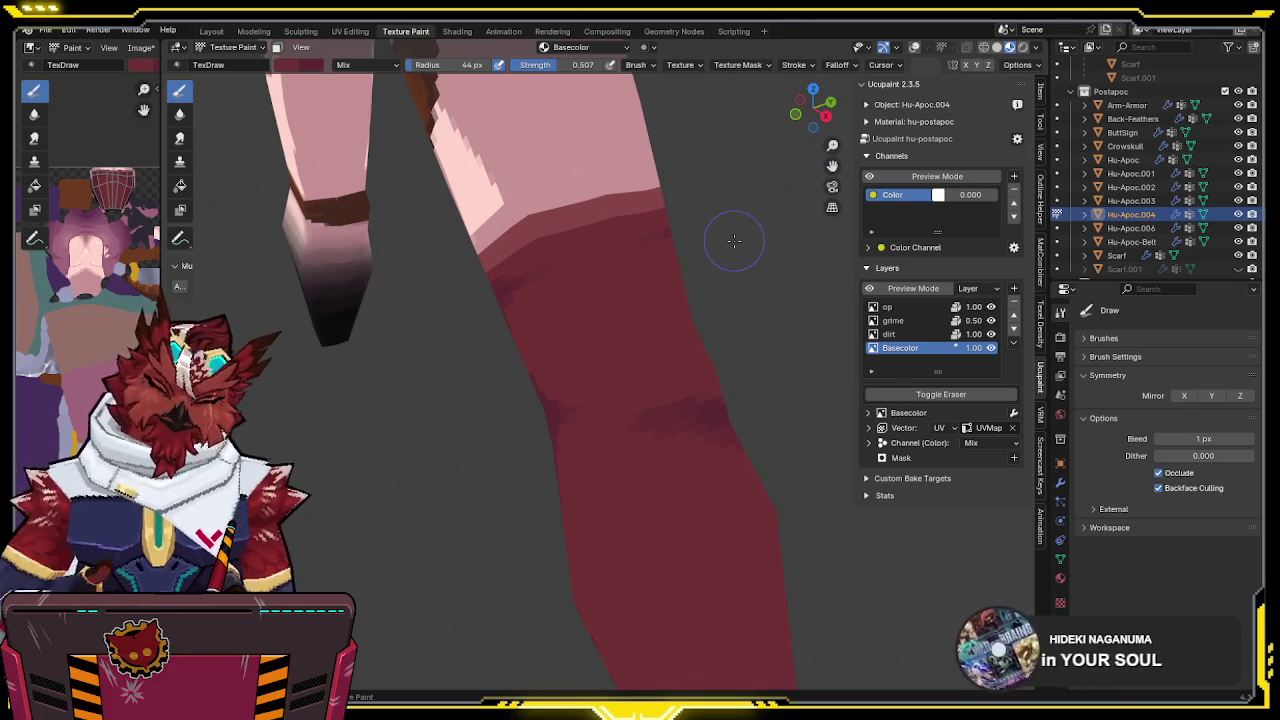
mouse_move(680, 225)
middle_down()
mouse_move(757, 206)
mouse_move(695, 272)
mouse_move(594, 283)
mouse_move(565, 312)
middle_up()
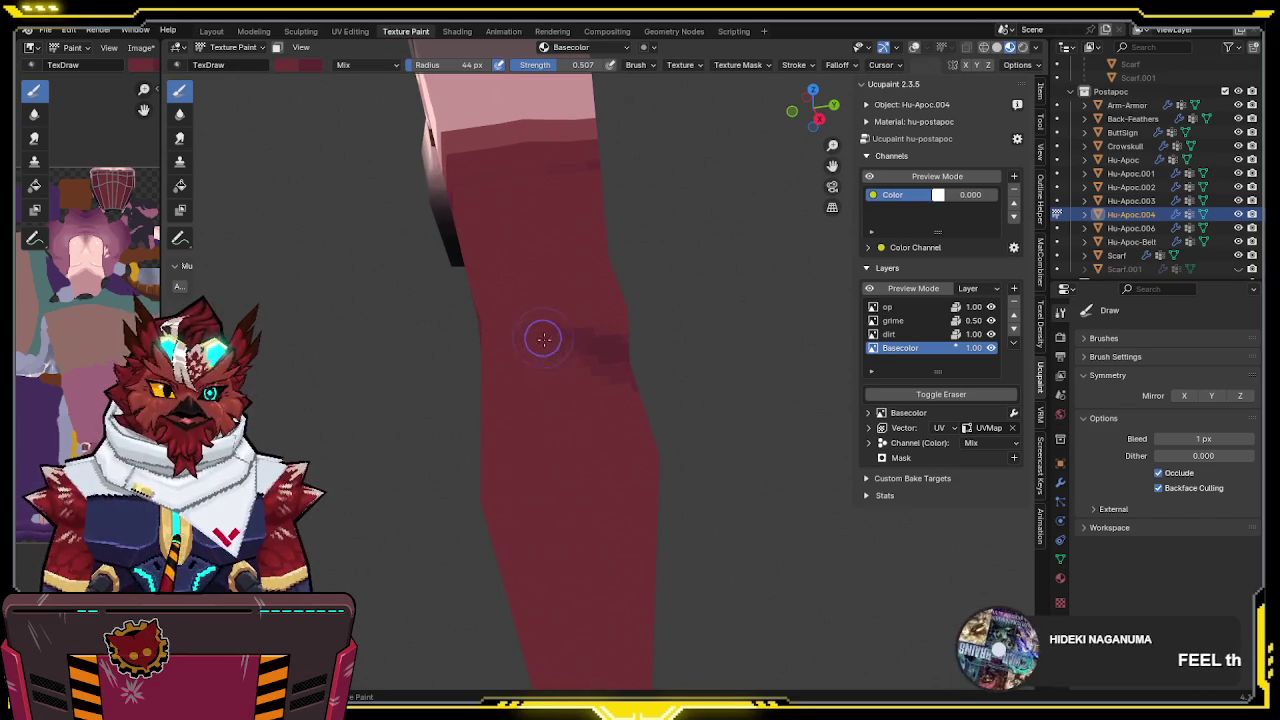
mouse_move(571, 277)
middle_down()
mouse_move(740, 200)
mouse_move(700, 229)
middle_up()
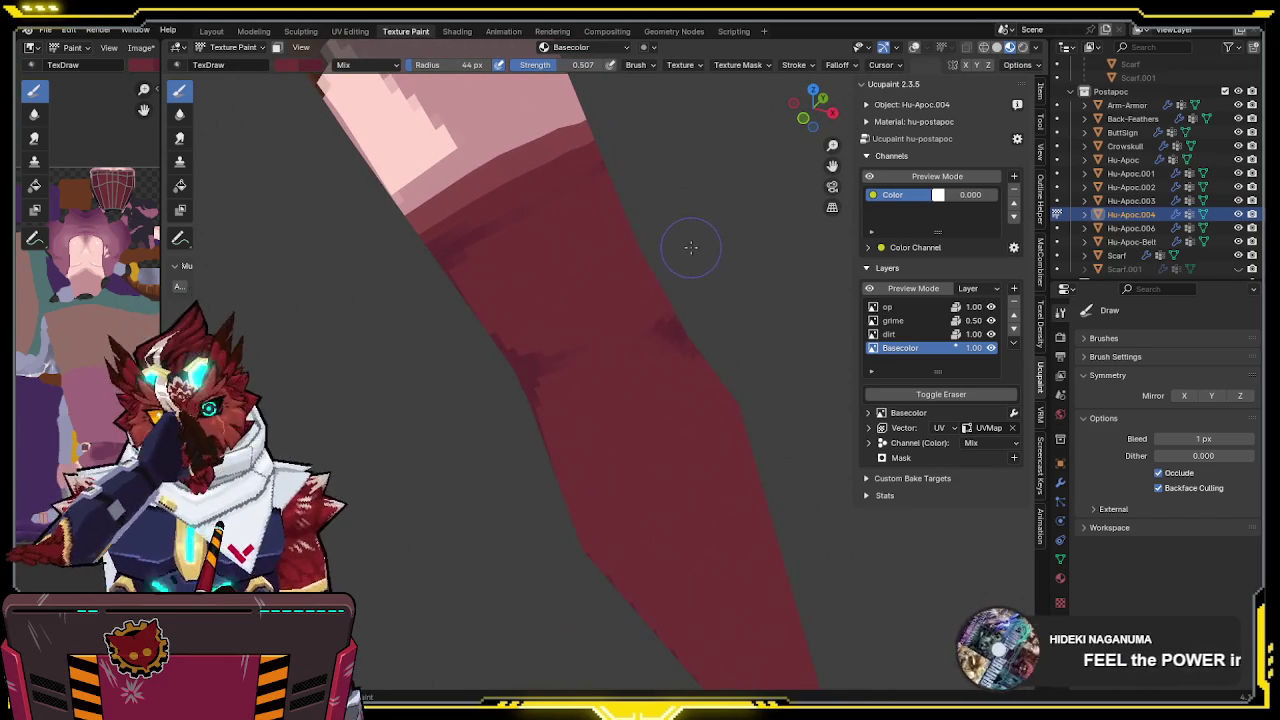
mouse_move(666, 264)
middle_down()
mouse_move(457, 277)
mouse_move(443, 249)
mouse_move(609, 257)
mouse_move(577, 281)
middle_up()
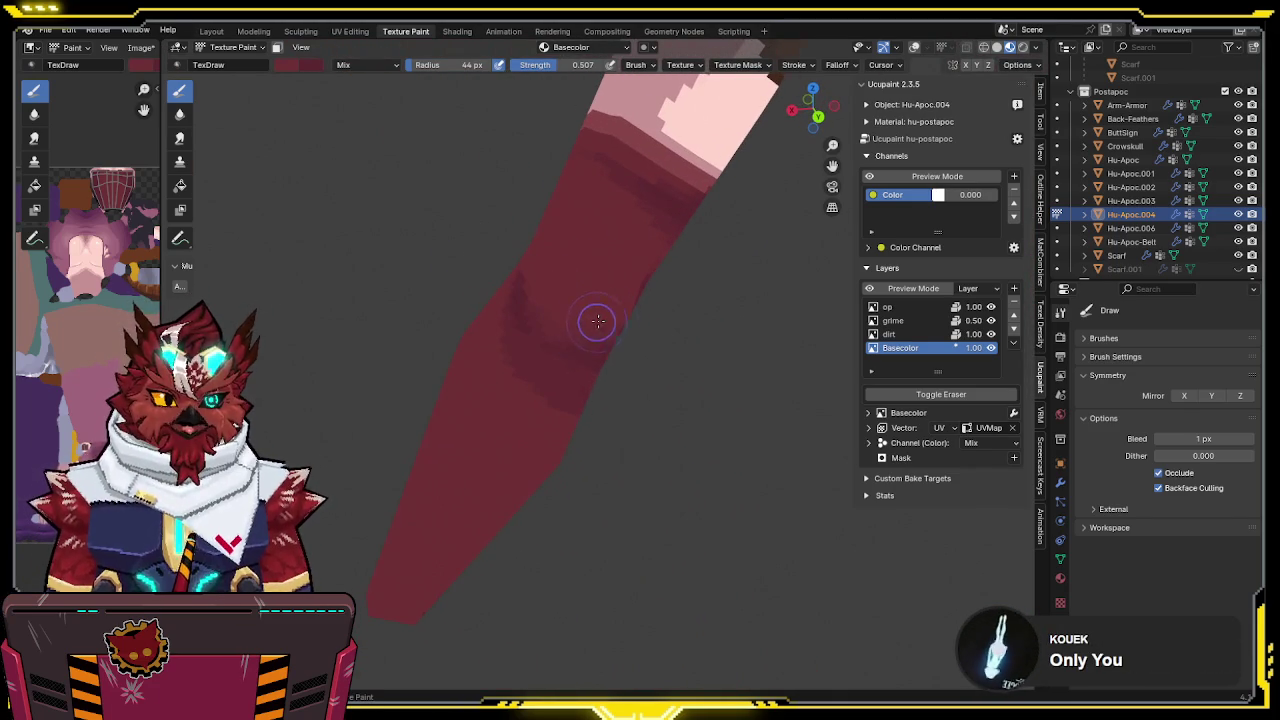
mouse_move(551, 281)
middle_down()
mouse_move(649, 286)
mouse_move(590, 276)
mouse_move(680, 271)
mouse_move(631, 271)
mouse_move(666, 289)
mouse_move(680, 251)
middle_up()
key(ctrl+s)
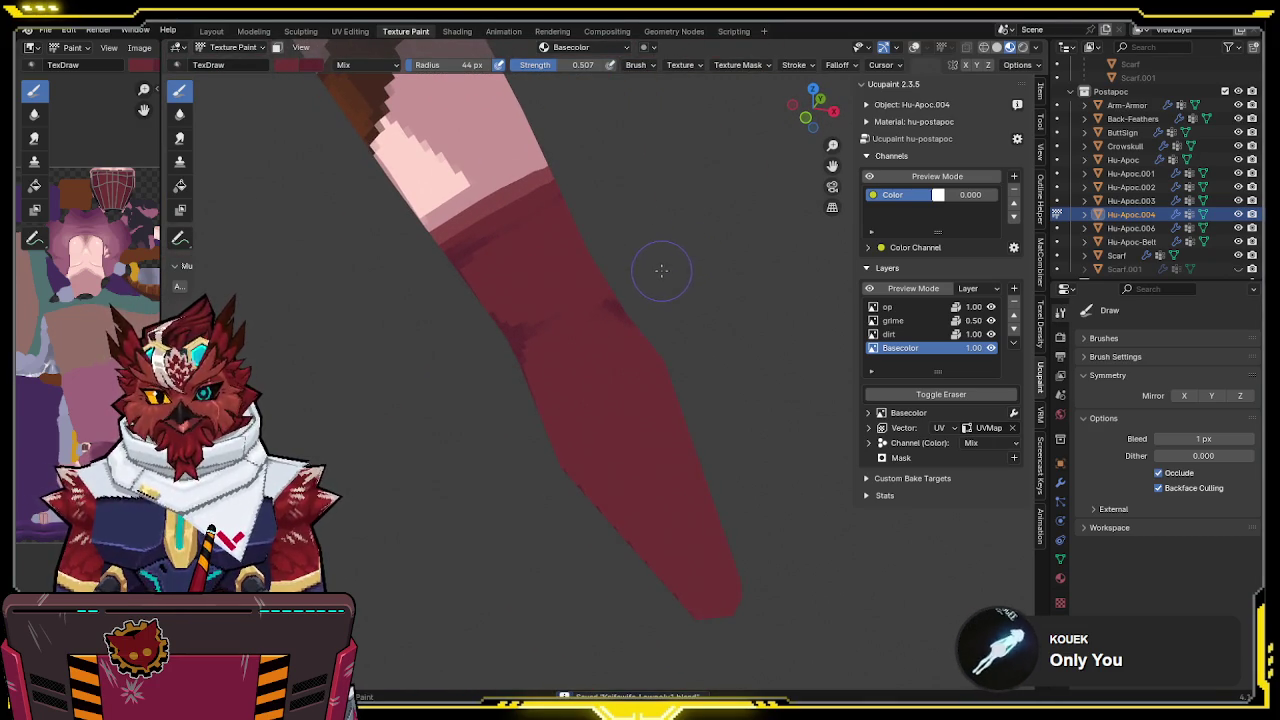
mouse_move(648, 283)
middle_down()
mouse_move(663, 266)
mouse_move(674, 280)
mouse_move(694, 237)
mouse_move(592, 251)
middle_up()
key(shift+alt+z)
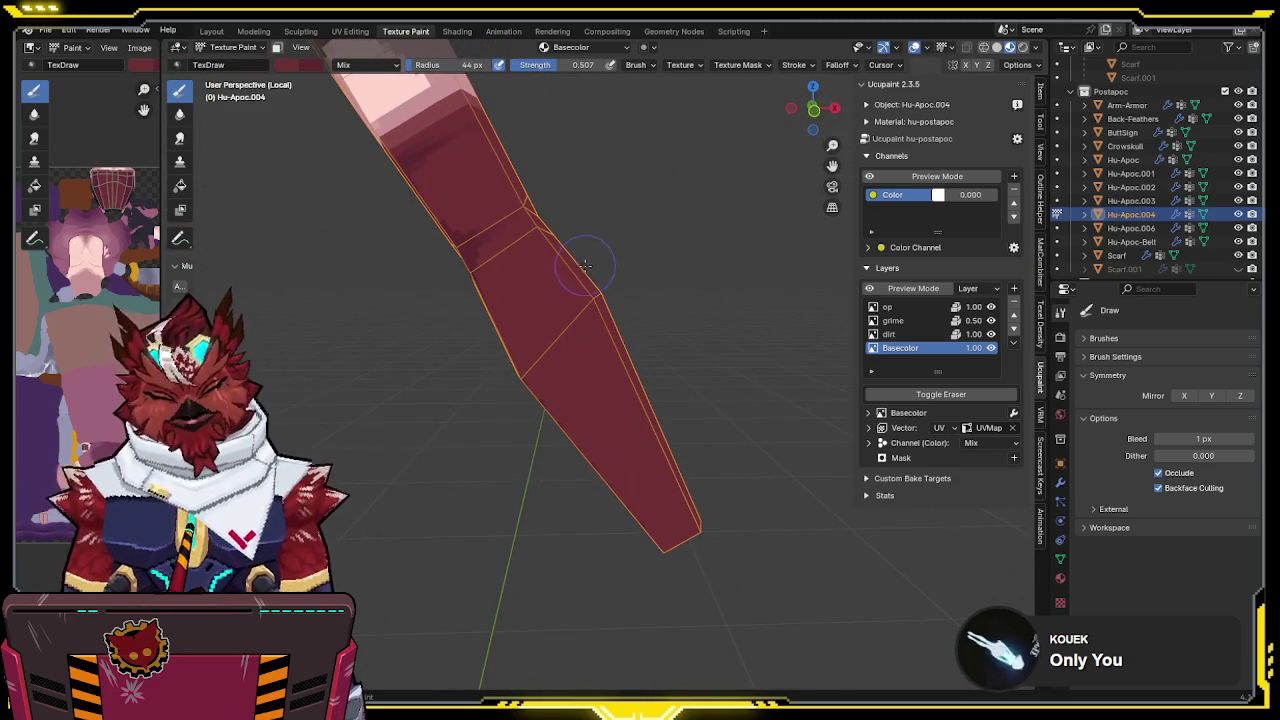
Exit Local View and frame the character's torso in front view
key(KP_Divide)
key(KP_1)
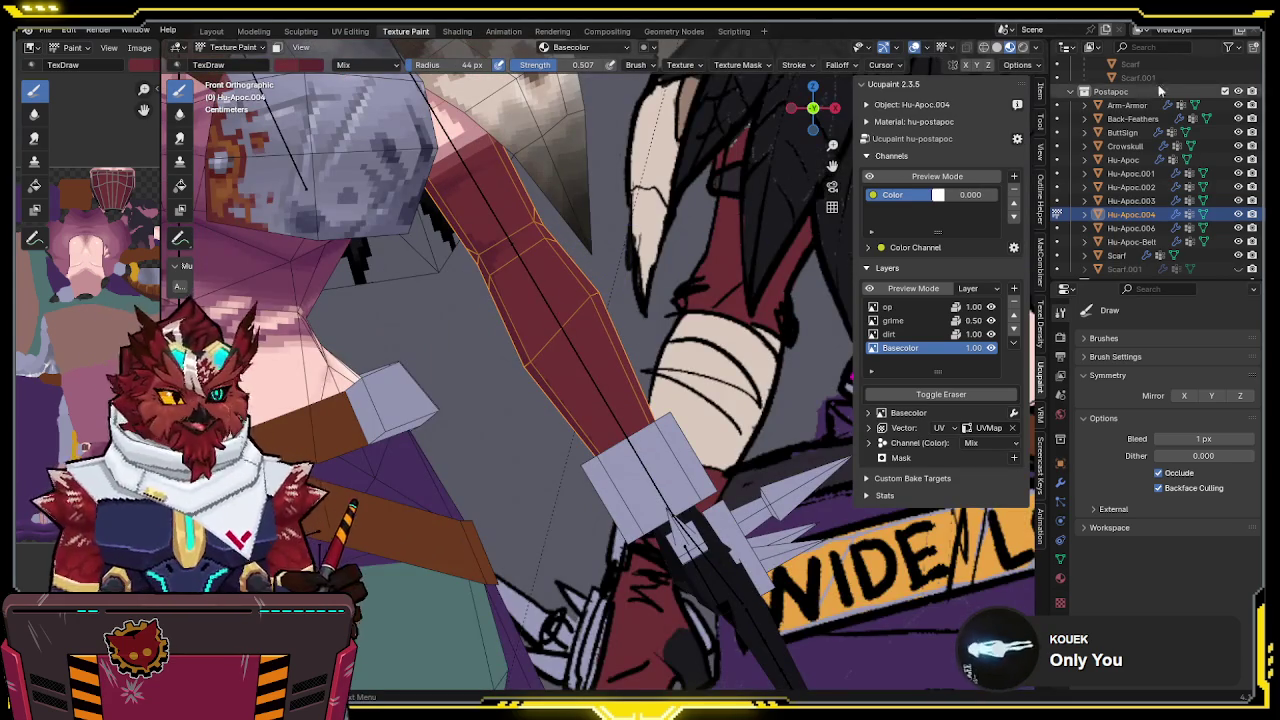
scroll(1212, 162, up, 3)
scroll(1212, 162, up, 5)
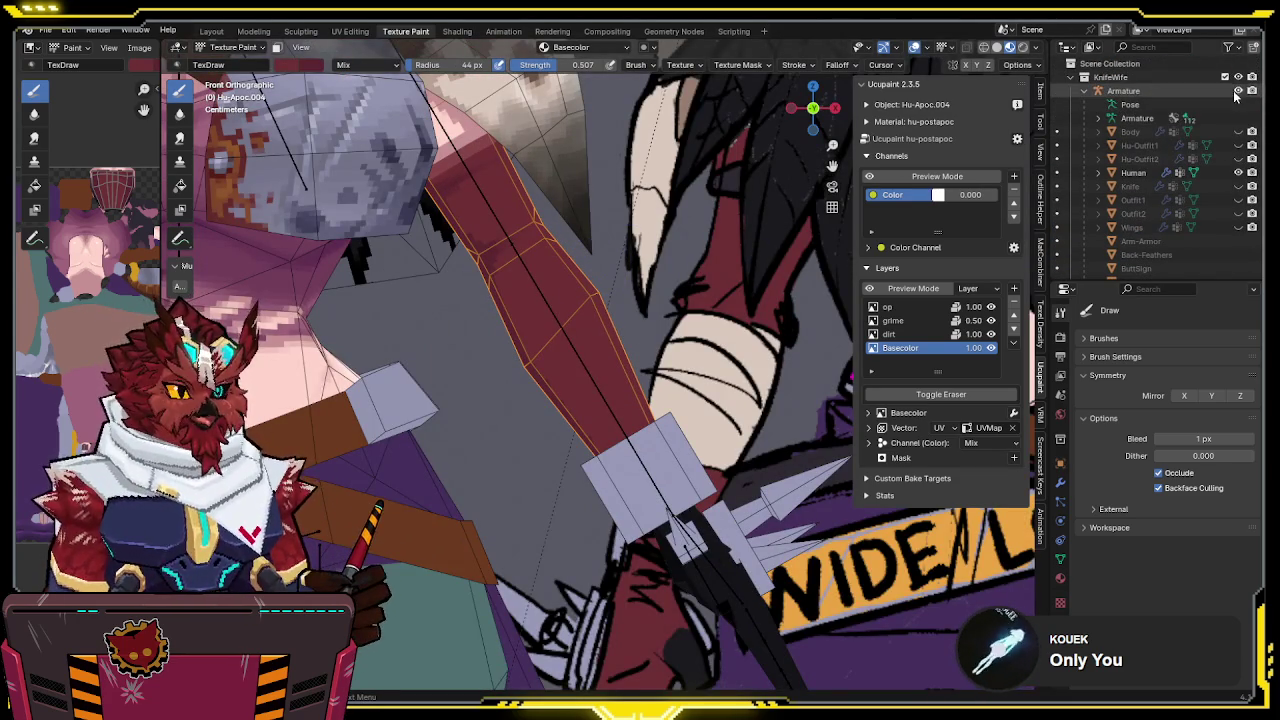
scroll(605, 292, up, 1)
scroll(605, 292, down, 2)
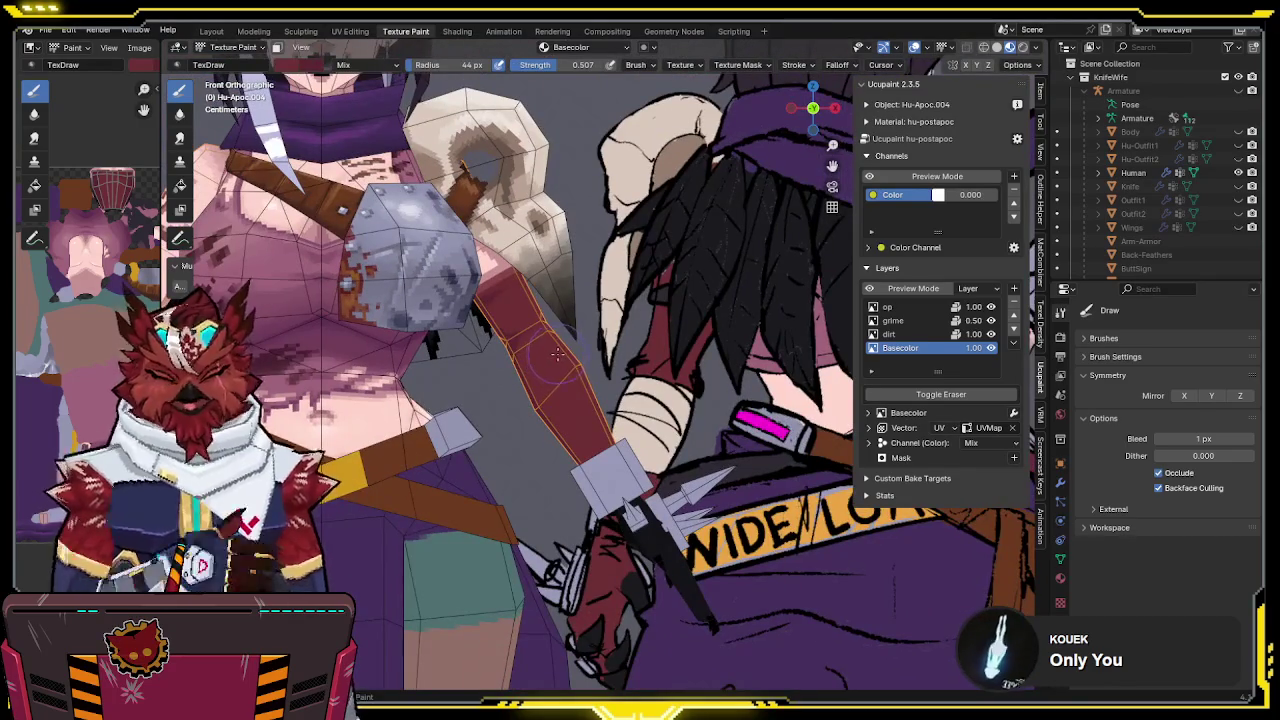
mouse_move(556, 352)
shift+middle_down()
mouse_move(611, 333)
mouse_move(401, 330)
shift+middle_up()
scroll(611, 333, down, 3)
scroll(447, 325, up, 2)
Set the paint colour to black and zoom in close on the red arm
key(s)
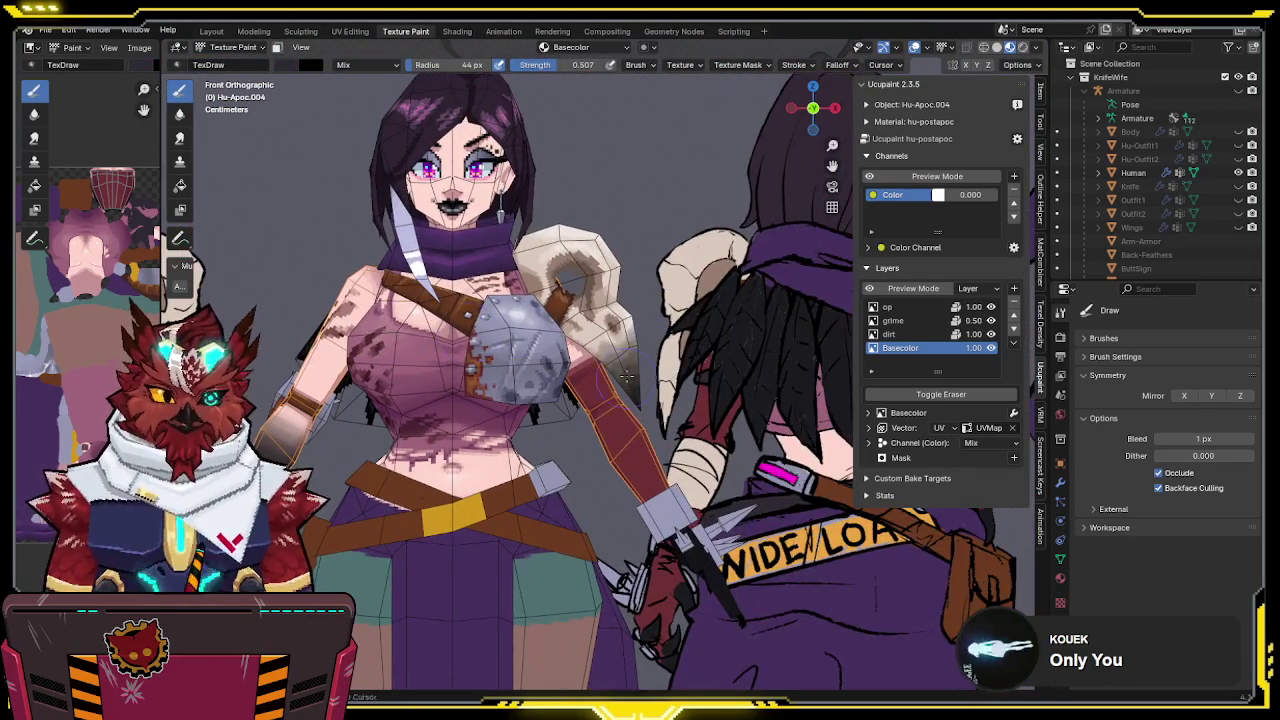
scroll(626, 379, down, 3)
scroll(681, 289, up, 2)
scroll(681, 289, up, 4)
scroll(681, 289, up, 1)
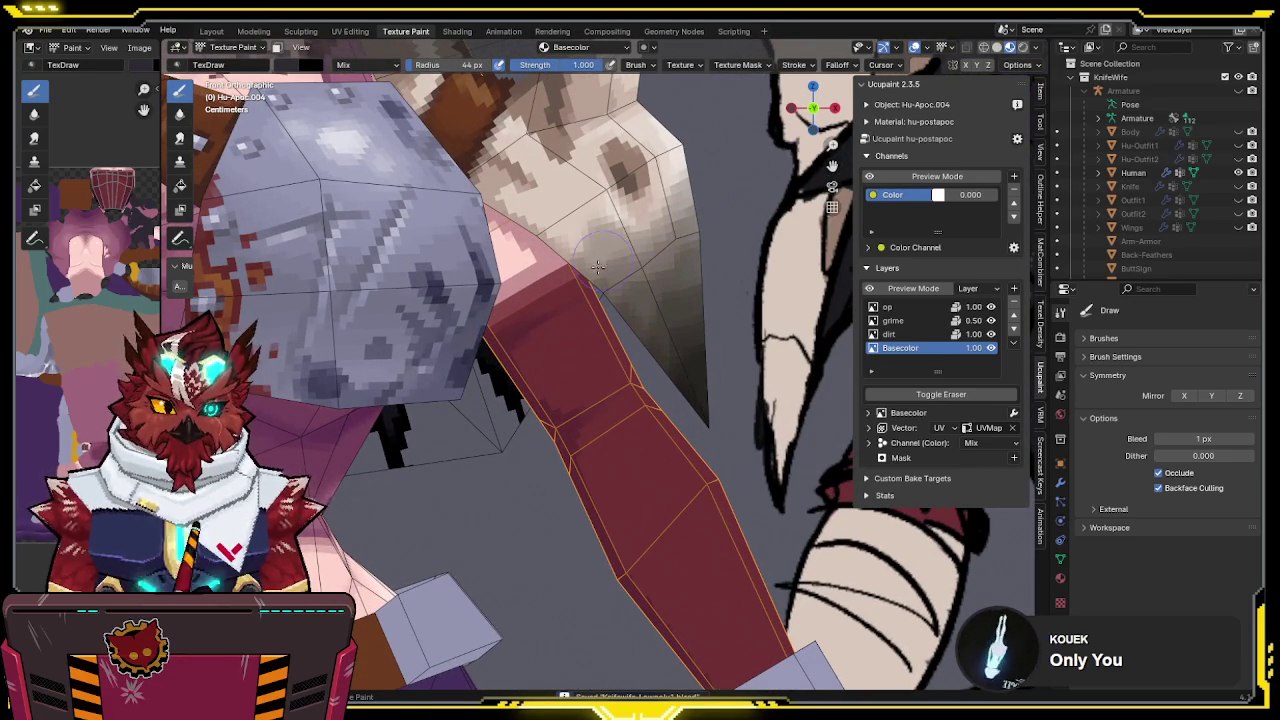
Paint a black band across the red arm, undoing one misplaced stroke
drag(497, 352, 602, 305)
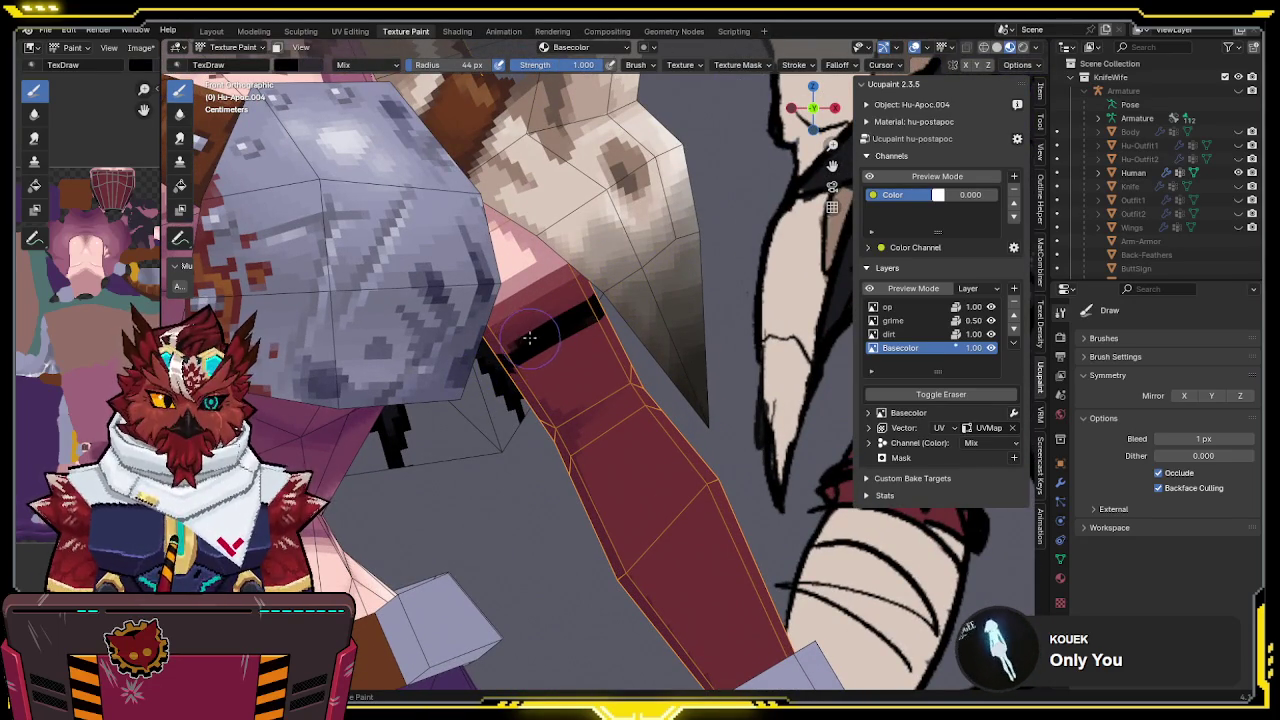
key(ctrl+z)
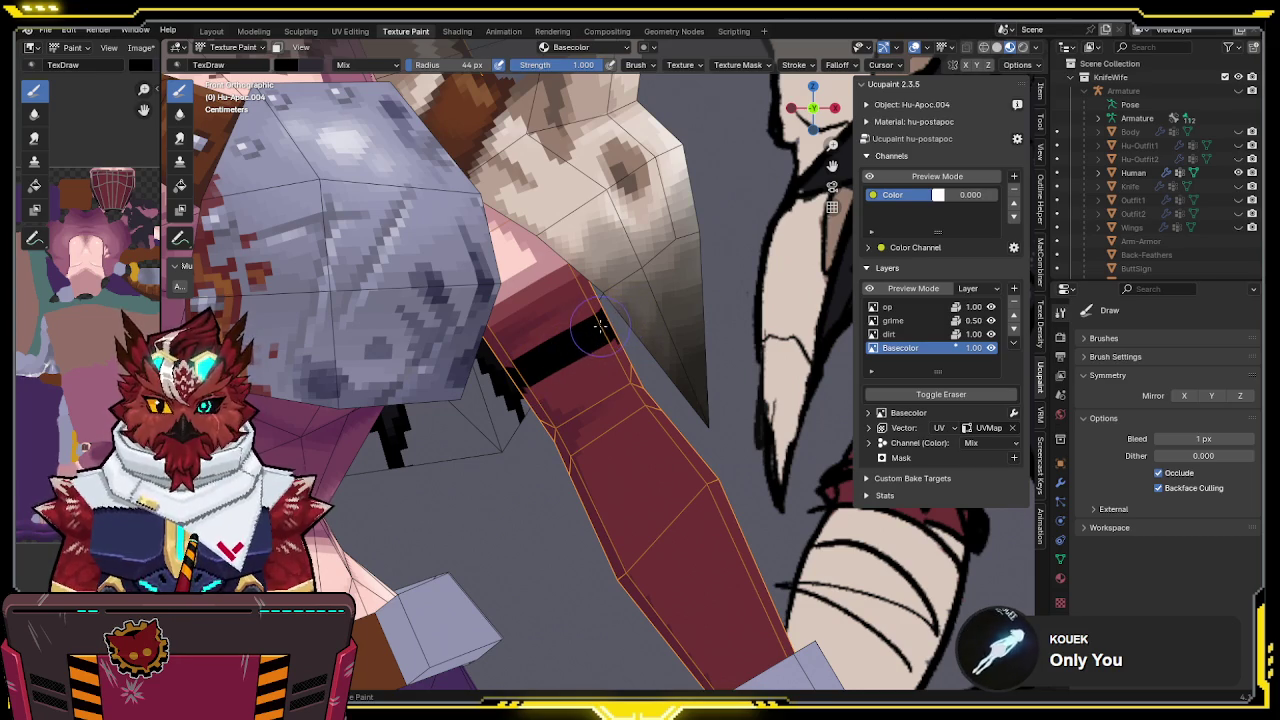
drag(598, 330, 539, 367)
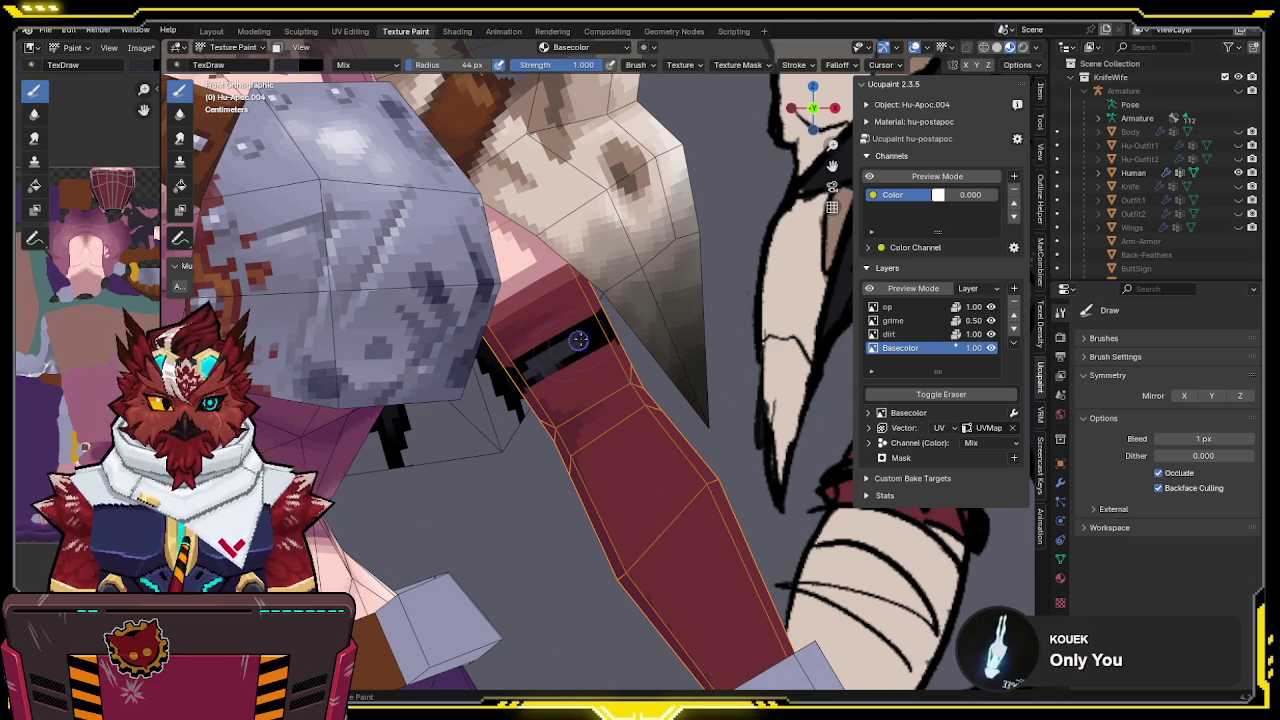
middle_drag(613, 316, 533, 335)
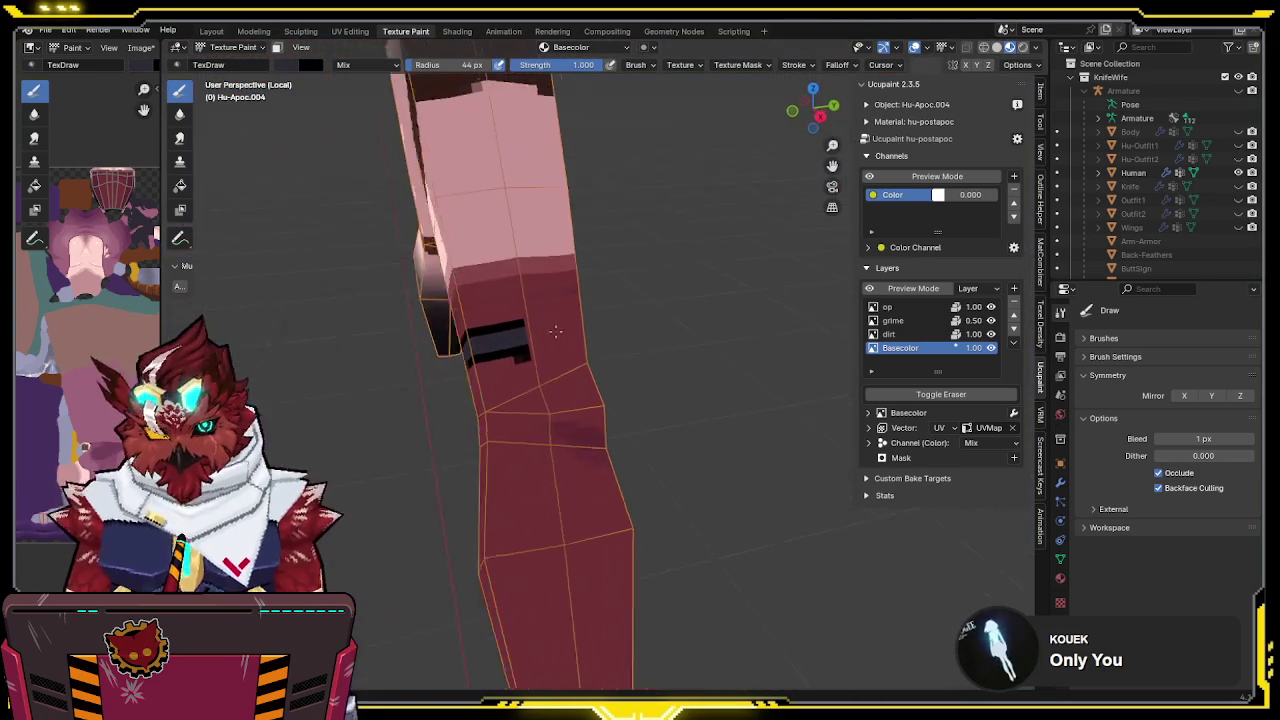
drag(533, 335, 602, 336)
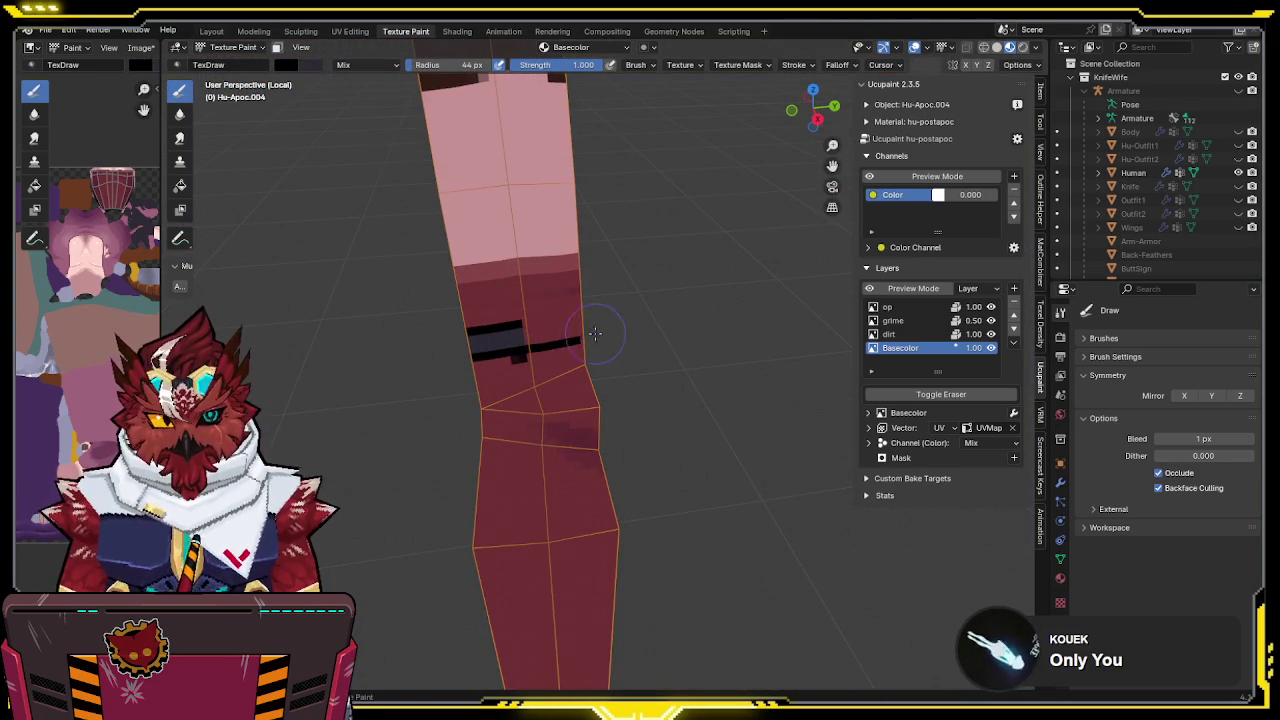
Swap to the grey secondary colour and touch up the band's side and end
key(x)
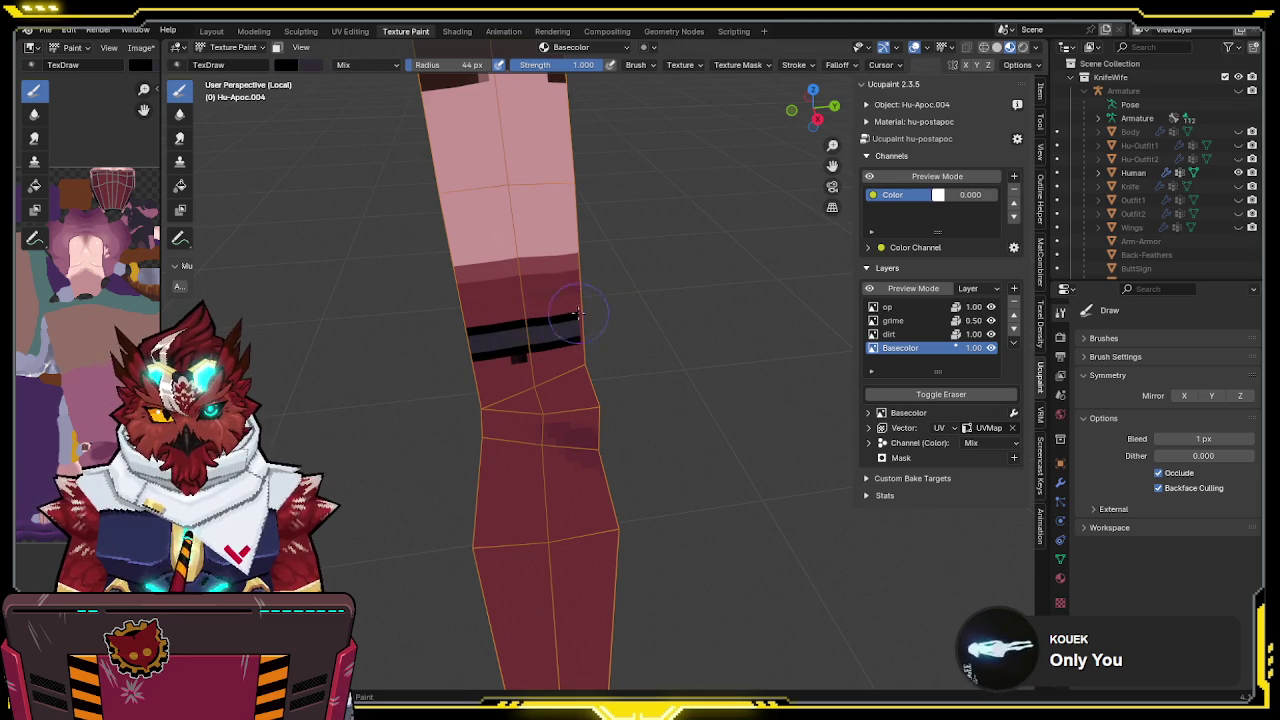
mouse_move(630, 306)
middle_down()
mouse_move(585, 292)
mouse_move(525, 308)
middle_up()
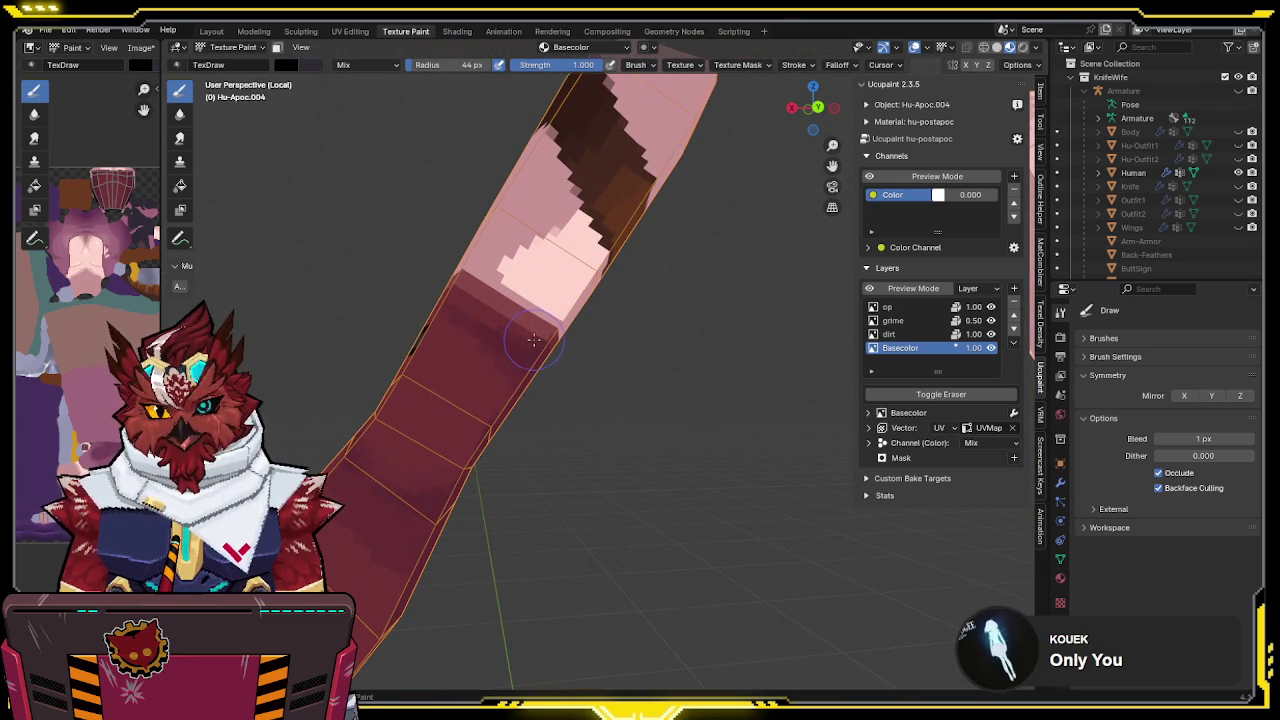
middle_drag(537, 335, 428, 323)
drag(372, 328, 393, 337)
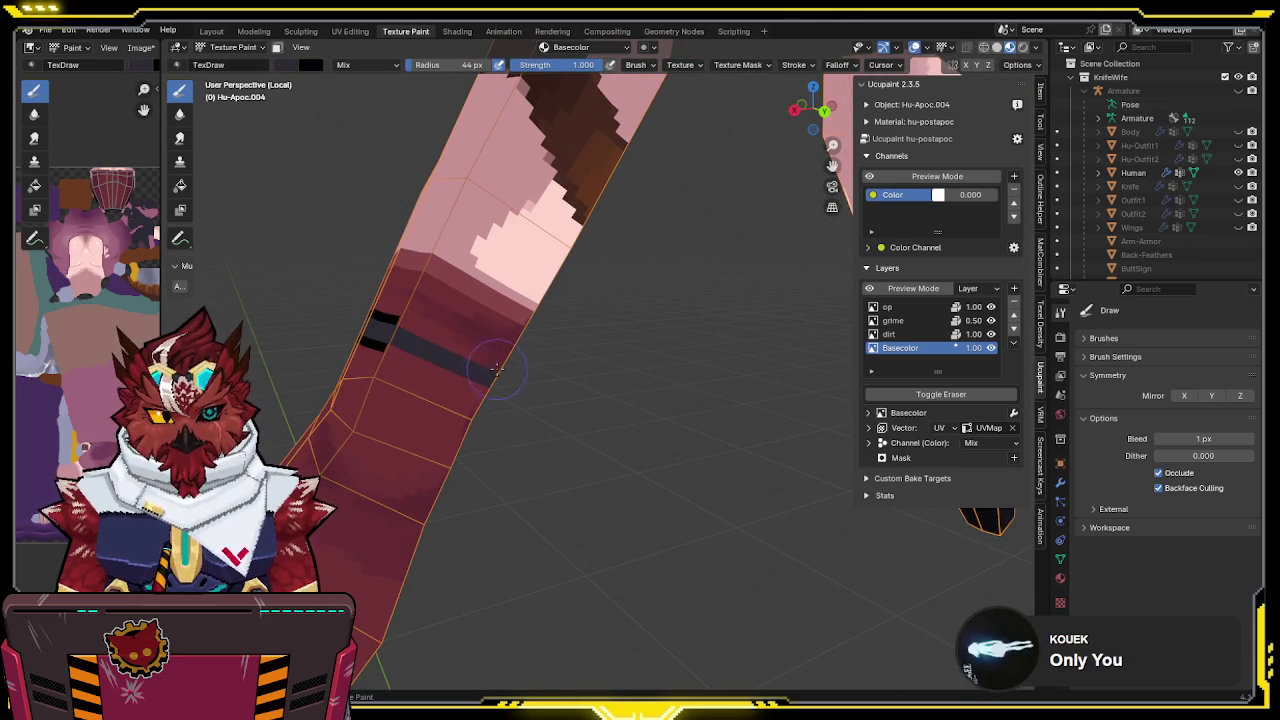
mouse_move(510, 374)
mouse_down()
mouse_move(400, 345)
mouse_move(455, 377)
mouse_up()
Fill the band's middle with grey and inspect it from the other sides
middle_drag(537, 393, 622, 427)
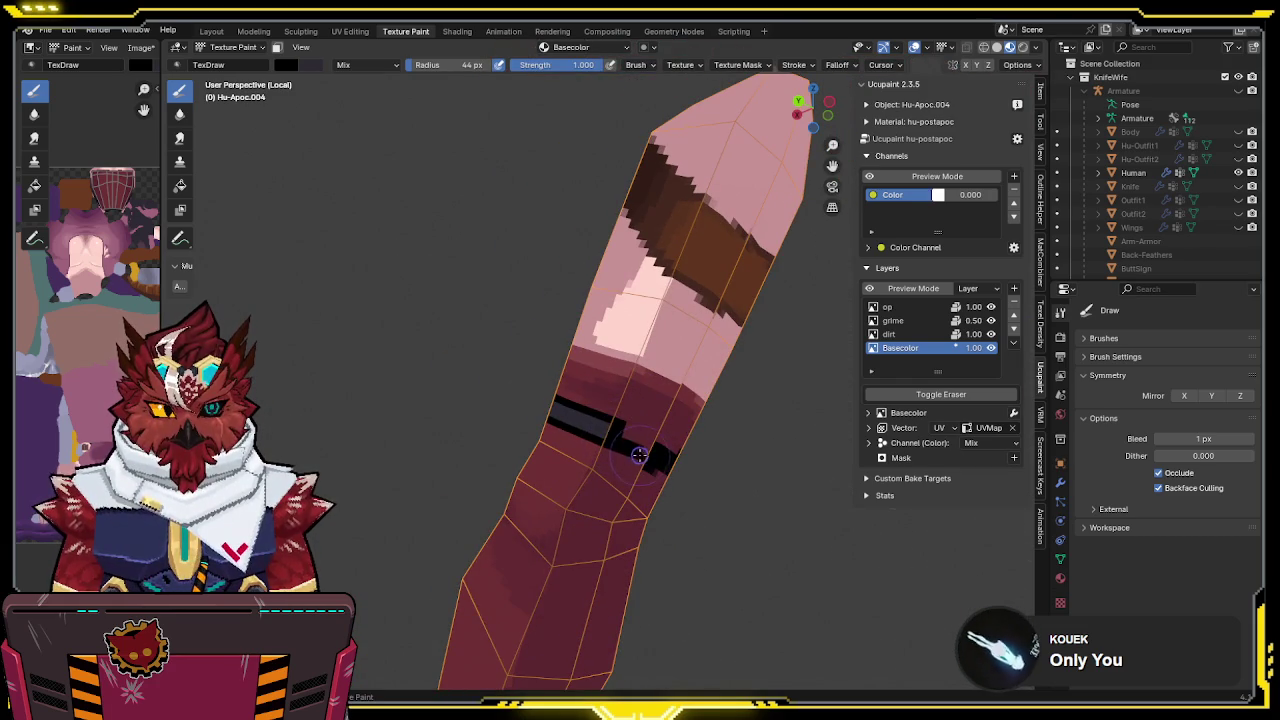
drag(651, 452, 632, 441)
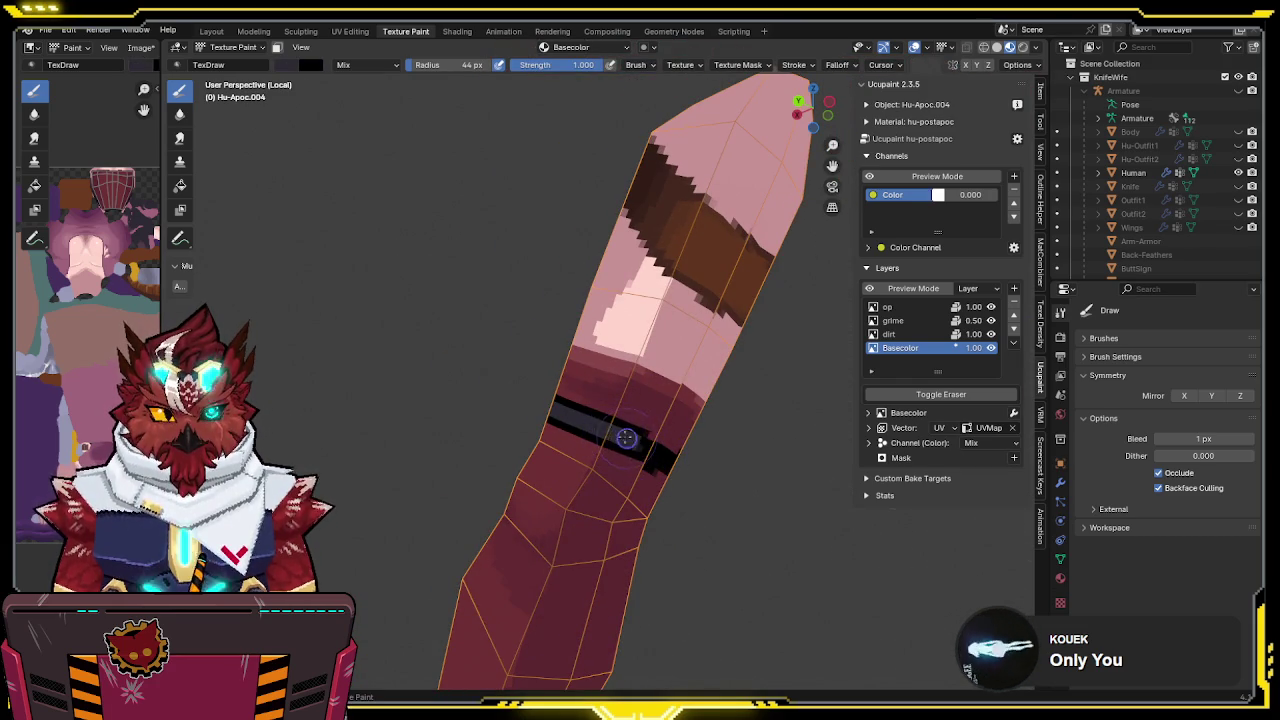
mouse_move(566, 420)
middle_down()
mouse_move(592, 414)
mouse_move(543, 422)
middle_up()
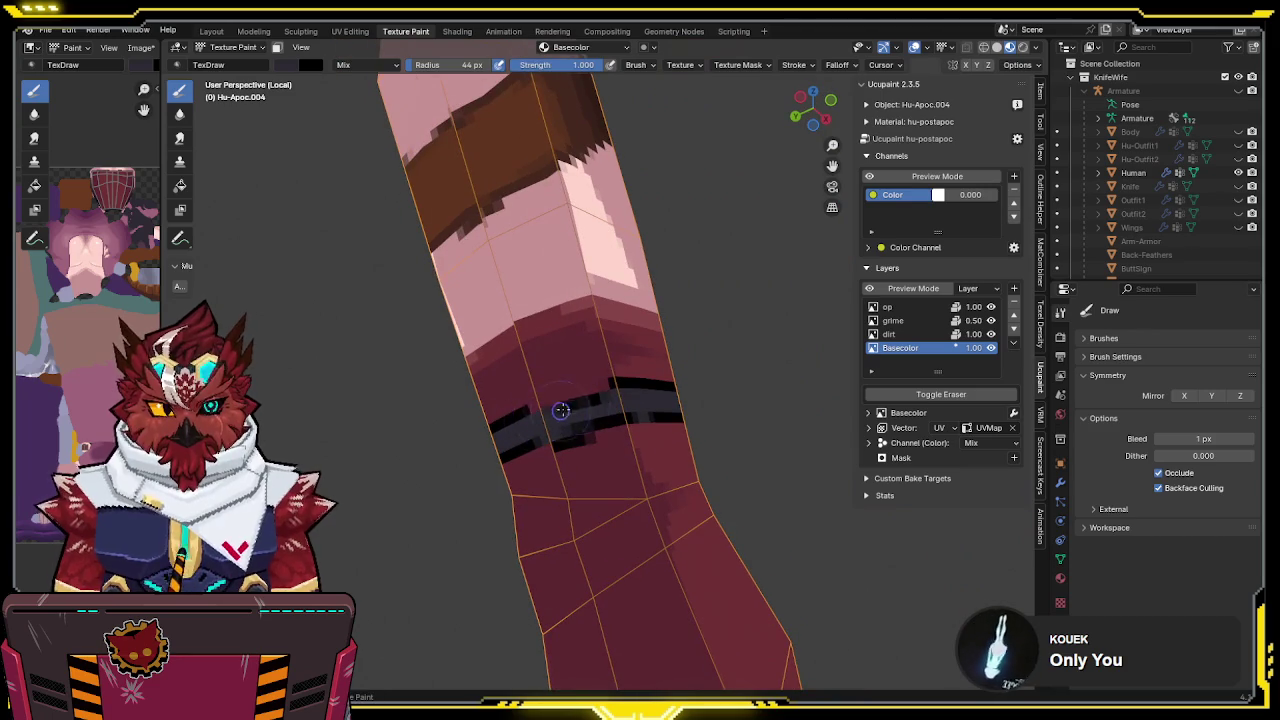
middle_drag(632, 375, 590, 390)
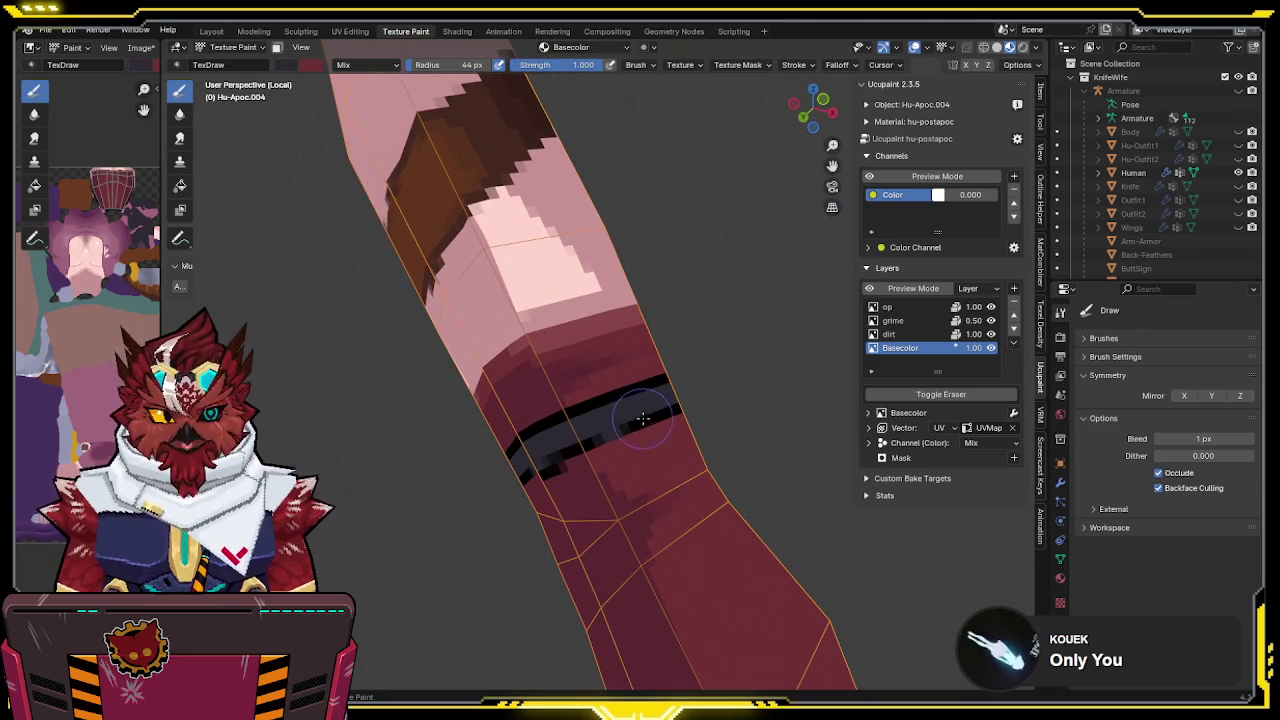
mouse_move(594, 441)
middle_down()
mouse_move(710, 417)
mouse_move(609, 397)
mouse_move(443, 443)
mouse_move(617, 352)
mouse_move(585, 458)
middle_up()
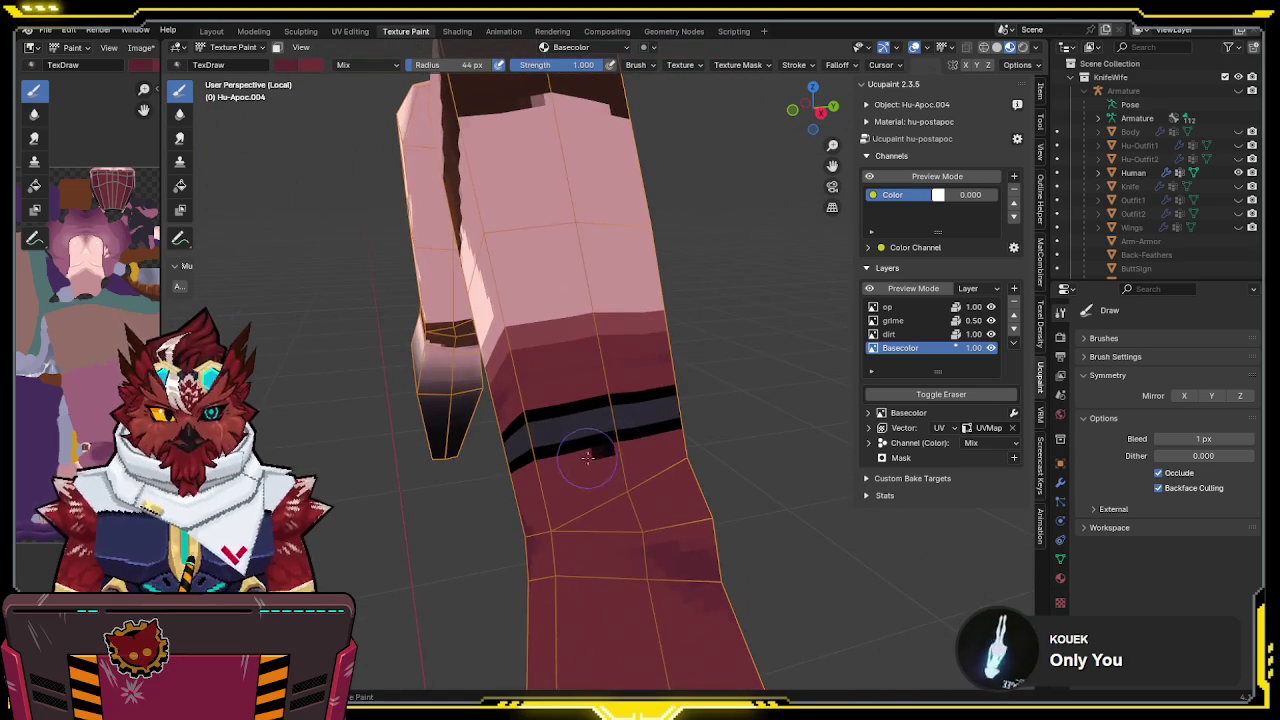
middle_drag(638, 422, 670, 414)
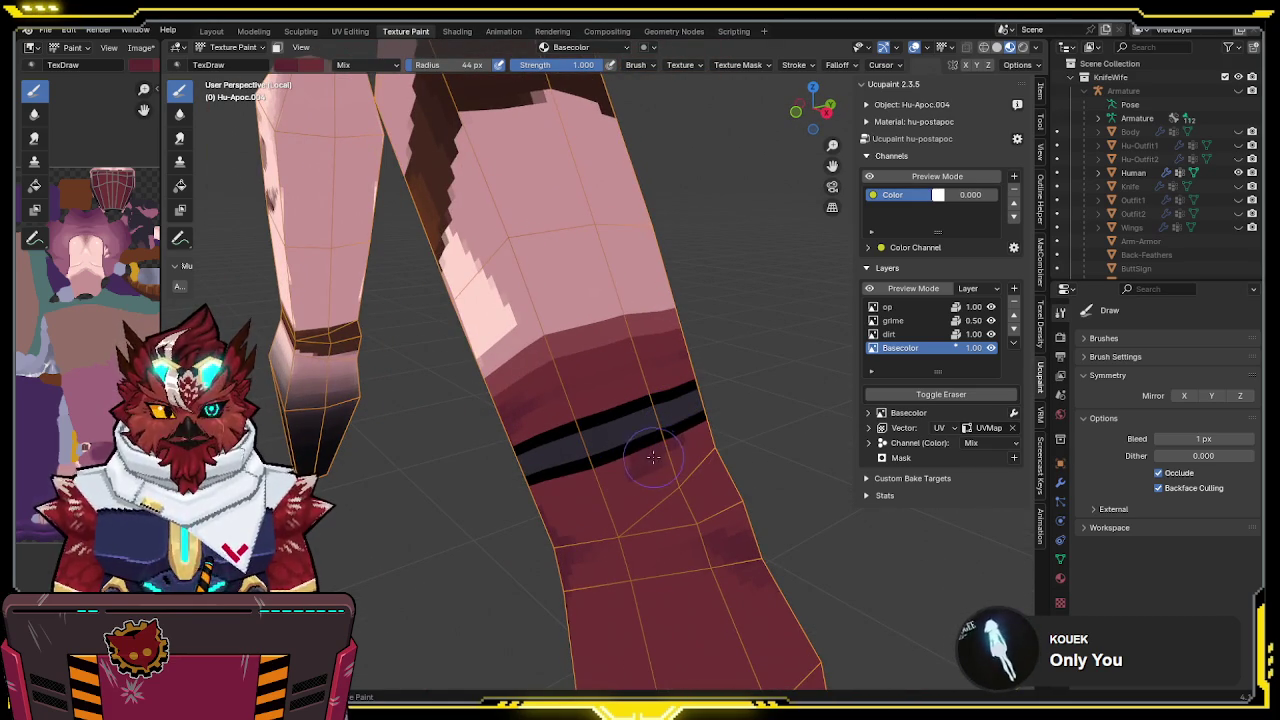
middle_drag(689, 437, 640, 368)
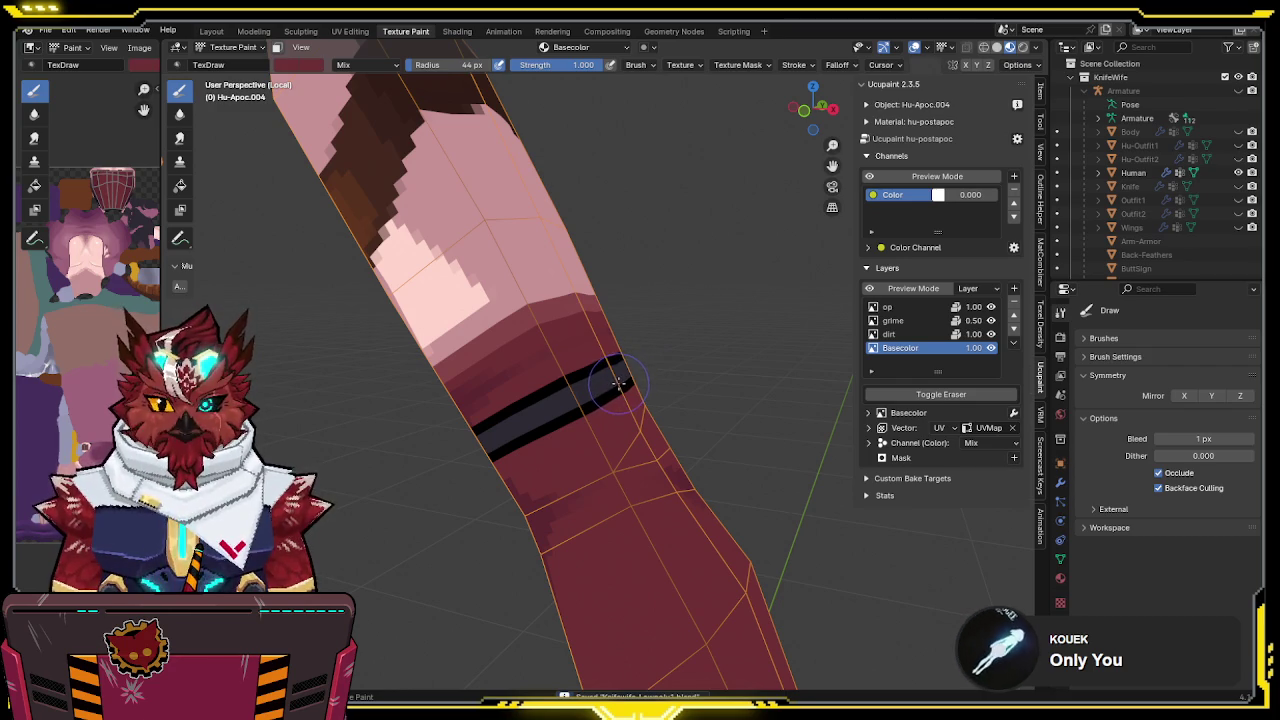
mouse_move(619, 383)
middle_down()
mouse_move(594, 444)
mouse_move(603, 413)
middle_up()
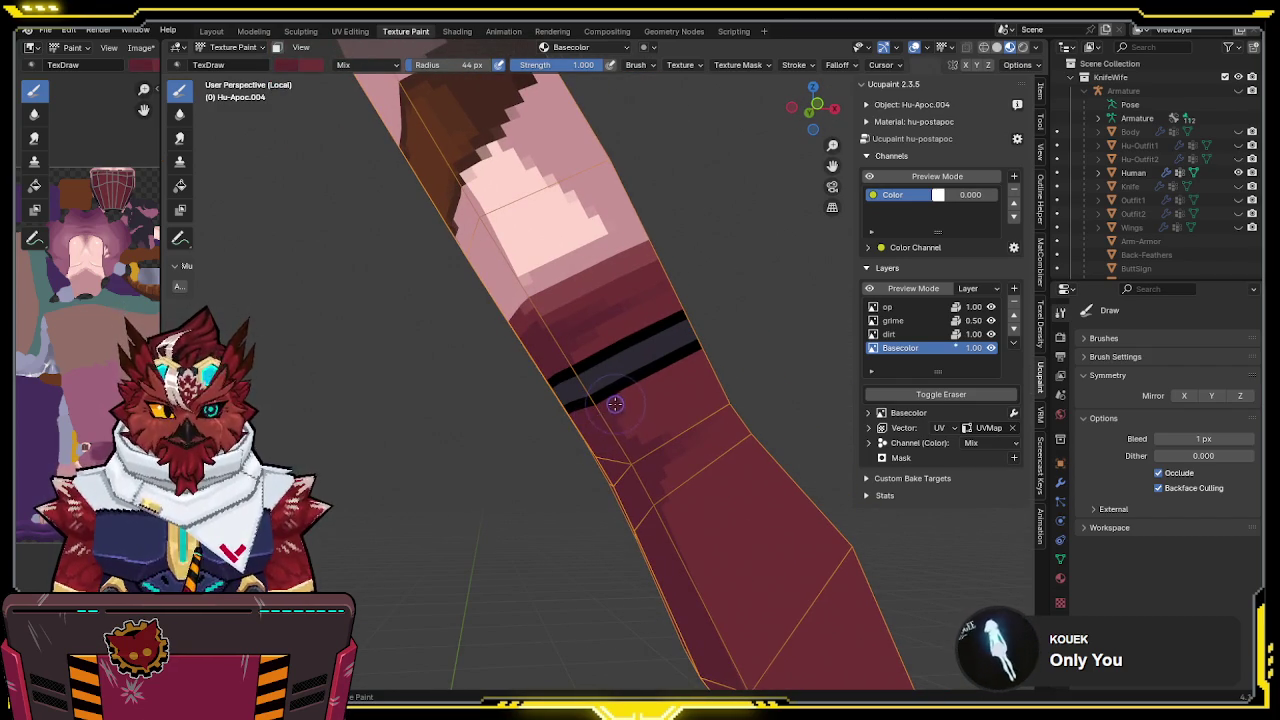
mouse_move(703, 356)
middle_down()
mouse_move(562, 425)
mouse_move(723, 343)
mouse_move(585, 267)
middle_up()
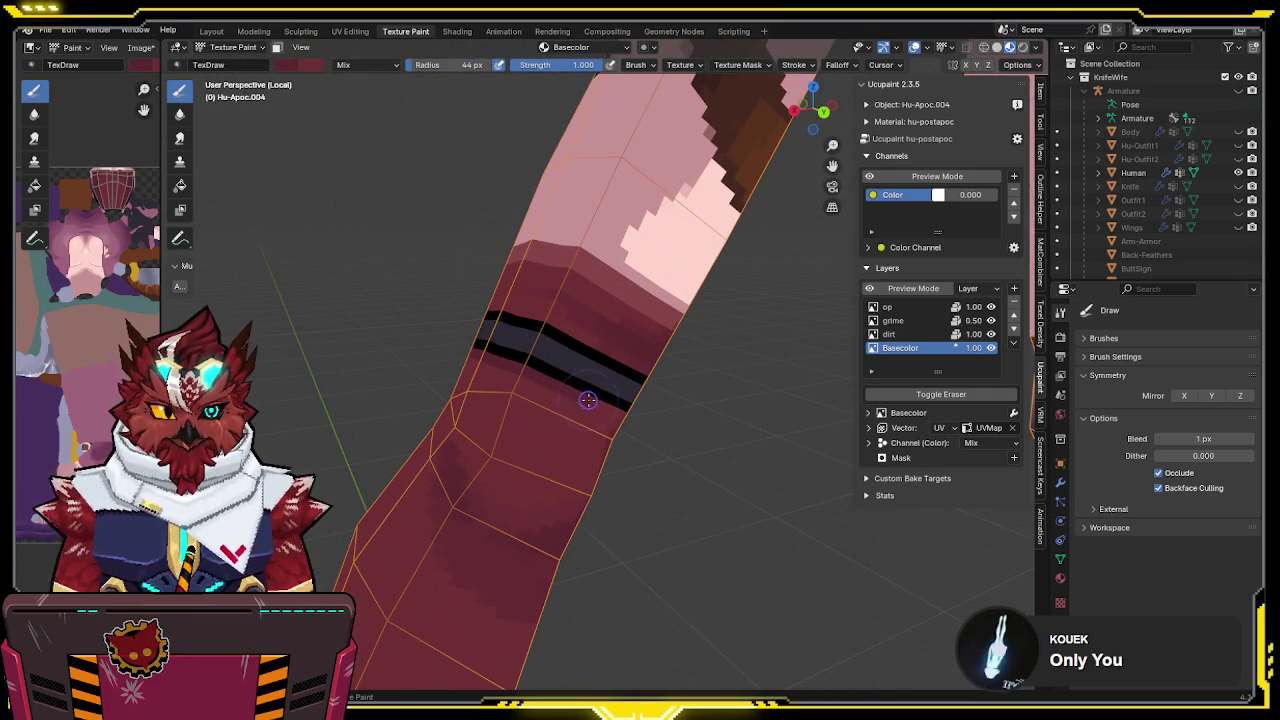
mouse_move(628, 418)
middle_down()
mouse_move(587, 413)
mouse_move(660, 375)
mouse_move(751, 363)
mouse_move(644, 352)
mouse_move(636, 205)
mouse_move(670, 82)
middle_up()
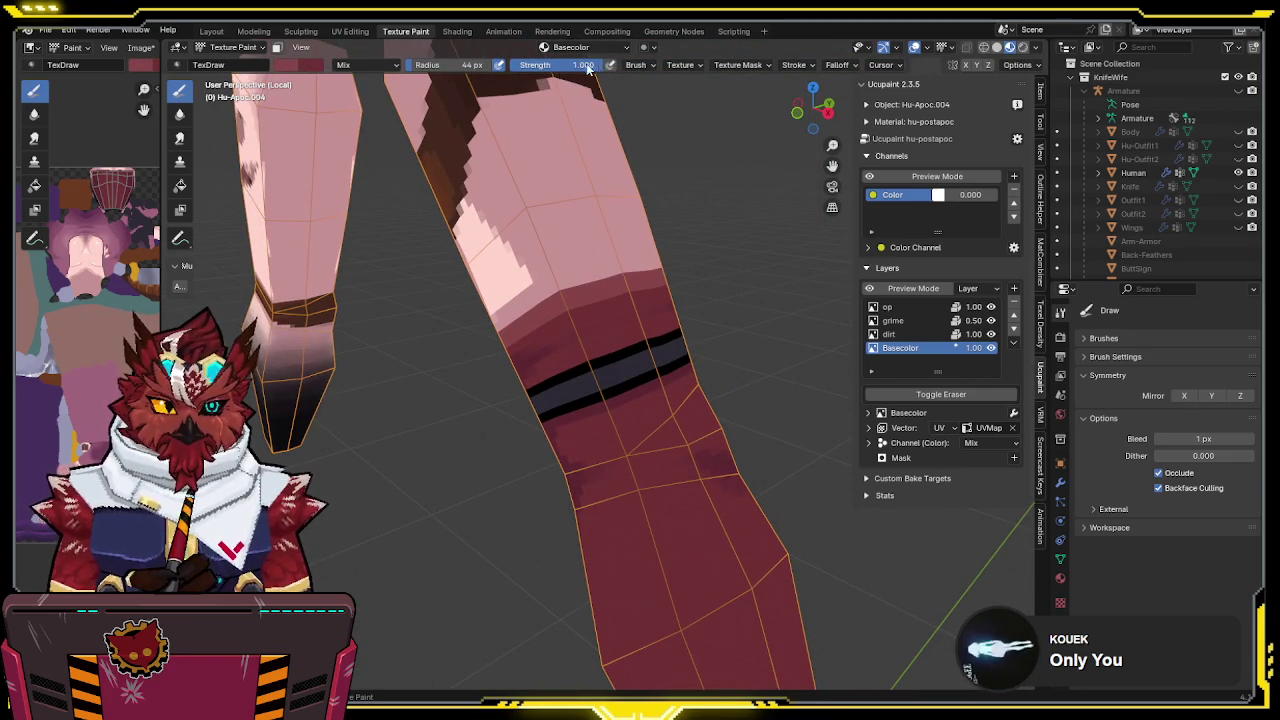
Lower brush strength to 0.536 and inspect the elbow band from all sides
drag(594, 66, 560, 66)
middle_drag(590, 320, 576, 357)
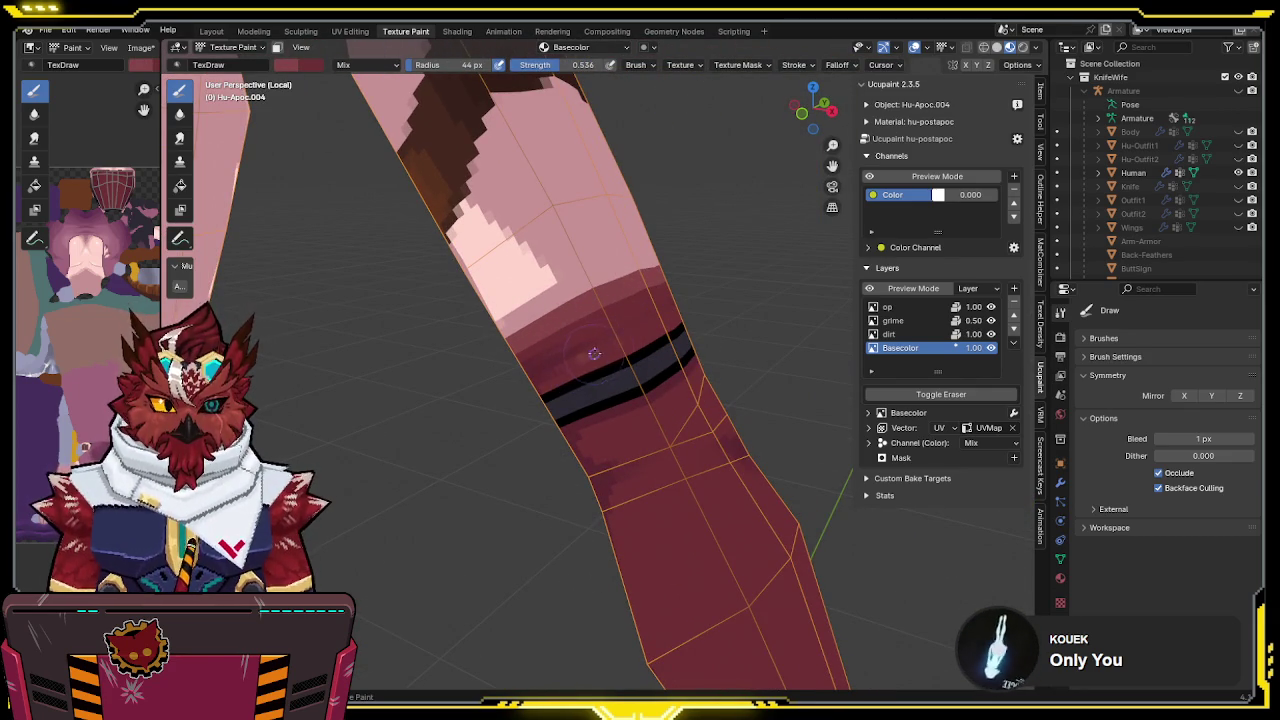
middle_drag(670, 318, 592, 330)
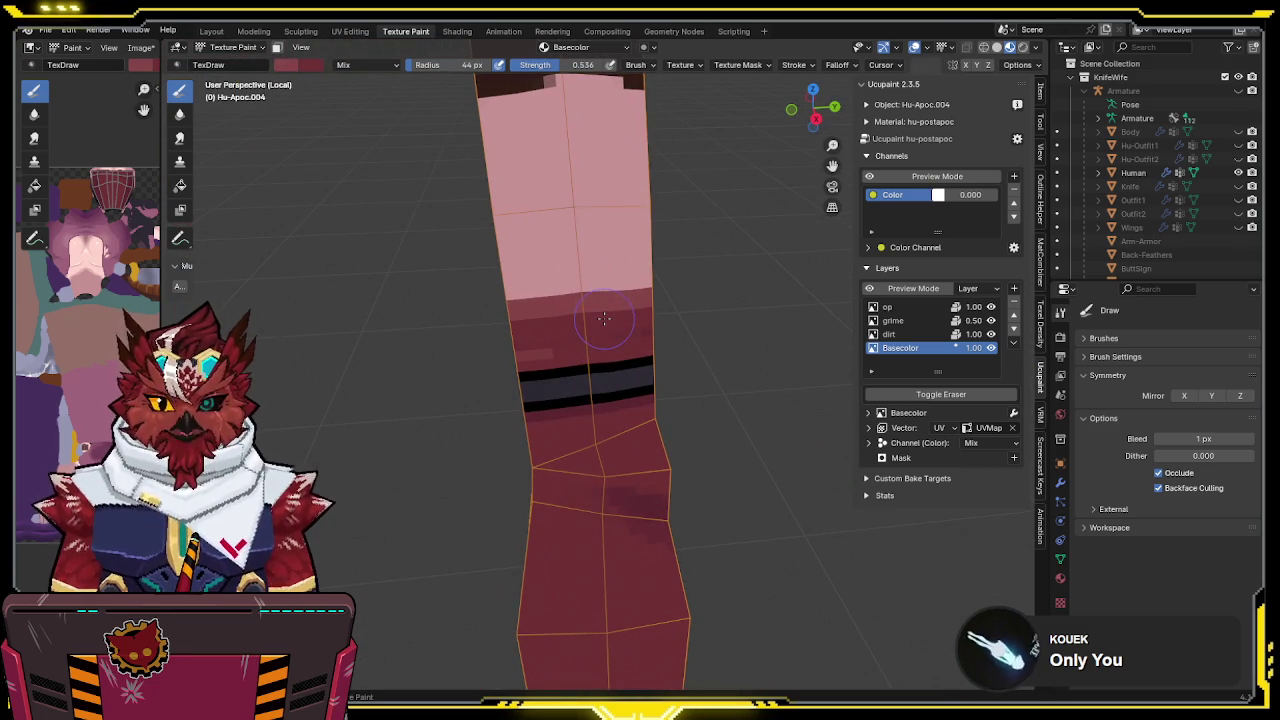
middle_drag(669, 314, 597, 323)
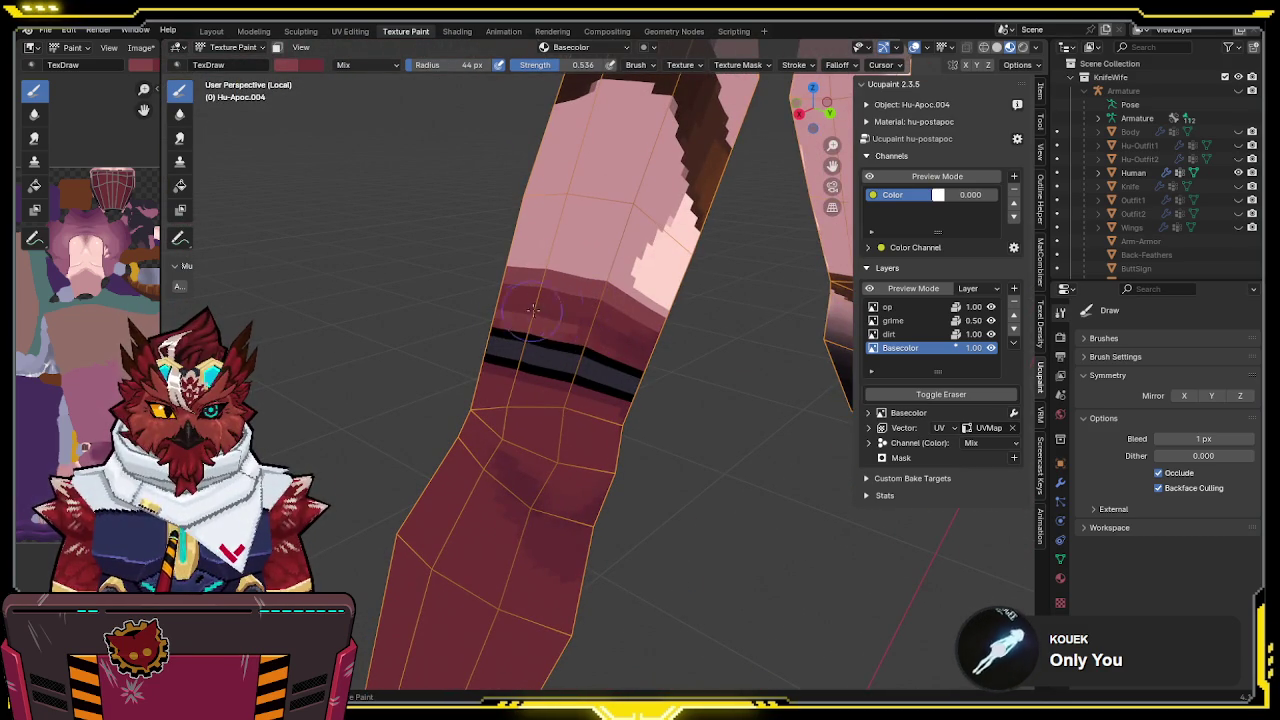
middle_drag(531, 307, 651, 340)
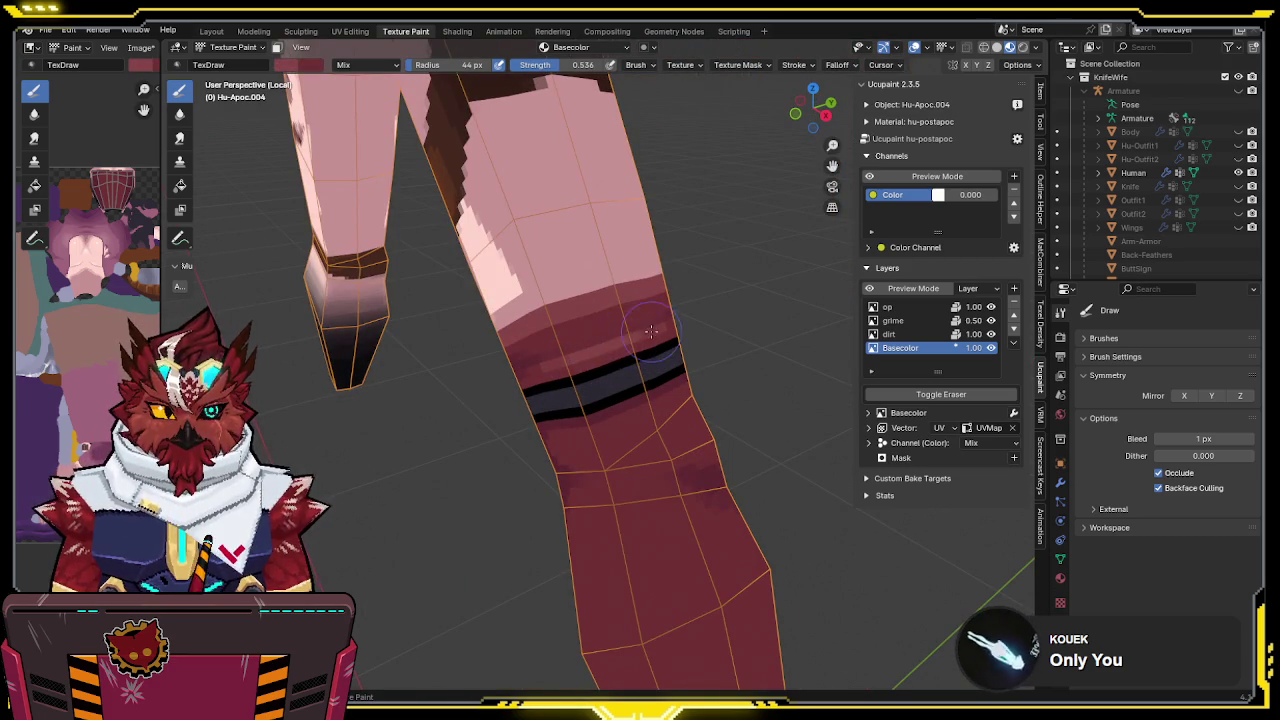
middle_drag(650, 331, 678, 318)
middle_drag(594, 355, 657, 352)
mouse_move(708, 264)
middle_down()
mouse_move(466, 300)
mouse_move(320, 229)
mouse_move(420, 280)
mouse_move(699, 378)
mouse_move(654, 364)
mouse_move(633, 377)
middle_up()
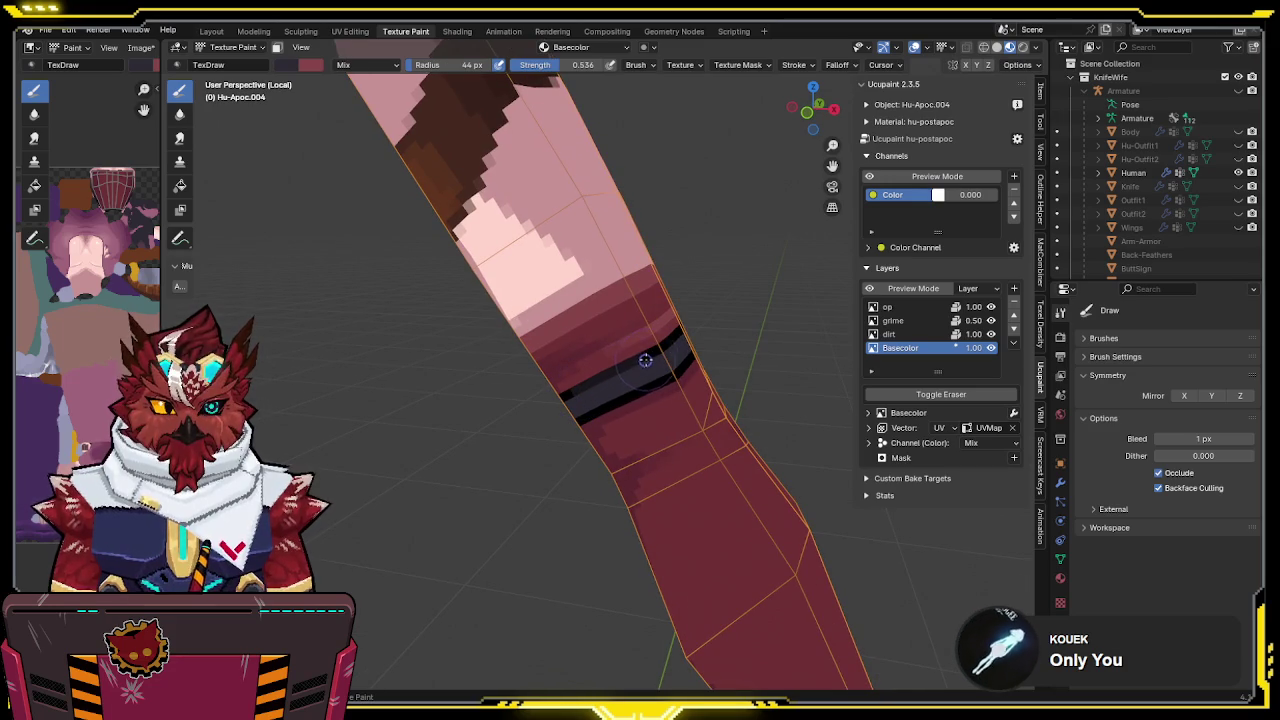
middle_drag(712, 311, 619, 378)
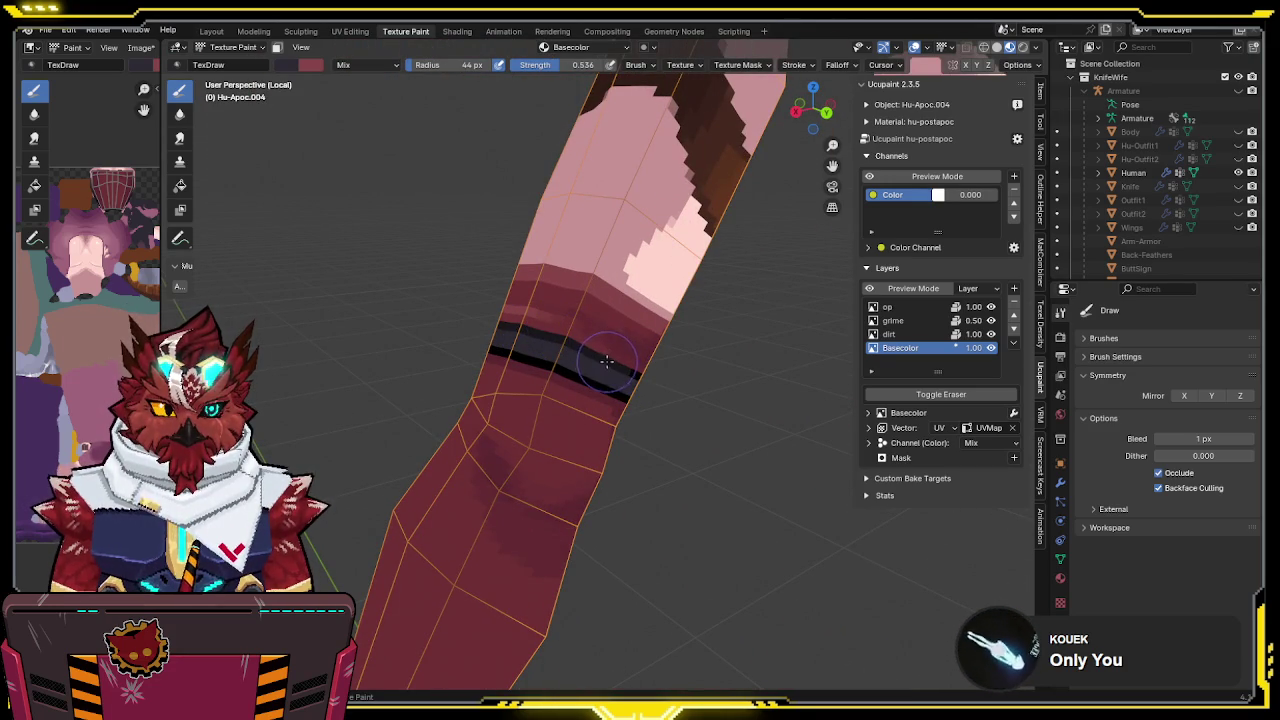
middle_drag(503, 327, 697, 313)
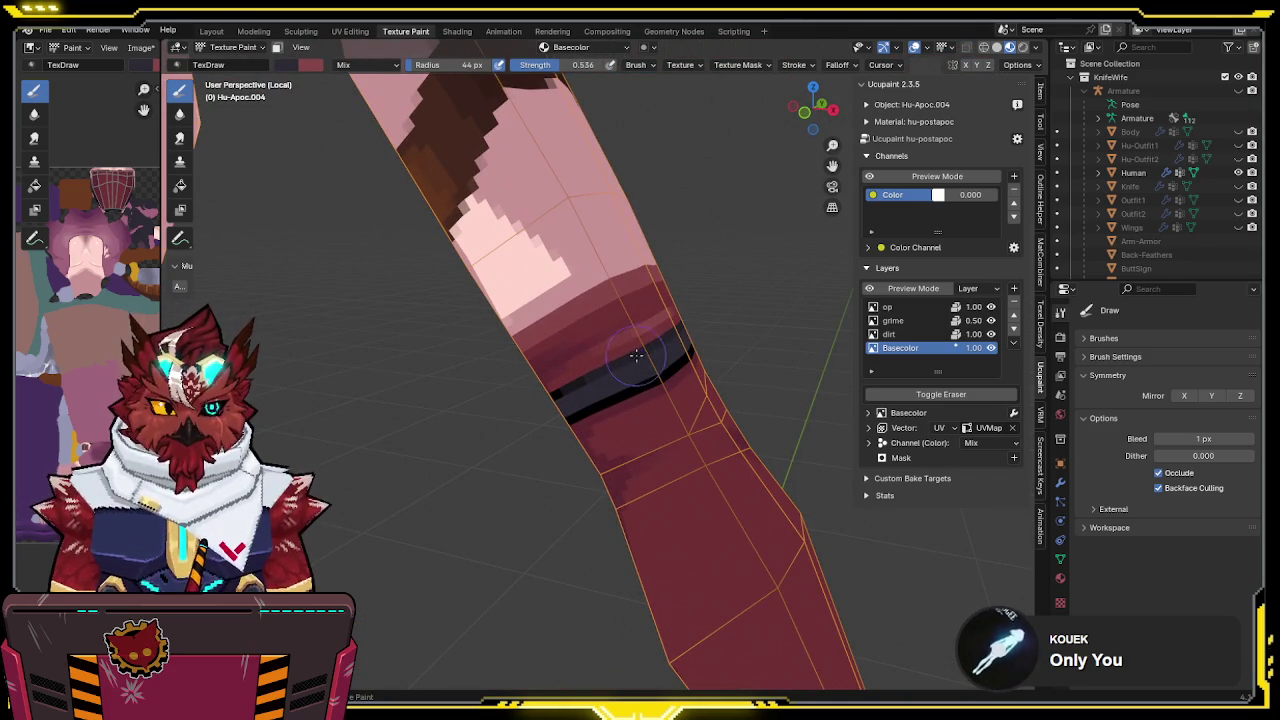
Hide the overlays, save the file, and review the finished band
key(shift+alt+z)
shift+middle_drag(690, 345, 645, 342)
key(ctrl+s)
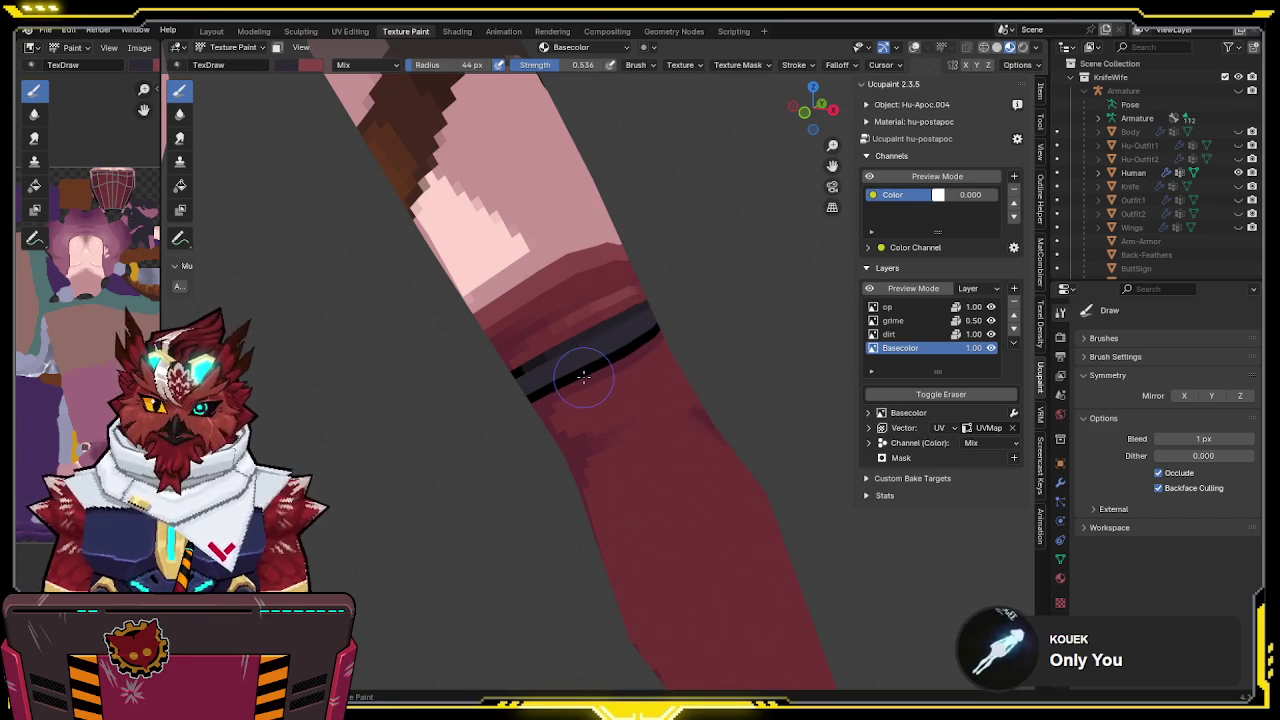
mouse_move(607, 353)
middle_down()
mouse_move(627, 335)
mouse_move(620, 325)
middle_up()
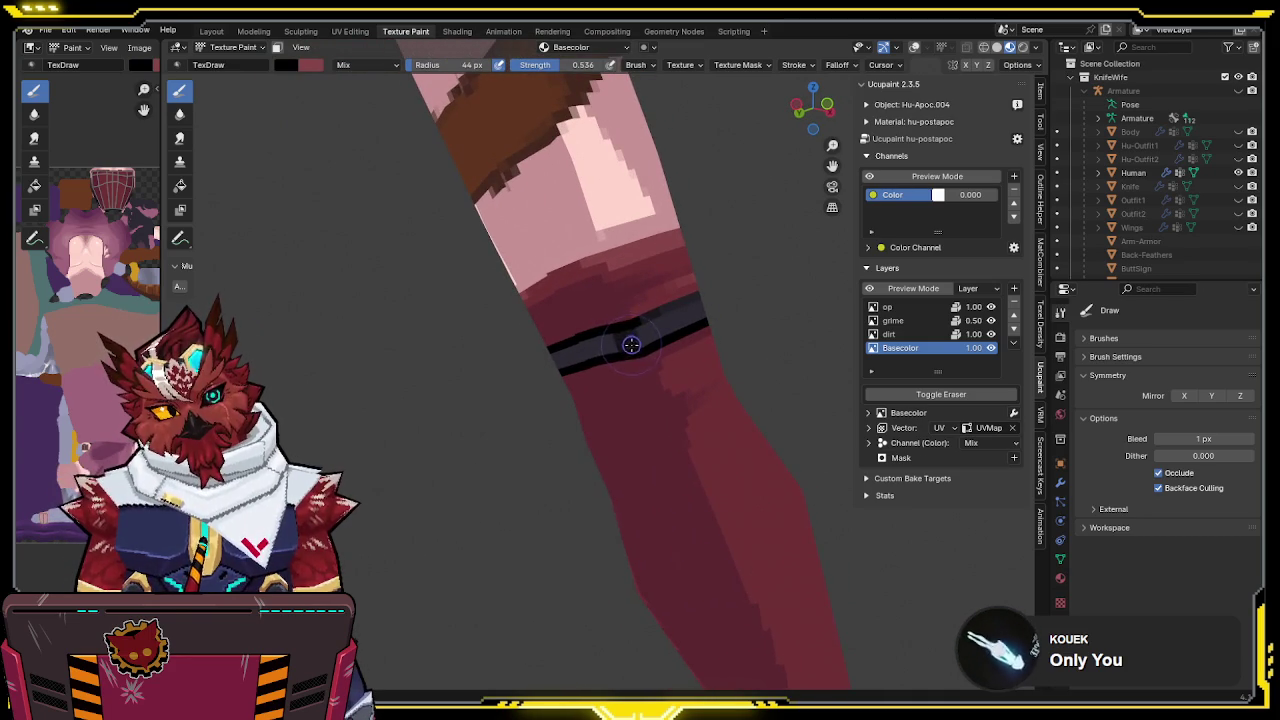
mouse_move(552, 361)
middle_down()
mouse_move(538, 349)
mouse_move(631, 333)
mouse_move(585, 345)
middle_up()
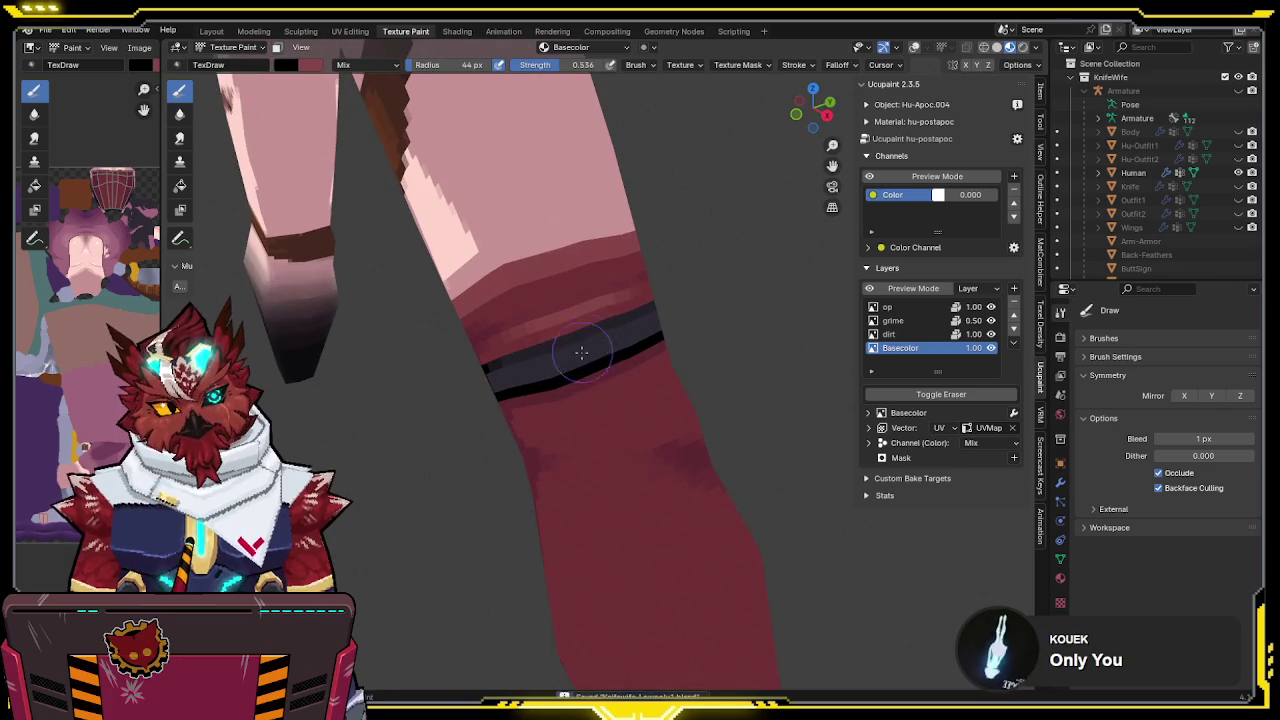
right_click(383, 108)
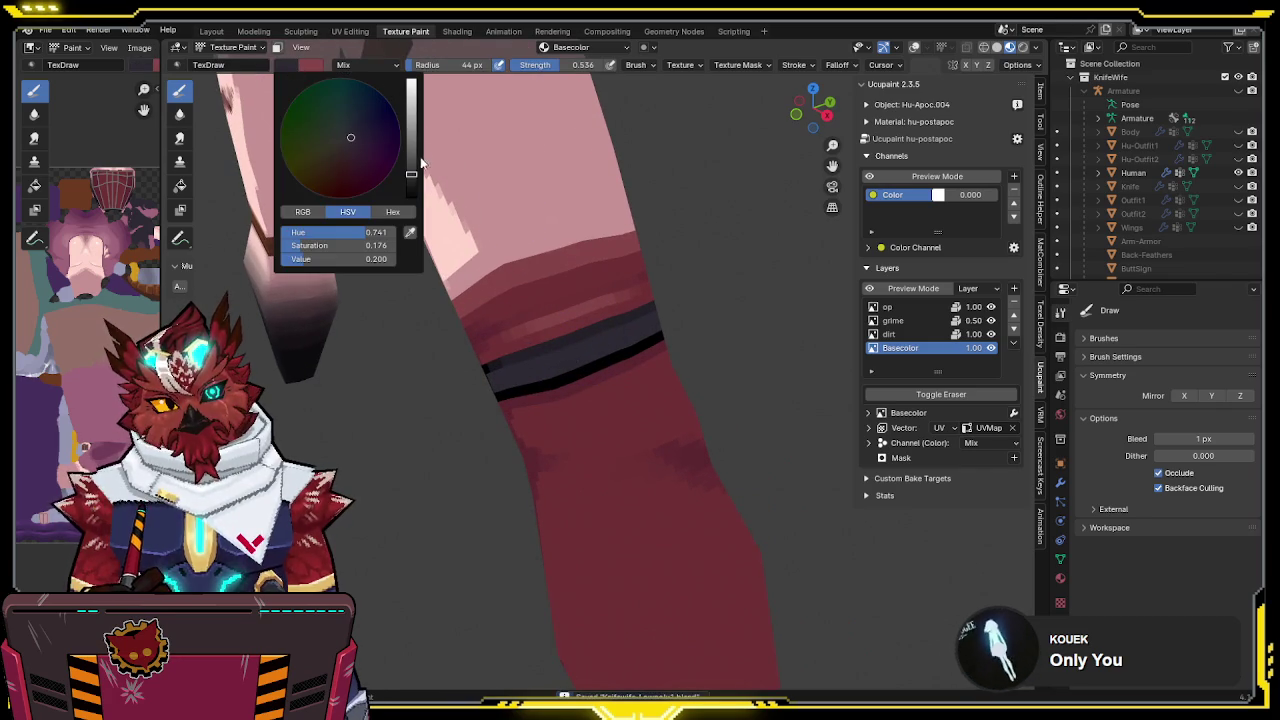
Paint a lighter grey highlight stripe along the band, then sample black again
mouse_move(545, 235)
middle_down()
mouse_move(615, 249)
mouse_move(591, 343)
middle_up()
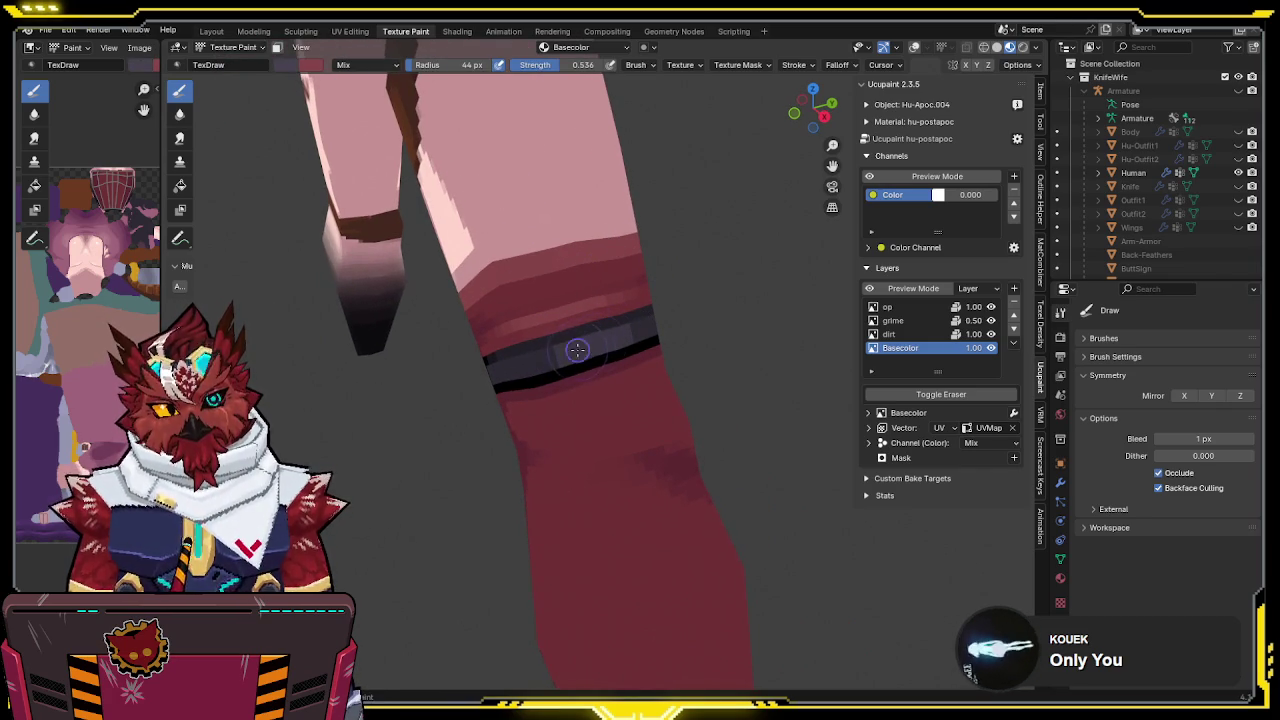
drag(554, 368, 574, 349)
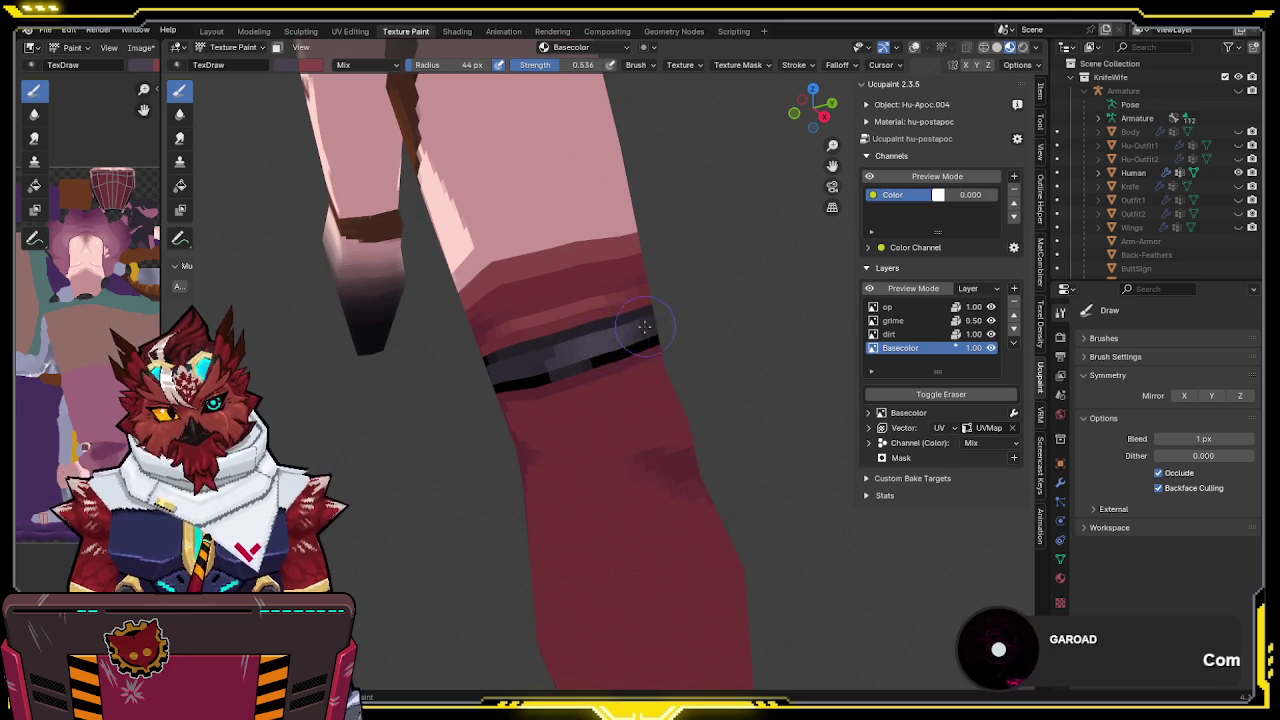
key(s)
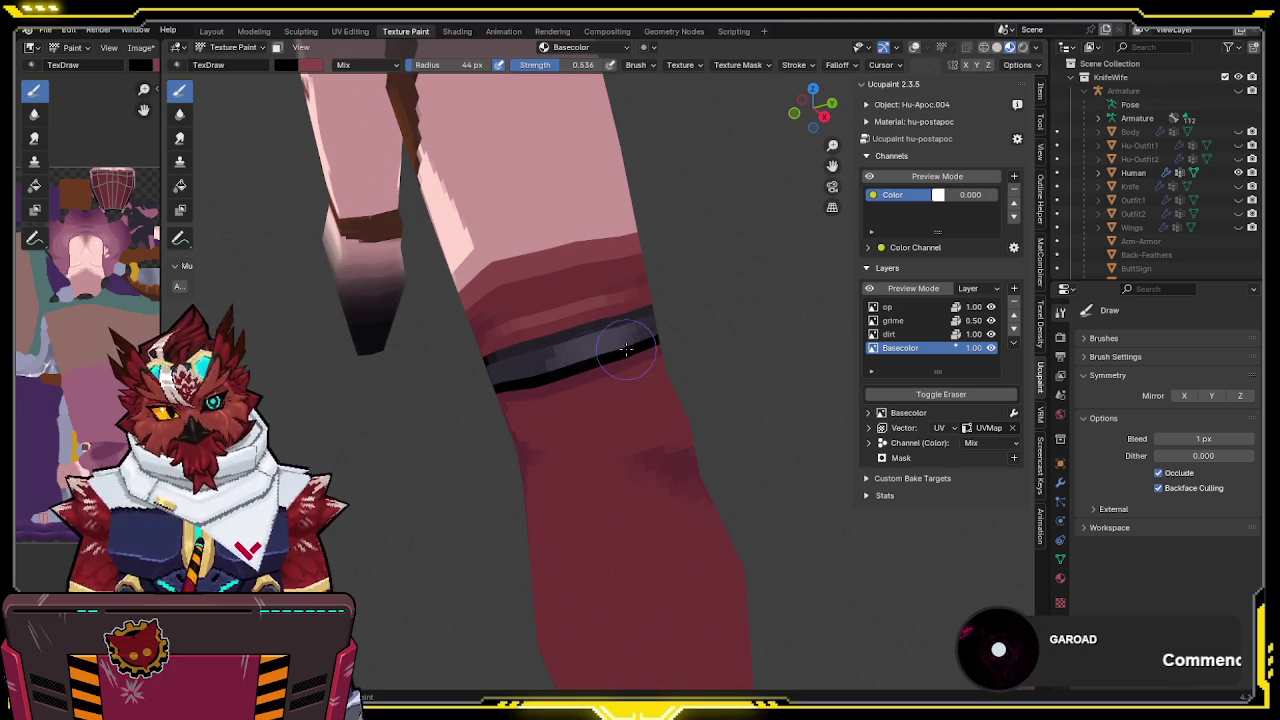
Save the file and orbit around the arm to check the band
scroll(618, 352, down, 1)
key(ctrl+s)
scroll(616, 362, down, 1)
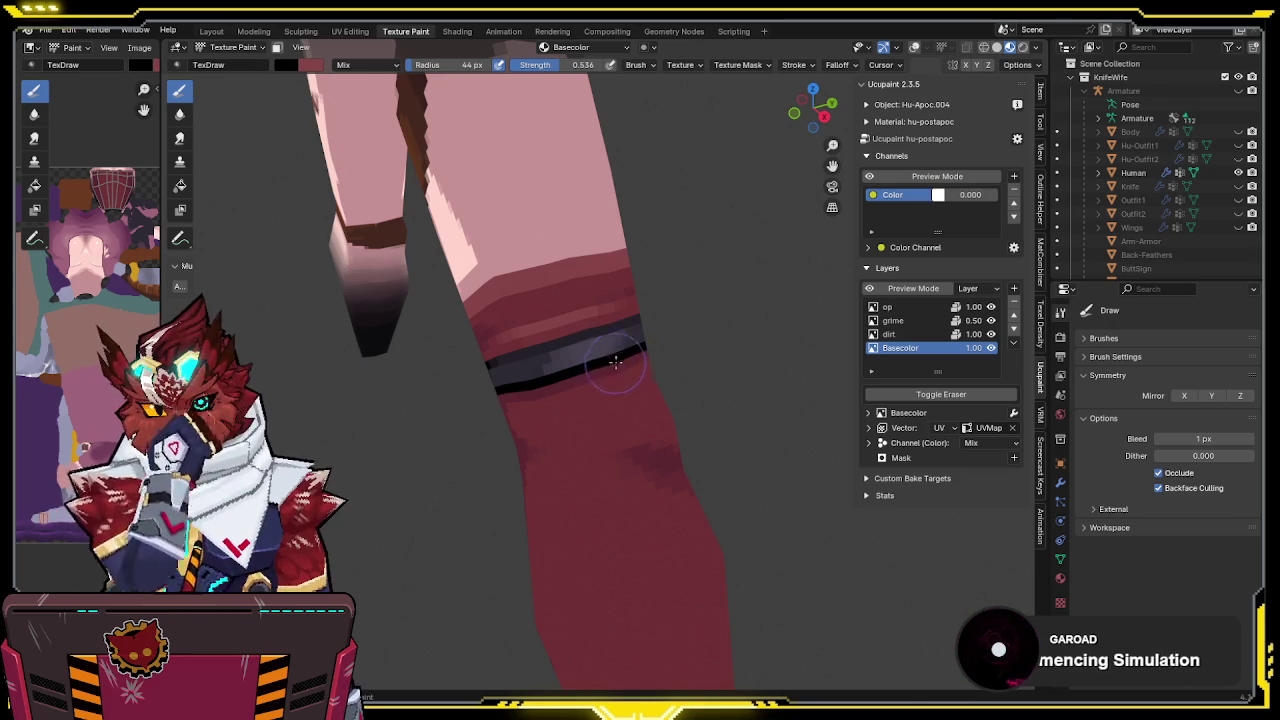
mouse_move(613, 368)
middle_down()
mouse_move(645, 285)
mouse_move(605, 341)
middle_up()
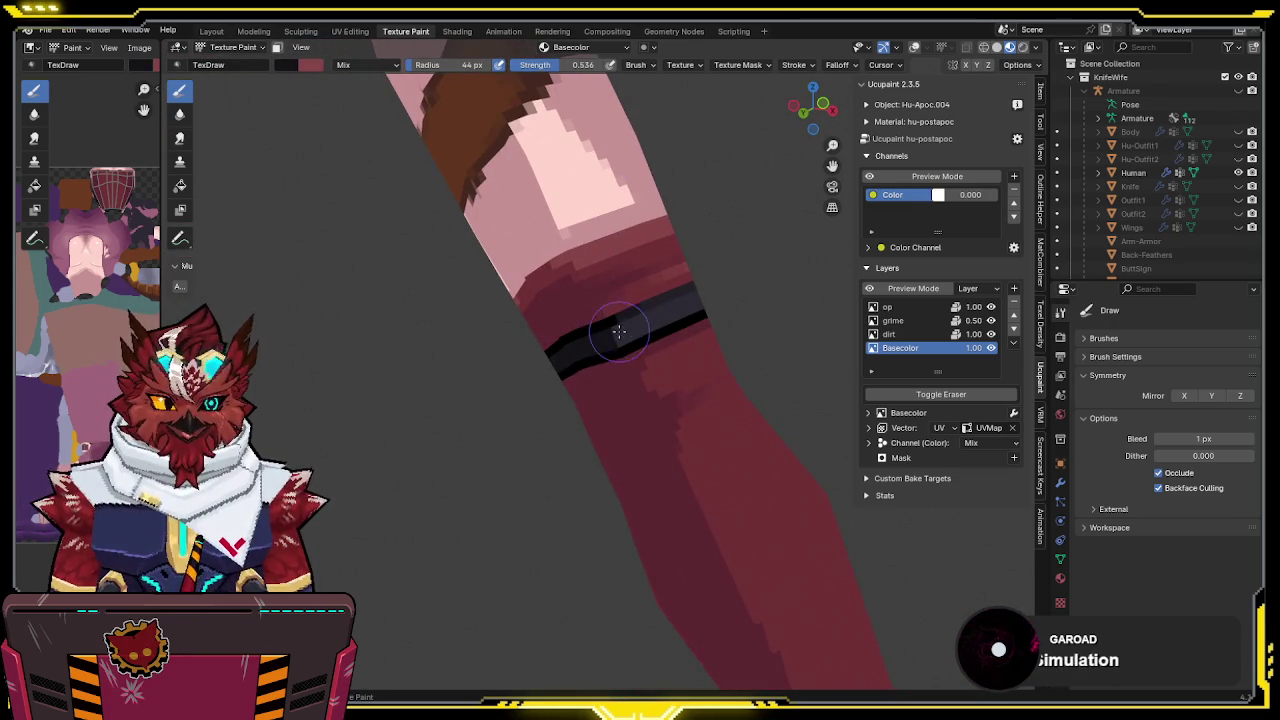
mouse_move(696, 266)
middle_down()
mouse_move(632, 348)
mouse_move(663, 337)
mouse_move(657, 347)
middle_up()
mouse_move(702, 286)
middle_down()
mouse_move(585, 300)
mouse_move(674, 283)
mouse_move(651, 280)
mouse_move(640, 290)
mouse_move(660, 300)
mouse_move(686, 286)
mouse_move(592, 398)
mouse_move(690, 300)
mouse_move(640, 300)
middle_up()
scroll(640, 290, down, 4)
Sample the pale skin colour and set brush strength to 1.000
scroll(690, 300, down, 5)
key(s)
scroll(592, 340, up, 2)
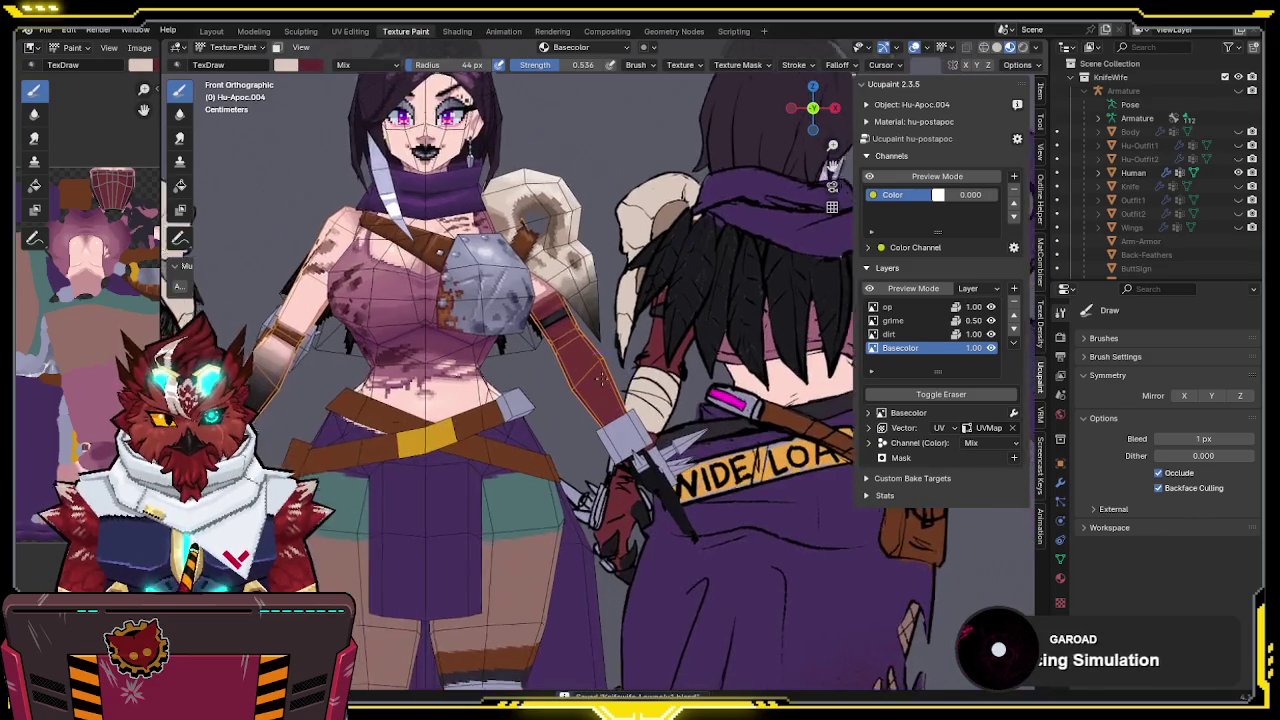
scroll(592, 340, up, 3)
key(shift+f)
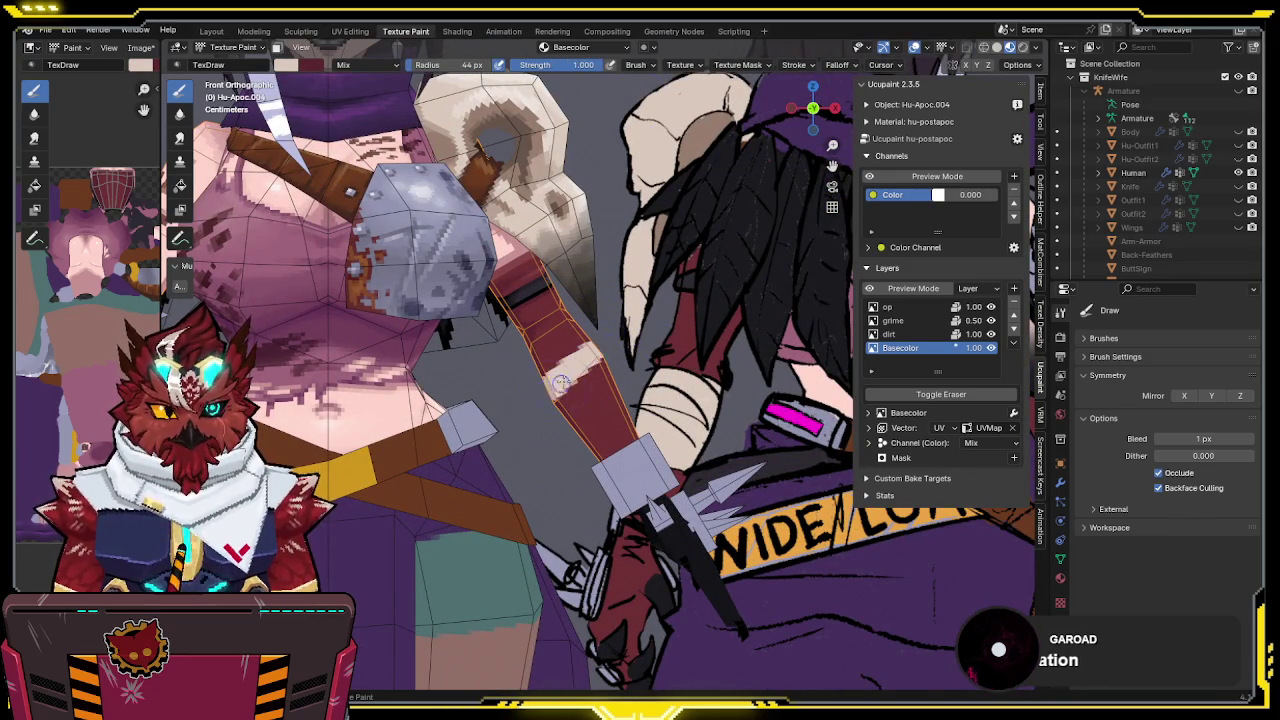
Isolate the forearm in Local View, view it from the back, and show its wireframe
middle_drag(588, 390, 617, 343)
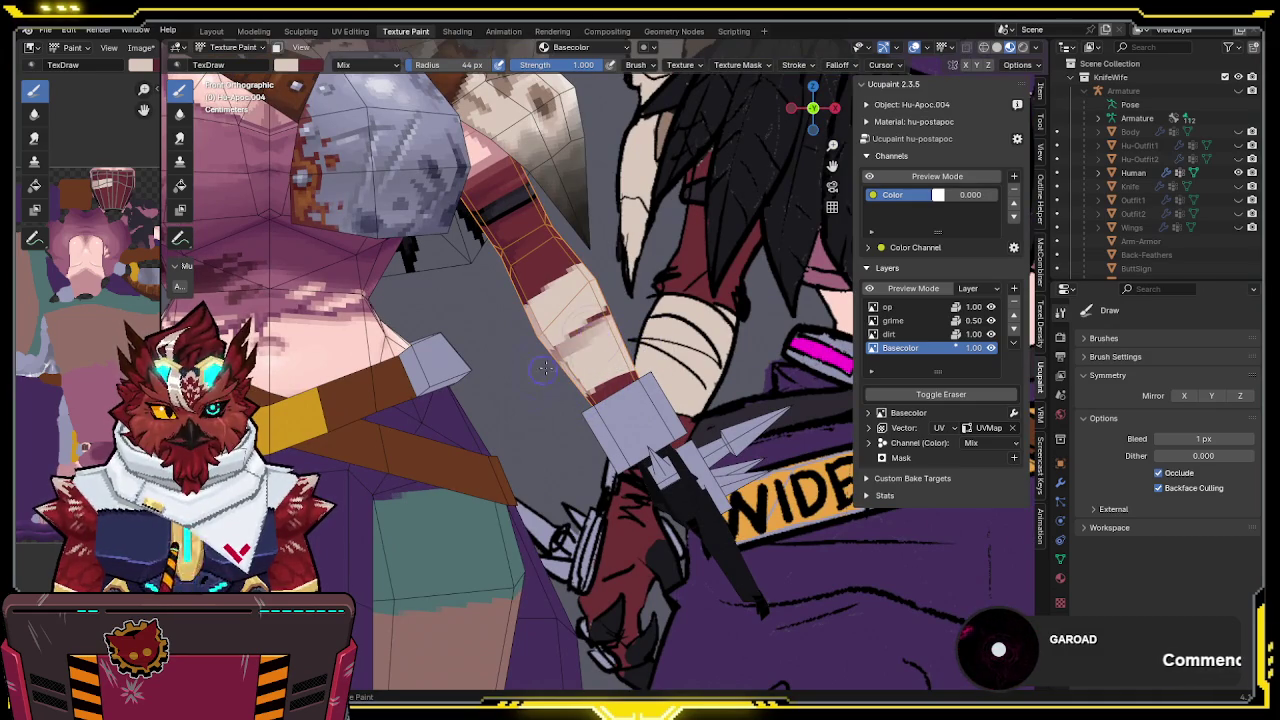
mouse_move(557, 395)
middle_down()
mouse_move(690, 266)
mouse_move(600, 284)
middle_up()
scroll(745, 262, up, 5)
scroll(745, 262, down, 3)
key(KP_Divide)
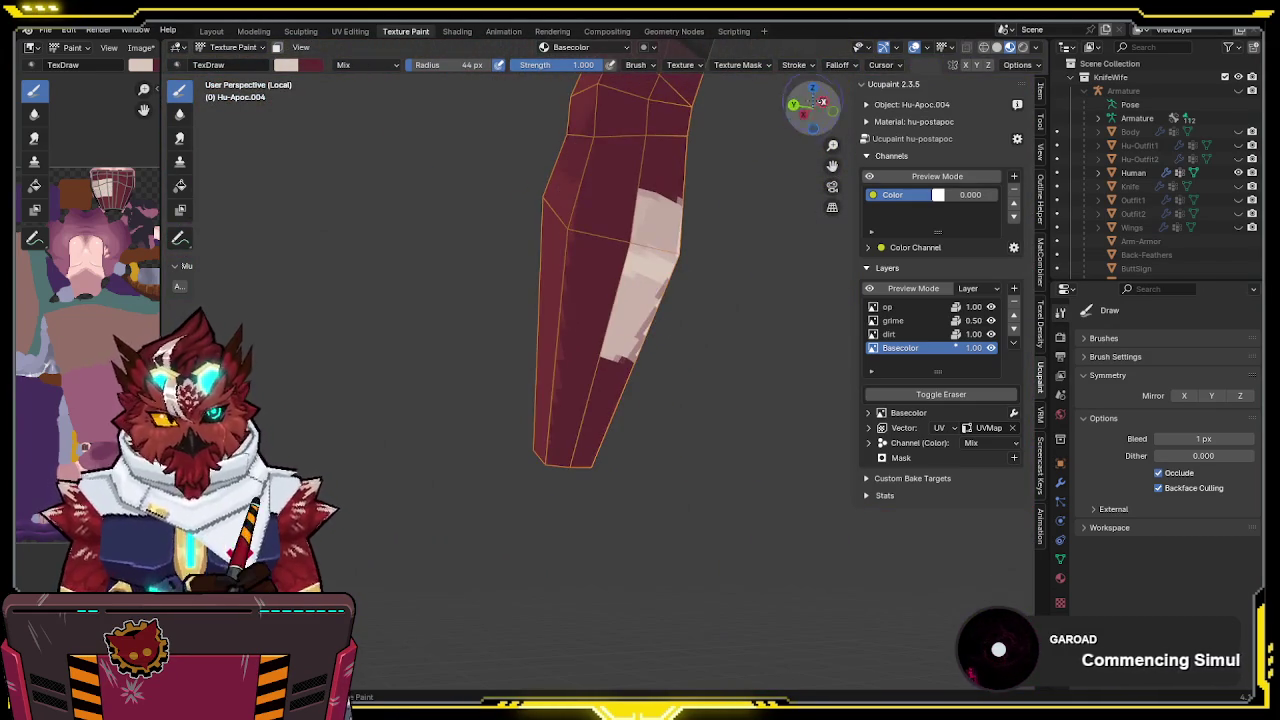
key(ctrl+KP_1)
key(shift+z)
key(shift+z)
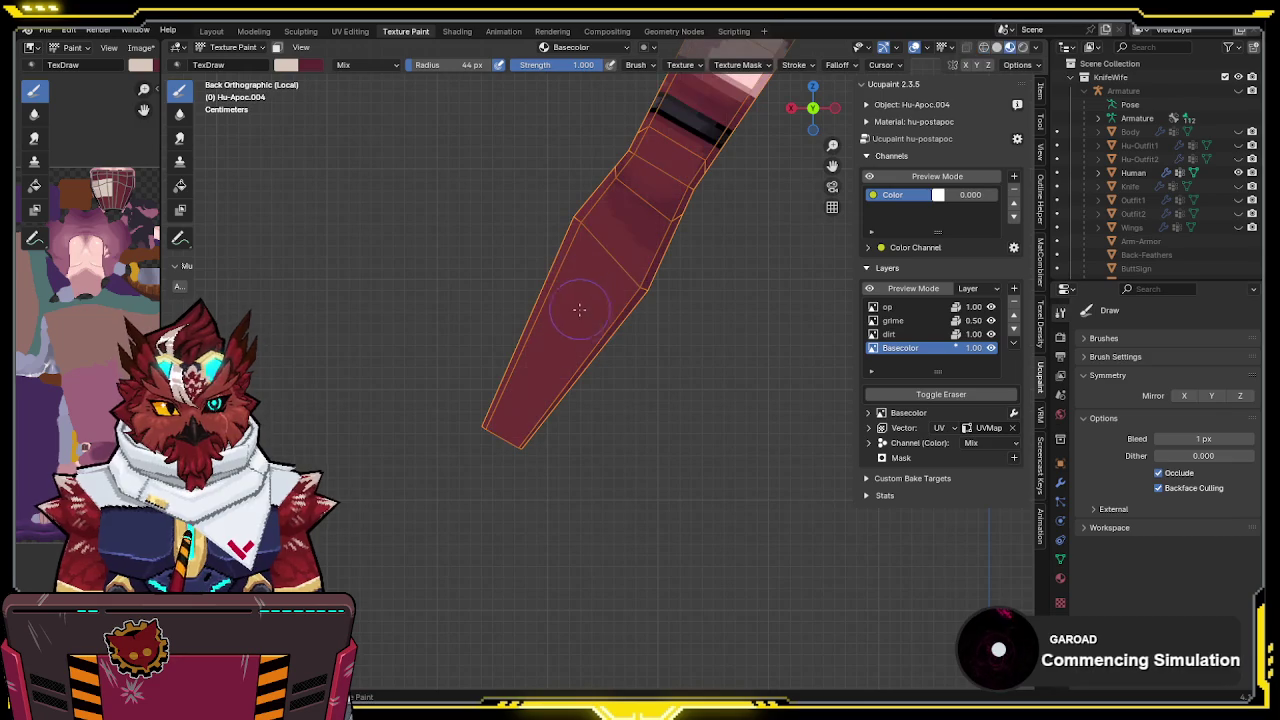
Paint the beige bandage colour over the middle and lower band of the red forearm
click(997, 48)
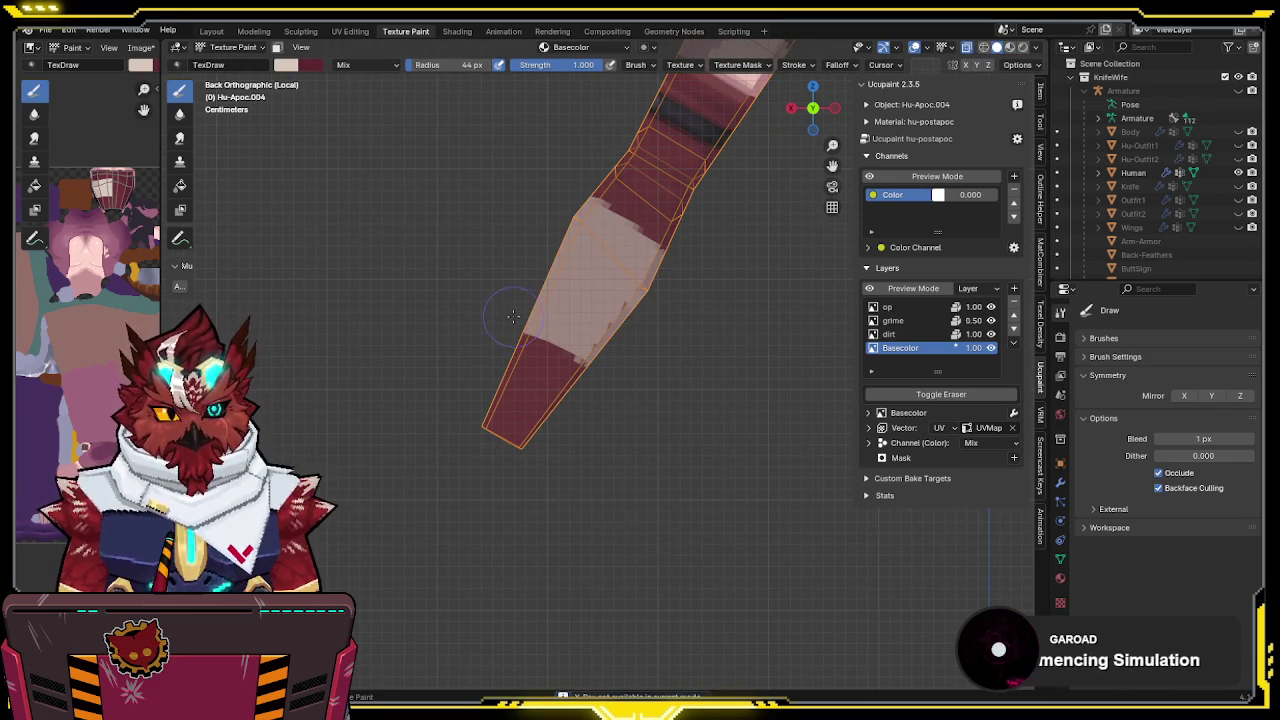
mouse_move(544, 327)
mouse_down()
mouse_move(585, 335)
mouse_move(509, 289)
mouse_move(551, 286)
mouse_move(652, 323)
mouse_move(571, 232)
mouse_move(586, 208)
mouse_move(663, 256)
mouse_up()
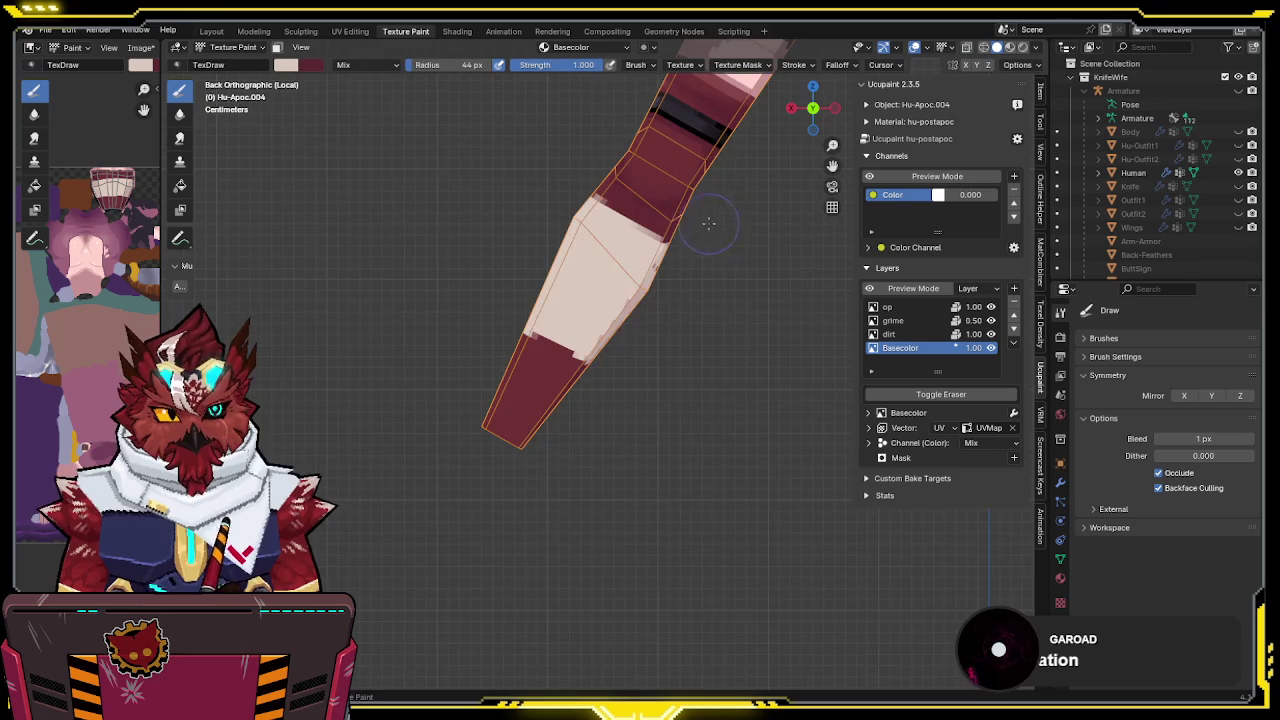
middle_drag(708, 283, 564, 247)
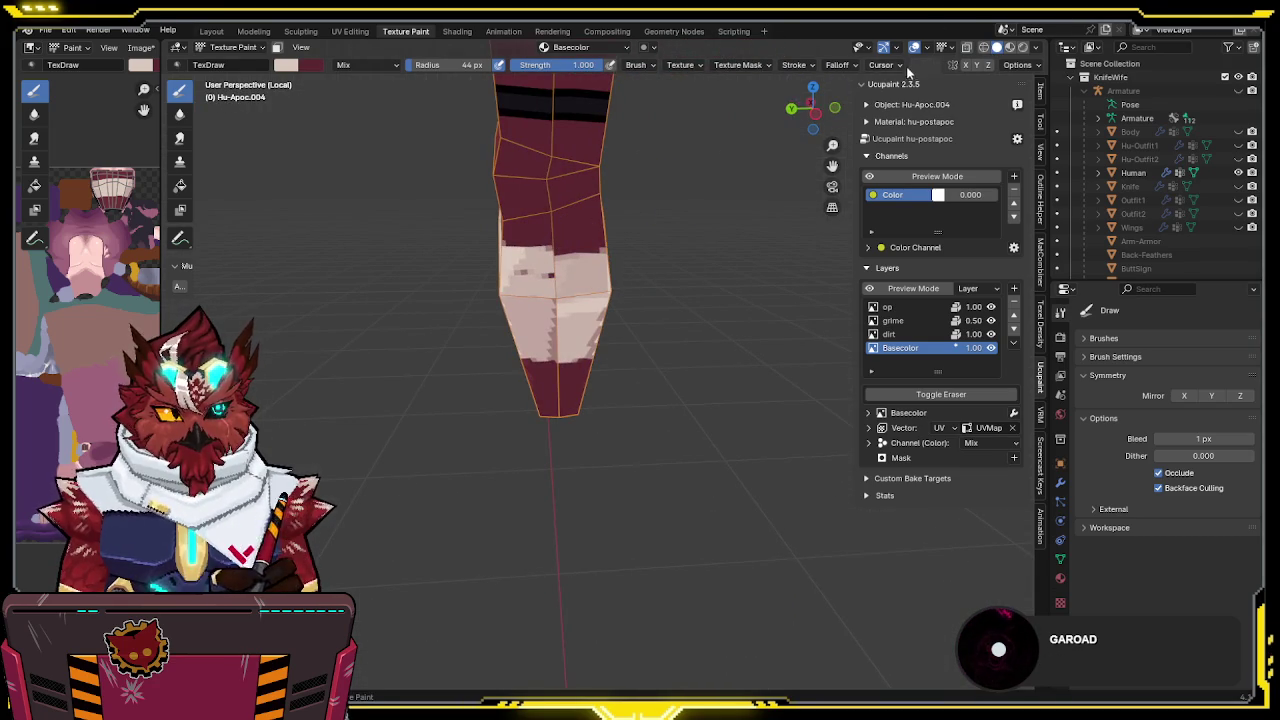
middle_drag(615, 232, 590, 225)
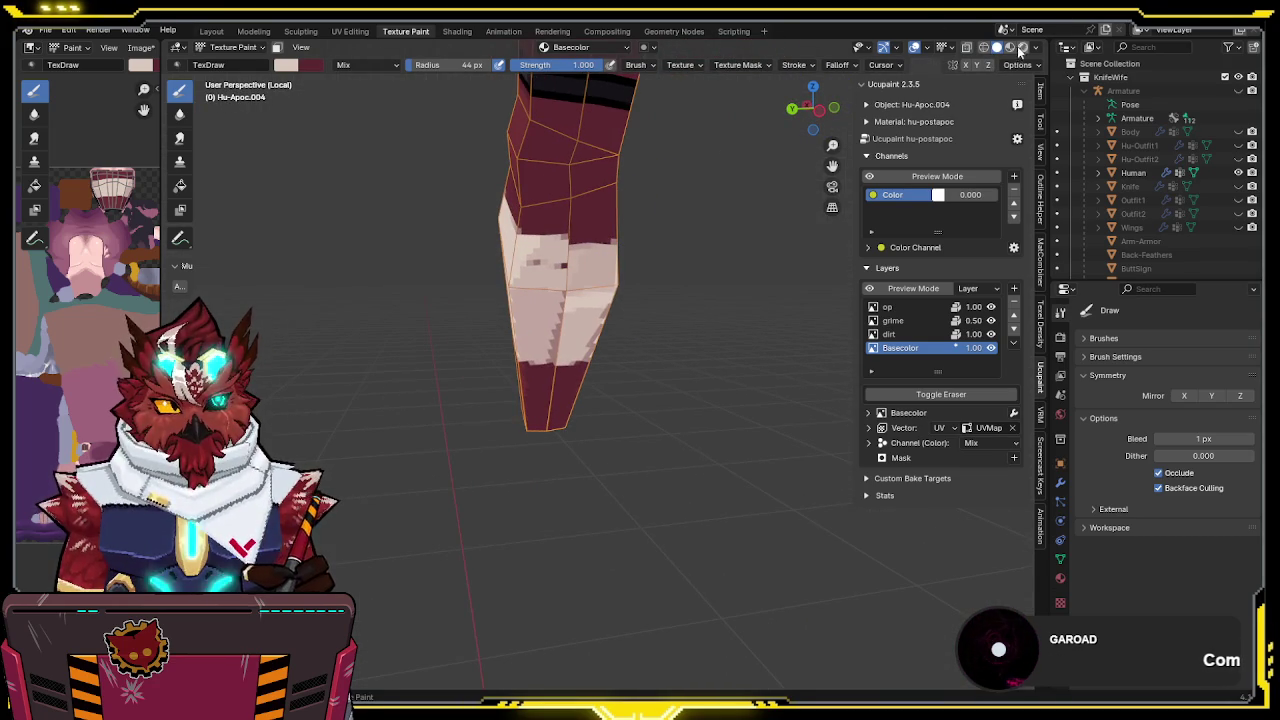
mouse_move(536, 262)
mouse_down()
mouse_move(530, 246)
mouse_move(590, 250)
mouse_move(517, 281)
mouse_move(514, 297)
mouse_move(600, 320)
mouse_move(560, 335)
mouse_up()
mouse_move(560, 335)
middle_down()
mouse_move(583, 274)
mouse_move(572, 237)
mouse_move(590, 330)
middle_up()
mouse_move(590, 330)
mouse_down()
mouse_move(600, 366)
mouse_move(520, 340)
mouse_move(654, 354)
mouse_up()
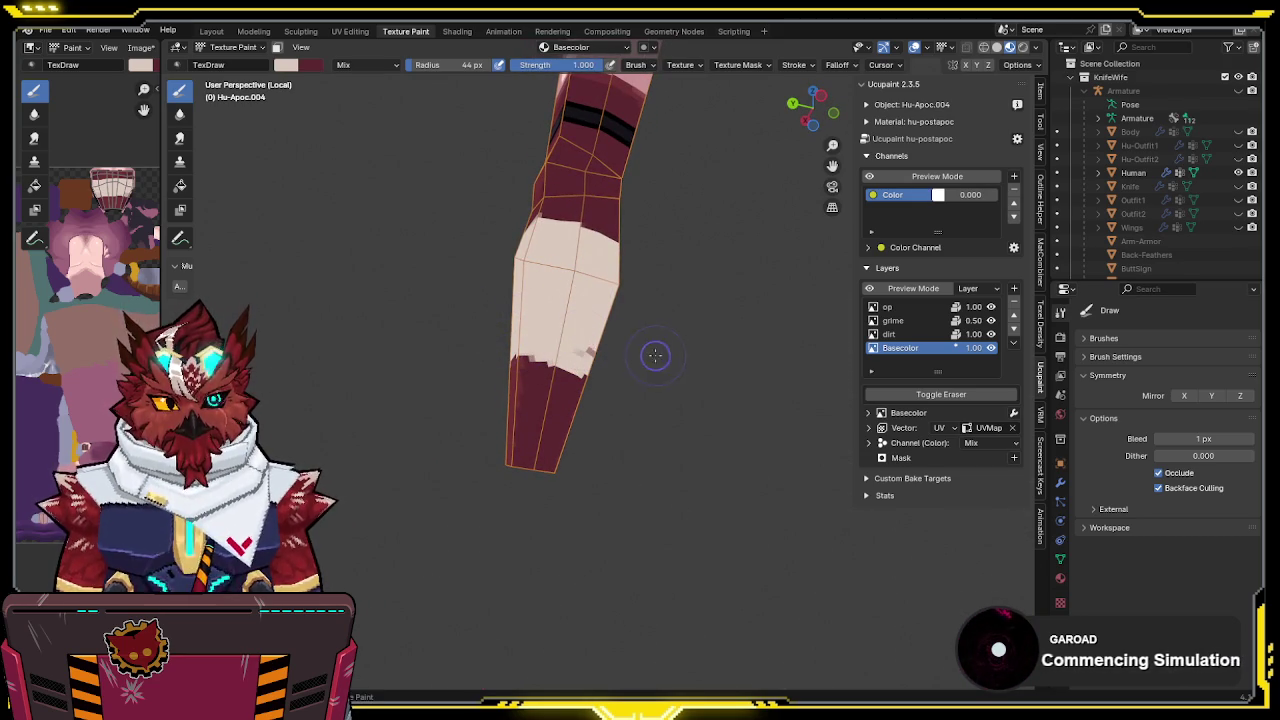
middle_drag(629, 357, 559, 341)
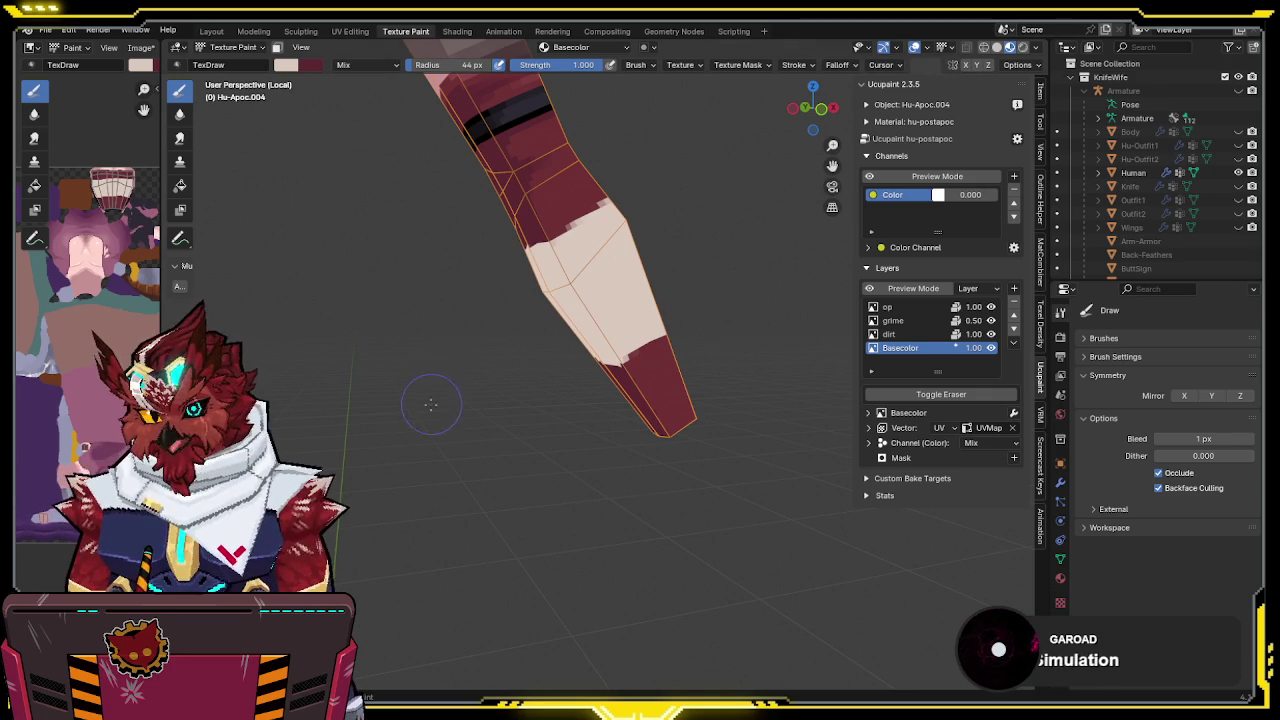
Swap to dark red with X and tidy the wrap's lower edge against the red
mouse_move(566, 352)
middle_down()
mouse_move(616, 256)
mouse_move(600, 275)
middle_up()
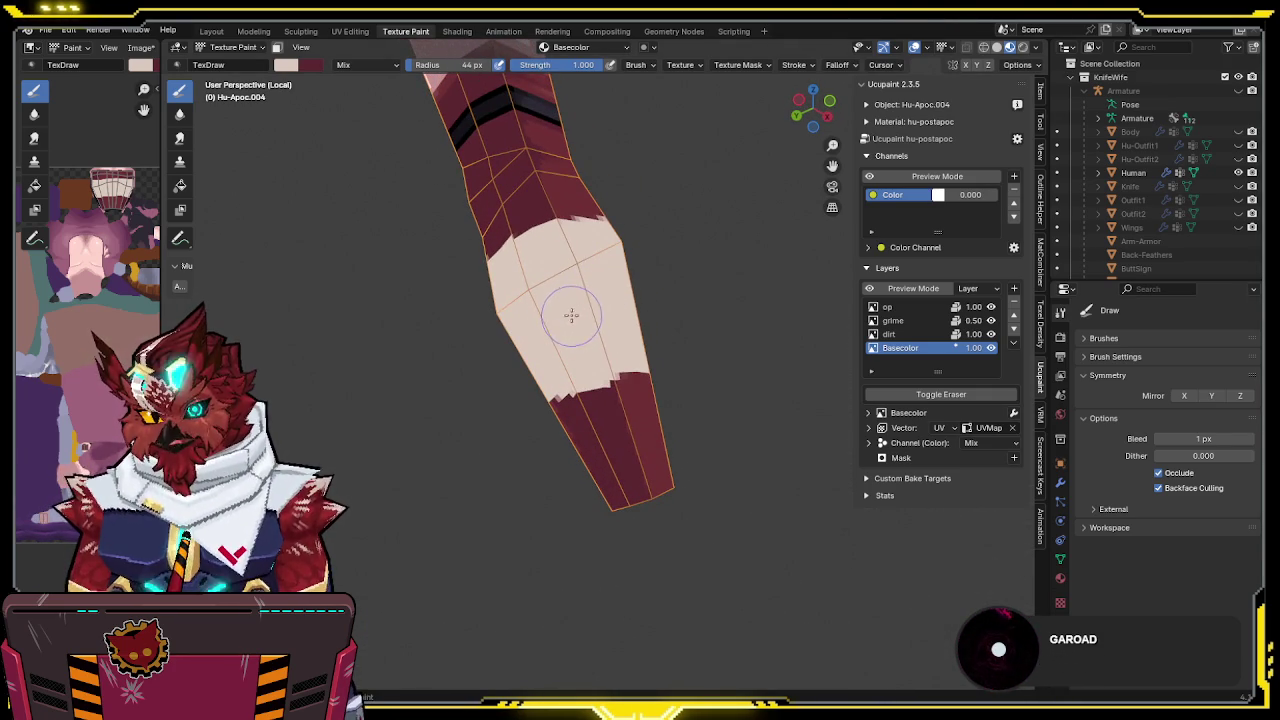
mouse_move(543, 421)
middle_down()
mouse_move(586, 414)
mouse_move(623, 343)
mouse_move(683, 340)
middle_up()
key(x)
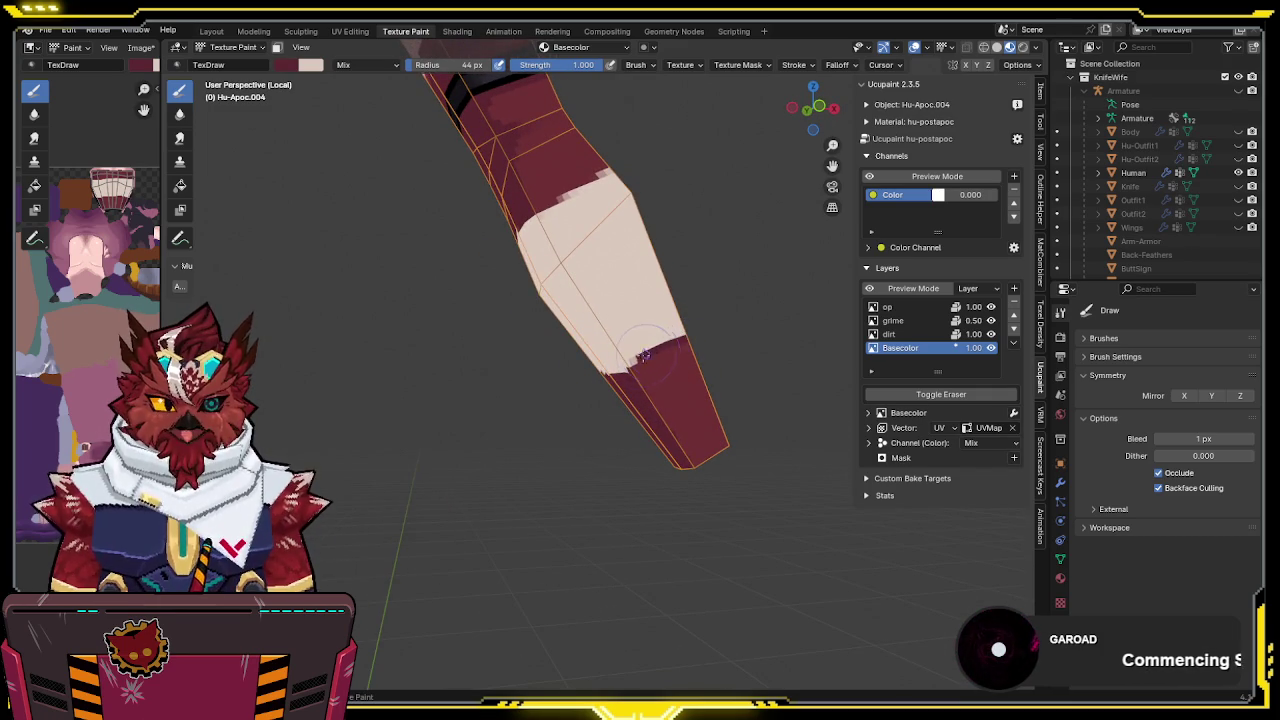
mouse_move(636, 363)
middle_down()
mouse_move(720, 343)
mouse_move(580, 372)
middle_up()
drag(578, 370, 593, 372)
mouse_move(575, 377)
middle_down()
mouse_move(565, 345)
mouse_move(512, 323)
mouse_move(503, 332)
middle_up()
key(x)
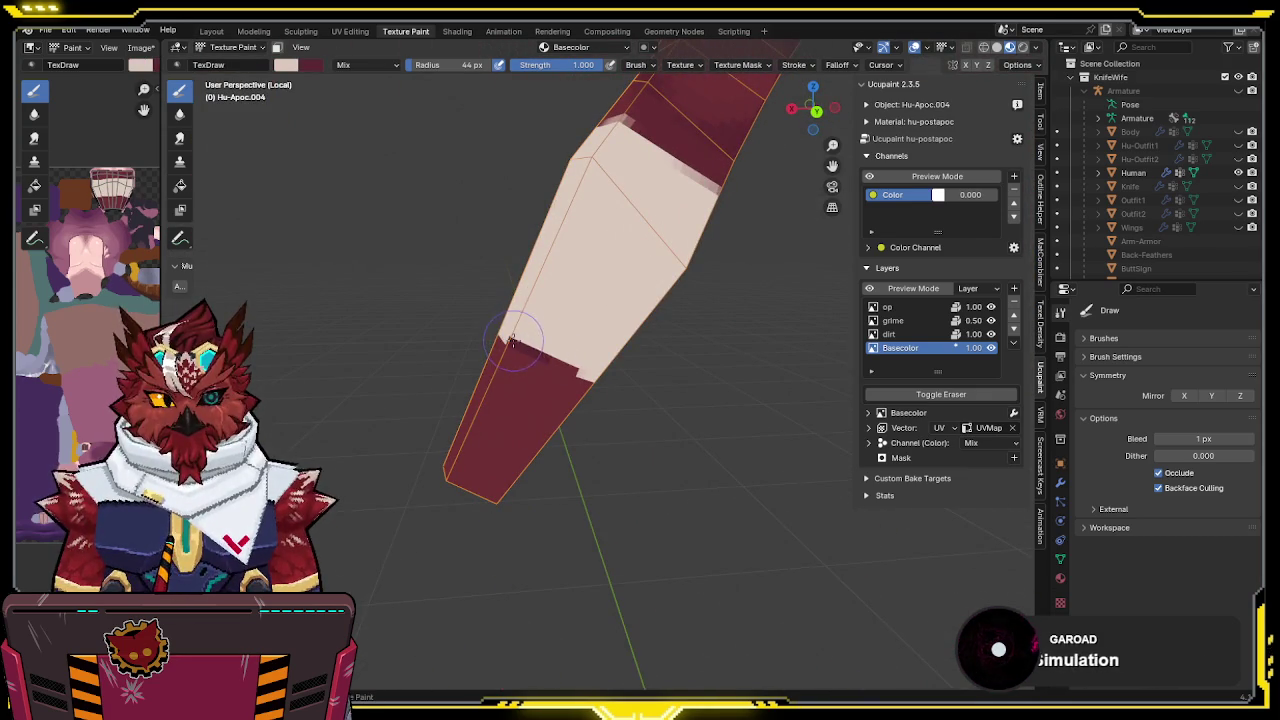
middle_drag(515, 345, 650, 345)
key(x)
mouse_move(767, 341)
middle_down()
mouse_move(571, 329)
mouse_move(497, 360)
middle_up()
mouse_move(562, 387)
middle_down()
mouse_move(508, 343)
mouse_move(600, 355)
mouse_move(737, 346)
mouse_move(637, 345)
mouse_move(570, 298)
mouse_move(766, 297)
mouse_move(583, 329)
middle_up()
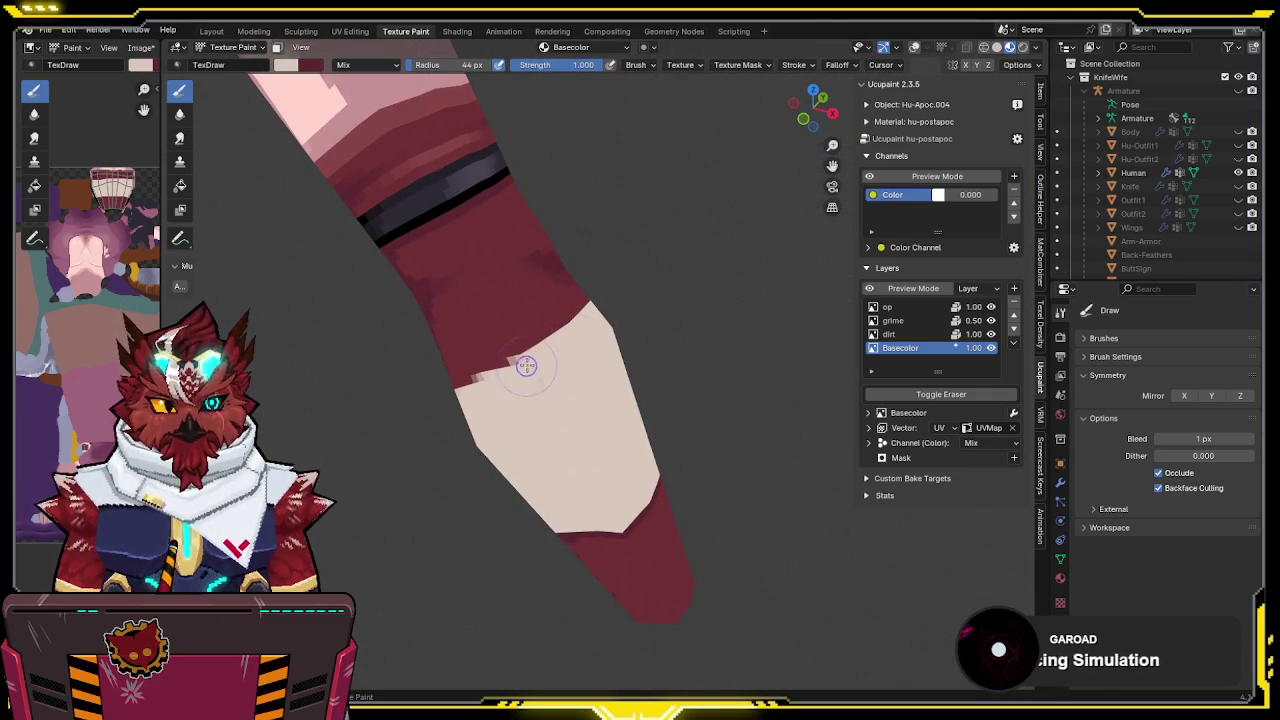
mouse_move(594, 349)
shift+middle_down()
mouse_move(556, 313)
mouse_move(590, 297)
mouse_move(580, 323)
shift+middle_up()
click(285, 66)
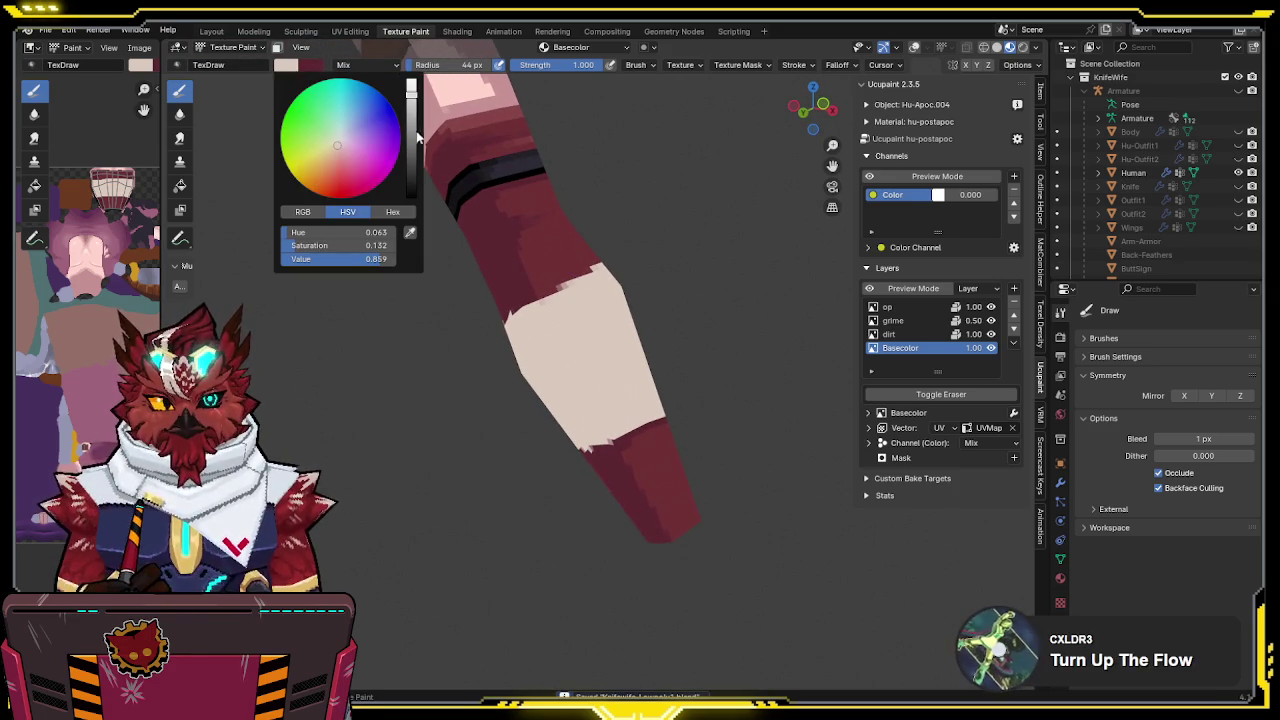
Lower the colour picker's Value to get a darker bandage shade for shading
drag(412, 96, 411, 116)
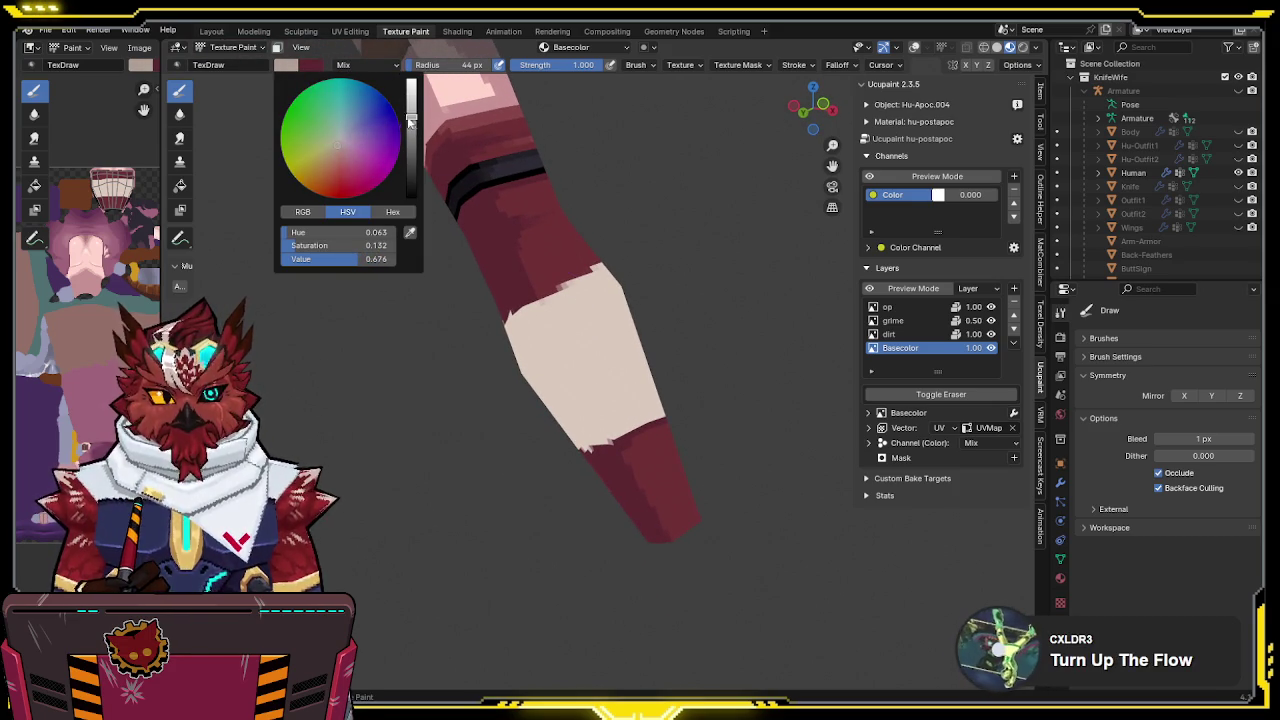
click(337, 145)
mouse_move(607, 342)
shift+middle_down()
mouse_move(497, 307)
mouse_move(543, 314)
mouse_move(528, 329)
mouse_move(587, 313)
shift+middle_up()
key(shift+alt+z)
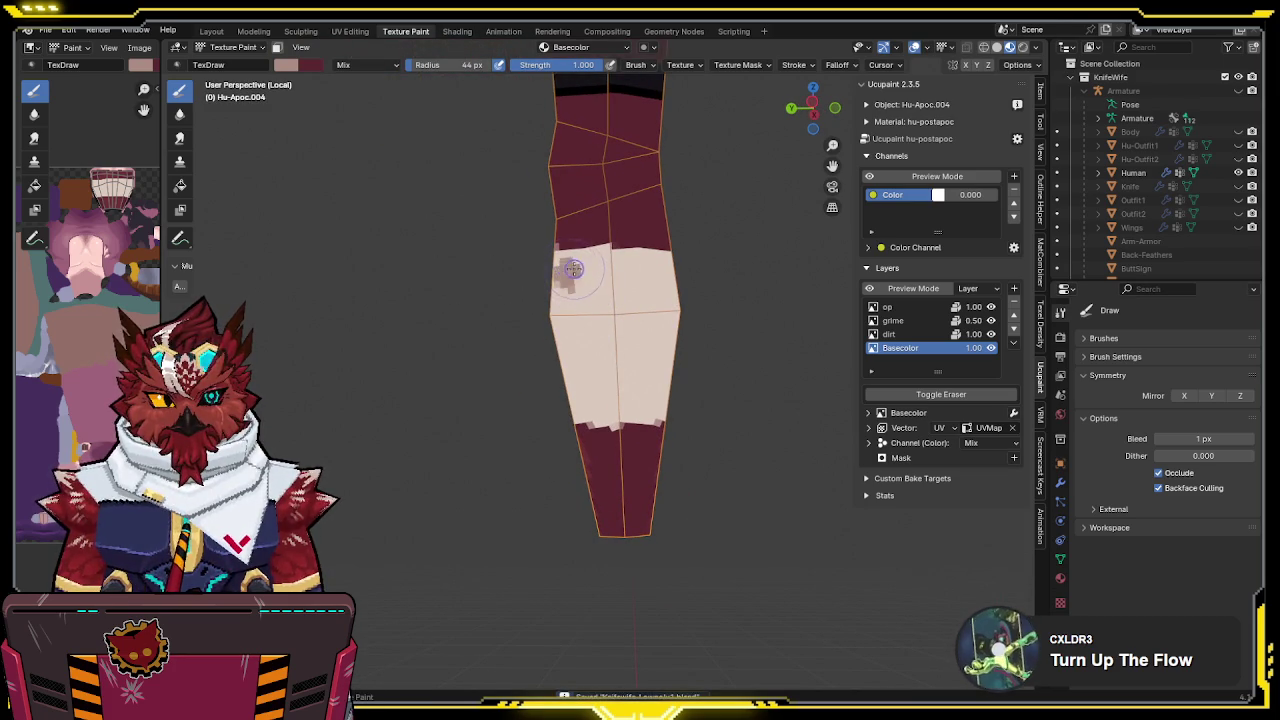
Paint darker shading strokes across the wrap and along its lower edge
mouse_move(575, 269)
mouse_down()
mouse_move(659, 270)
mouse_move(619, 330)
mouse_up()
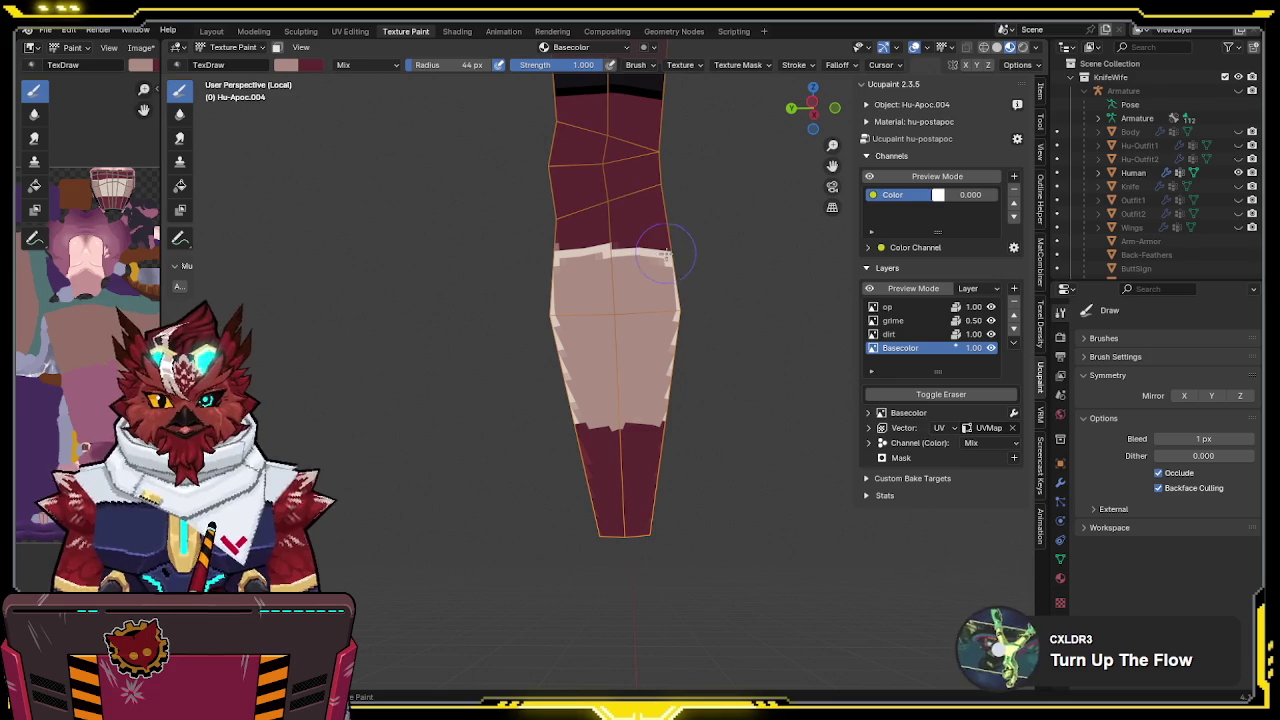
middle_drag(709, 211, 623, 259)
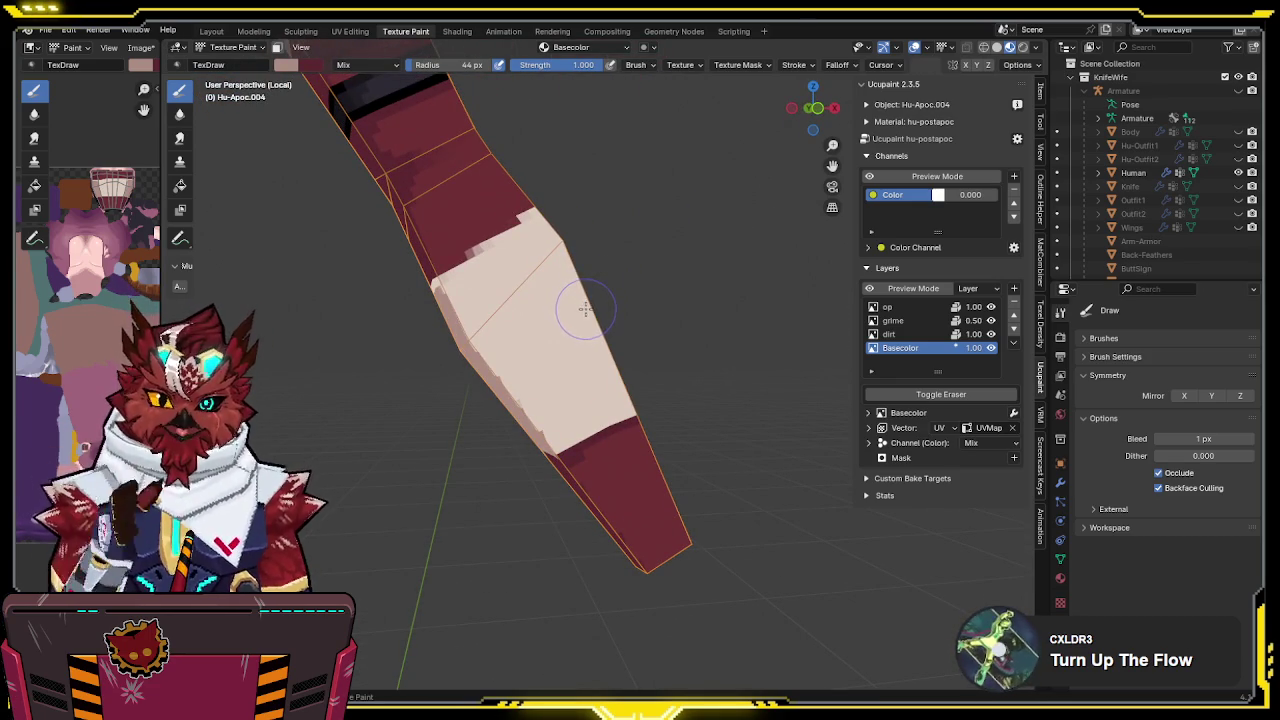
mouse_move(577, 297)
middle_down()
mouse_move(471, 337)
mouse_move(568, 297)
mouse_move(537, 286)
mouse_move(545, 276)
middle_up()
drag(533, 405, 535, 413)
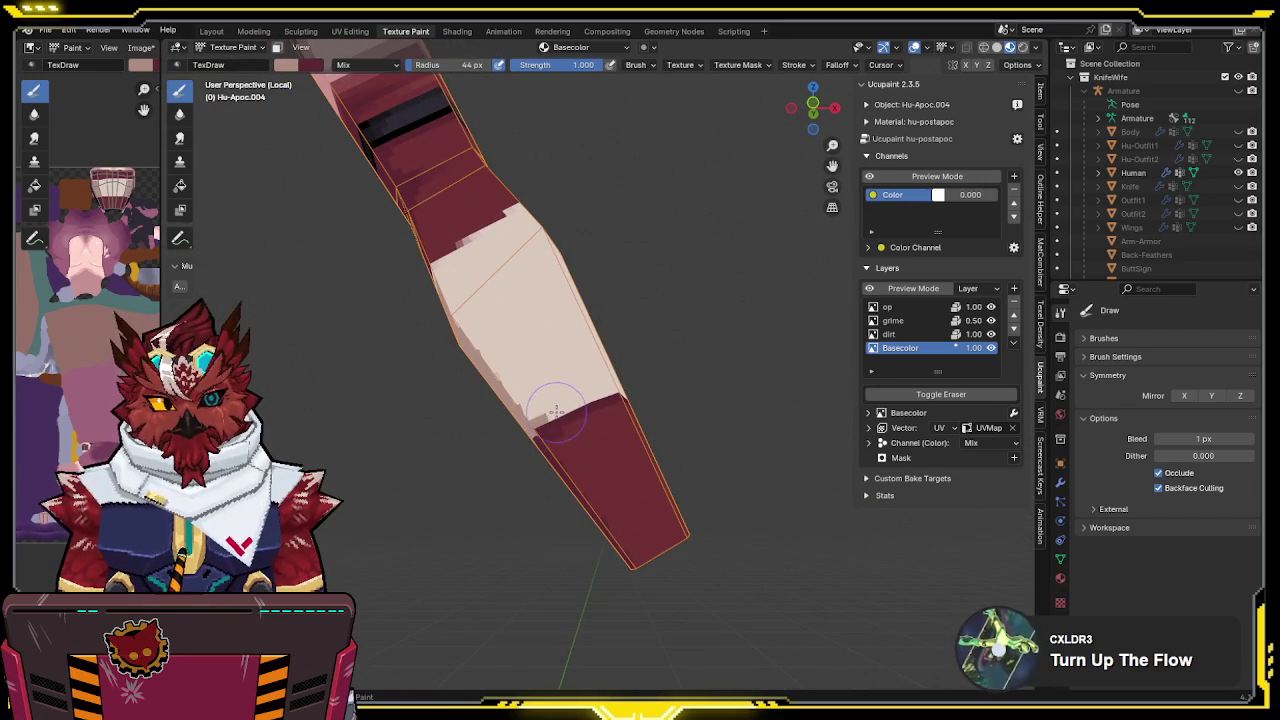
mouse_move(620, 385)
middle_down()
mouse_move(553, 415)
mouse_move(543, 400)
mouse_move(592, 381)
mouse_move(657, 428)
middle_up()
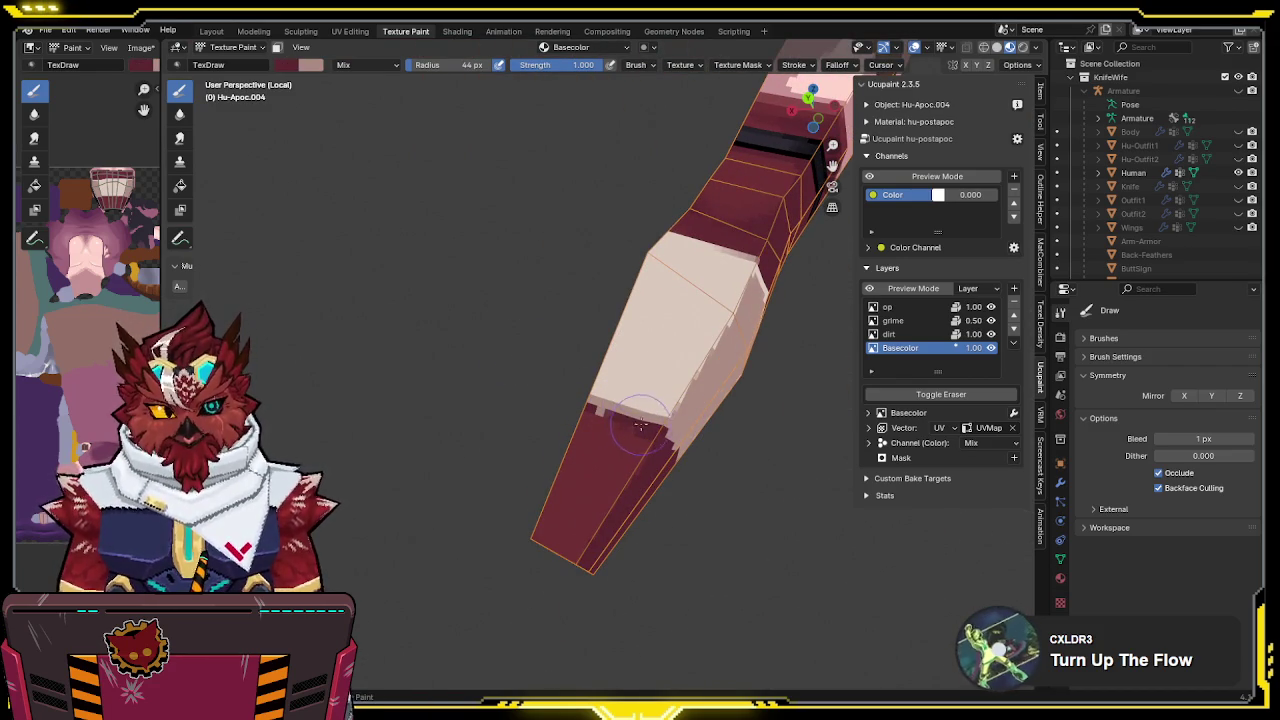
mouse_move(612, 418)
middle_down()
mouse_move(685, 325)
mouse_move(536, 430)
middle_up()
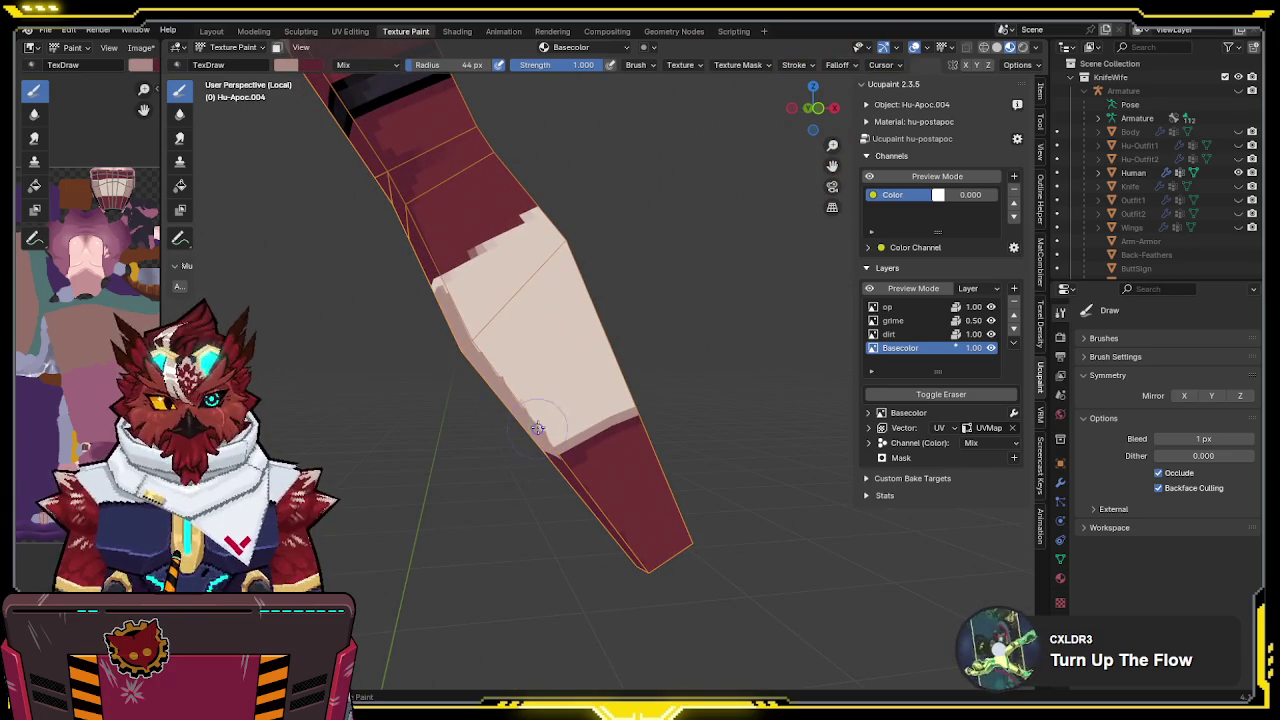
Paint a darker stepped stripe across the bandage, checking it from several angles
middle_drag(617, 343, 548, 390)
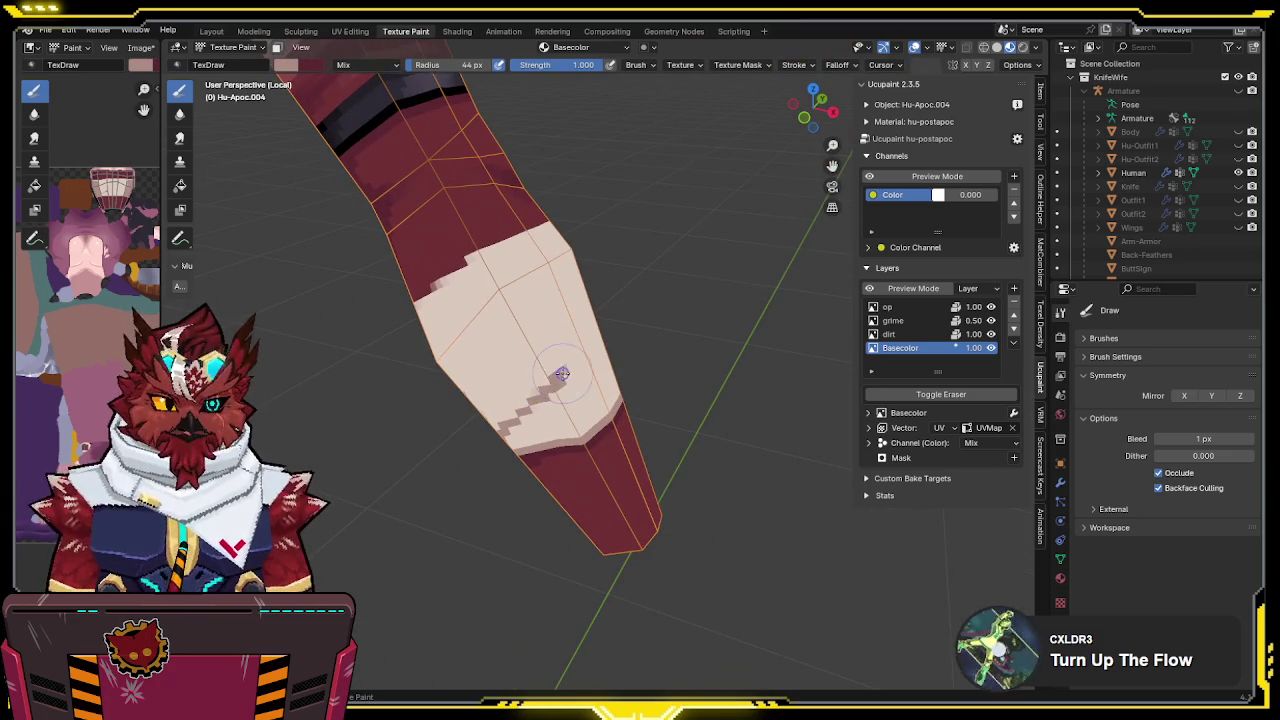
mouse_move(595, 332)
middle_down()
mouse_move(627, 336)
mouse_move(565, 386)
middle_up()
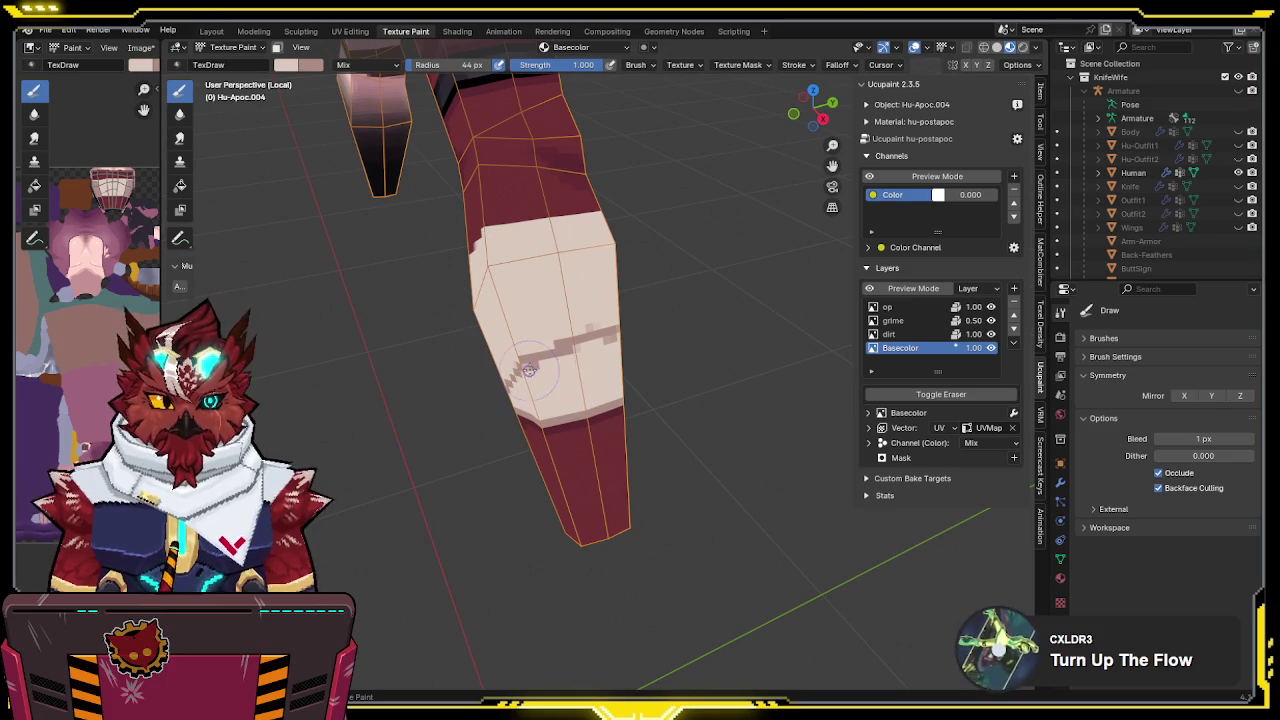
mouse_move(545, 337)
mouse_down()
mouse_move(528, 366)
mouse_move(577, 337)
mouse_up()
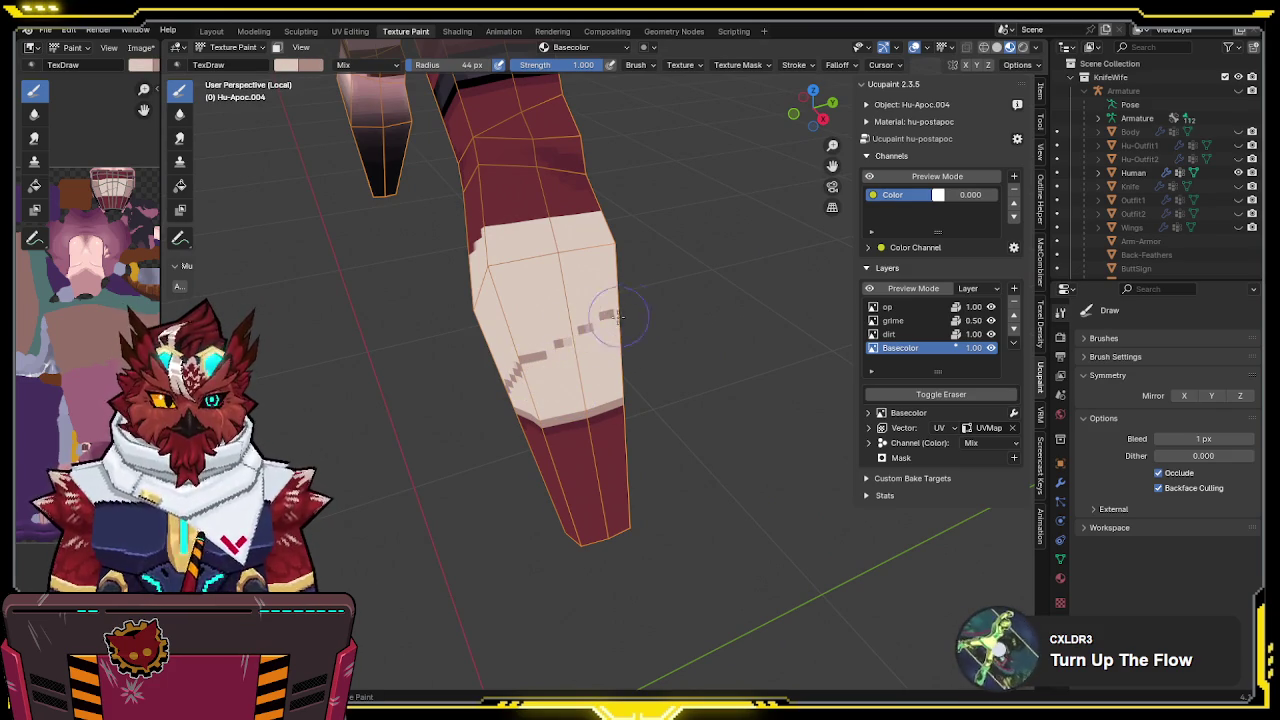
middle_drag(631, 298, 649, 333)
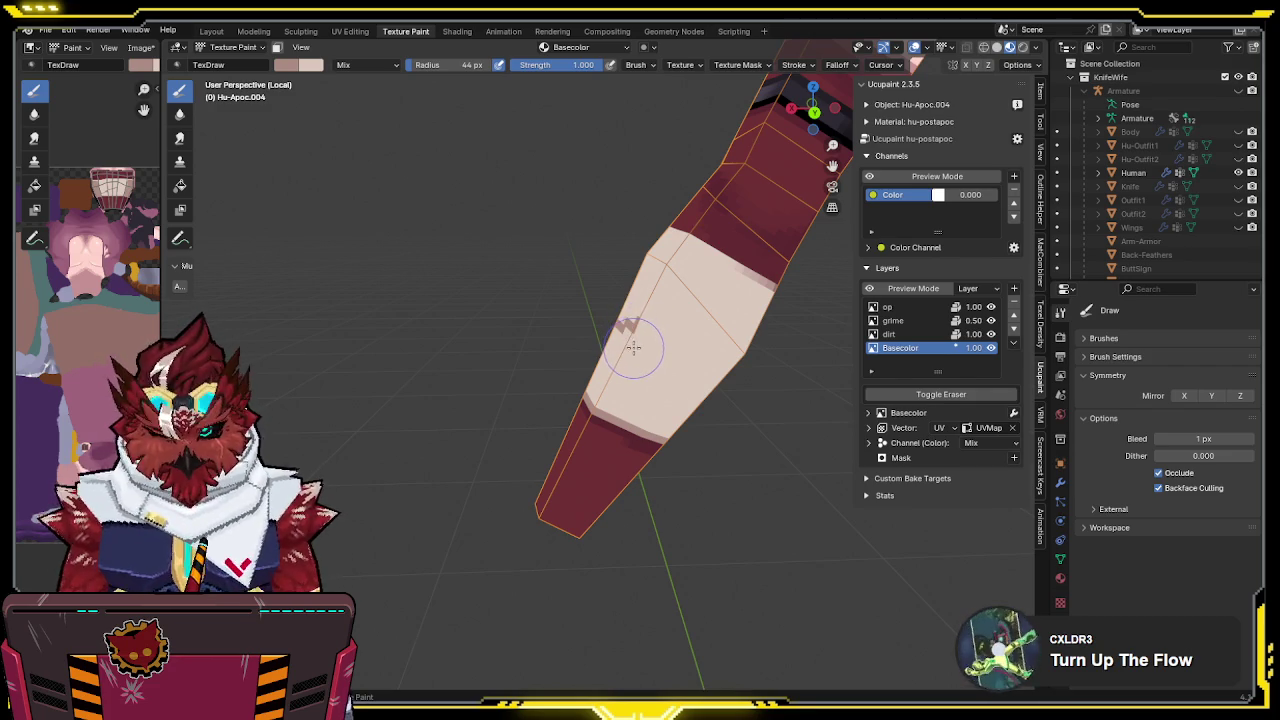
middle_drag(670, 343, 584, 337)
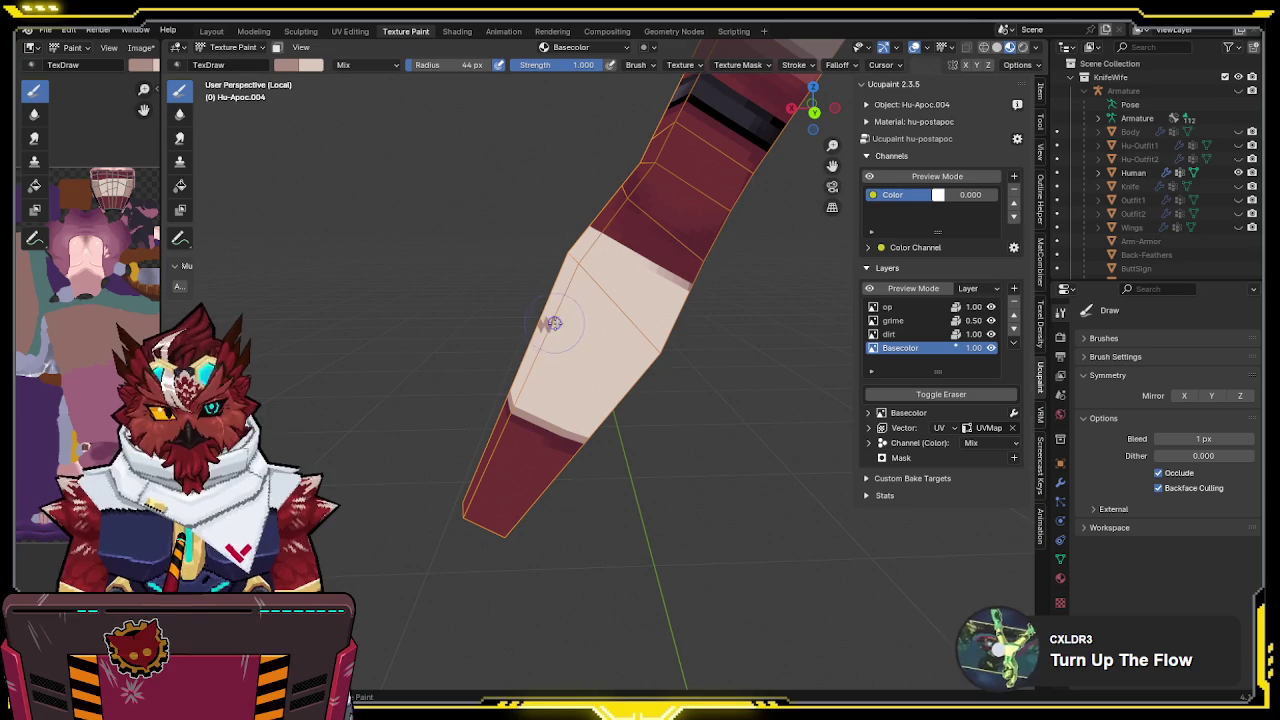
mouse_move(732, 327)
middle_down()
mouse_move(600, 332)
mouse_move(719, 331)
mouse_move(672, 343)
mouse_move(586, 329)
mouse_move(630, 340)
middle_up()
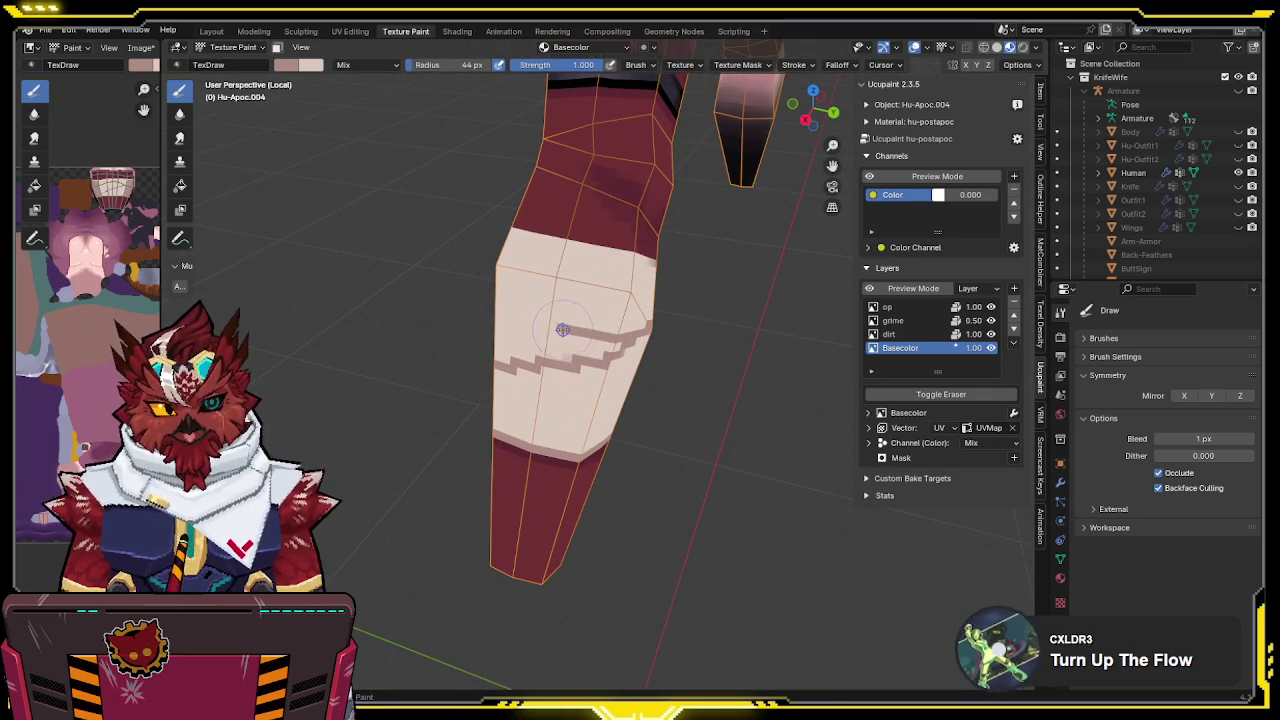
mouse_move(517, 325)
middle_down()
mouse_move(557, 368)
mouse_move(667, 310)
middle_up()
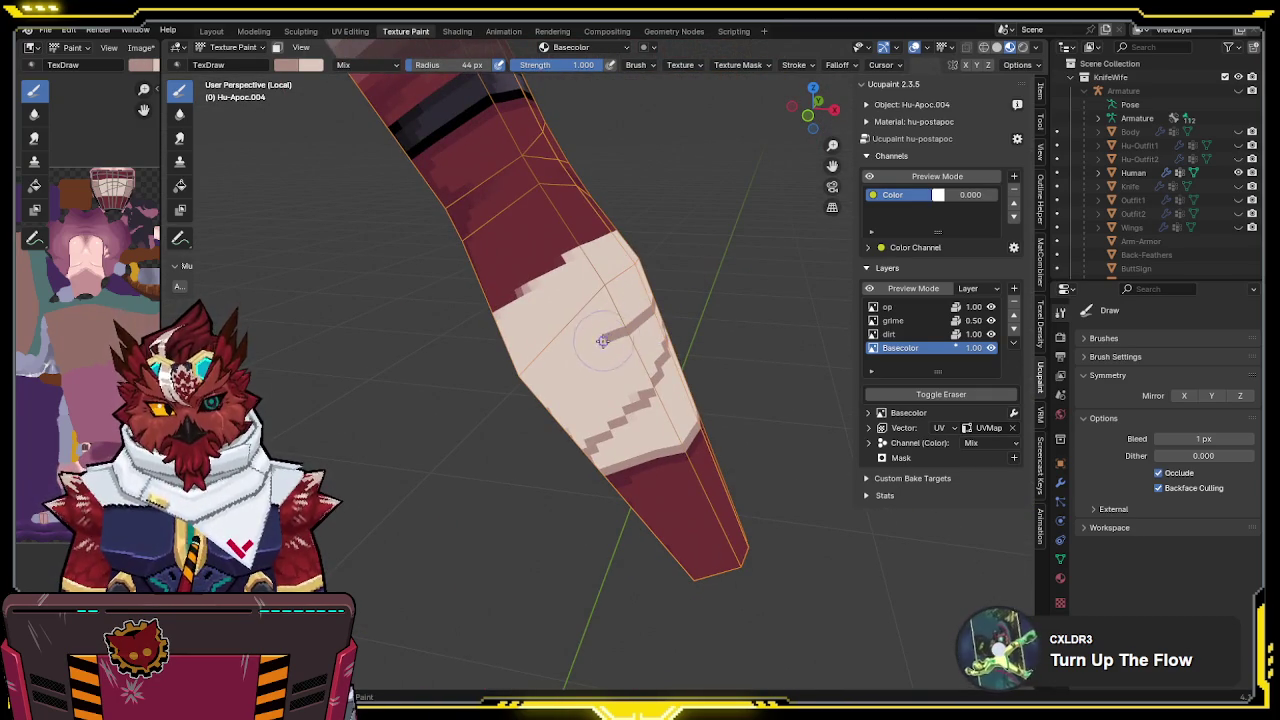
middle_drag(527, 403, 666, 322)
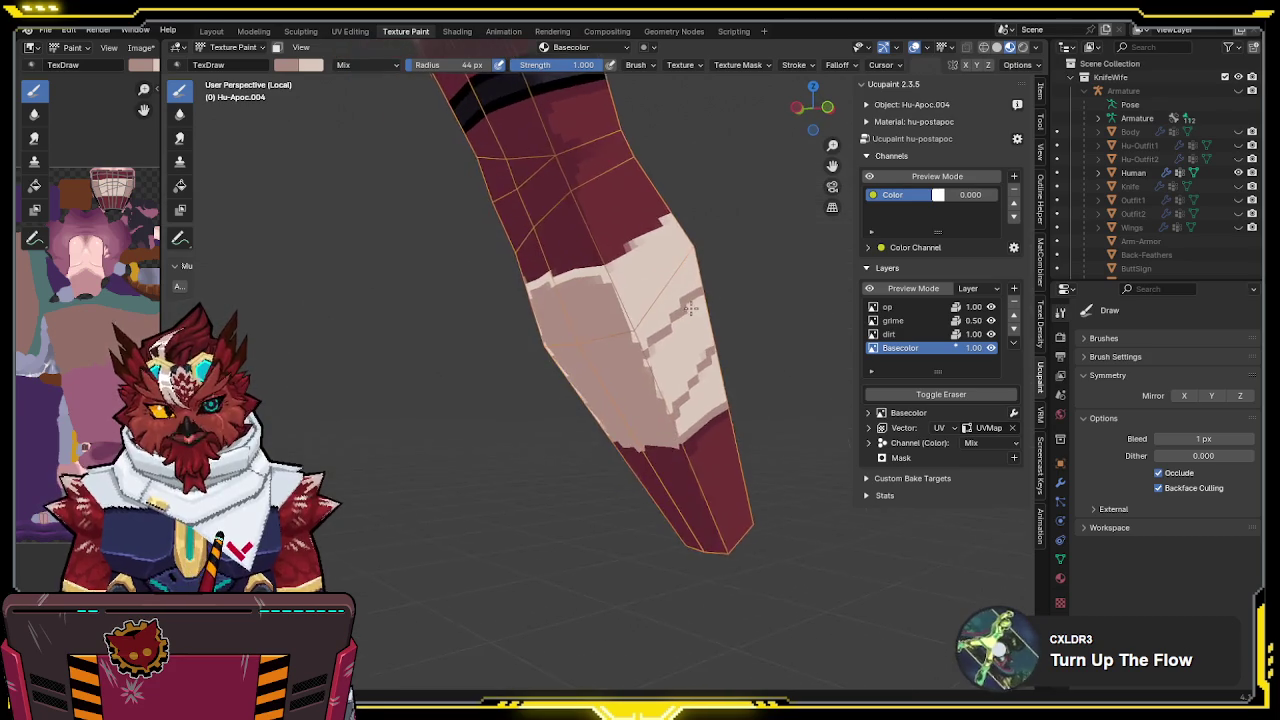
mouse_move(705, 316)
middle_down()
mouse_move(727, 349)
mouse_move(714, 309)
mouse_move(789, 286)
mouse_move(666, 283)
mouse_move(543, 331)
mouse_move(586, 334)
mouse_move(527, 302)
middle_up()
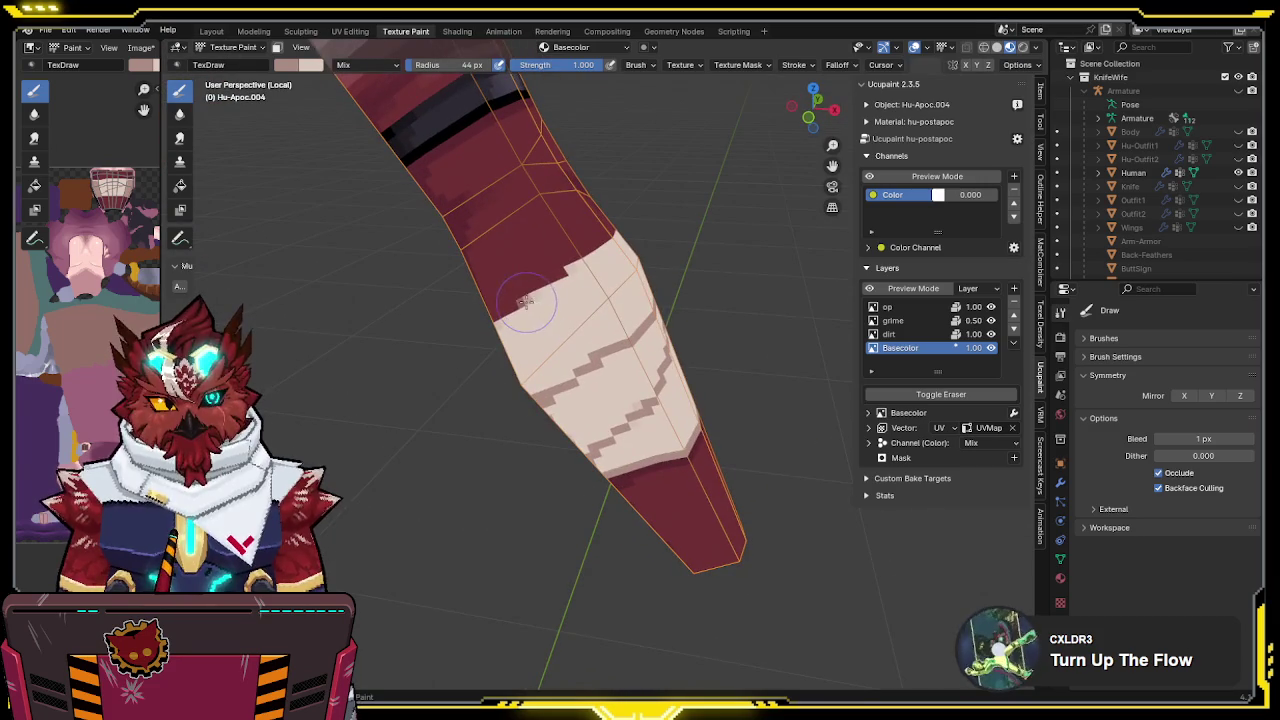
mouse_move(631, 319)
middle_down()
mouse_move(674, 345)
mouse_move(581, 369)
mouse_move(594, 346)
mouse_move(569, 349)
middle_up()
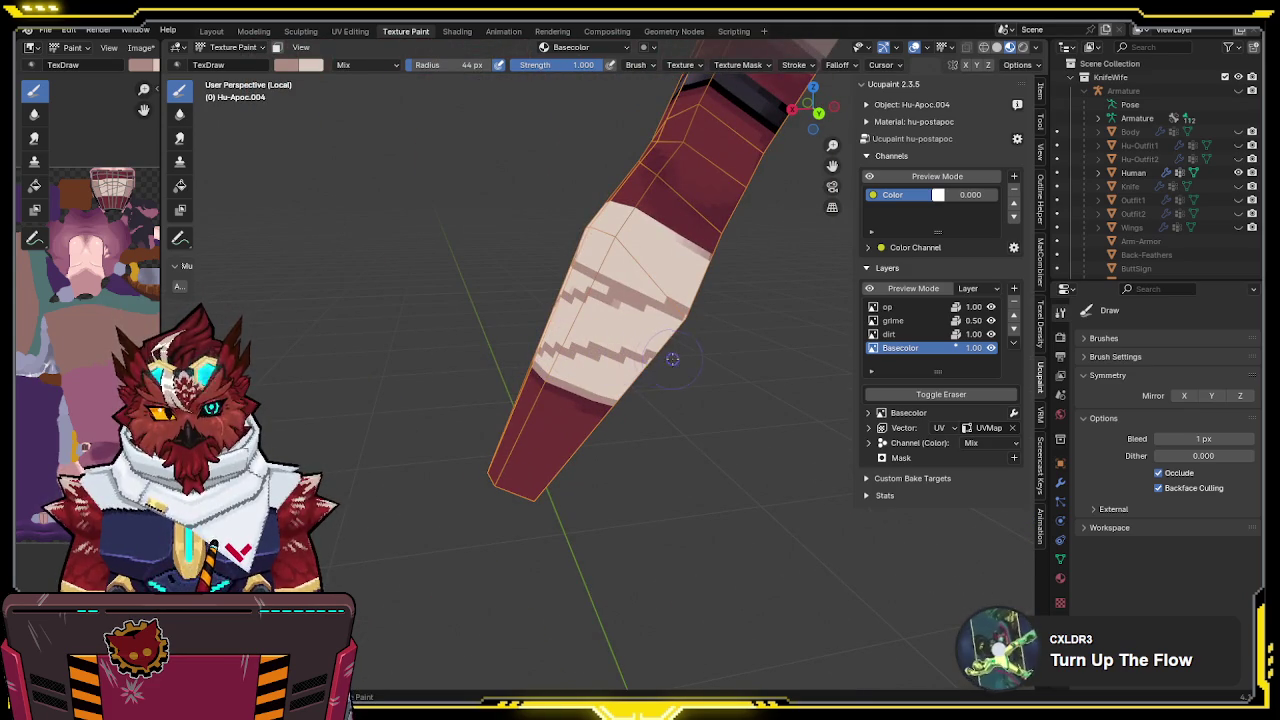
middle_drag(661, 363, 617, 337)
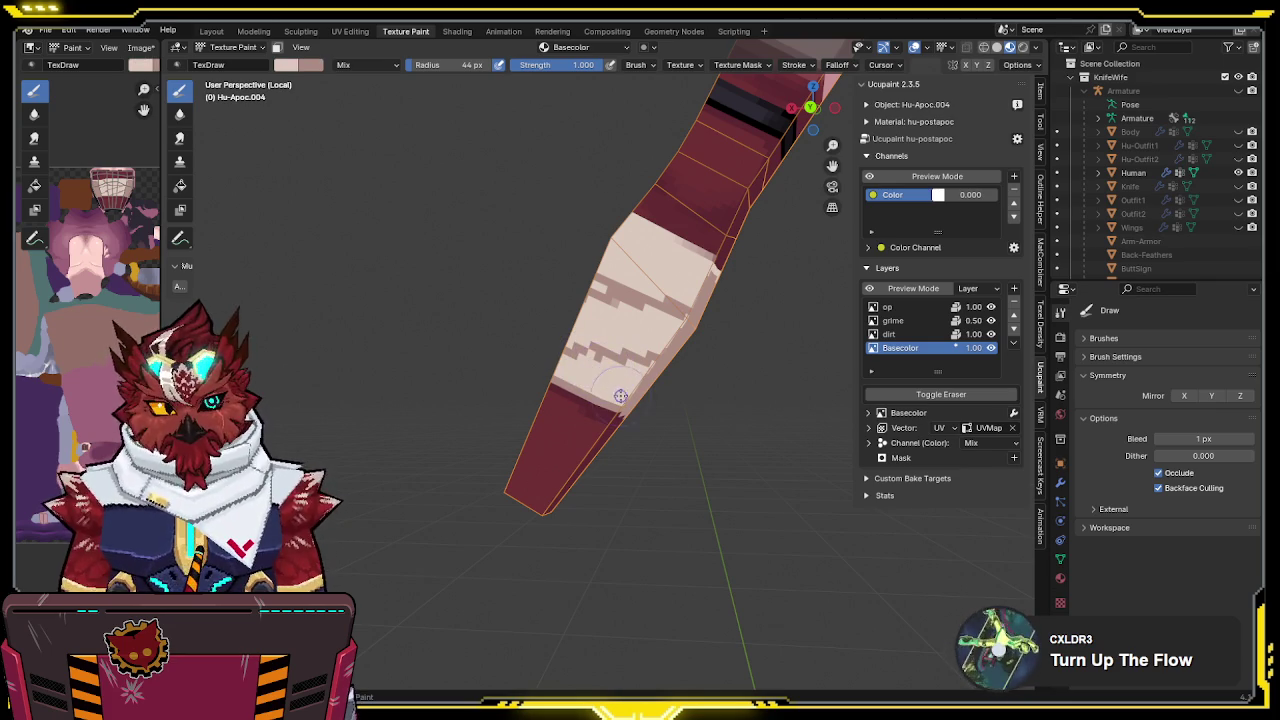
Sample a surface colour with S and extend the pale bandage over the red edge
key(s)
middle_drag(620, 405, 719, 390)
mouse_move(568, 296)
middle_down()
mouse_move(511, 335)
mouse_move(600, 335)
middle_up()
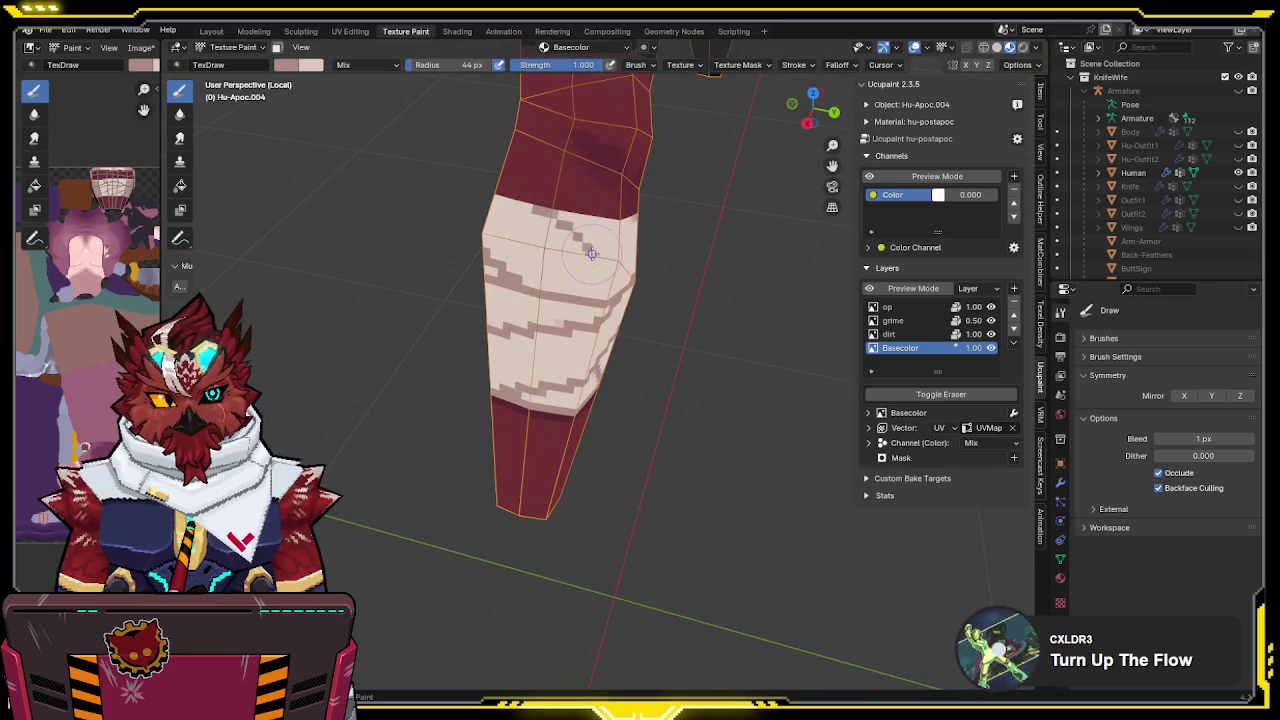
mouse_move(619, 287)
middle_down()
mouse_move(634, 263)
mouse_move(663, 257)
mouse_move(627, 265)
middle_up()
drag(660, 230, 675, 279)
middle_drag(690, 312, 705, 295)
Darken the brush colour further in the colour picker
click(300, 64)
drag(409, 117, 412, 140)
mouse_move(673, 306)
shift+middle_down()
mouse_move(487, 316)
mouse_move(517, 331)
shift+middle_up()
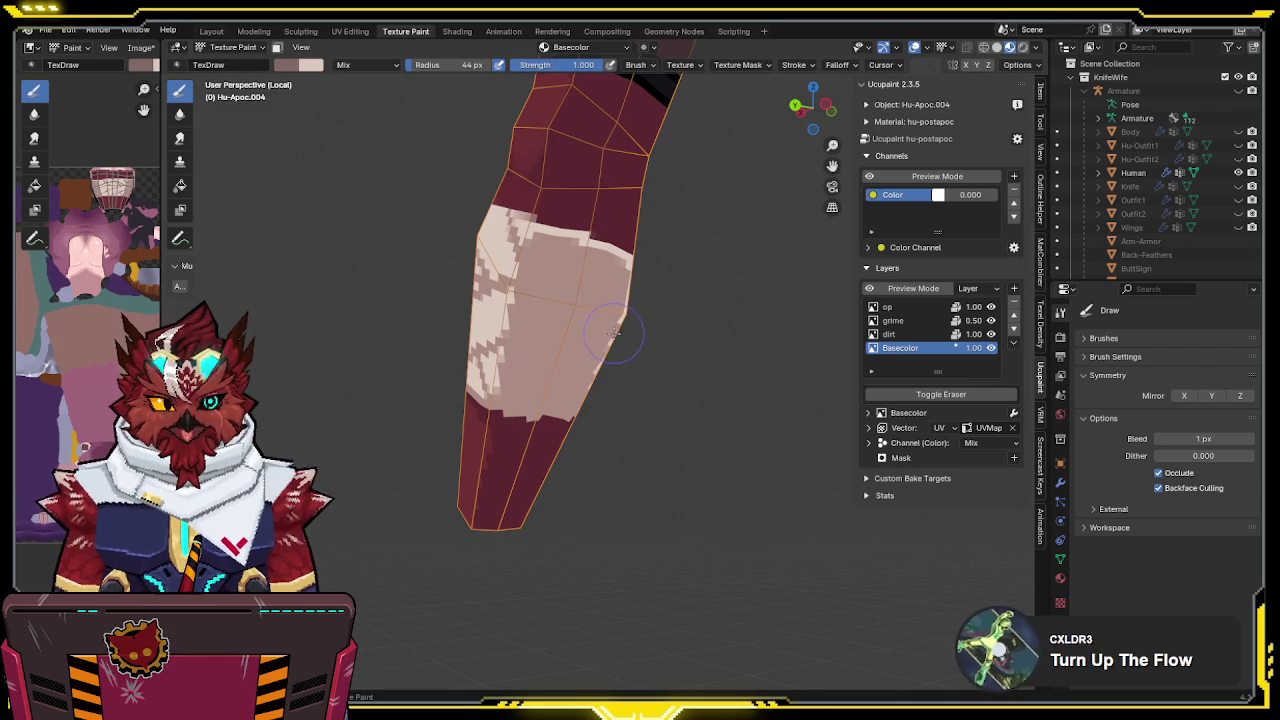
Paint softer shaded stripes on the wrap, undoing a light stroke that covered them
middle_drag(543, 332, 587, 322)
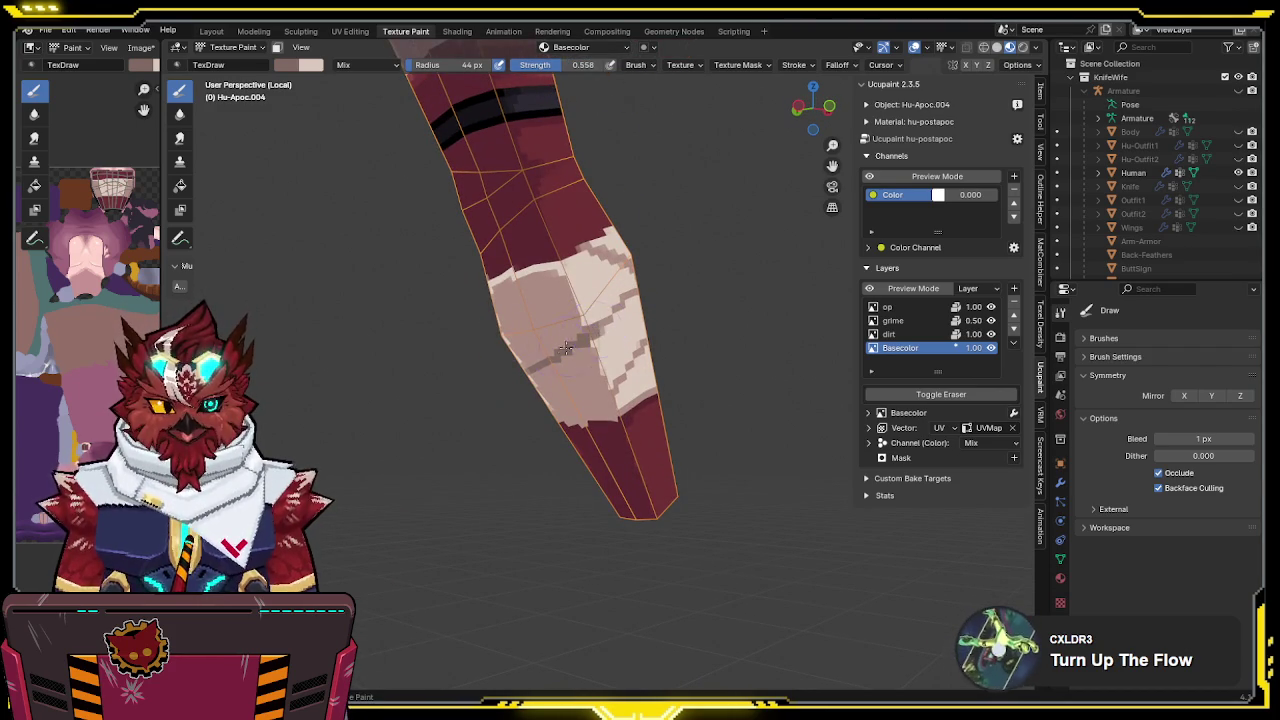
mouse_move(581, 340)
middle_down()
mouse_move(535, 289)
mouse_move(691, 283)
mouse_move(517, 304)
middle_up()
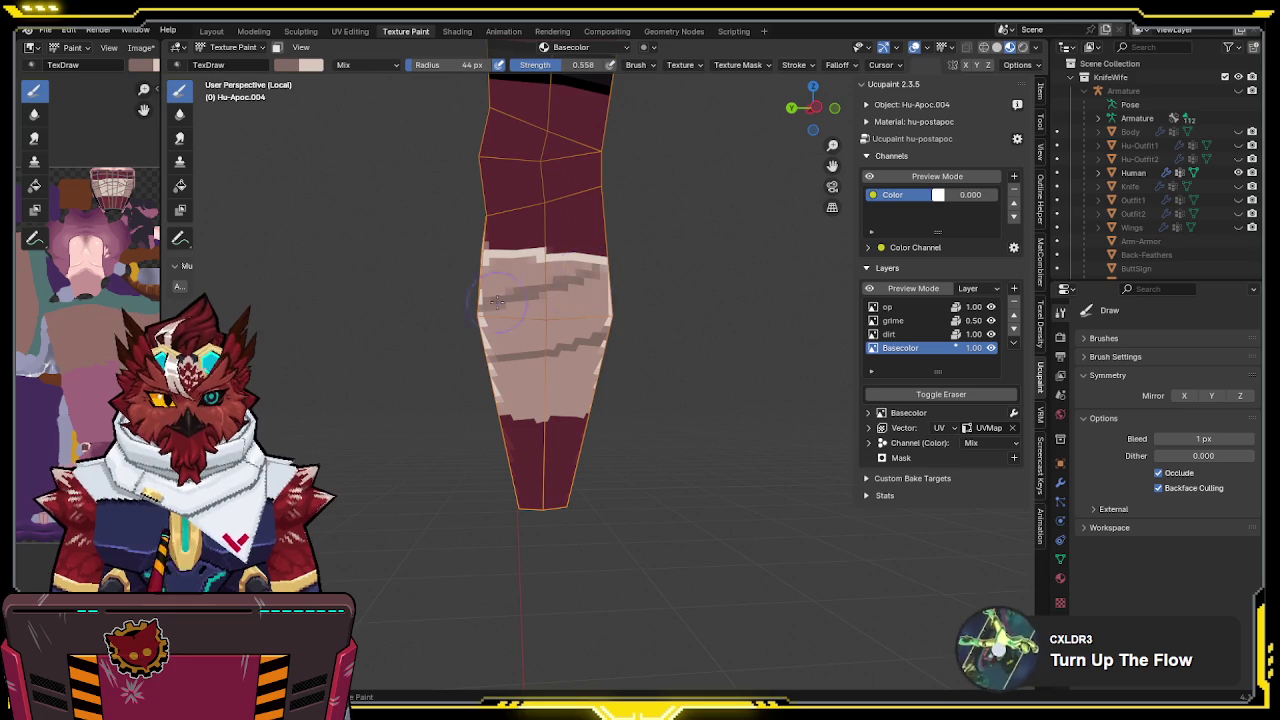
middle_drag(613, 270, 551, 283)
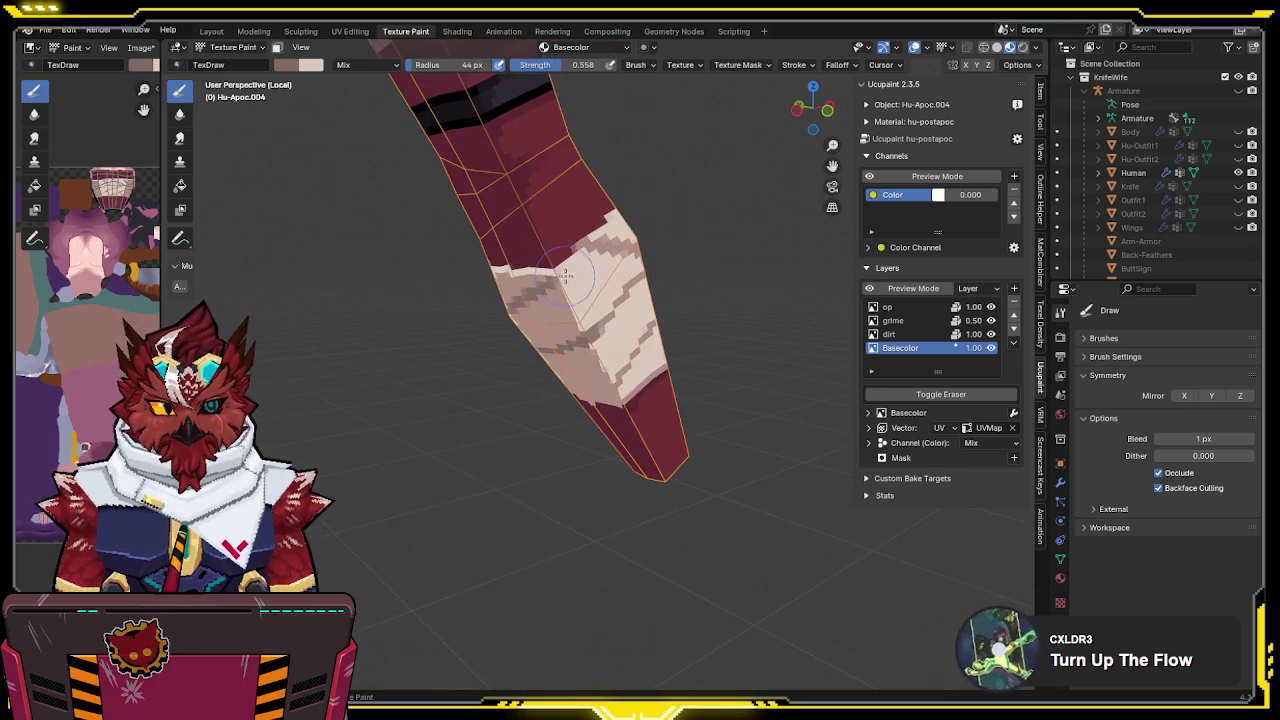
mouse_move(599, 247)
middle_down()
mouse_move(599, 298)
mouse_move(679, 273)
mouse_move(600, 320)
middle_up()
scroll(600, 320, up, 2)
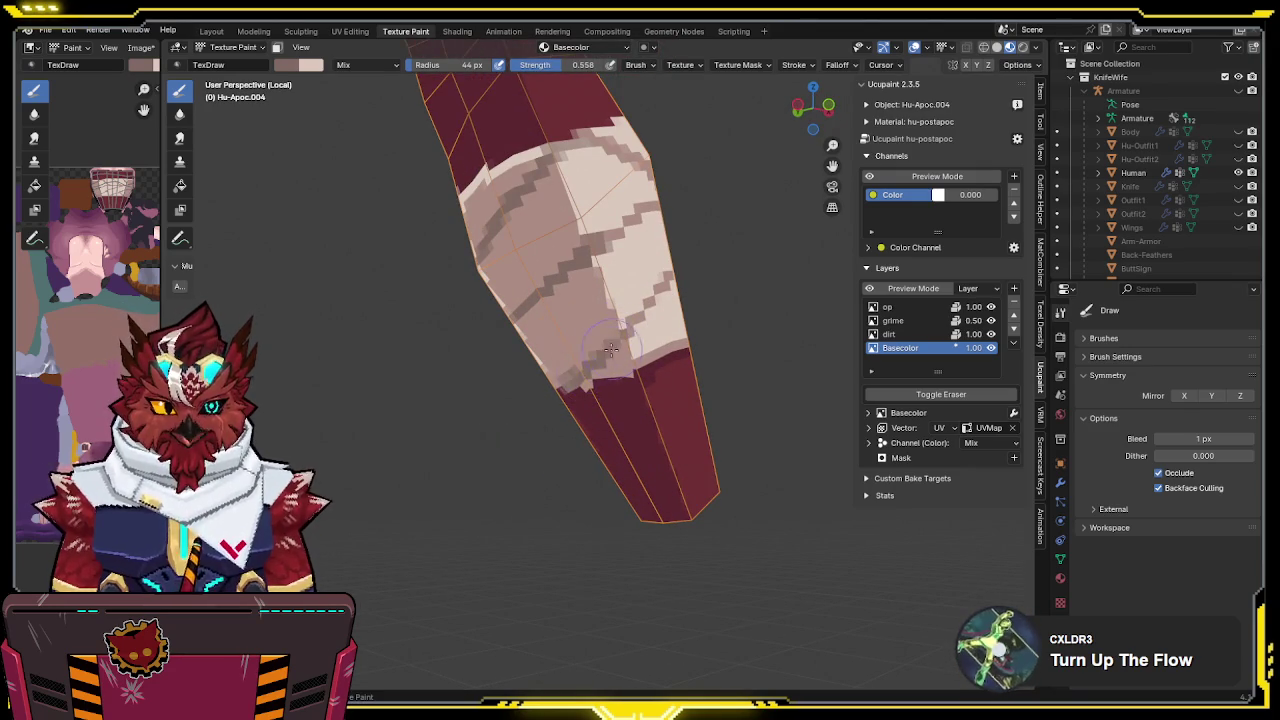
mouse_move(786, 287)
middle_down()
mouse_move(510, 325)
mouse_move(498, 299)
middle_up()
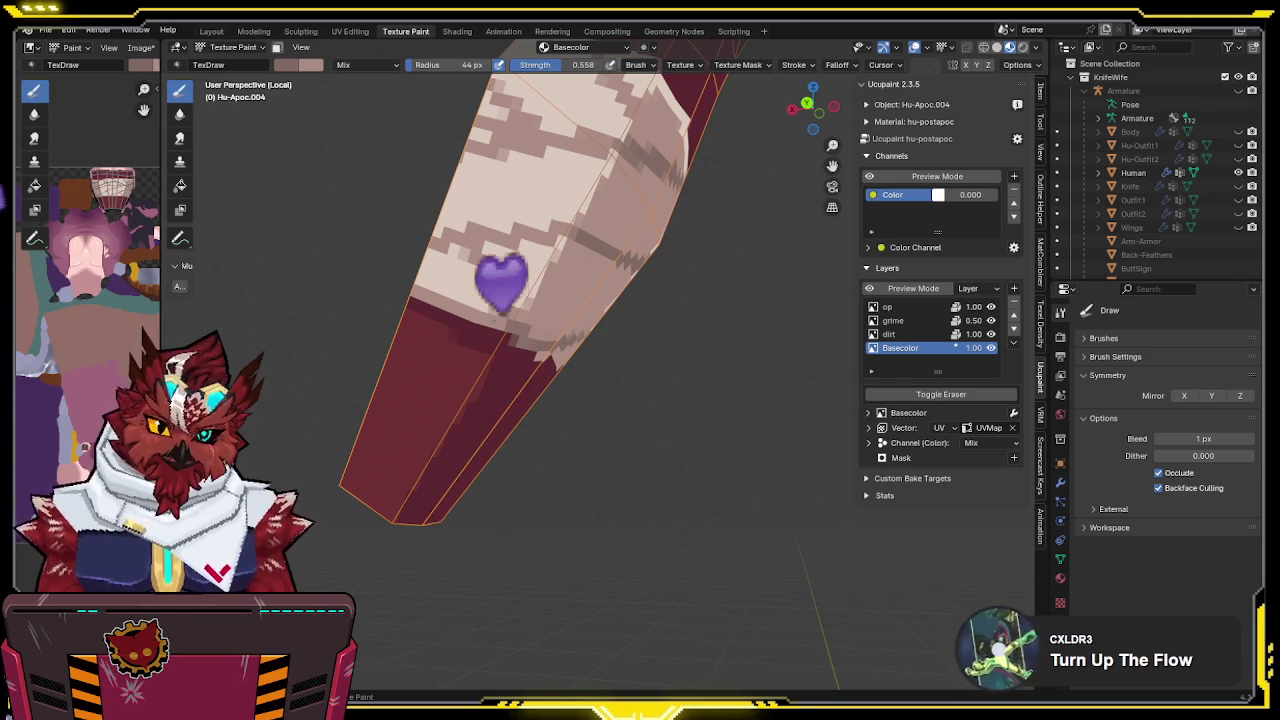
mouse_move(609, 226)
middle_down()
mouse_move(500, 278)
mouse_move(590, 240)
middle_up()
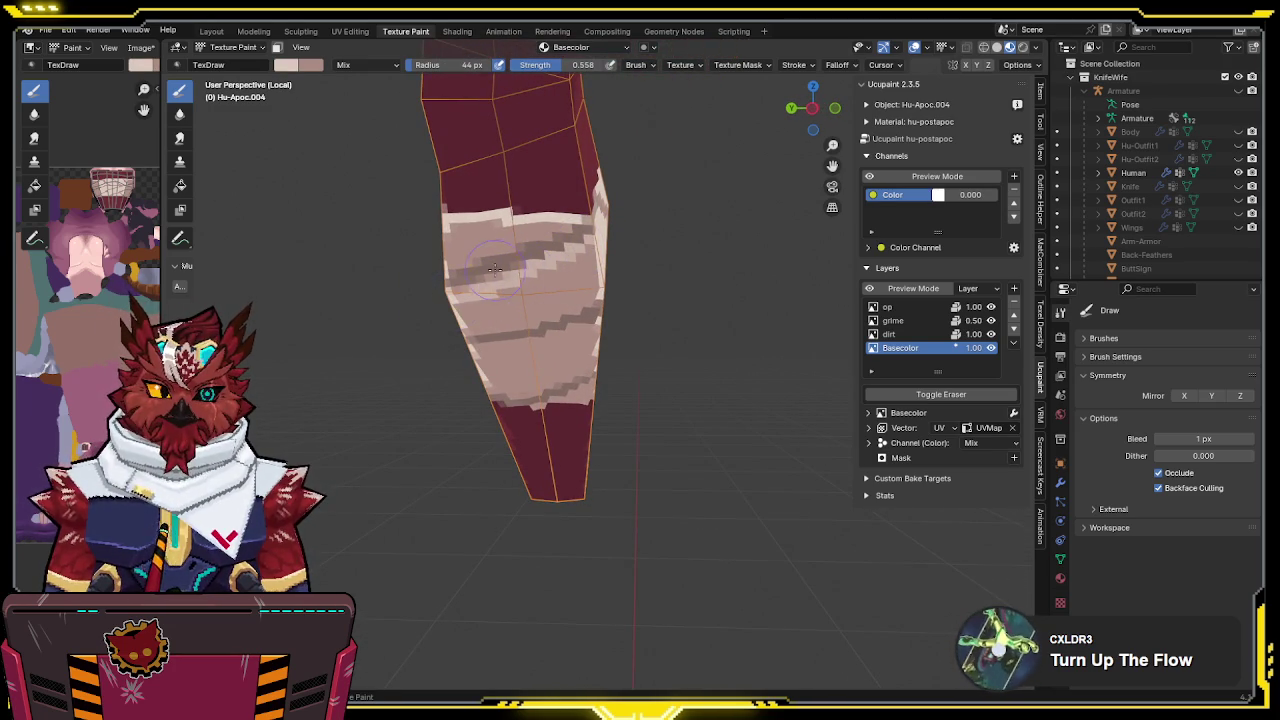
key(ctrl+z)
Continue shading stripes around the forearm and set brush Strength back to 1.0
middle_drag(591, 241, 601, 325)
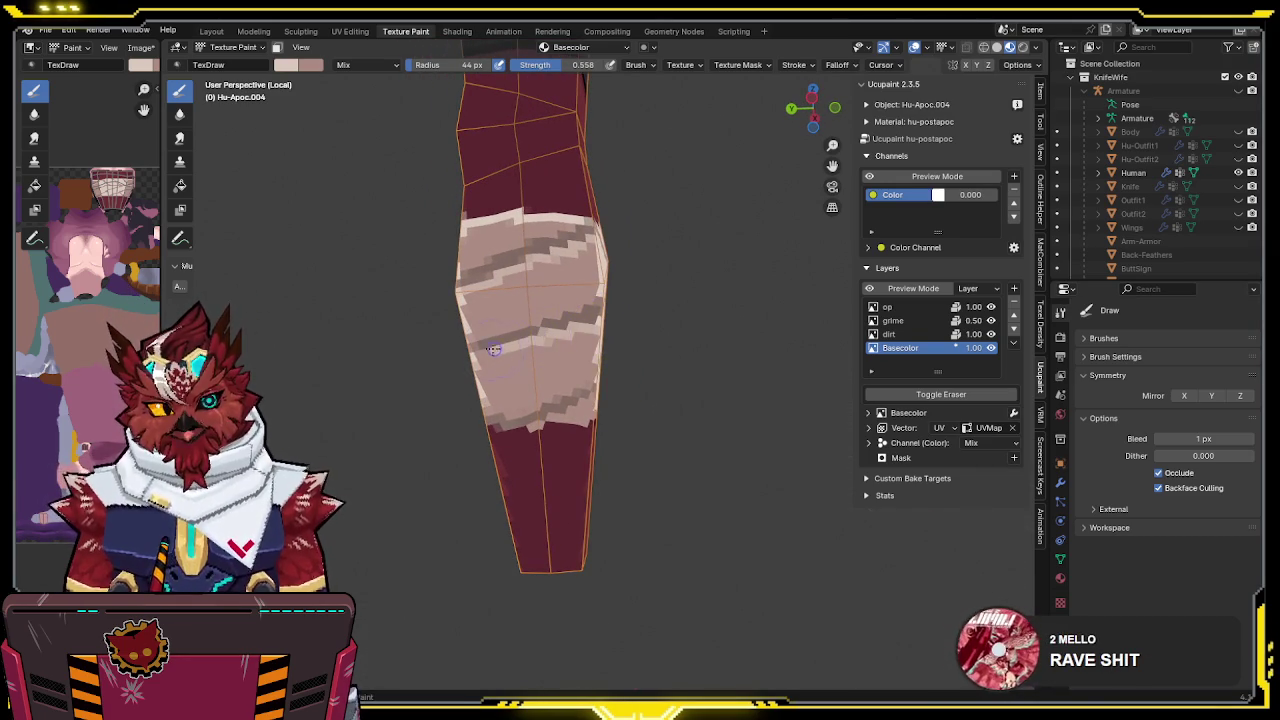
shift+middle_drag(500, 360, 526, 293)
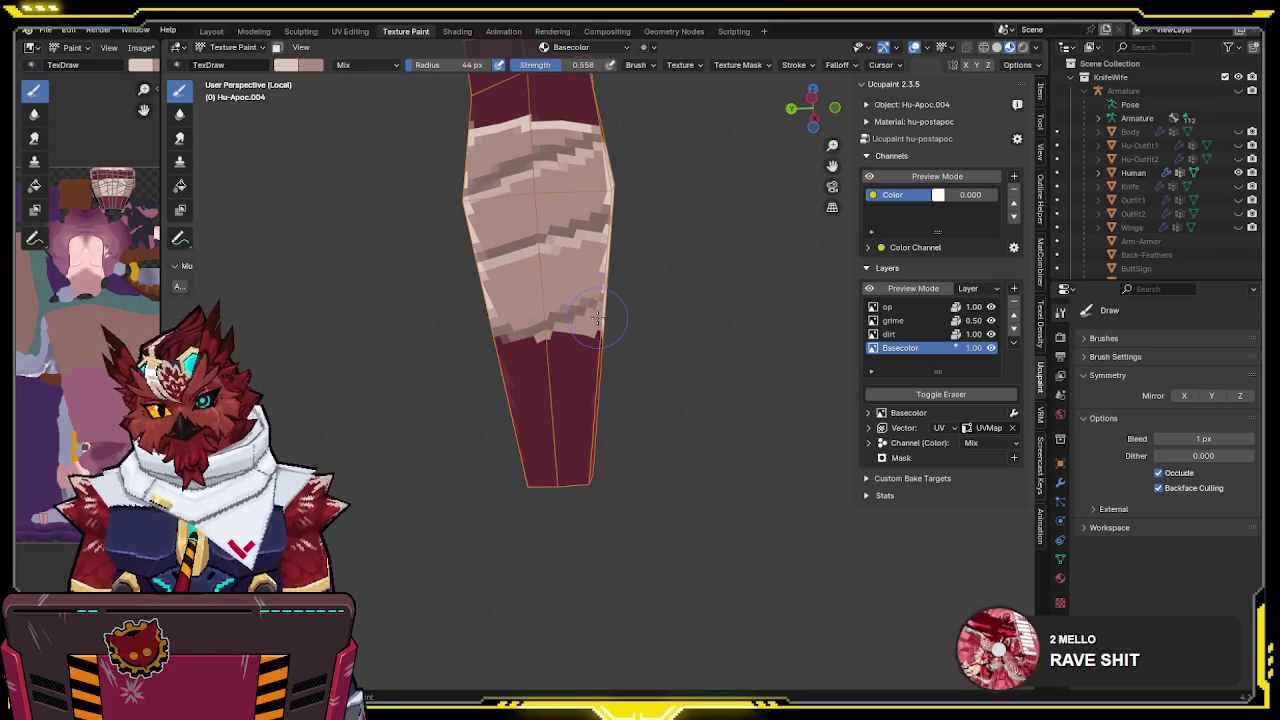
middle_drag(592, 323, 593, 305)
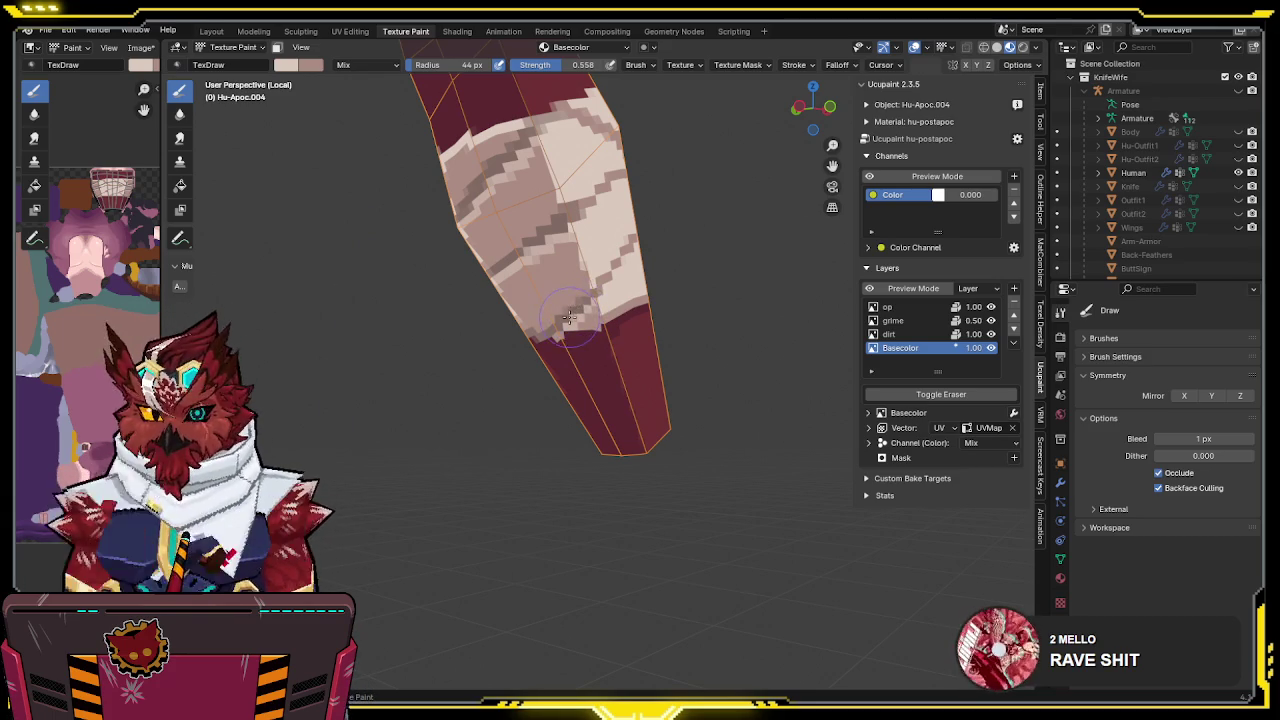
mouse_move(512, 290)
middle_down()
mouse_move(586, 342)
mouse_move(541, 323)
mouse_move(544, 305)
mouse_move(598, 330)
mouse_move(548, 316)
mouse_move(671, 287)
middle_up()
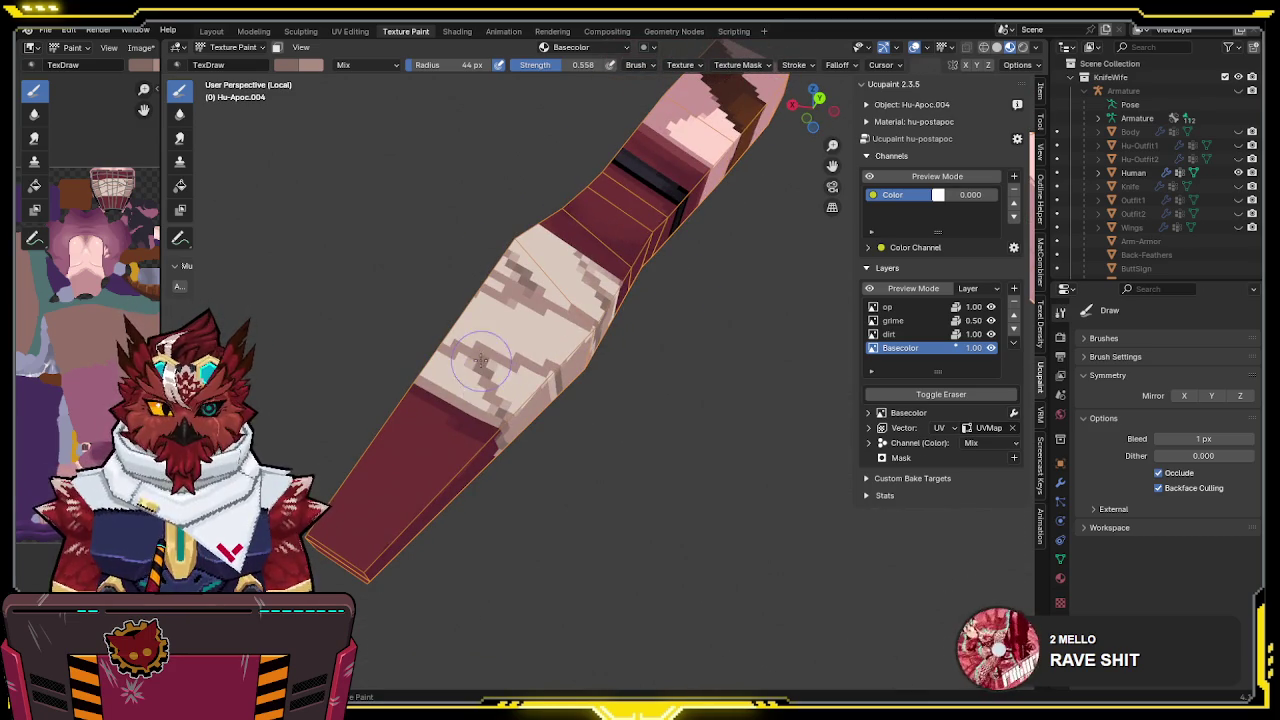
middle_drag(497, 373, 667, 438)
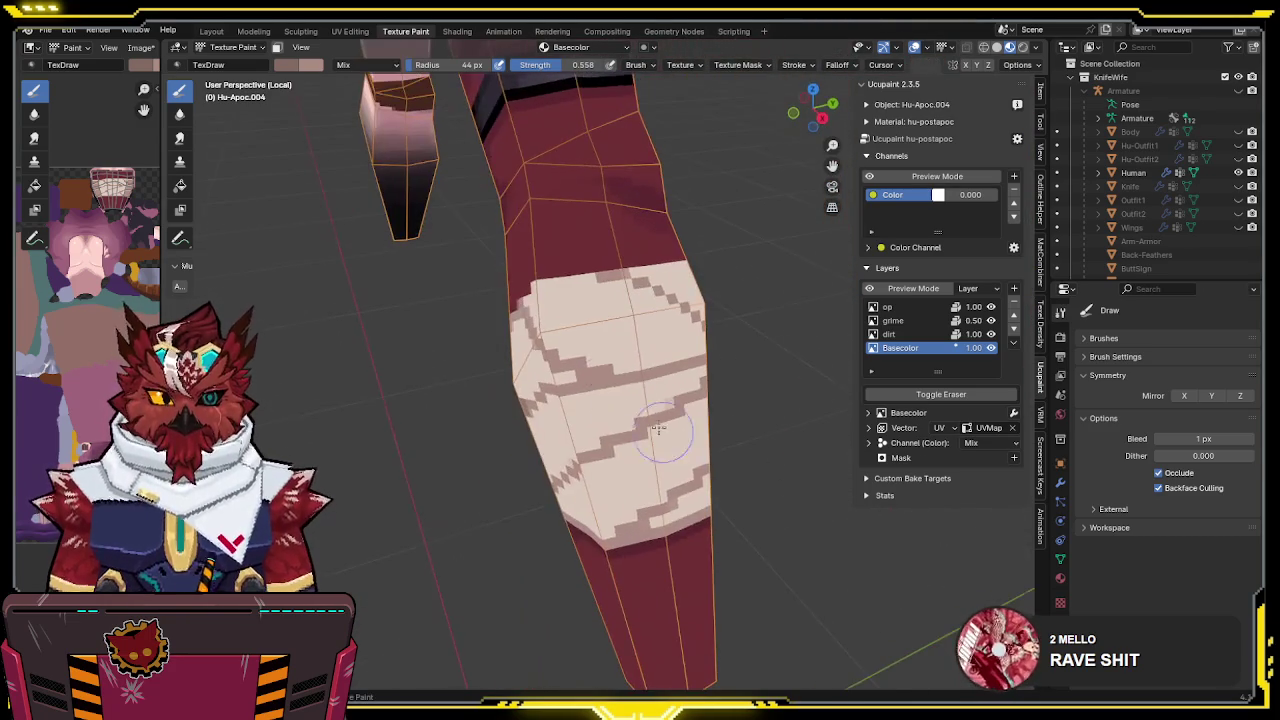
middle_drag(567, 363, 593, 352)
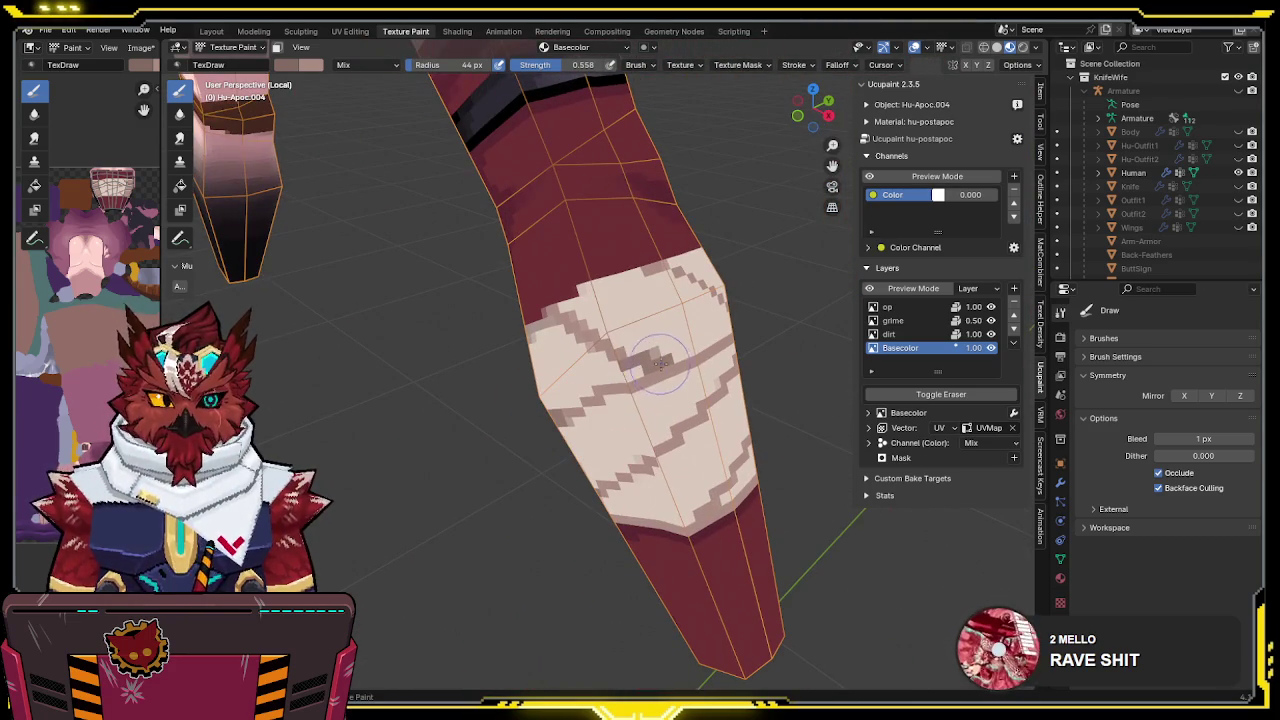
mouse_move(677, 345)
middle_down()
mouse_move(616, 349)
mouse_move(610, 325)
mouse_move(688, 301)
mouse_move(494, 305)
mouse_move(622, 322)
middle_up()
drag(580, 64, 693, 56)
mouse_move(617, 318)
middle_down()
mouse_move(576, 294)
mouse_move(592, 330)
mouse_move(546, 302)
mouse_move(540, 330)
middle_up()
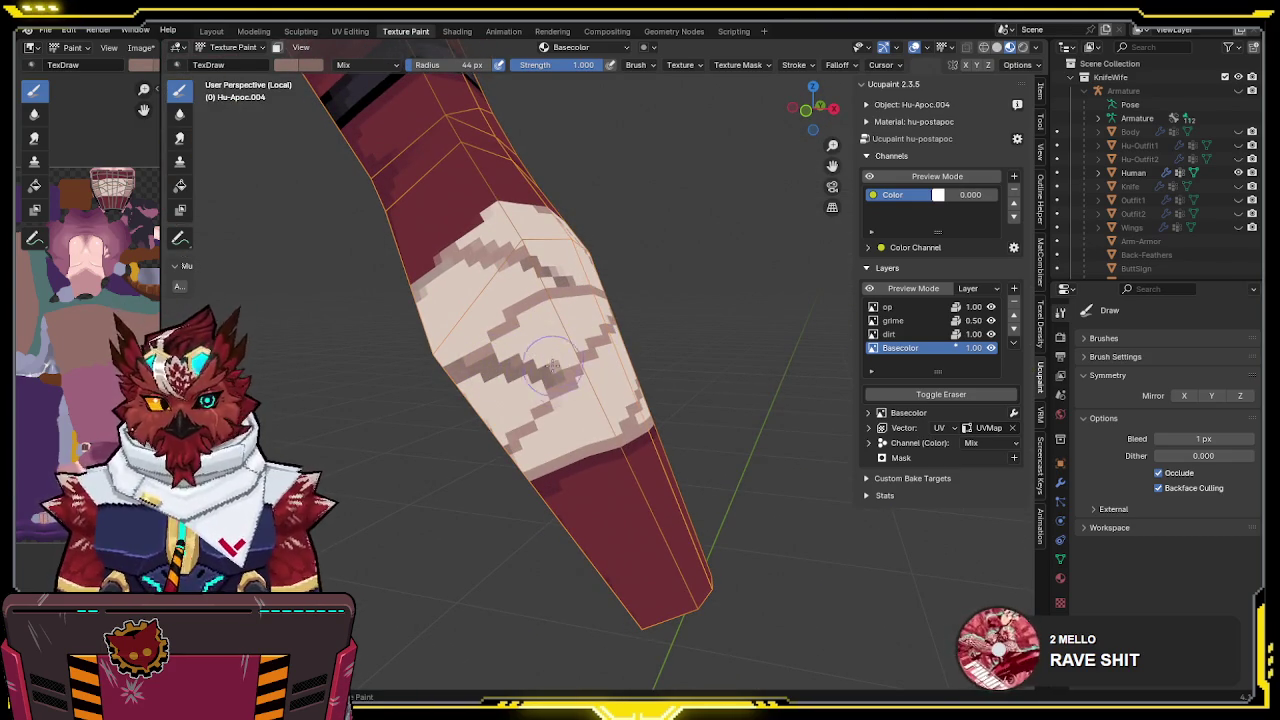
Save the file and sample the light bandage colour with S
middle_drag(548, 362, 593, 305)
key(ctrl+s)
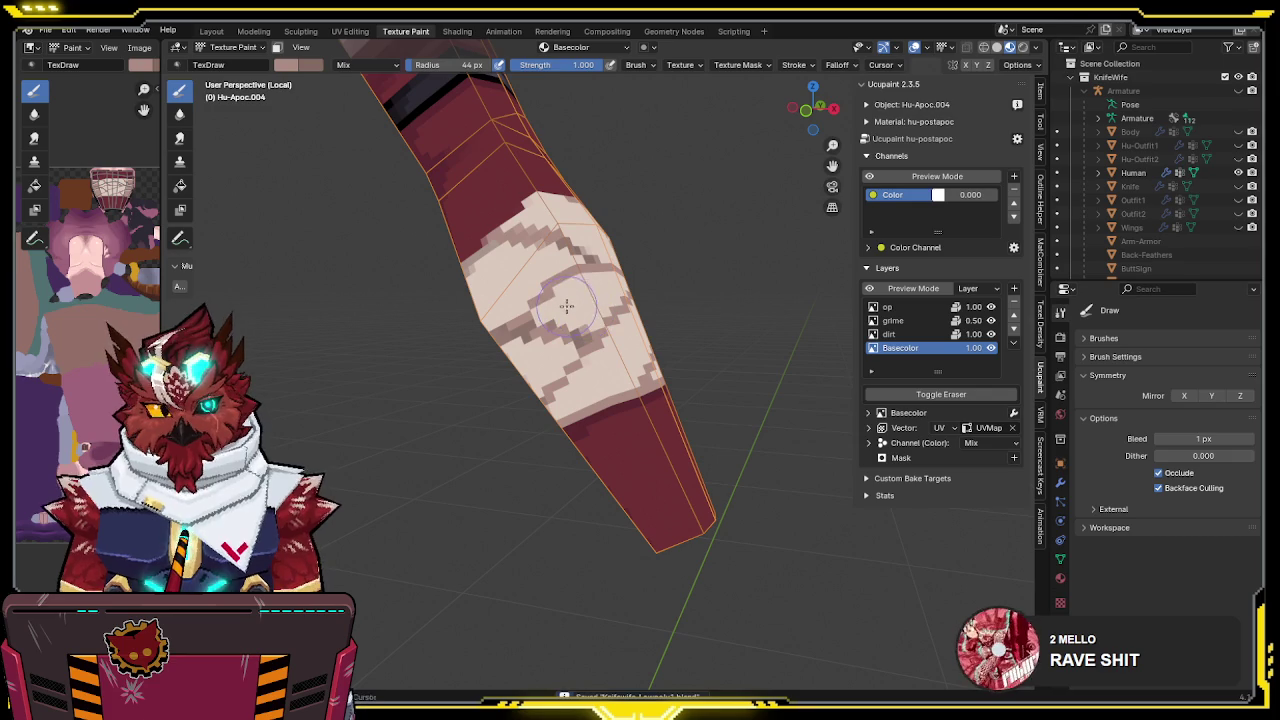
key(s)
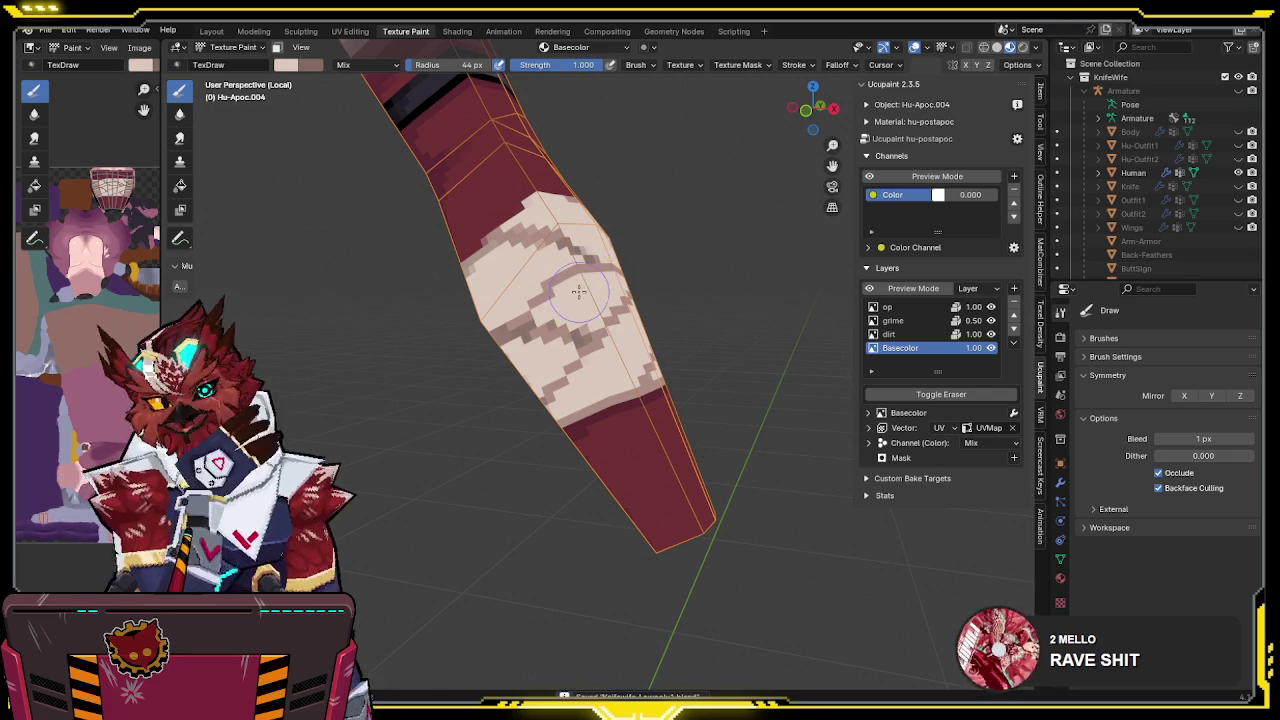
mouse_move(596, 254)
middle_down()
mouse_move(587, 296)
mouse_move(541, 316)
middle_up()
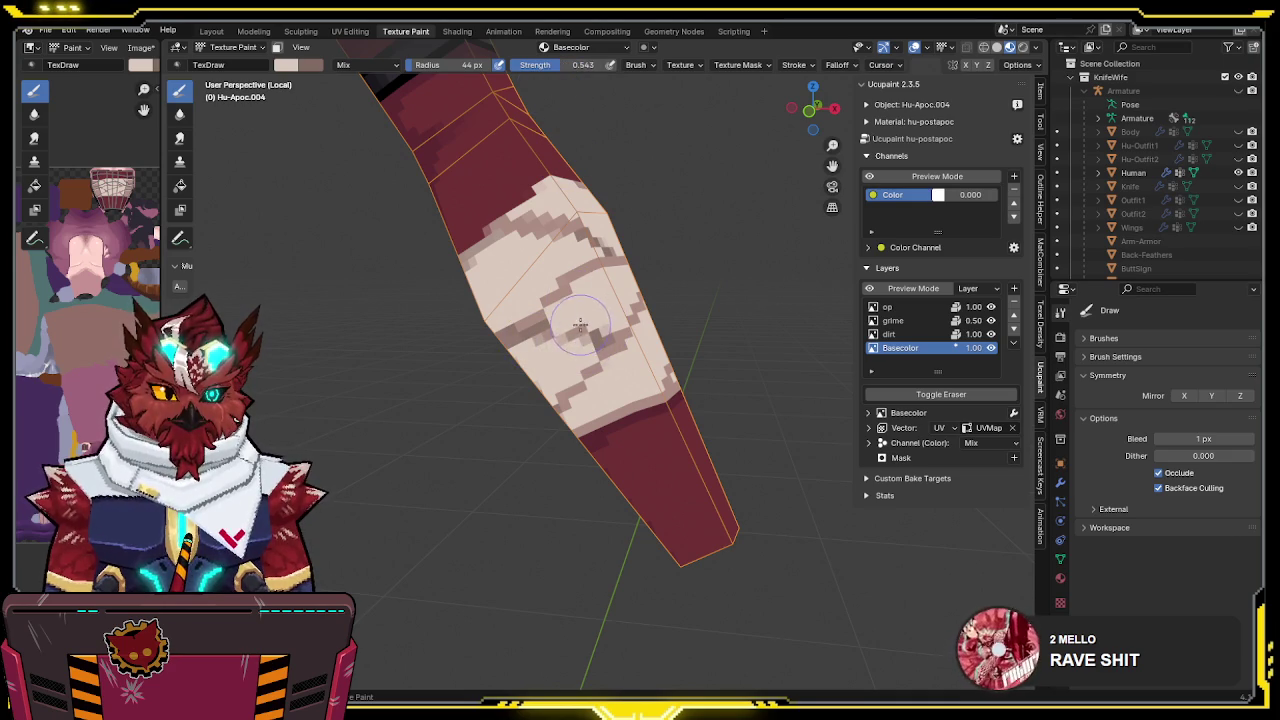
key(ctrl+s)
Lower the brush colour's saturation to 0.132 for a near-white pale pink
mouse_move(560, 330)
middle_down()
mouse_move(625, 283)
mouse_move(623, 317)
mouse_move(561, 288)
middle_up()
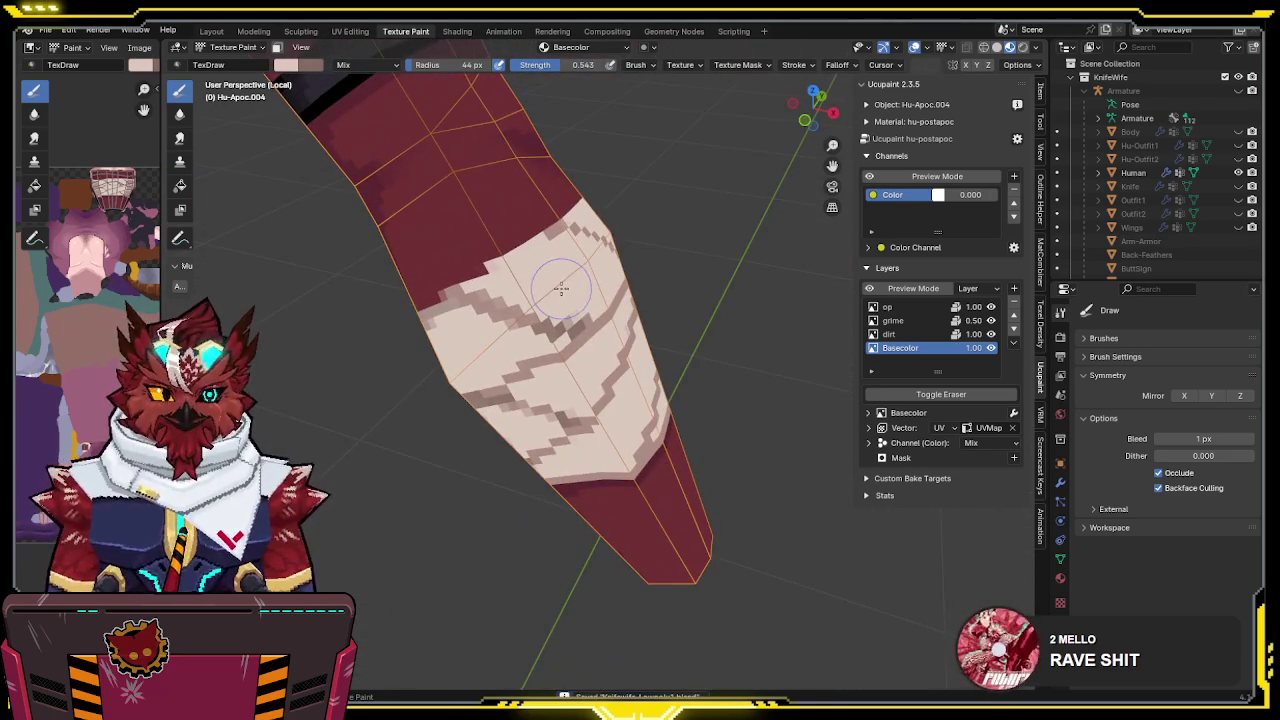
click(286, 64)
drag(314, 250, 286, 251)
middle_drag(450, 270, 630, 268)
Save, then paint a cream stroke along the bandage's upper edge
key(ctrl+s)
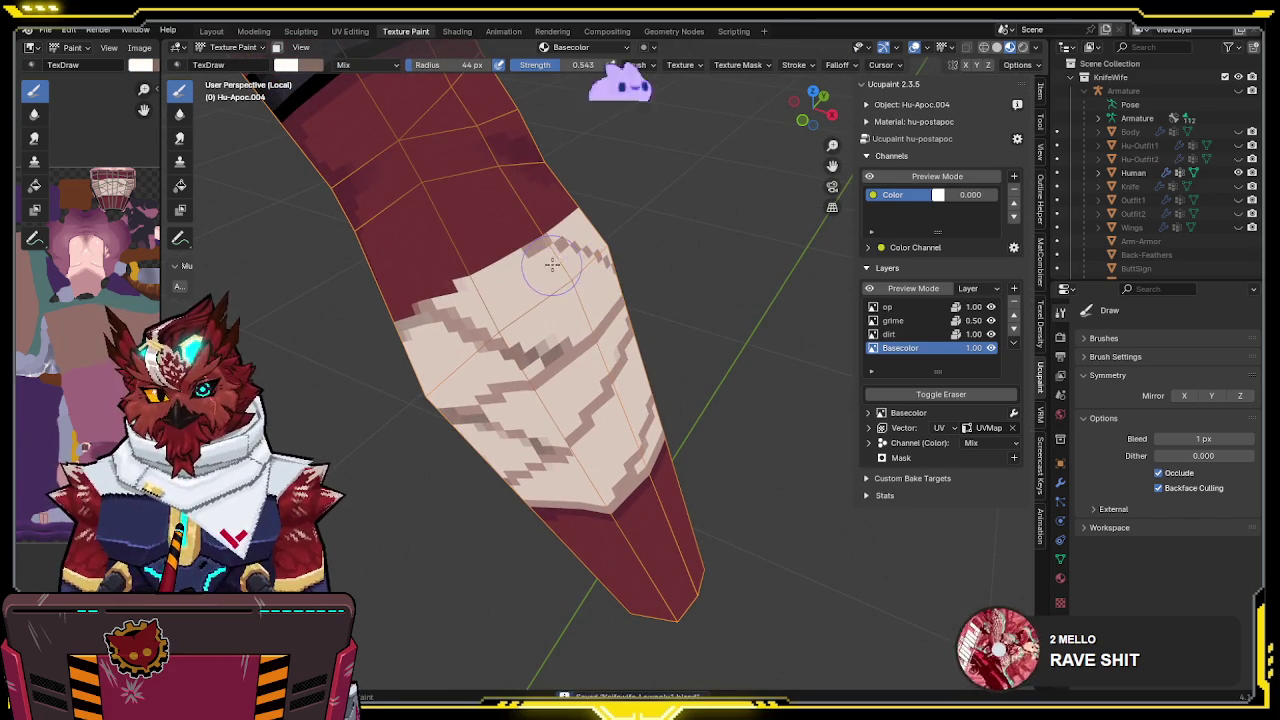
mouse_move(577, 272)
middle_down()
mouse_move(592, 251)
mouse_move(586, 508)
middle_up()
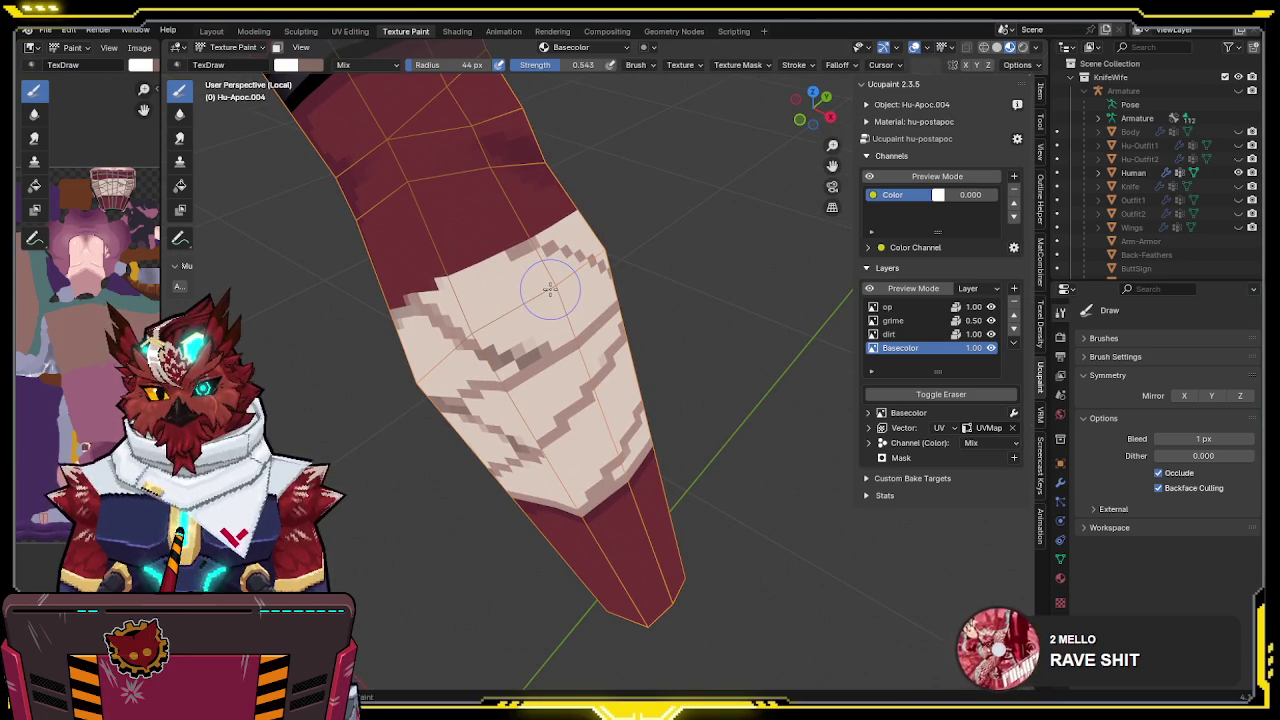
middle_drag(545, 290, 450, 315)
drag(450, 315, 505, 268)
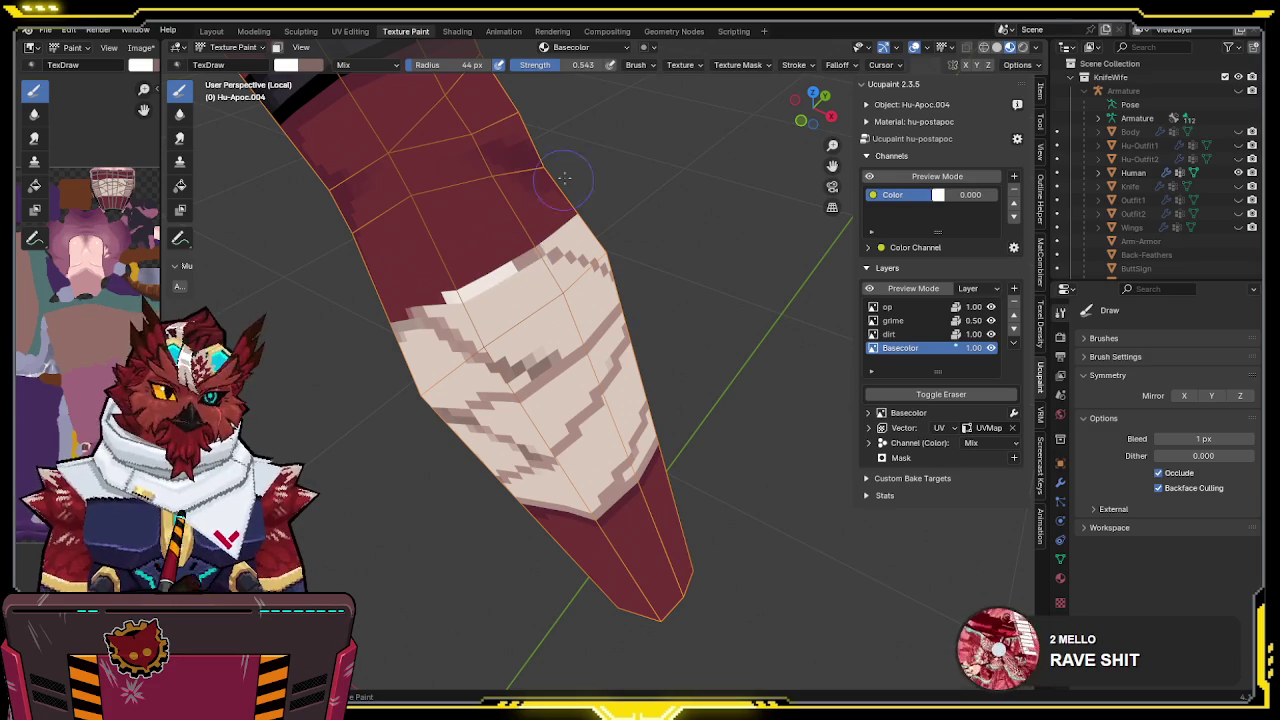
middle_drag(588, 225, 502, 187)
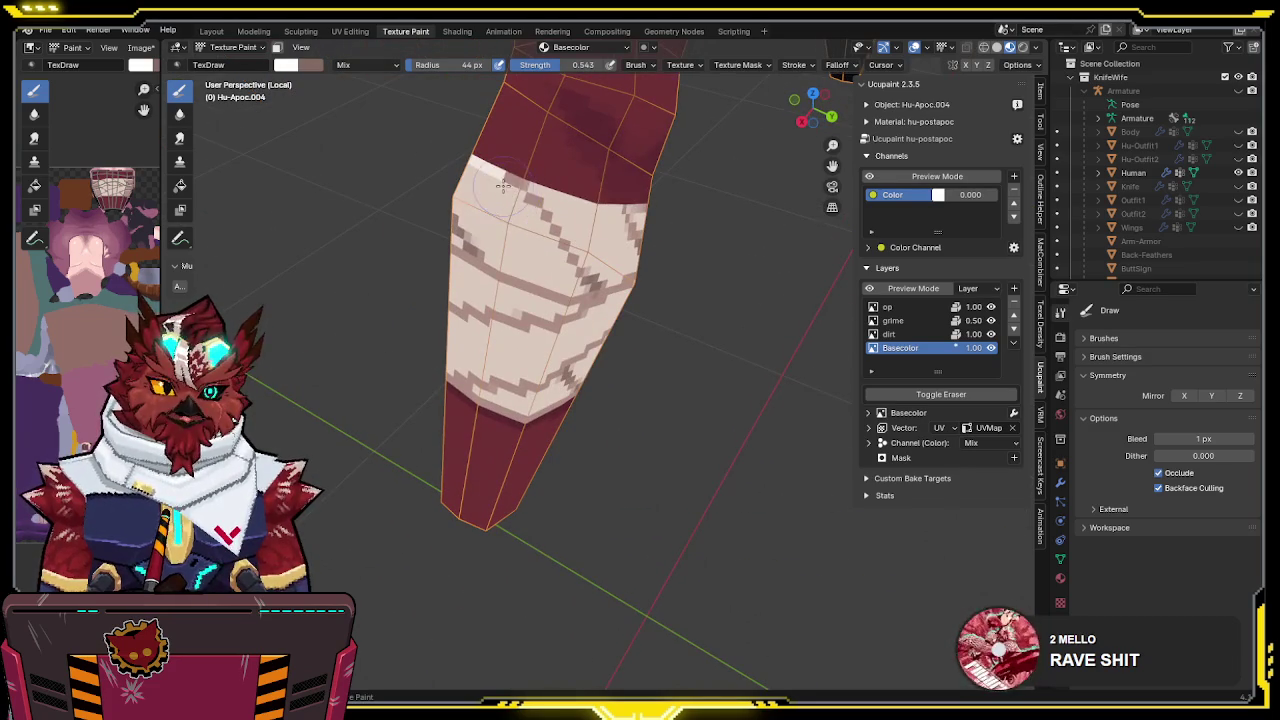
middle_drag(579, 285, 579, 190)
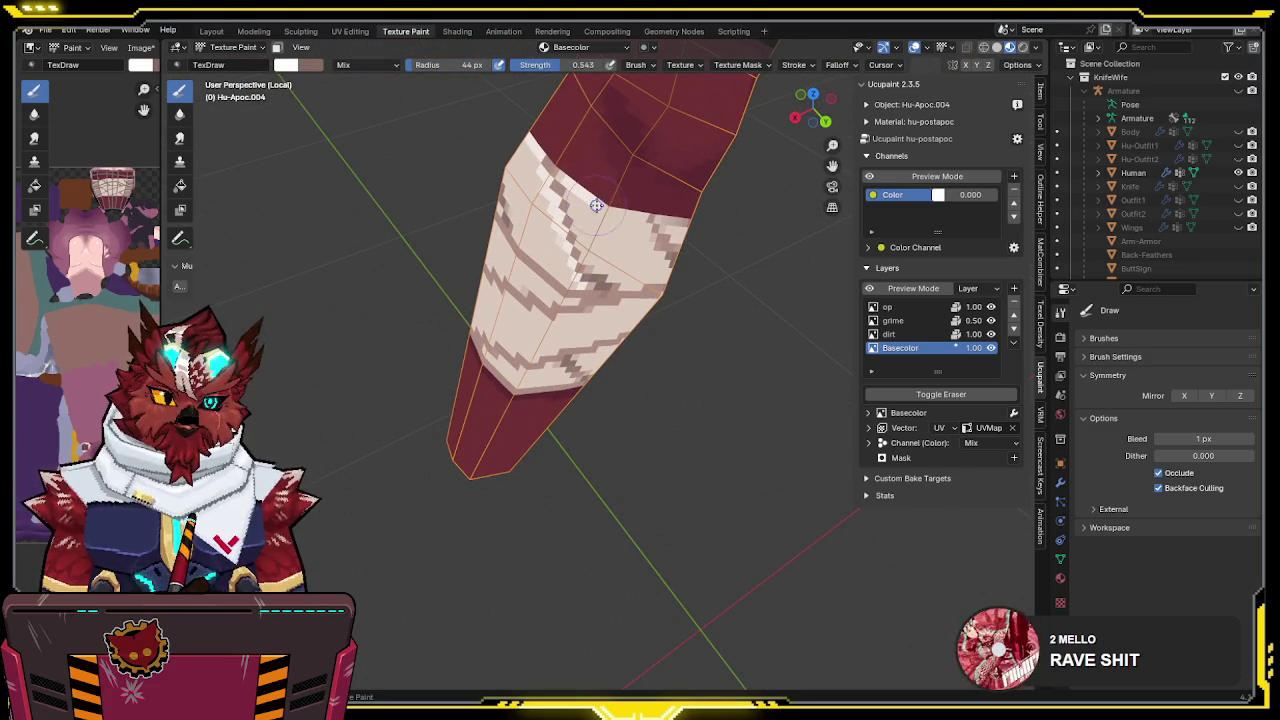
mouse_move(648, 219)
middle_down()
mouse_move(673, 237)
mouse_move(670, 225)
middle_up()
Dab a skin-tone pixel and paint a white highlight stripe across the wrap
key(x)
click(670, 222)
middle_drag(708, 246, 657, 322)
key(x)
middle_drag(572, 300, 565, 303)
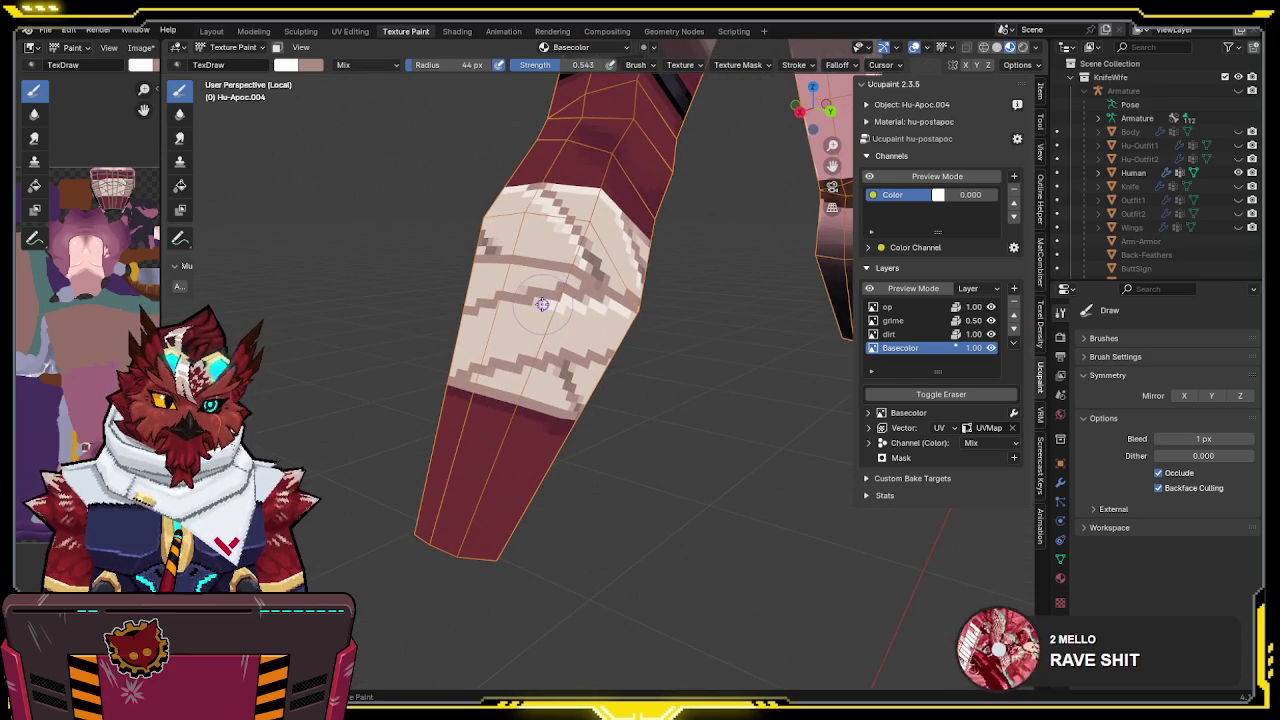
middle_drag(457, 319, 622, 311)
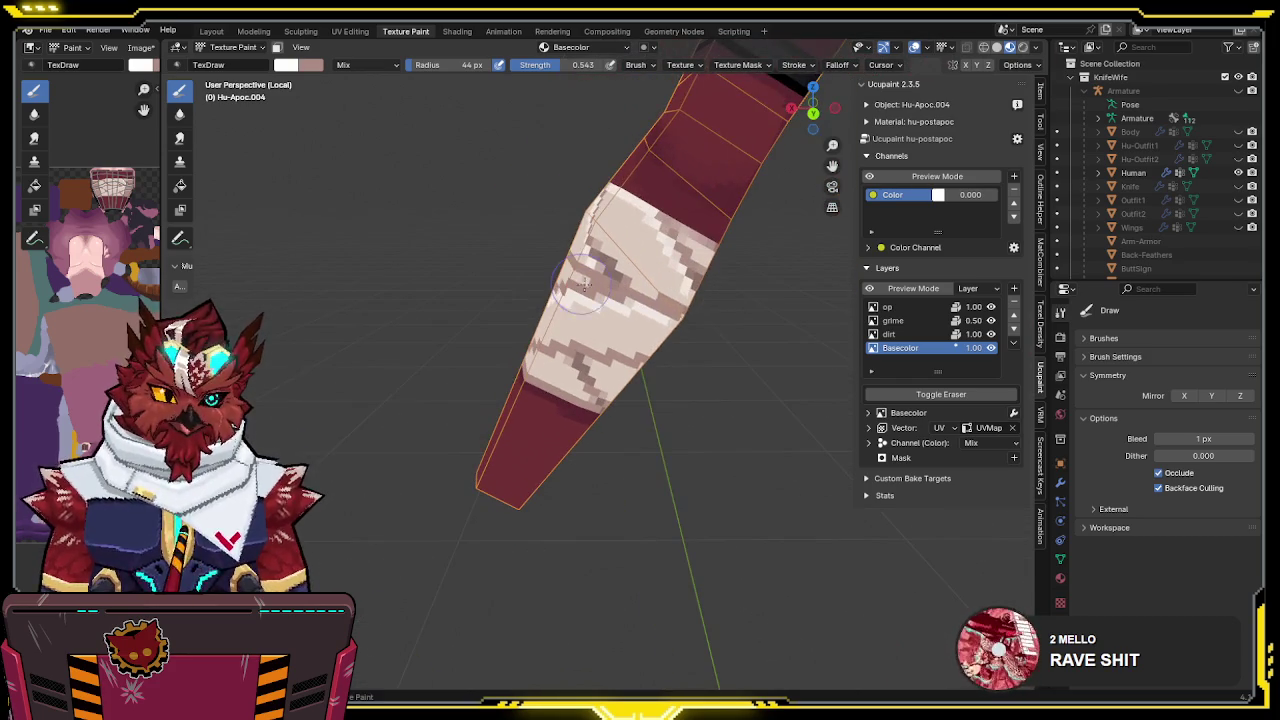
key(x)
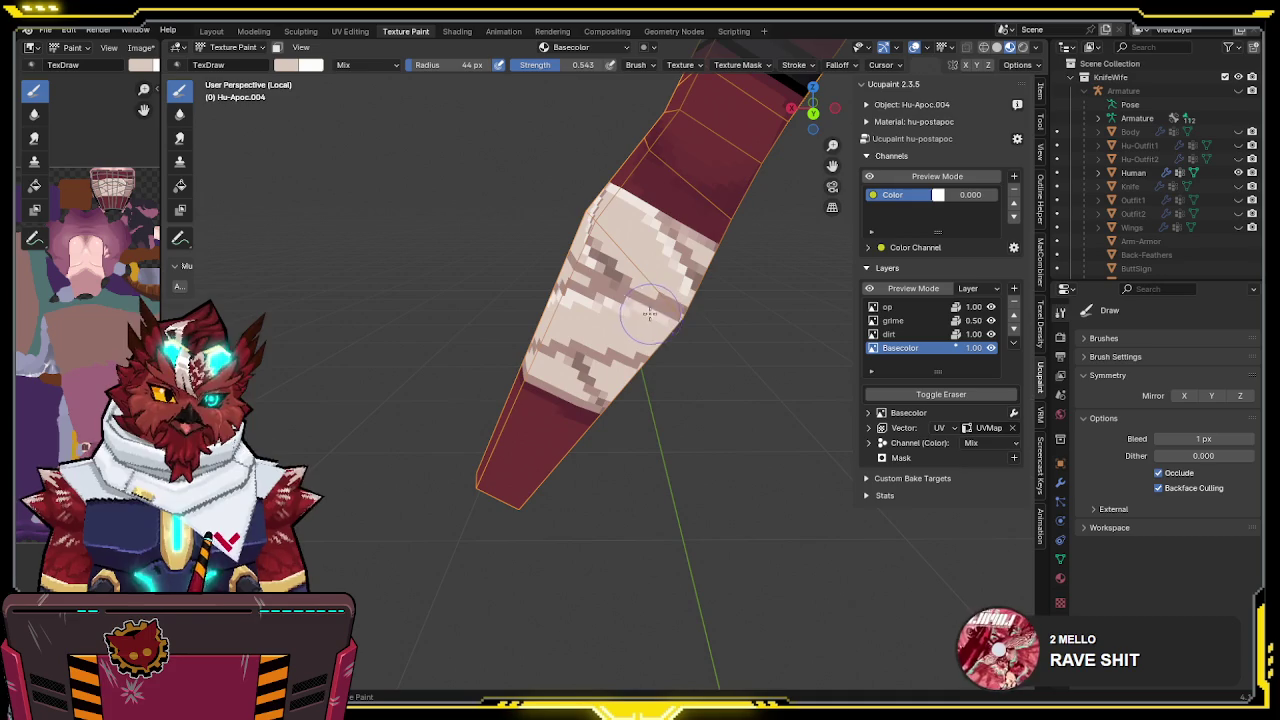
middle_drag(666, 260, 591, 417)
key(x)
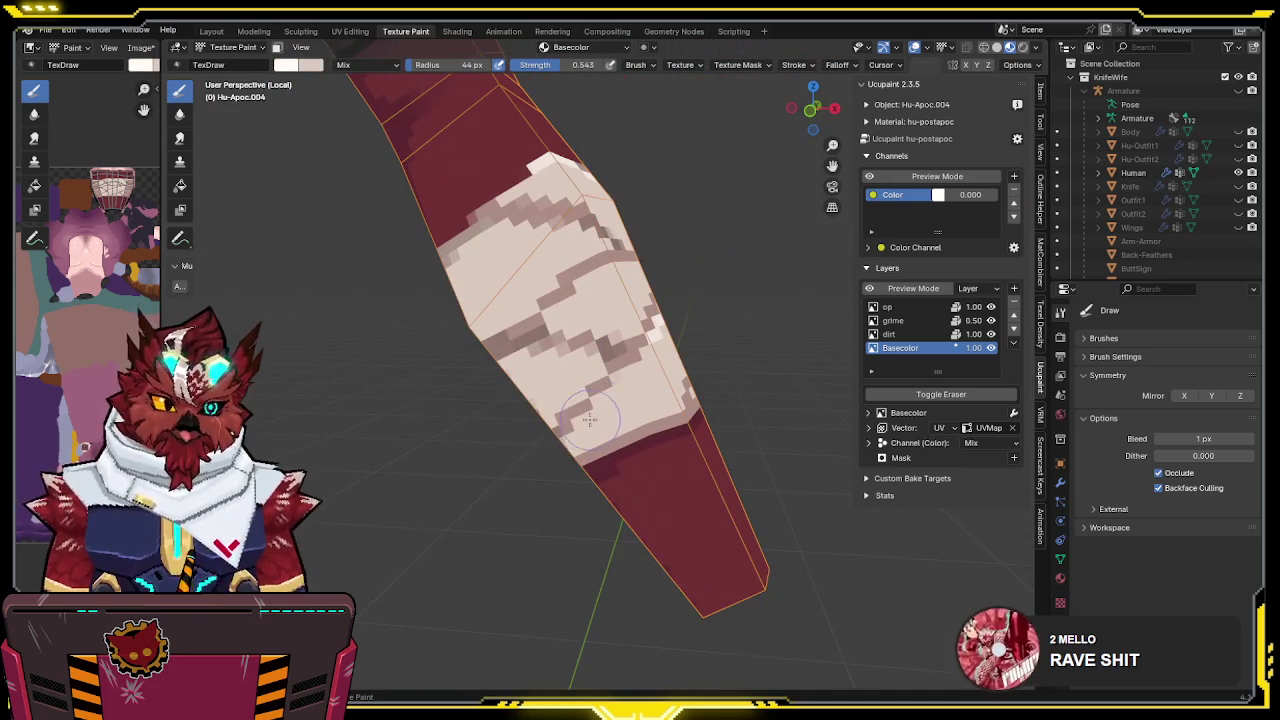
drag(578, 432, 632, 368)
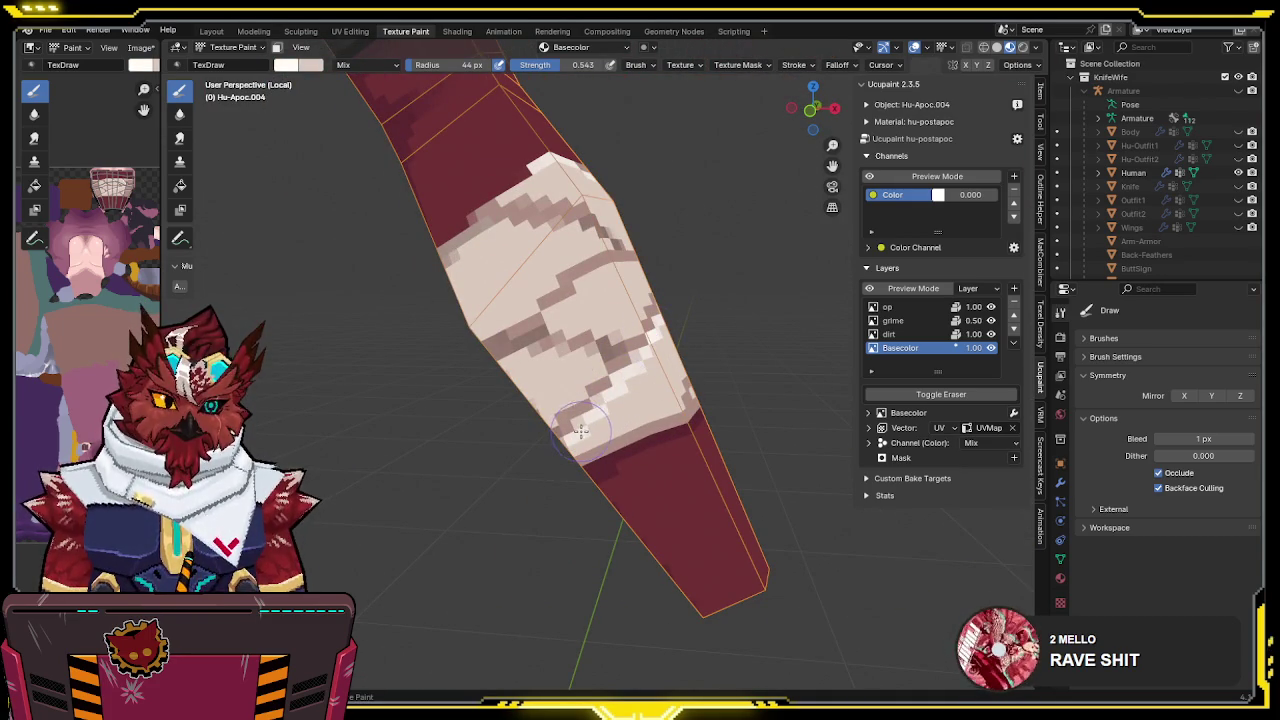
key(x)
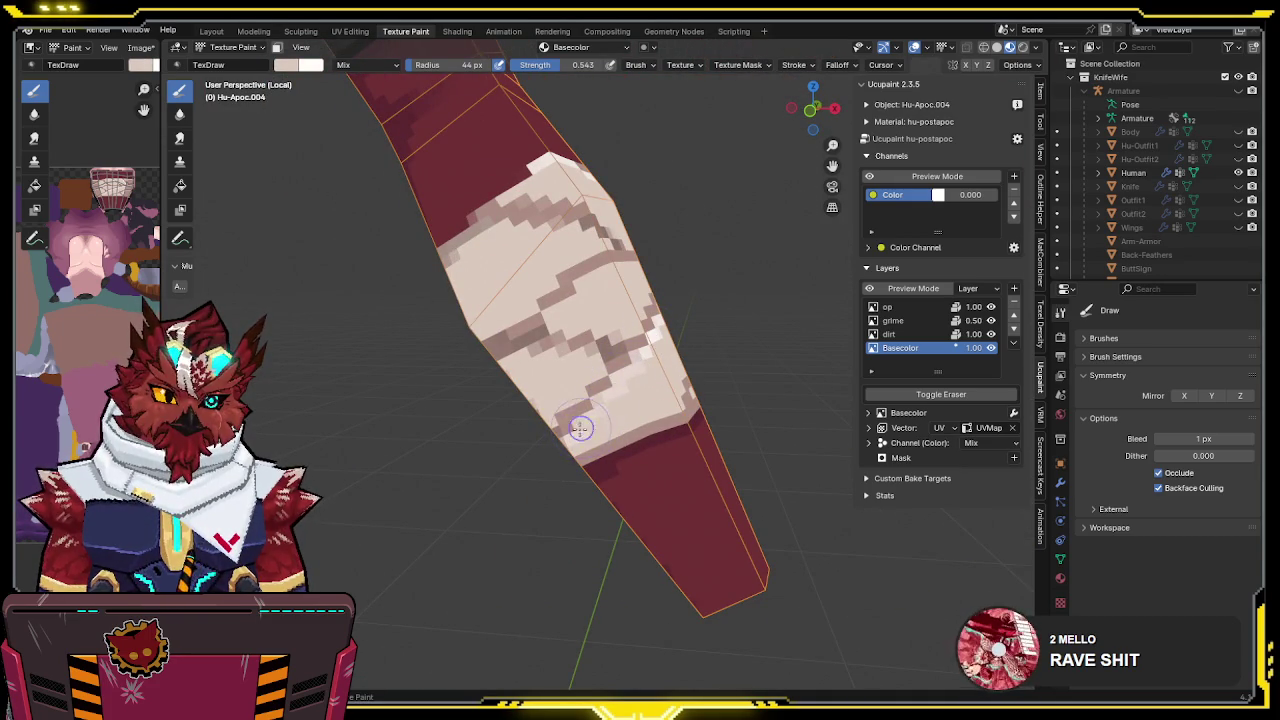
Add further pink and white touches around the band from other sides
mouse_move(591, 417)
middle_down()
mouse_move(593, 378)
mouse_move(472, 343)
middle_up()
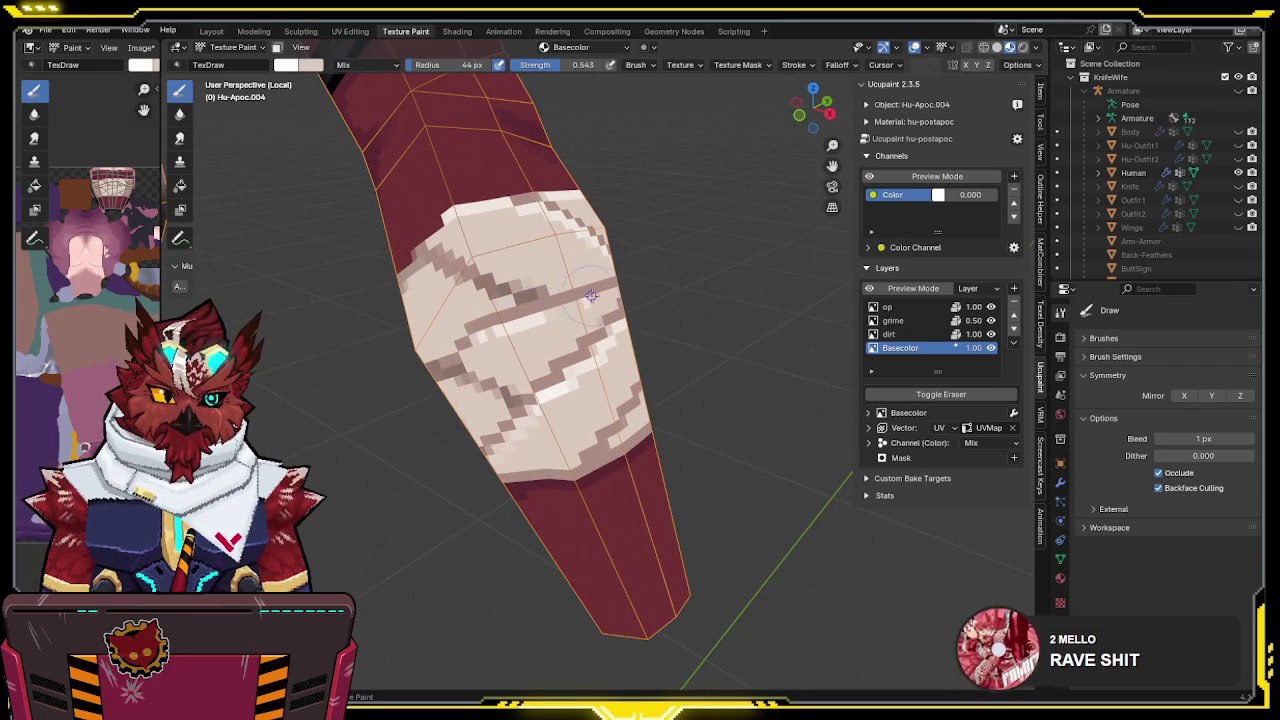
key(x)
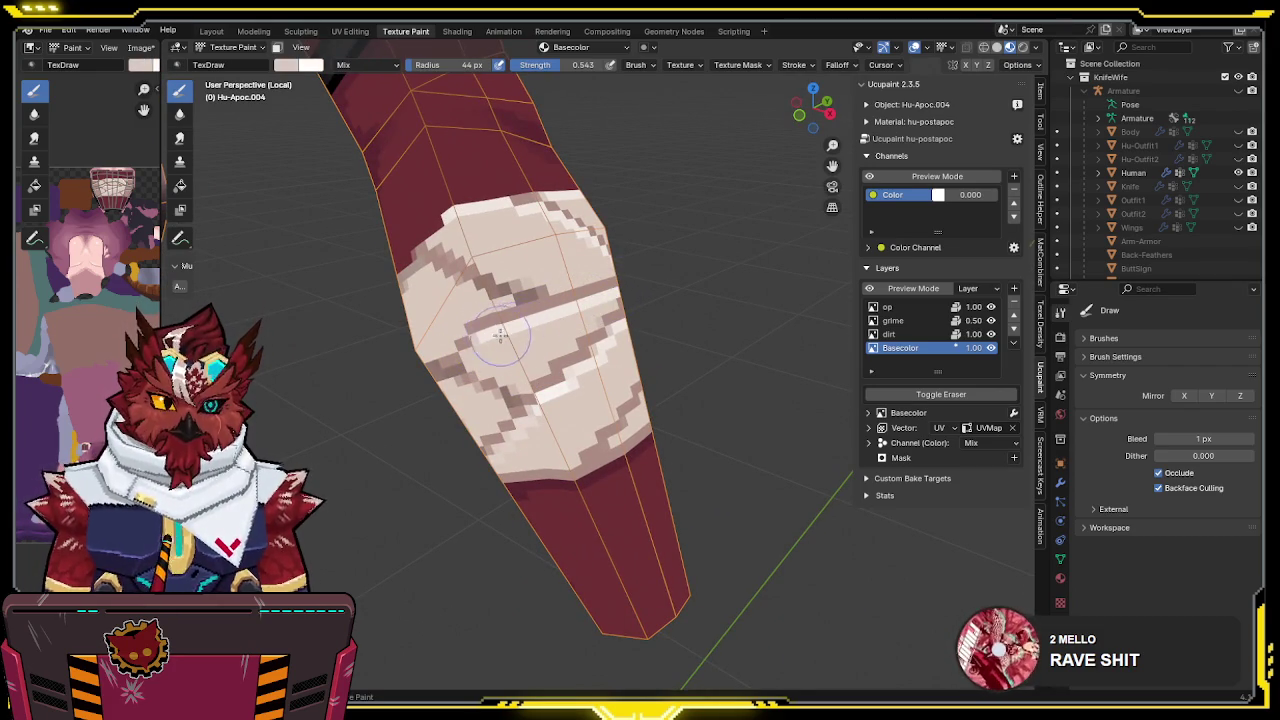
mouse_move(612, 292)
middle_down()
mouse_move(537, 289)
mouse_move(561, 262)
middle_up()
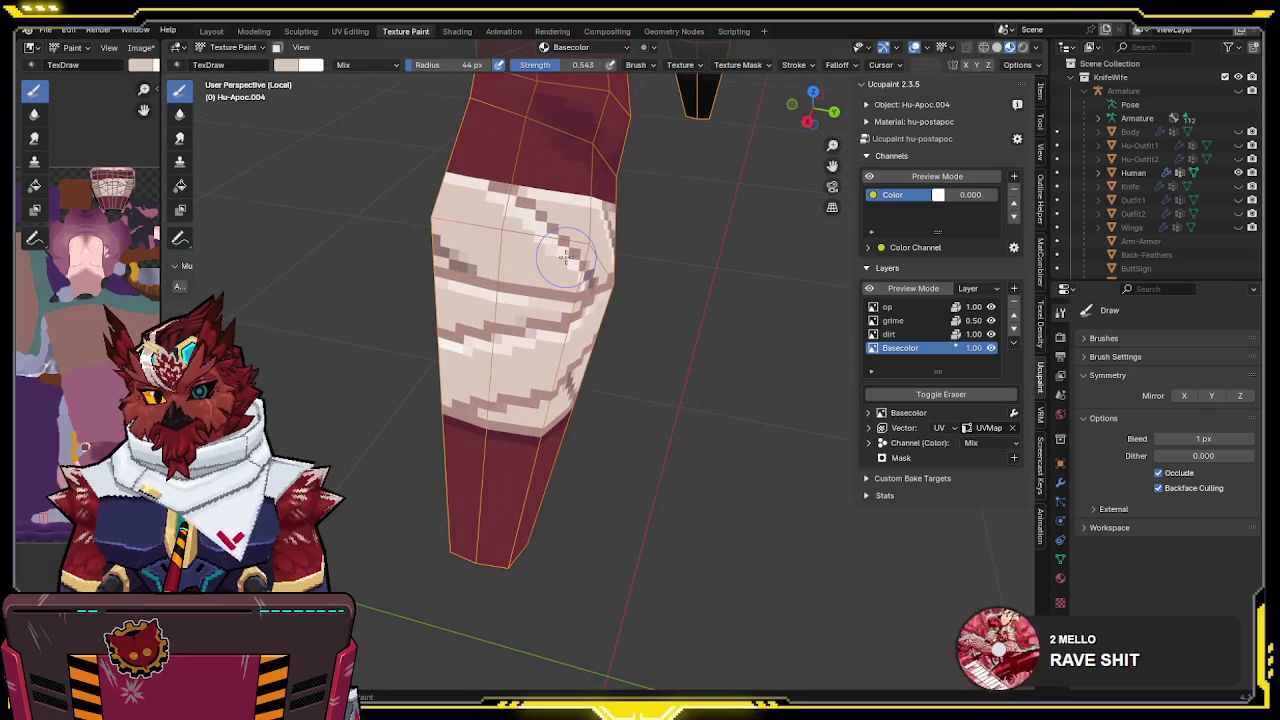
mouse_move(550, 272)
middle_down()
mouse_move(661, 241)
mouse_move(552, 263)
middle_up()
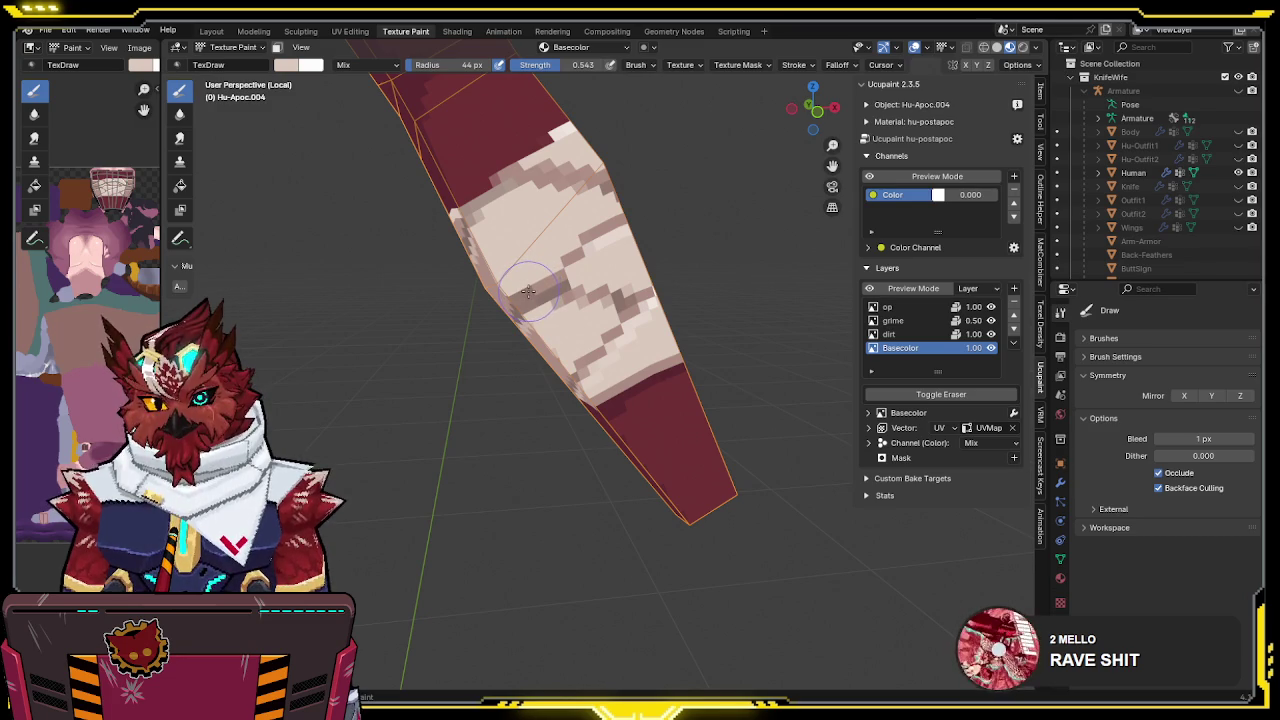
mouse_move(552, 294)
middle_down()
mouse_move(529, 283)
mouse_move(678, 250)
mouse_move(562, 272)
middle_up()
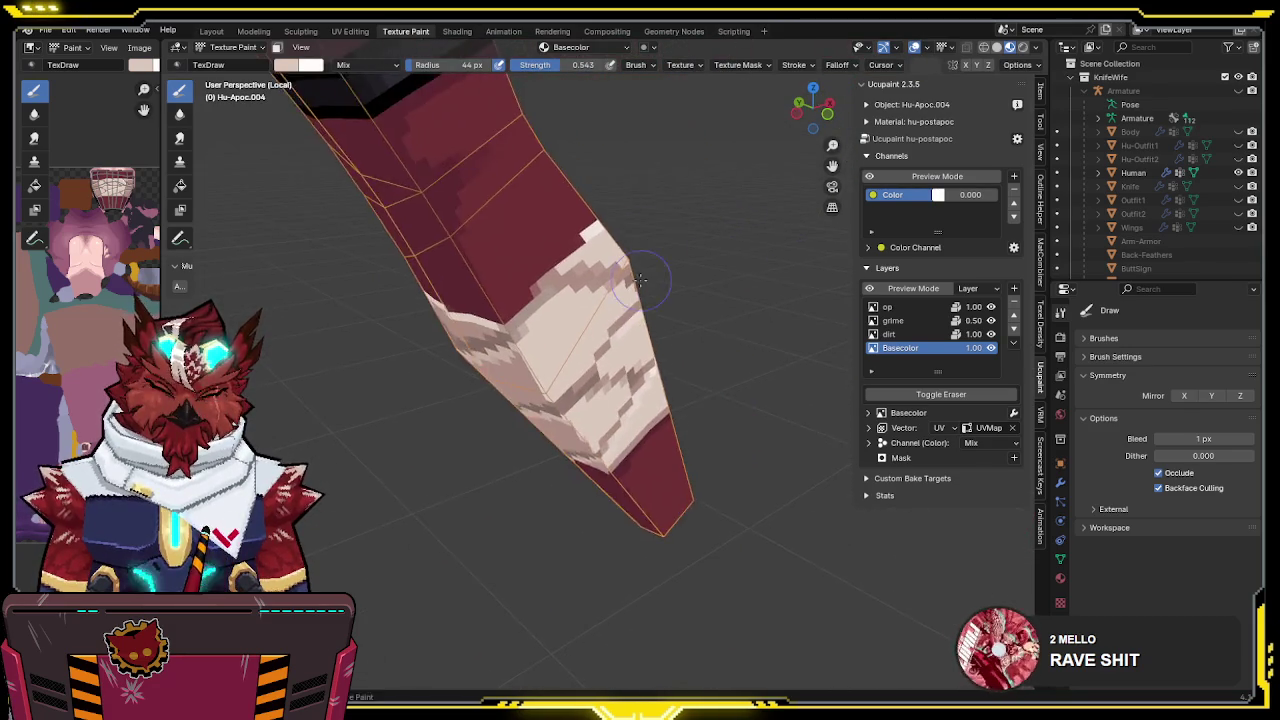
key(x)
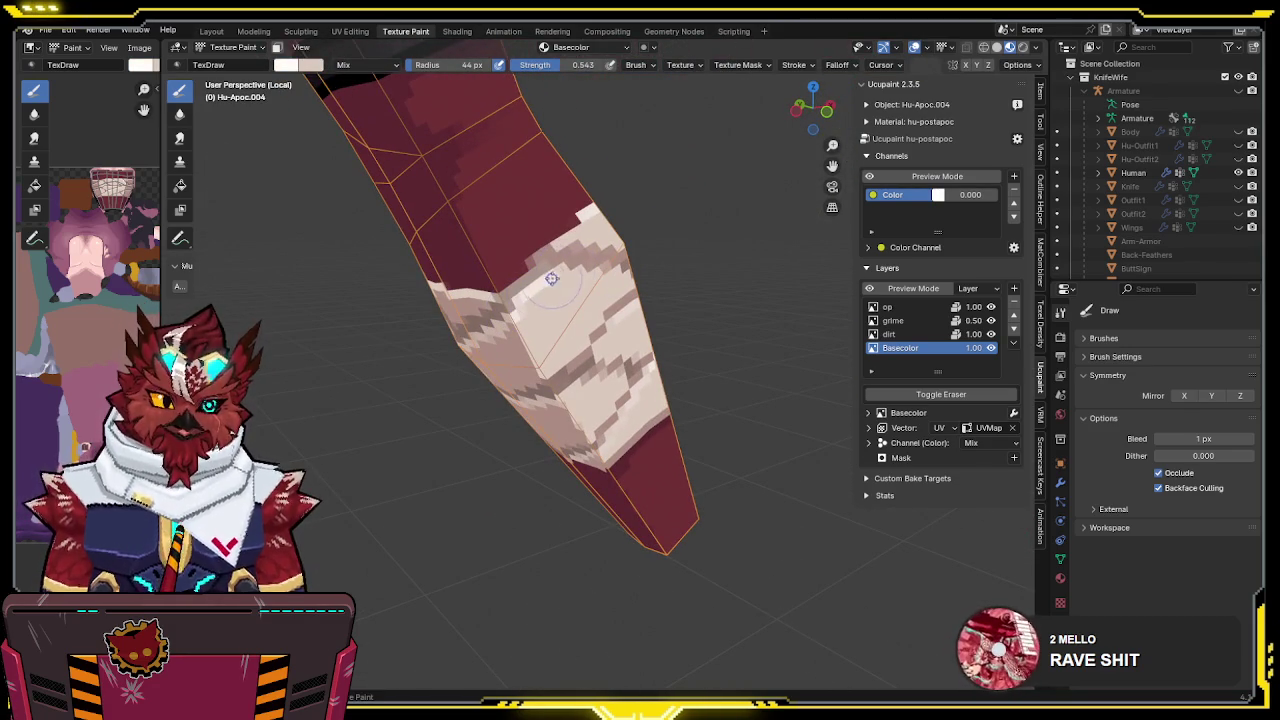
middle_drag(541, 283, 517, 247)
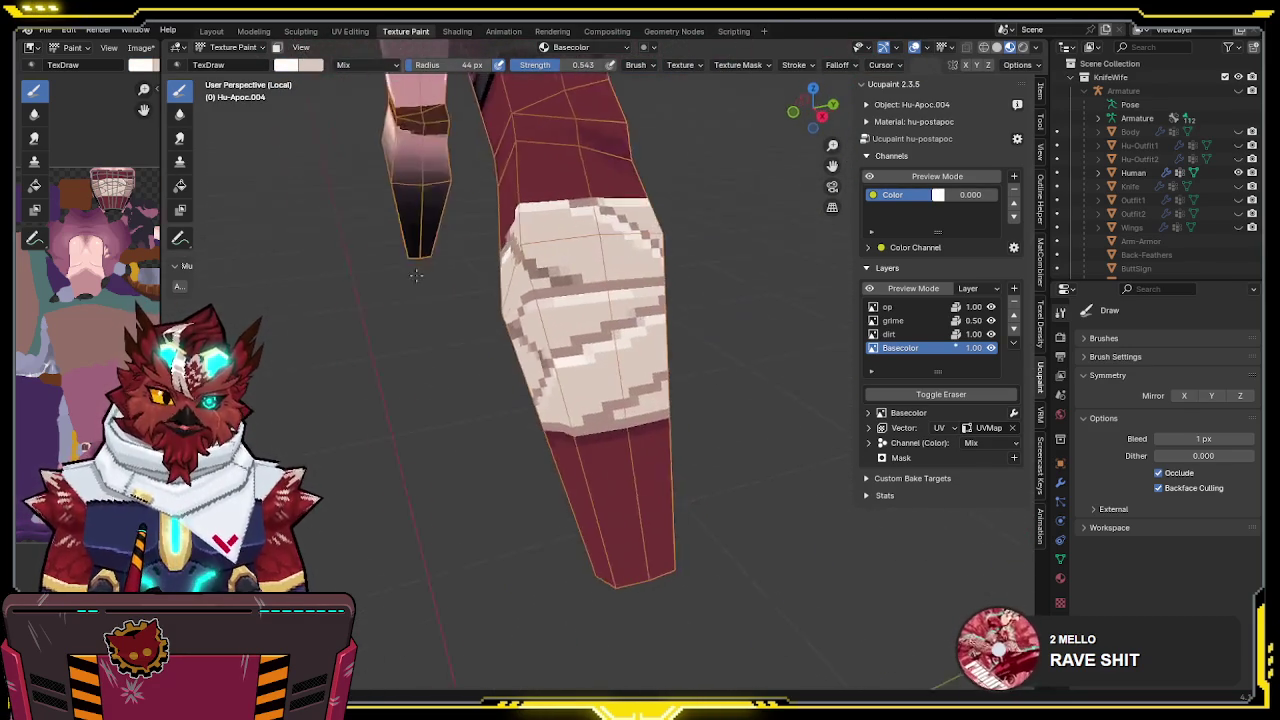
mouse_move(557, 219)
middle_down()
mouse_move(668, 282)
mouse_move(540, 300)
middle_up()
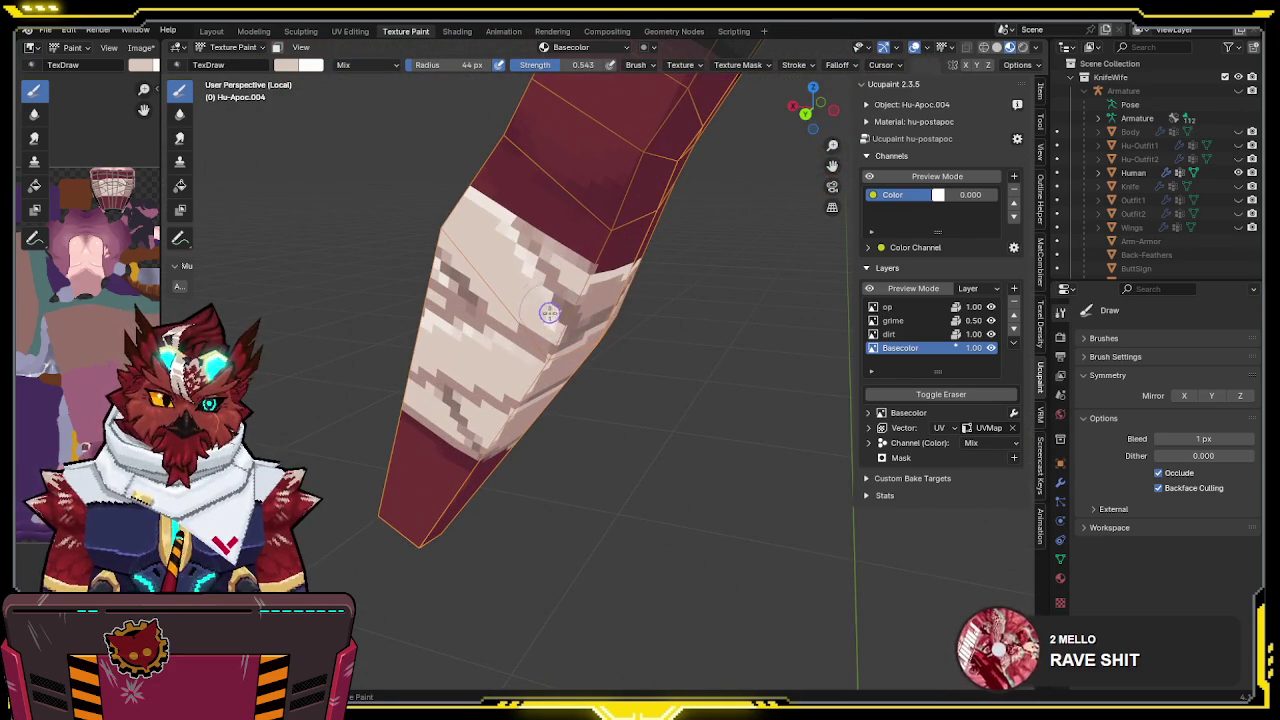
key(x)
mouse_move(538, 250)
middle_down()
mouse_move(737, 344)
mouse_move(657, 337)
mouse_move(634, 307)
mouse_move(642, 321)
mouse_move(627, 340)
middle_up()
key(ctrl+Tab)
Switch the forearm to Object Mode and back into Texture Paint
click(627, 340)
key(ctrl+Tab)
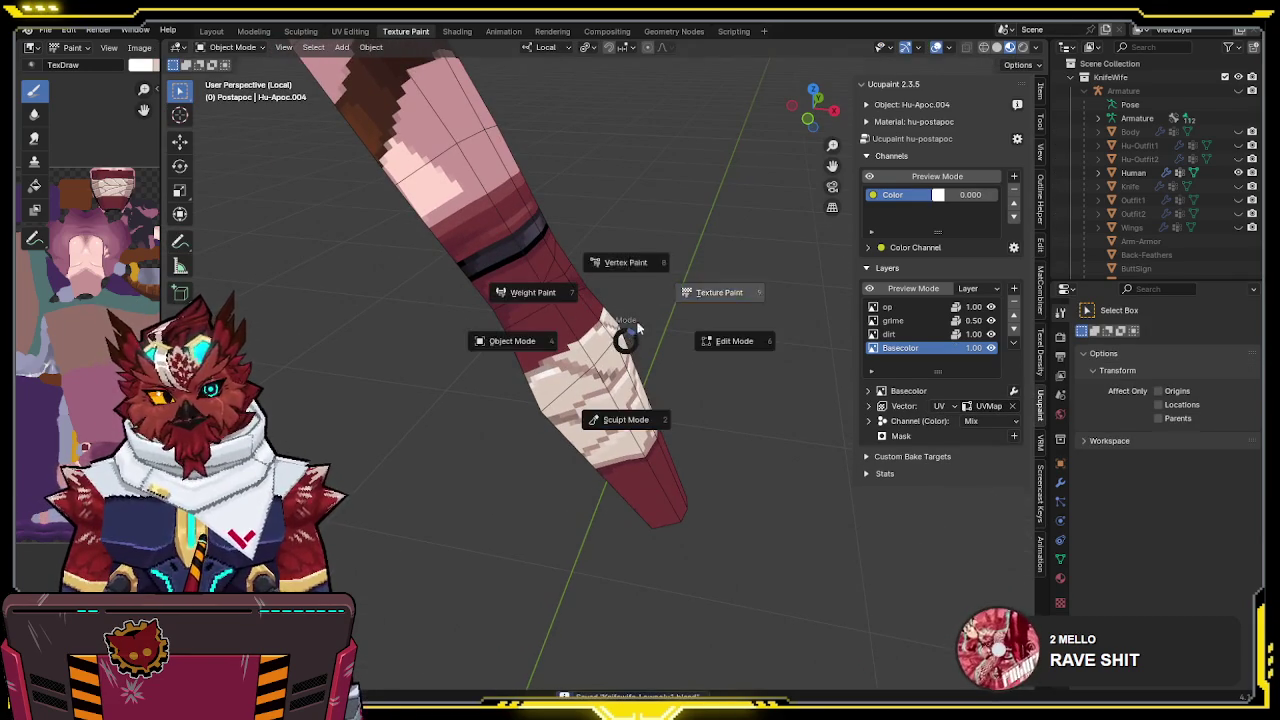
click(719, 292)
middle_drag(719, 292, 630, 240)
Raise the brush Strength to 1.000 and reframe the painted limb
drag(560, 64, 600, 64)
mouse_move(630, 240)
middle_down()
mouse_move(625, 268)
mouse_move(587, 285)
mouse_move(617, 252)
mouse_move(563, 308)
mouse_move(640, 258)
middle_up()
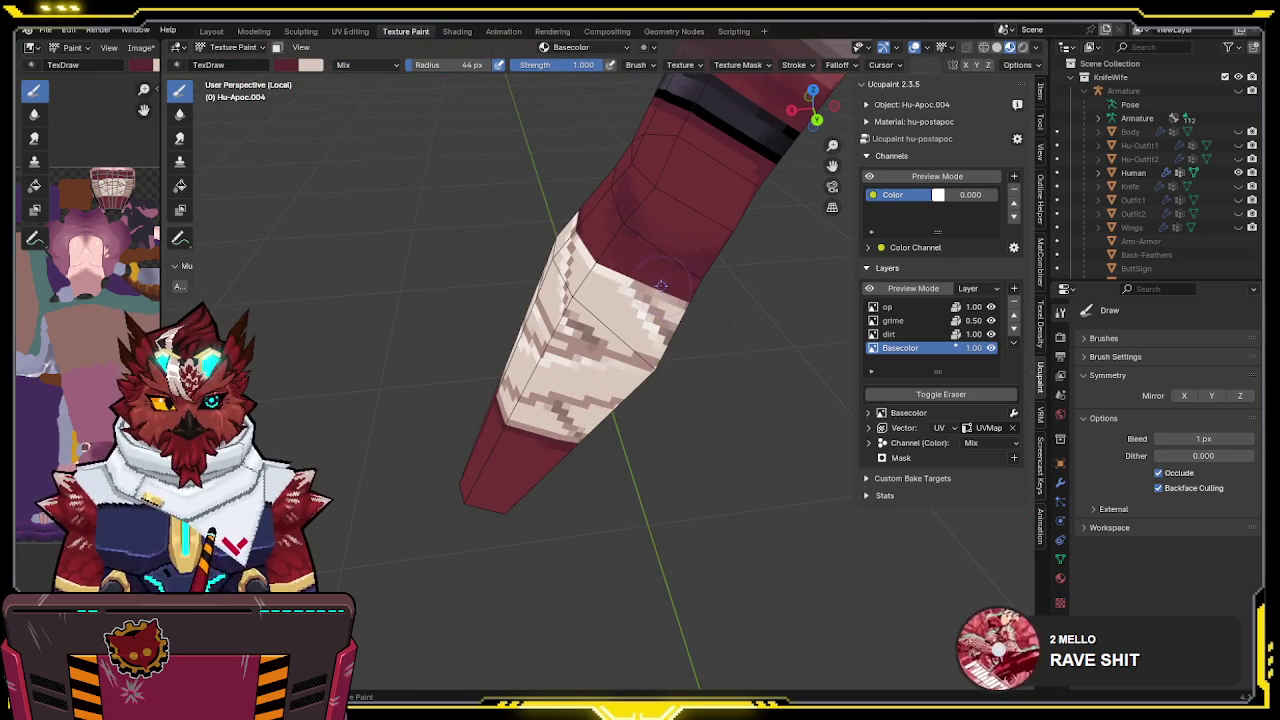
mouse_move(690, 296)
middle_down()
mouse_move(535, 358)
mouse_move(528, 318)
middle_up()
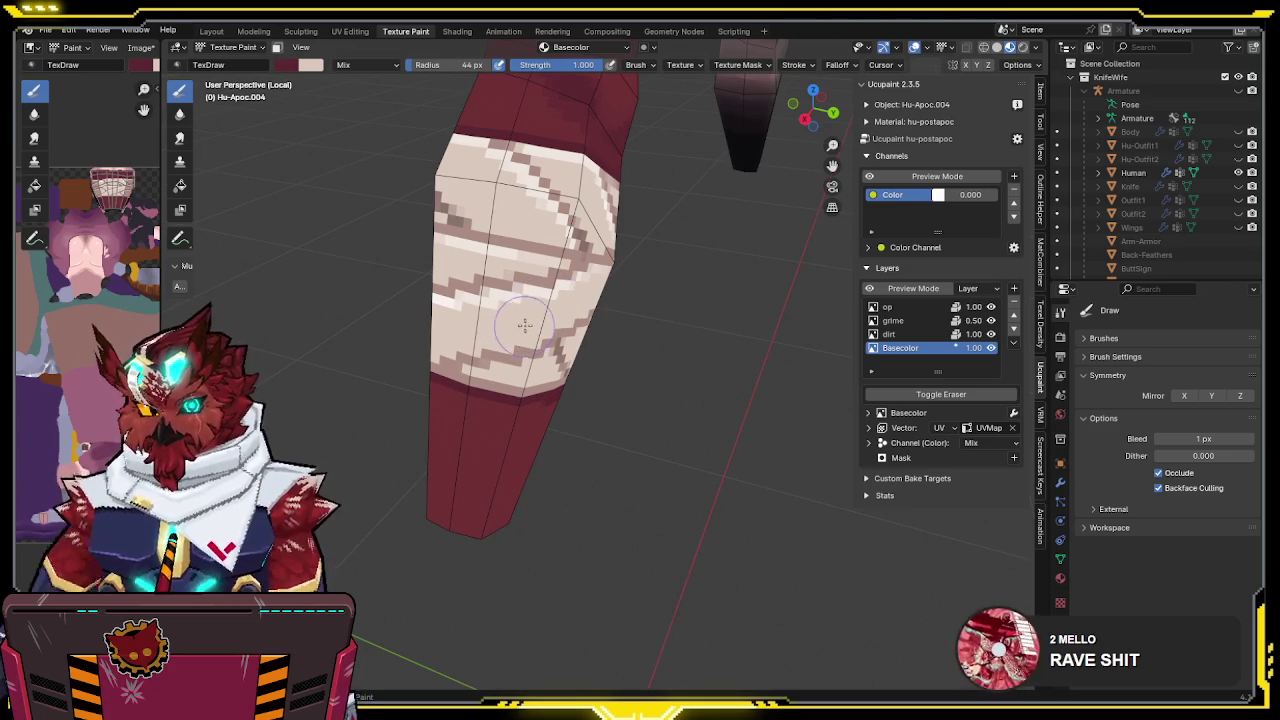
drag(545, 303, 543, 340)
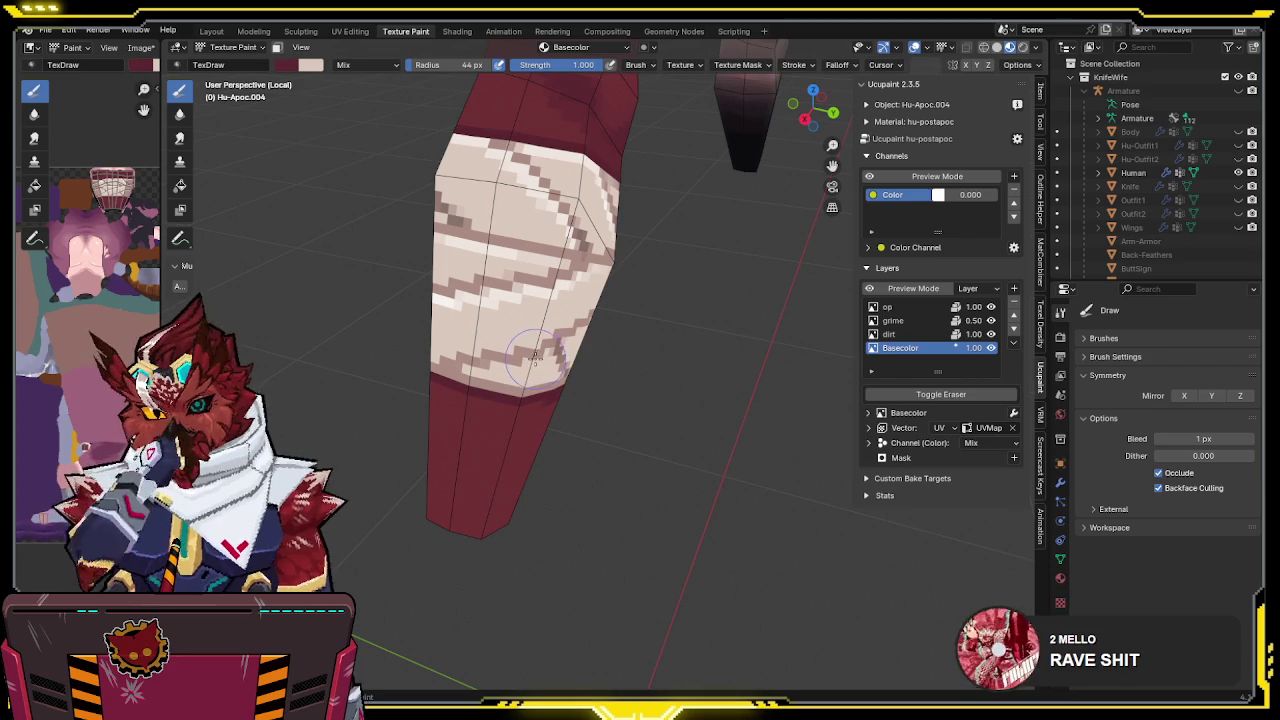
mouse_move(537, 355)
middle_down()
mouse_move(562, 325)
mouse_move(575, 342)
mouse_move(635, 345)
mouse_move(692, 383)
mouse_move(722, 380)
mouse_move(531, 207)
mouse_move(519, 280)
middle_up()
Set the brush Strength to 0.5
click(598, 65)
text(0.5)
key(Return)
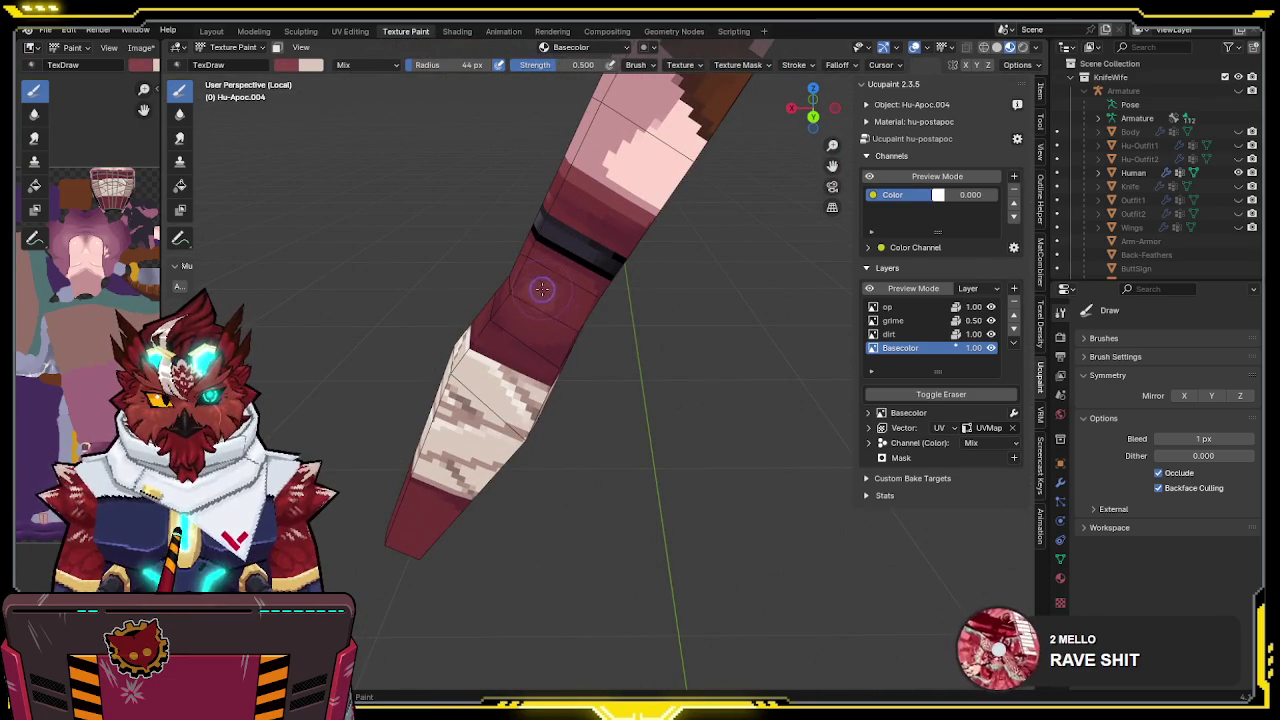
Save the blend file after reviewing the limb from a couple of angles
middle_drag(565, 287, 632, 261)
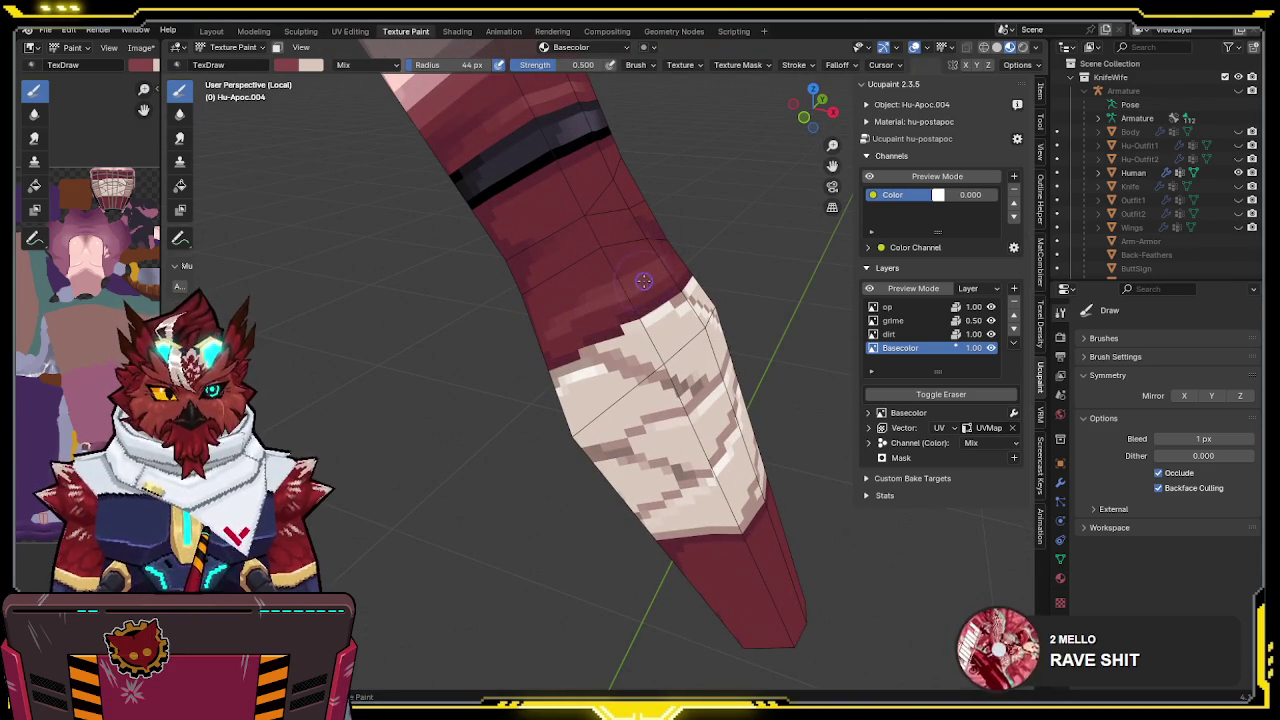
mouse_move(603, 302)
middle_down()
mouse_move(568, 248)
mouse_move(560, 280)
middle_up()
key(ctrl+s)
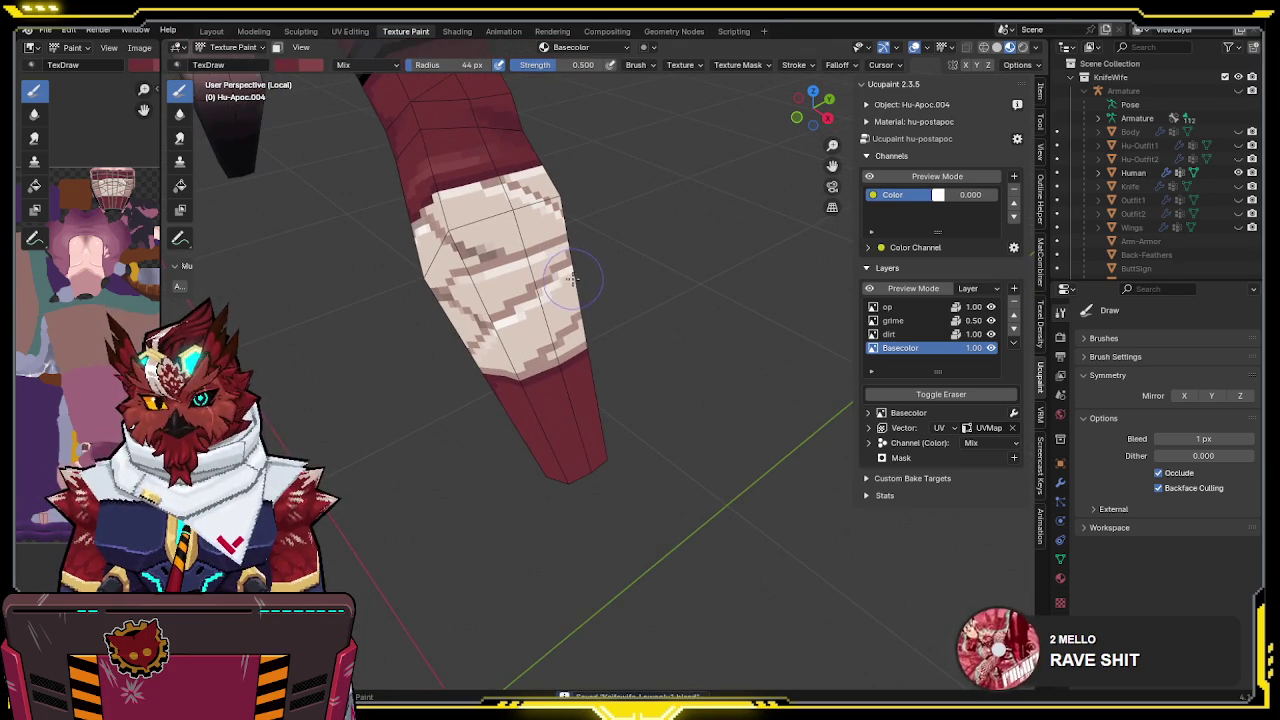
middle_drag(565, 288, 566, 297)
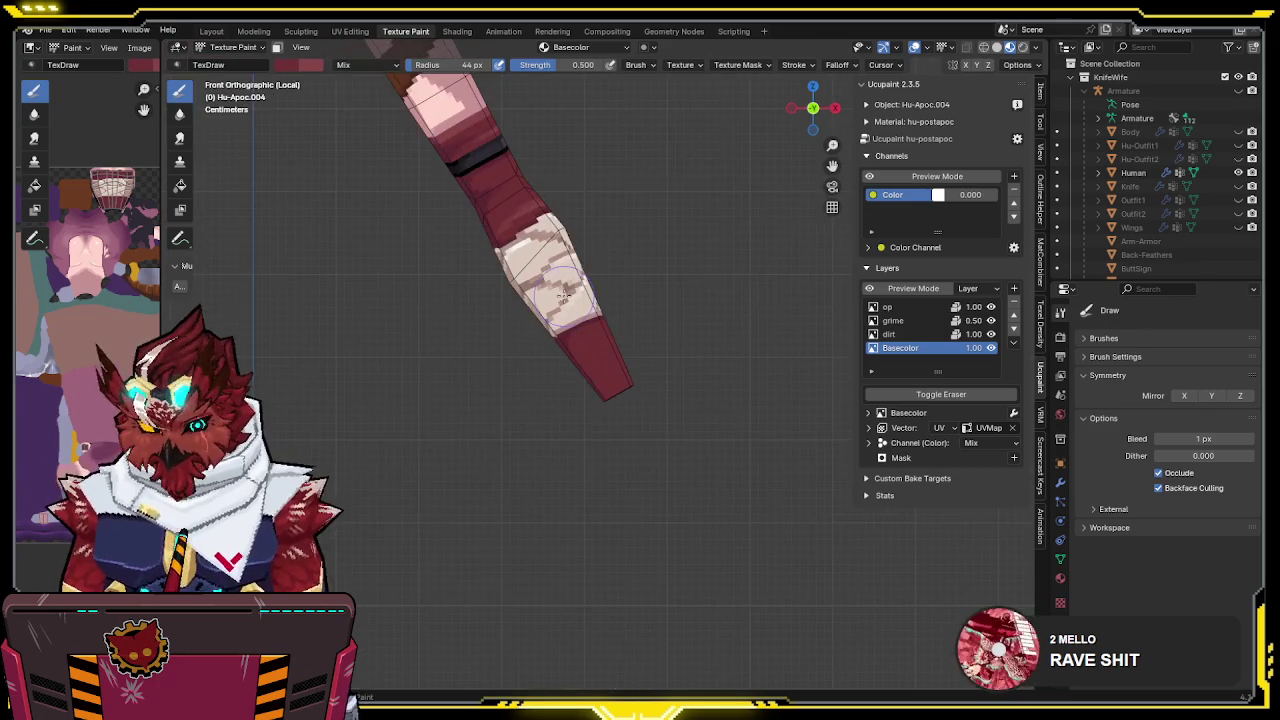
Exit local view, zoom out to the whole character, and hide overlays to review the arm
key(KP_Divide)
mouse_move(565, 297)
middle_down()
mouse_move(645, 312)
mouse_move(540, 315)
mouse_move(645, 318)
mouse_move(645, 268)
middle_up()
scroll(617, 316, down, 3)
scroll(617, 316, down, 2)
key(shift+alt+z)
scroll(645, 300, up, 3)
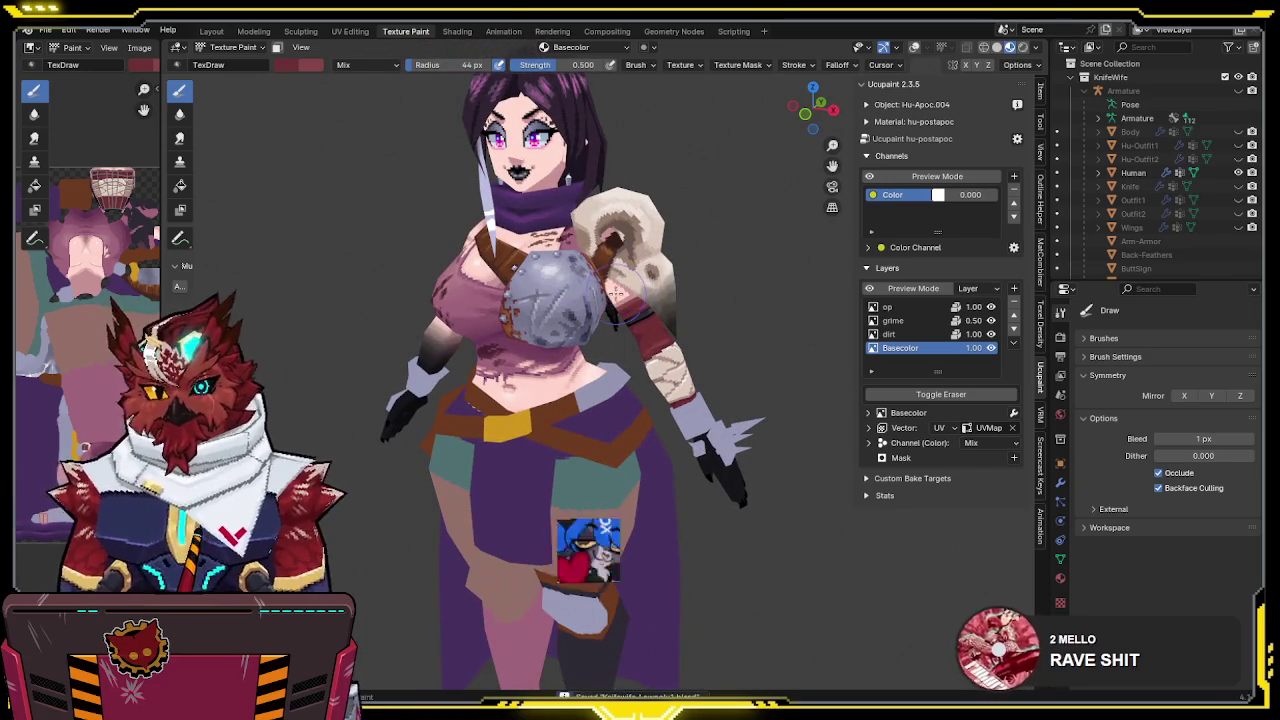
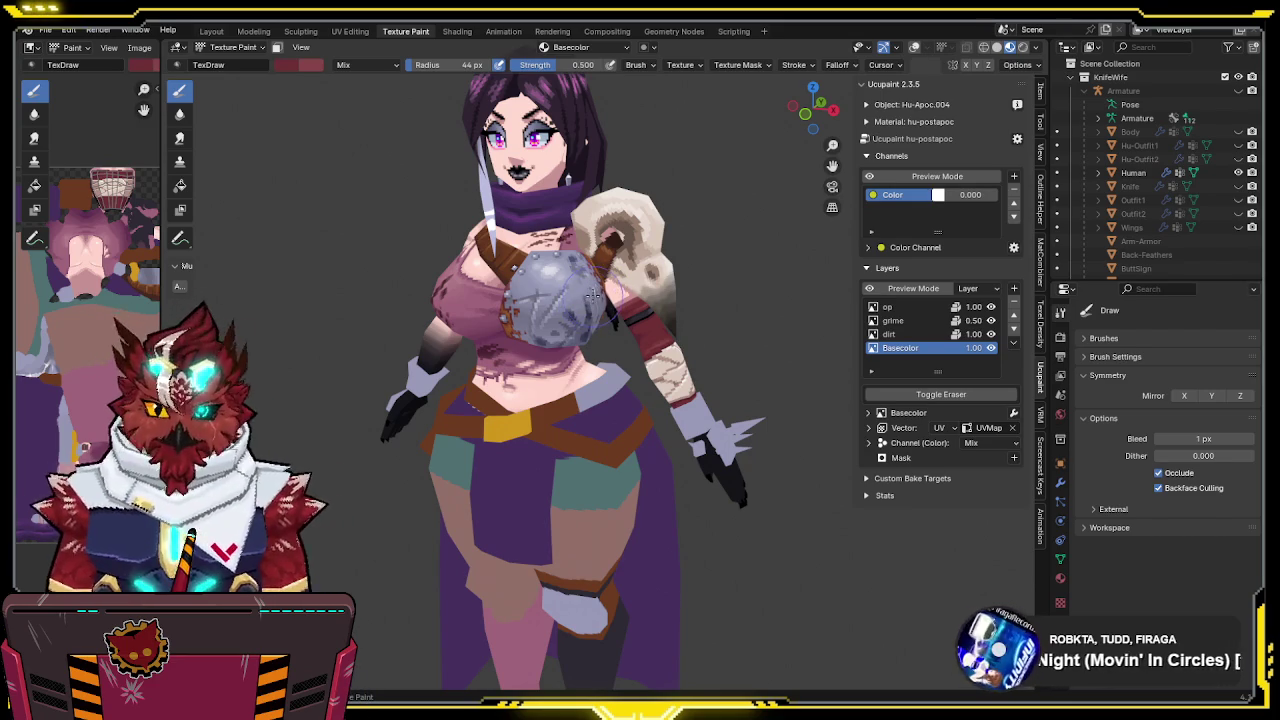
Select the arm piece and isolate it in local view for texture painting
key(shift+alt+z)
middle_drag(690, 265, 655, 308)
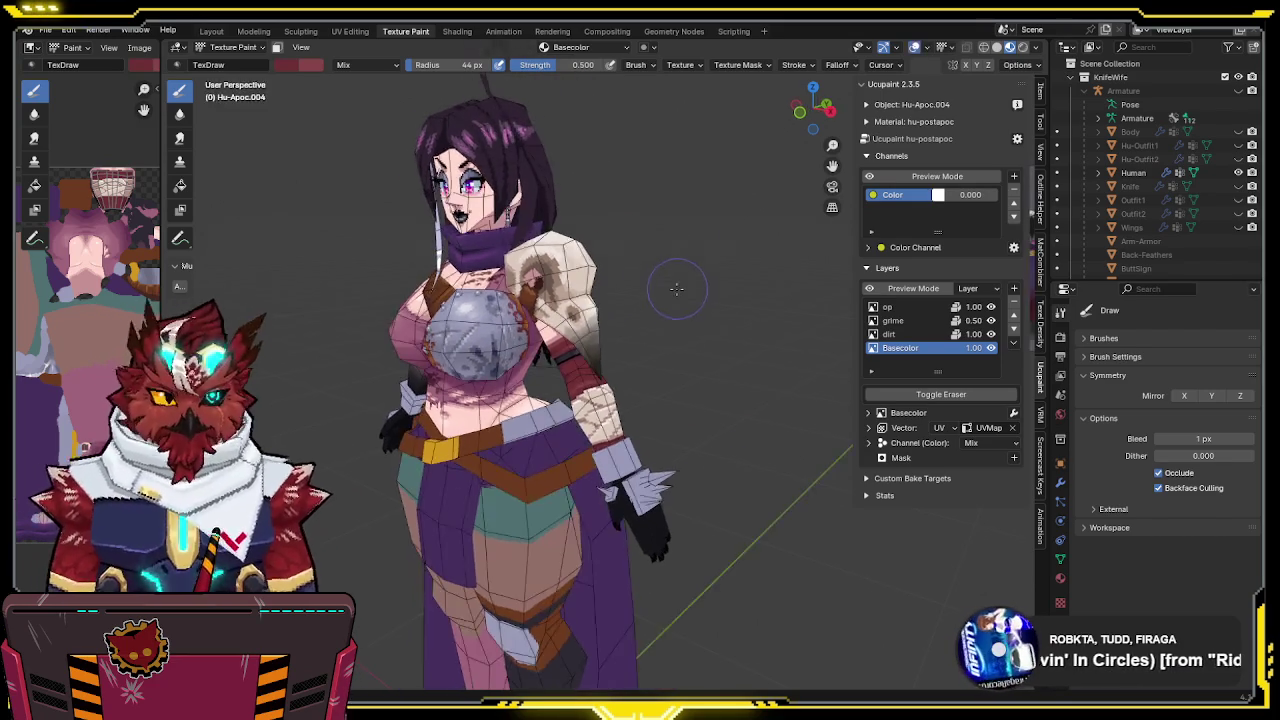
scroll(655, 308, up, 5)
key(ctrl+Tab)
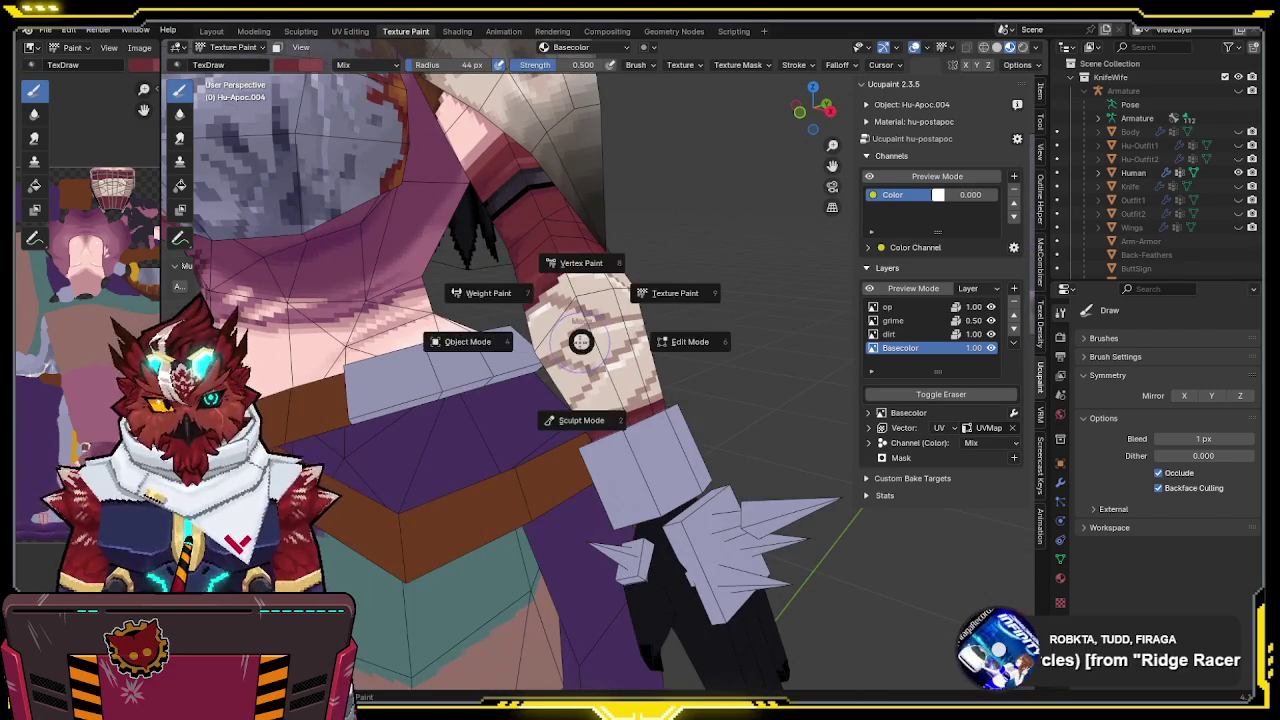
click(590, 330)
key(ctrl+Tab)
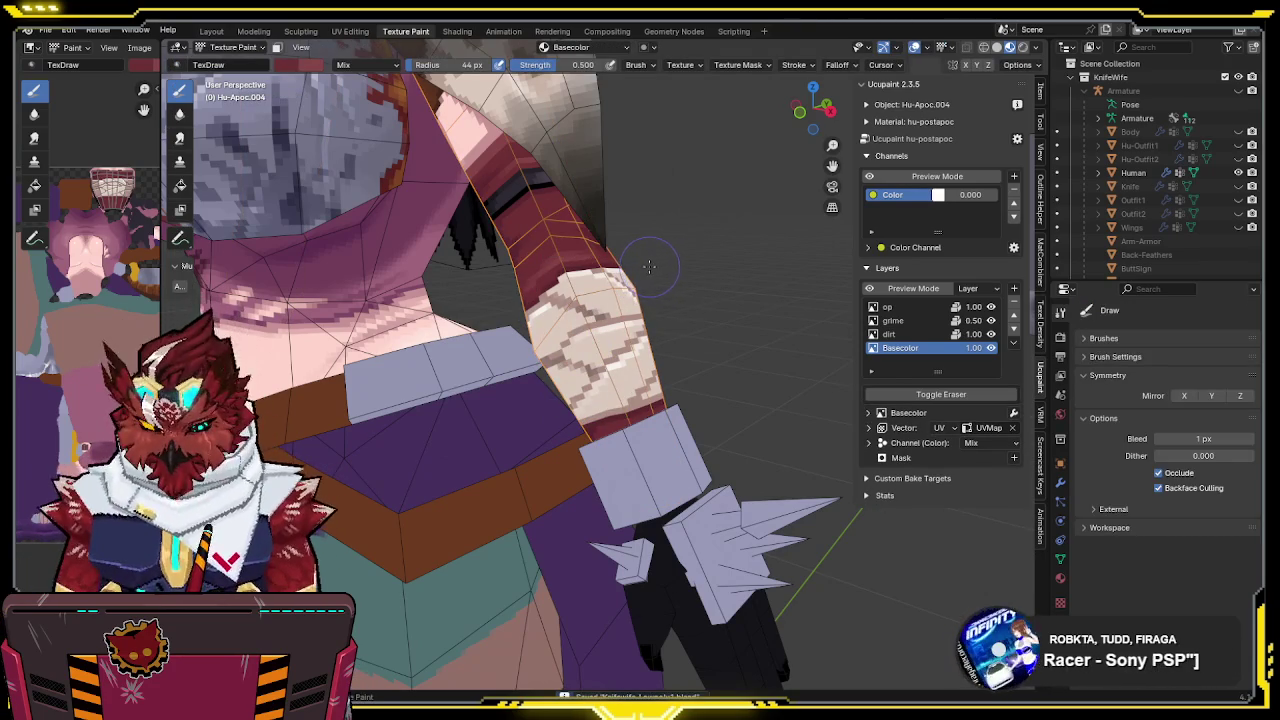
key(KP_Divide)
shift+middle_drag(762, 233, 700, 203)
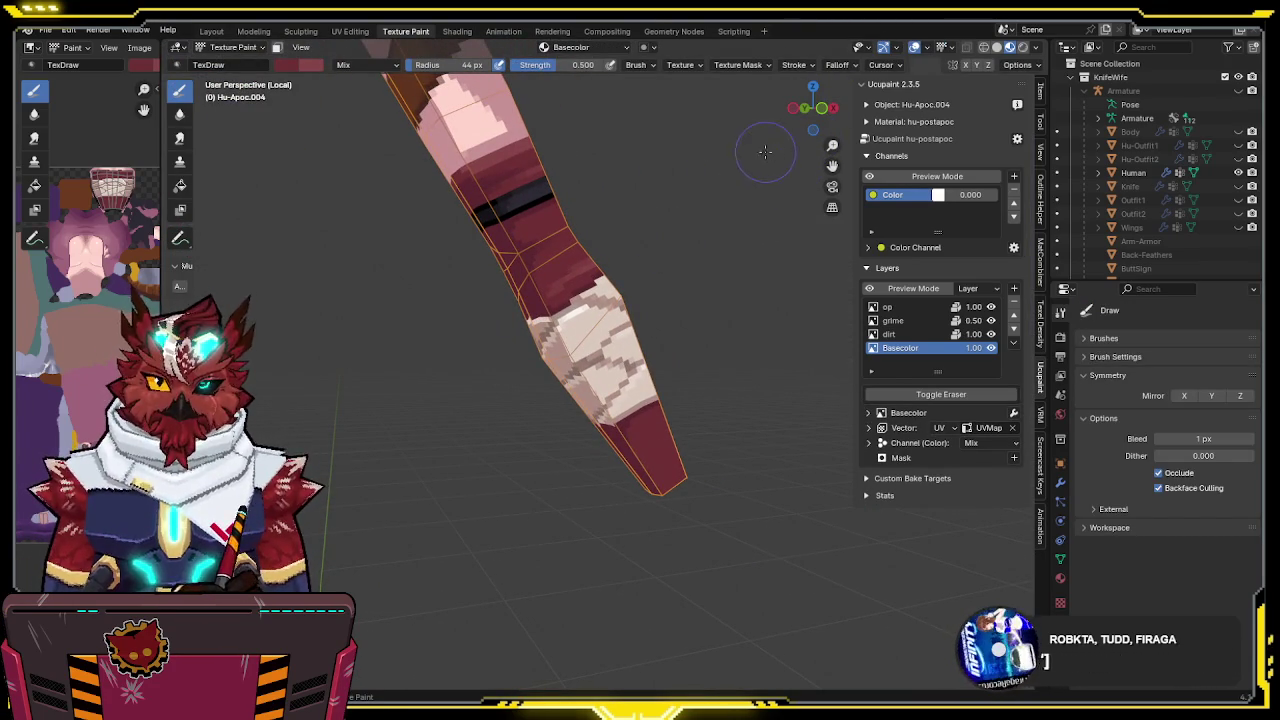
scroll(690, 206, up, 1)
mouse_move(689, 207)
middle_down()
mouse_move(728, 265)
mouse_move(712, 278)
middle_up()
scroll(705, 284, down, 3)
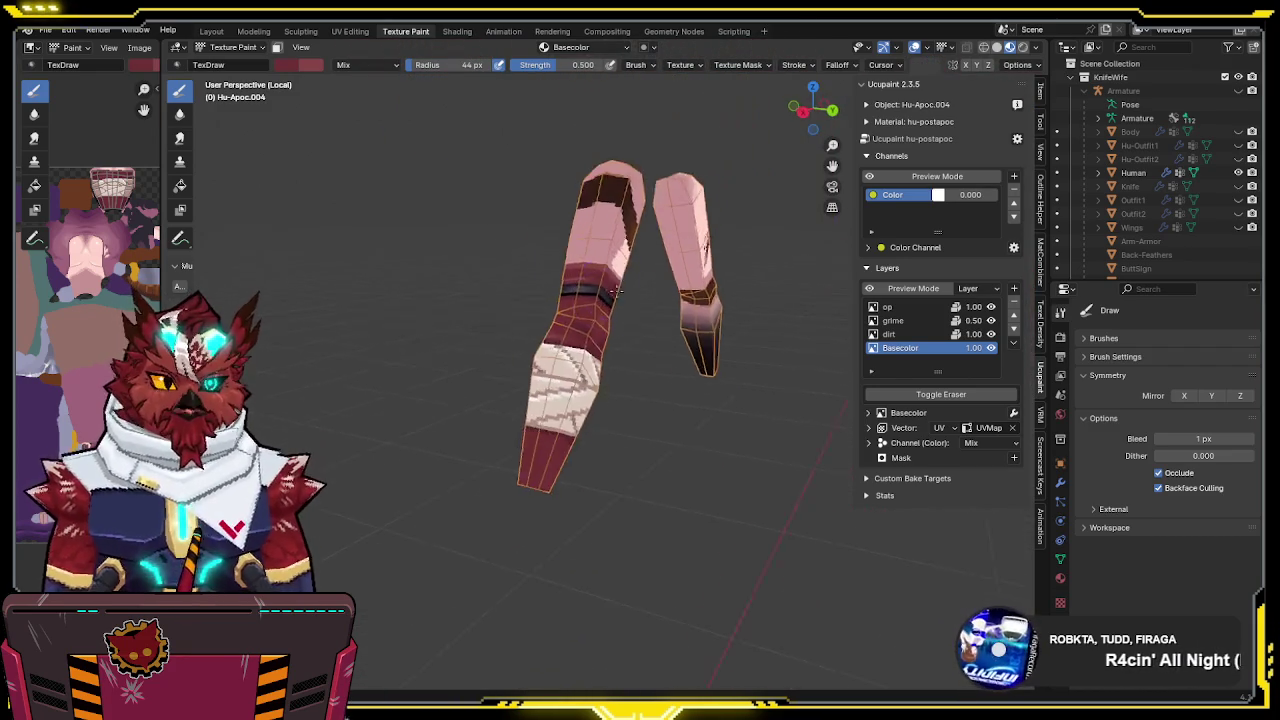
Save, leave arm isolation, and return to a perspective view of the torso
key(ctrl+s)
key(KP_Divide)
key(KP_3)
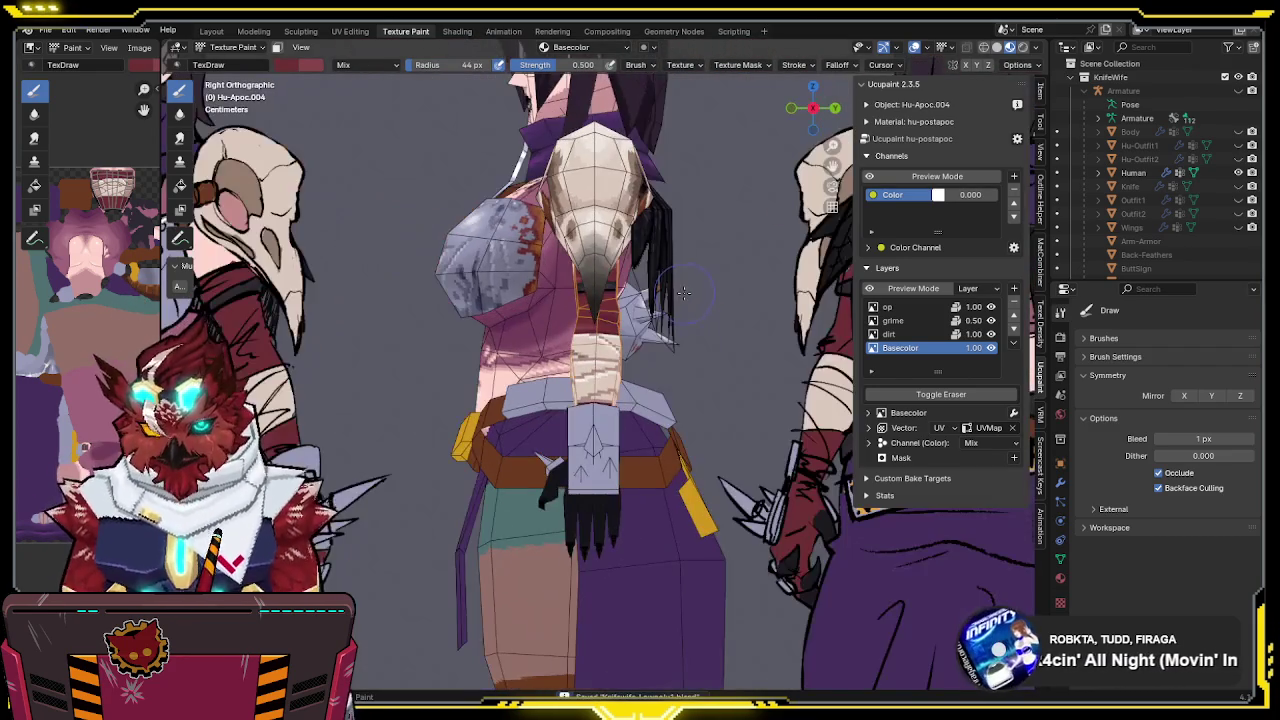
mouse_move(605, 375)
middle_down()
mouse_move(678, 261)
mouse_move(613, 331)
mouse_move(670, 300)
middle_up()
scroll(678, 261, up, 3)
scroll(678, 261, down, 4)
scroll(630, 320, up, 2)
key(ctrl+s)
Make the grime layer active, paint grime marks on the chest, and switch the brush to red
click(906, 336)
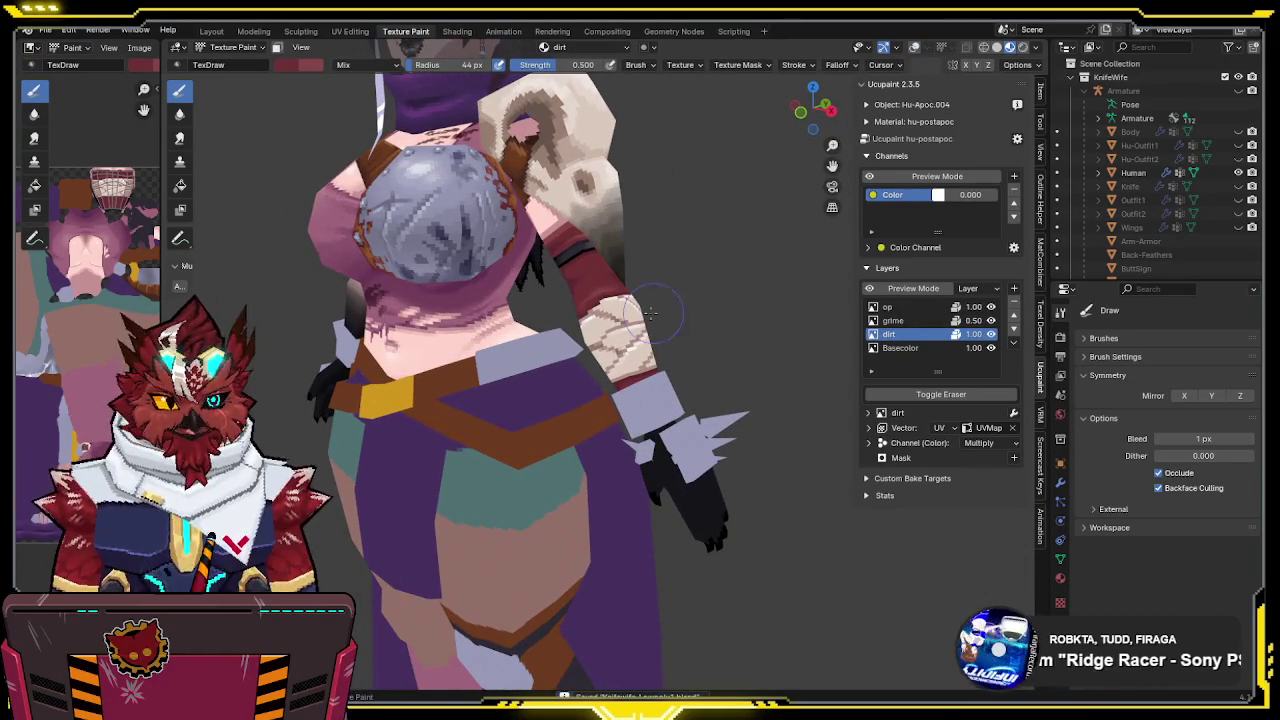
click(908, 318)
middle_drag(686, 306, 652, 308)
middle_drag(538, 212, 466, 212)
drag(472, 215, 485, 219)
key(s)
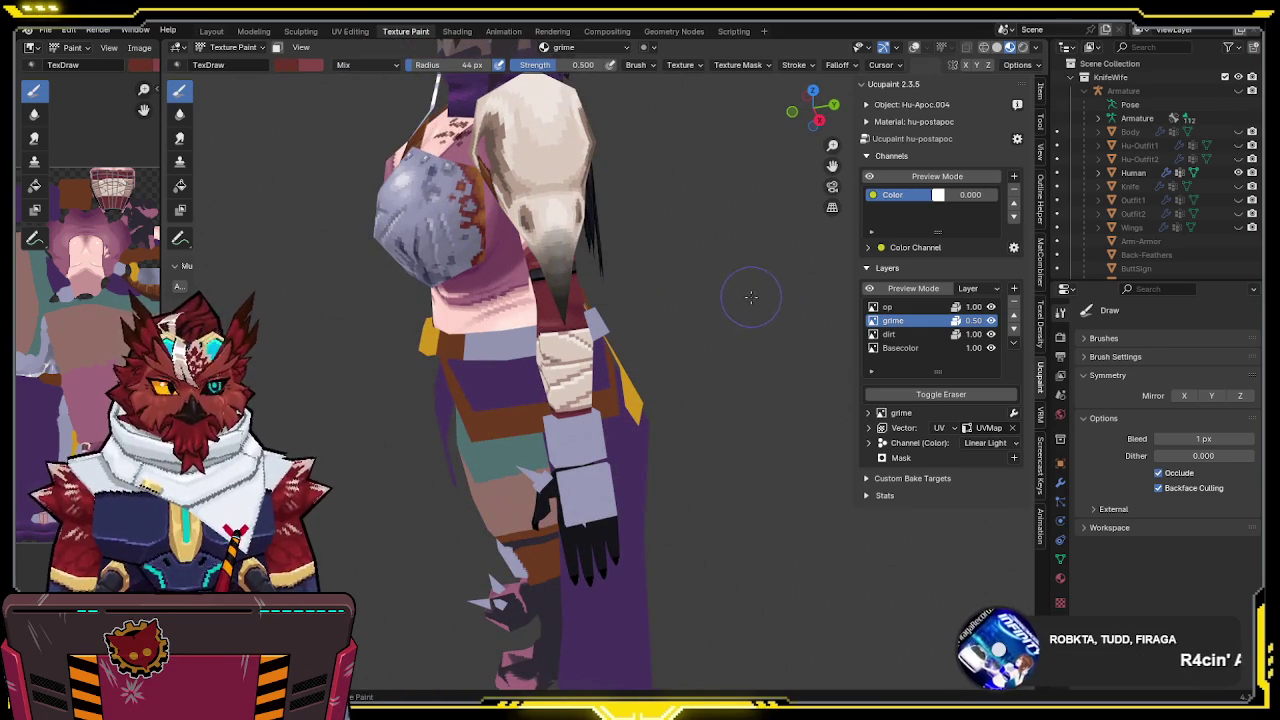
Hide the op layer, reselect the grime layer, and return to Object Mode
click(886, 307)
click(991, 307)
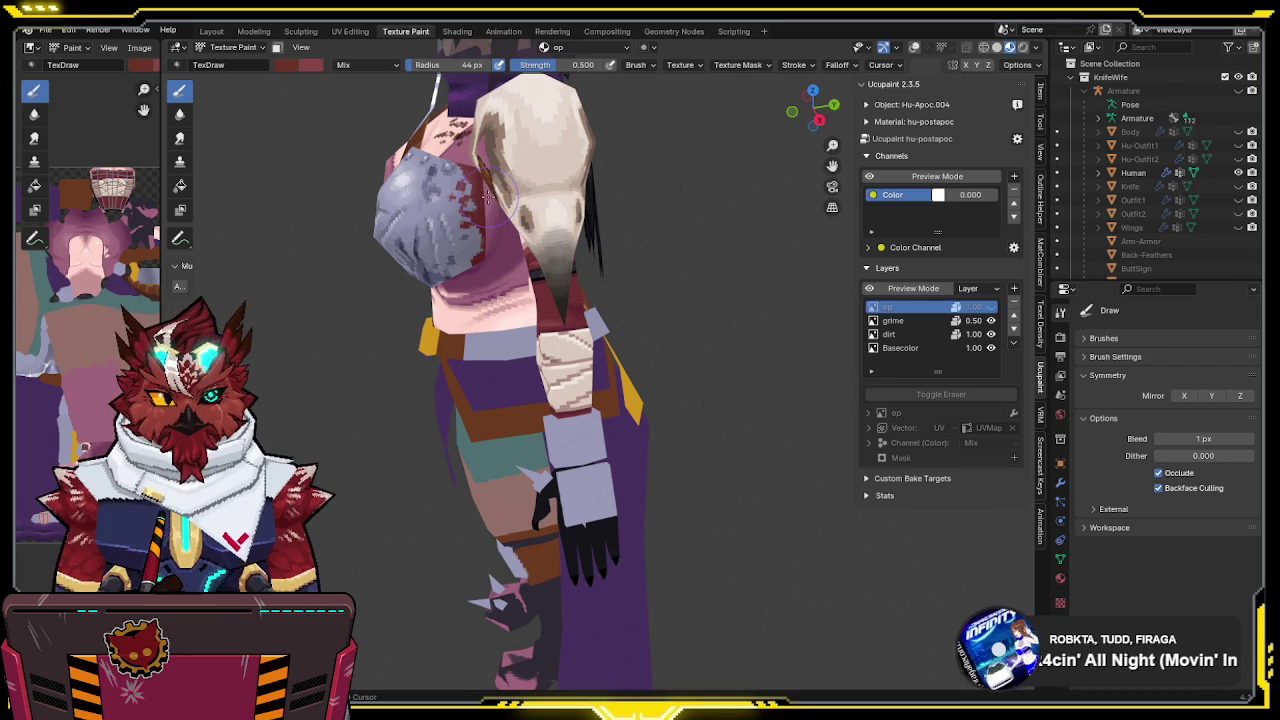
click(908, 321)
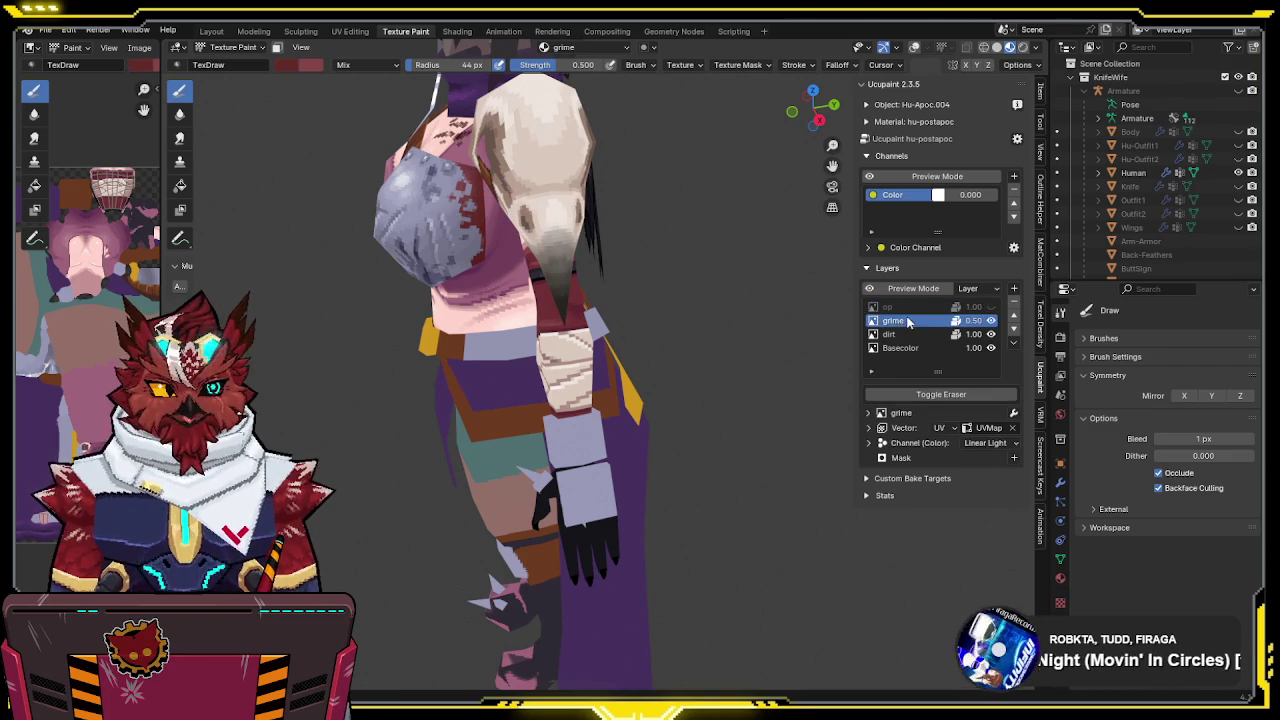
middle_drag(857, 320, 677, 290)
key(ctrl+Tab)
click(630, 300)
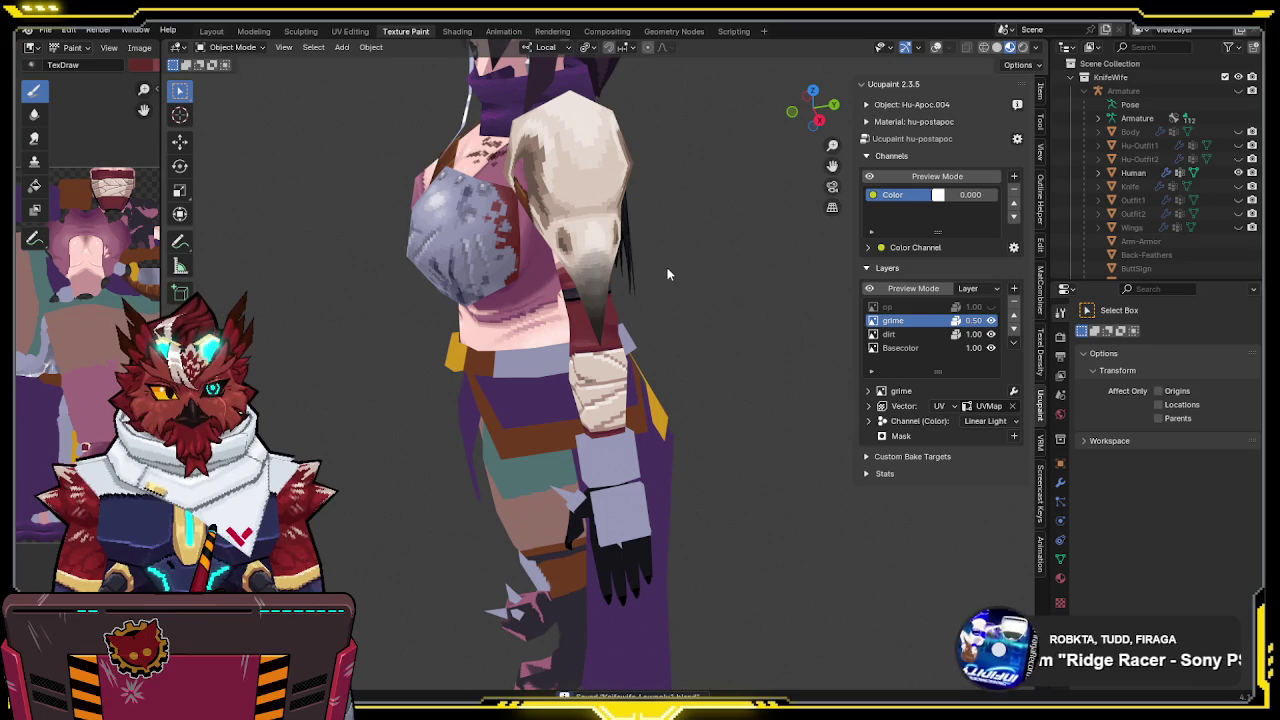
Show the op layer again, save, then widen the left image panel and split it in two
mouse_move(660, 274)
middle_down()
mouse_move(483, 237)
mouse_move(628, 238)
mouse_move(464, 259)
mouse_move(981, 310)
middle_up()
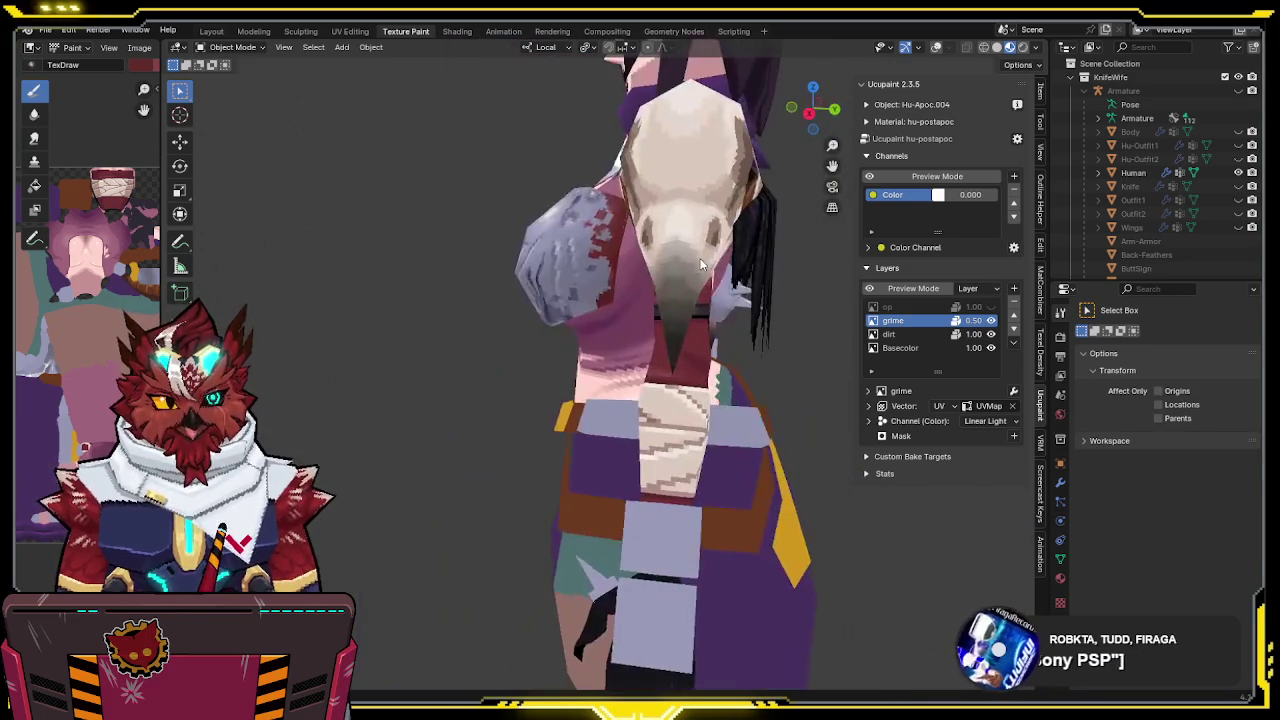
click(991, 308)
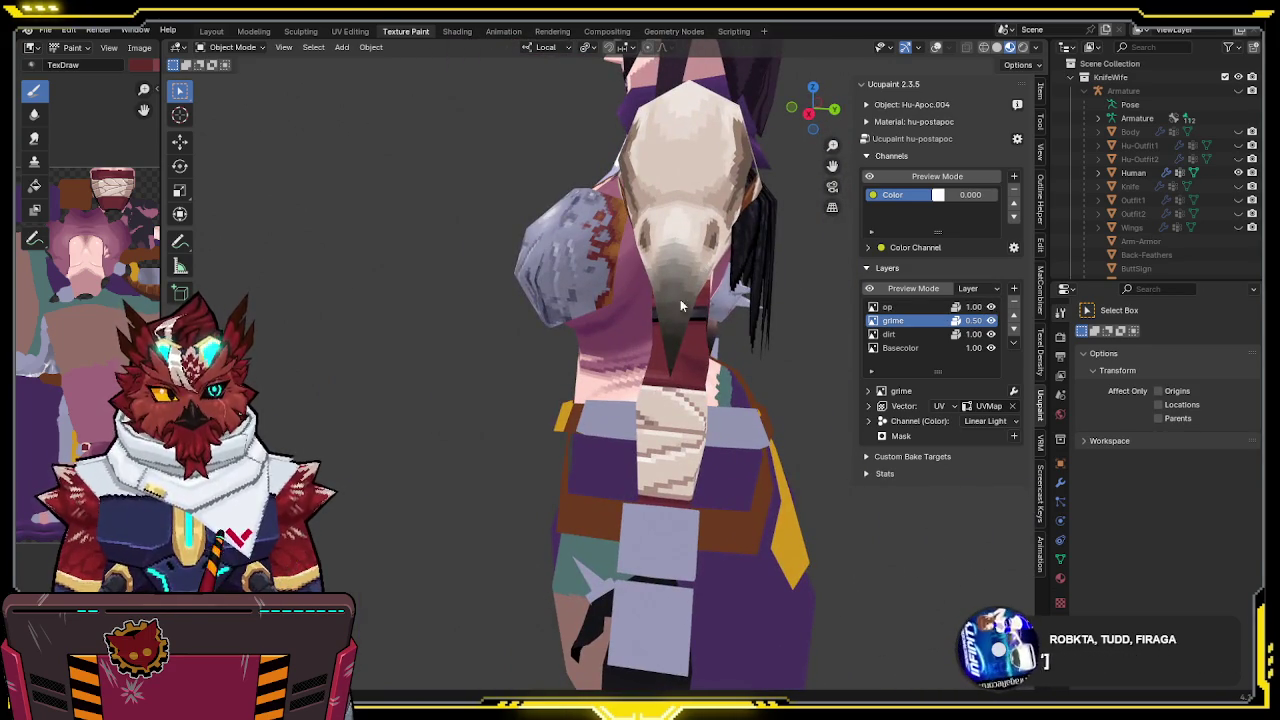
middle_drag(706, 310, 670, 285)
drag(164, 190, 357, 195)
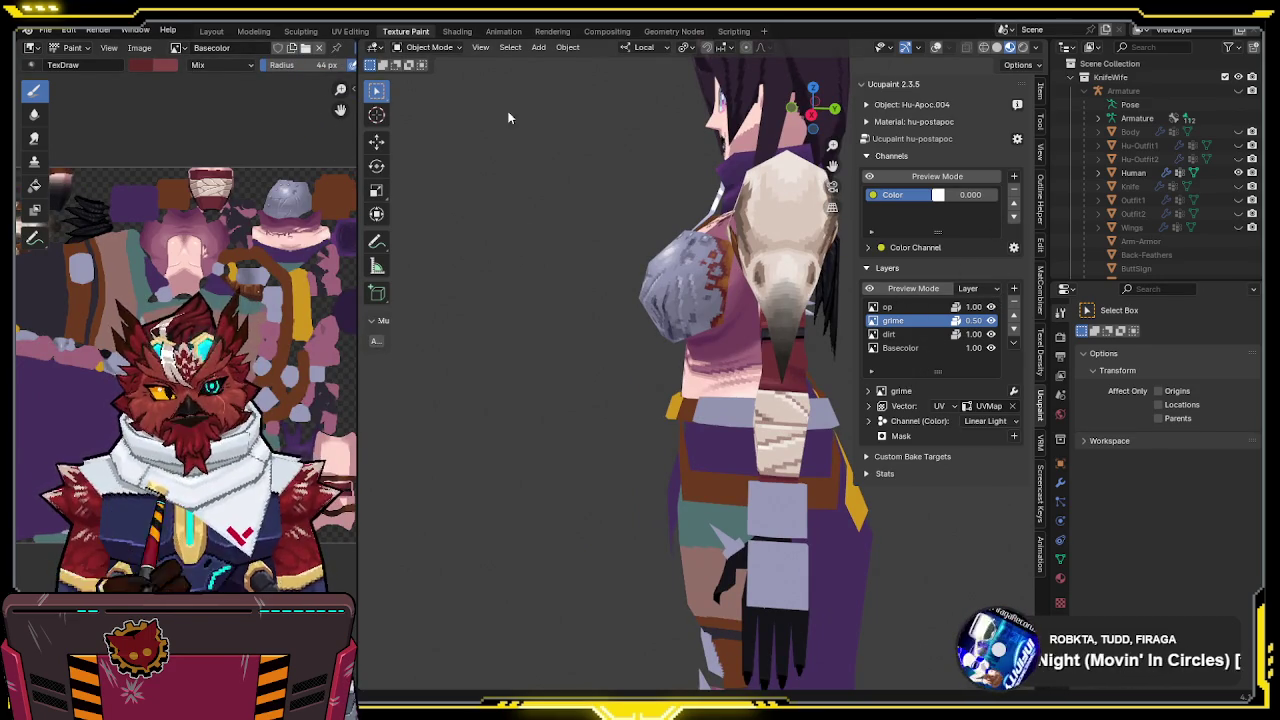
click(922, 319)
click(910, 335)
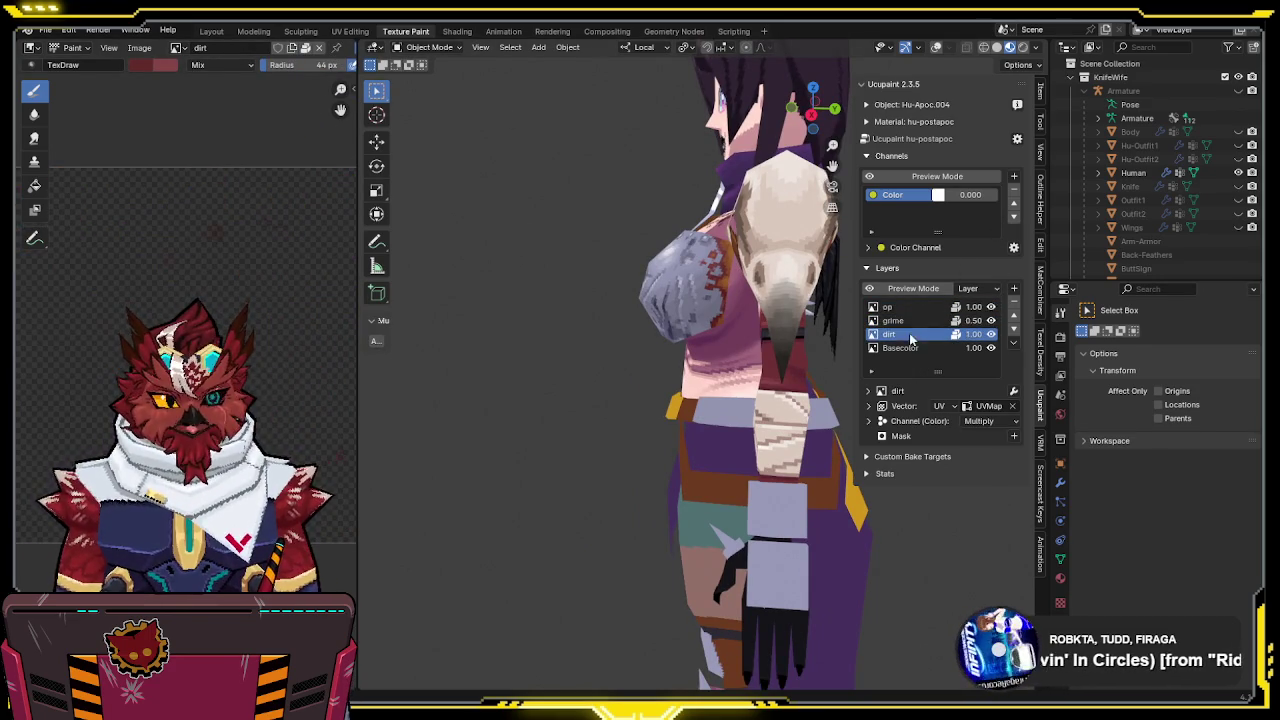
click(911, 321)
middle_drag(718, 332, 606, 323)
key(ctrl+s)
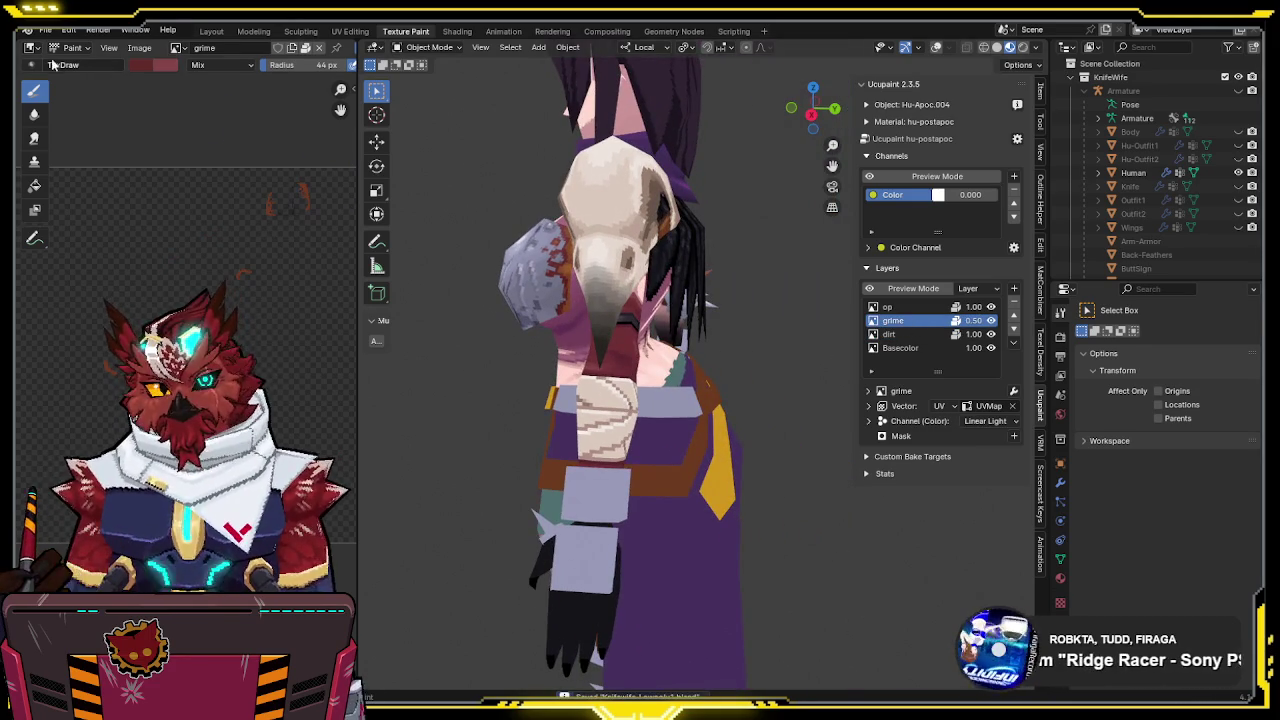
drag(20, 57, 20, 296)
click(35, 49)
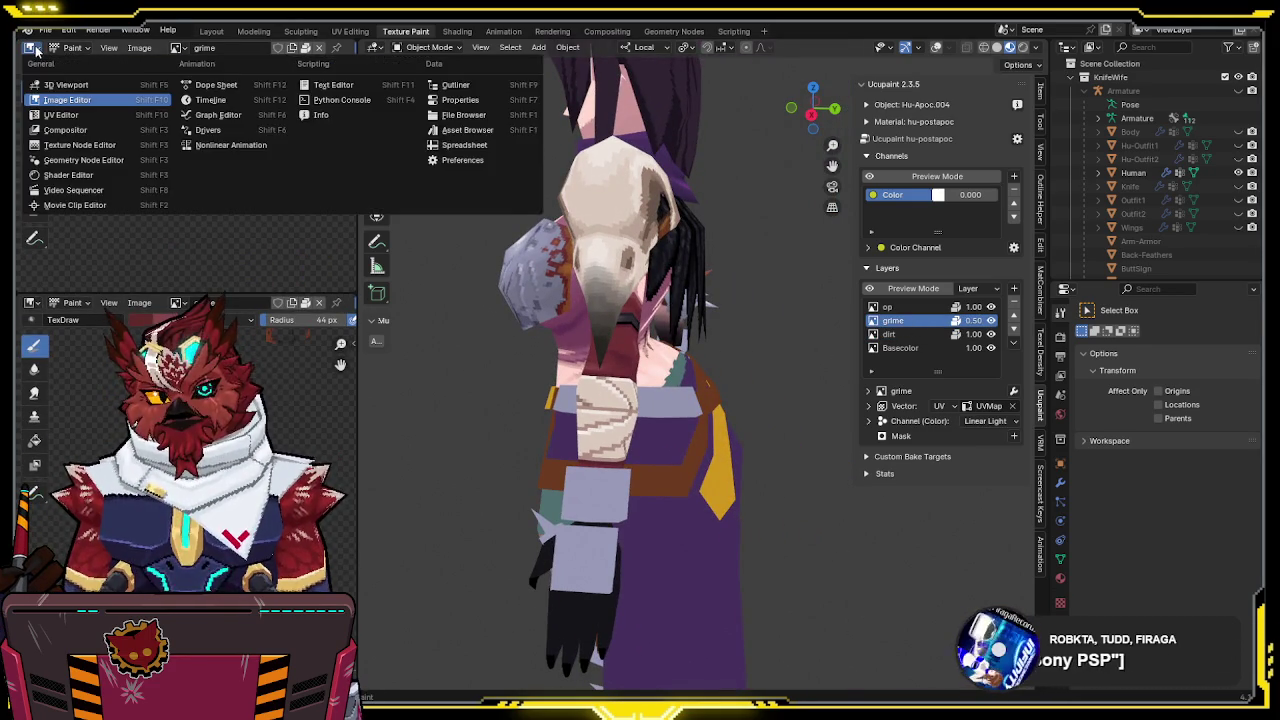
Load Knaifu-DesignPostApoc.png into the enlarged upper image editor, framed on the legs and belt
click(177, 47)
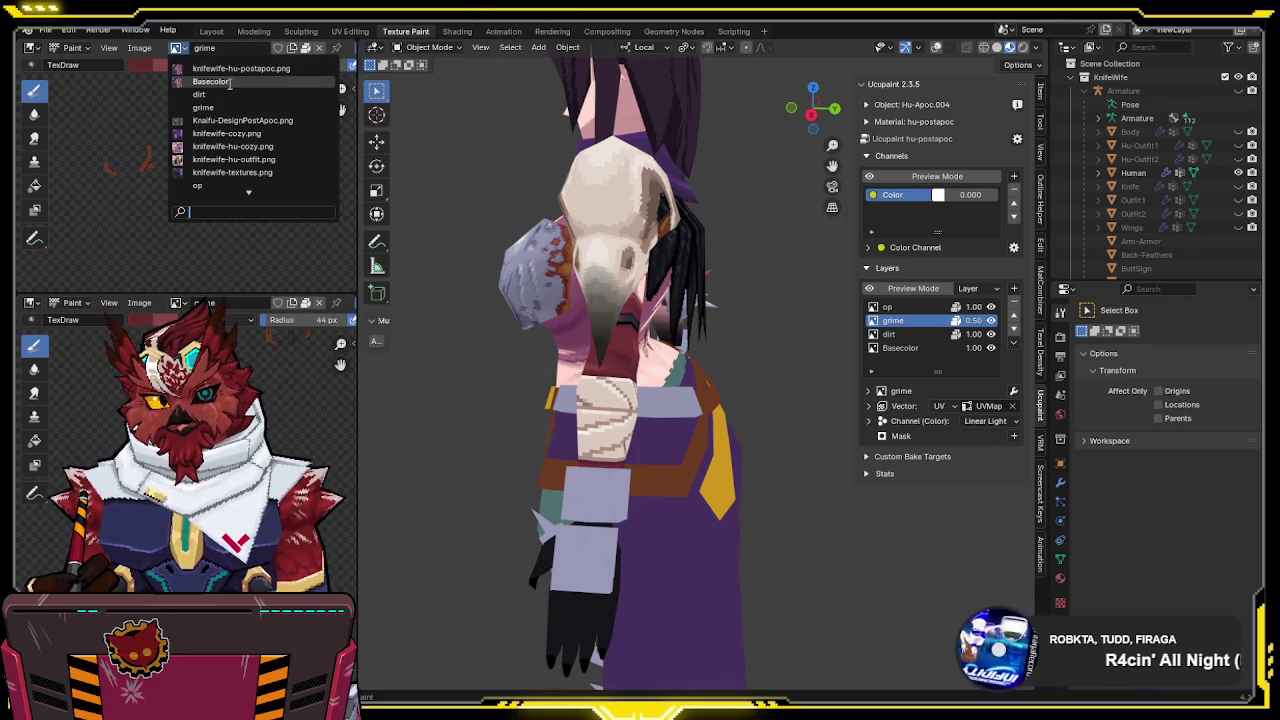
click(226, 120)
middle_drag(261, 206, 260, 187)
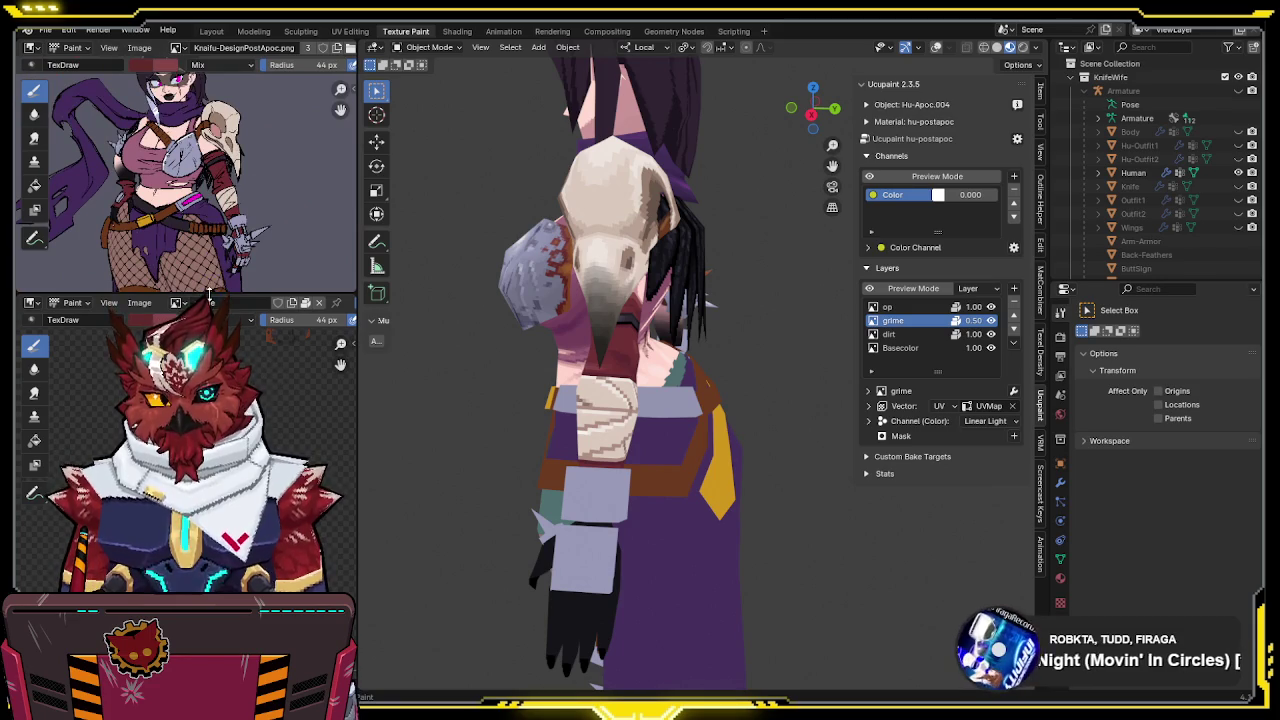
drag(210, 296, 210, 393)
scroll(180, 220, up, 2)
mouse_move(240, 275)
middle_down()
mouse_move(228, 193)
mouse_move(238, 224)
middle_up()
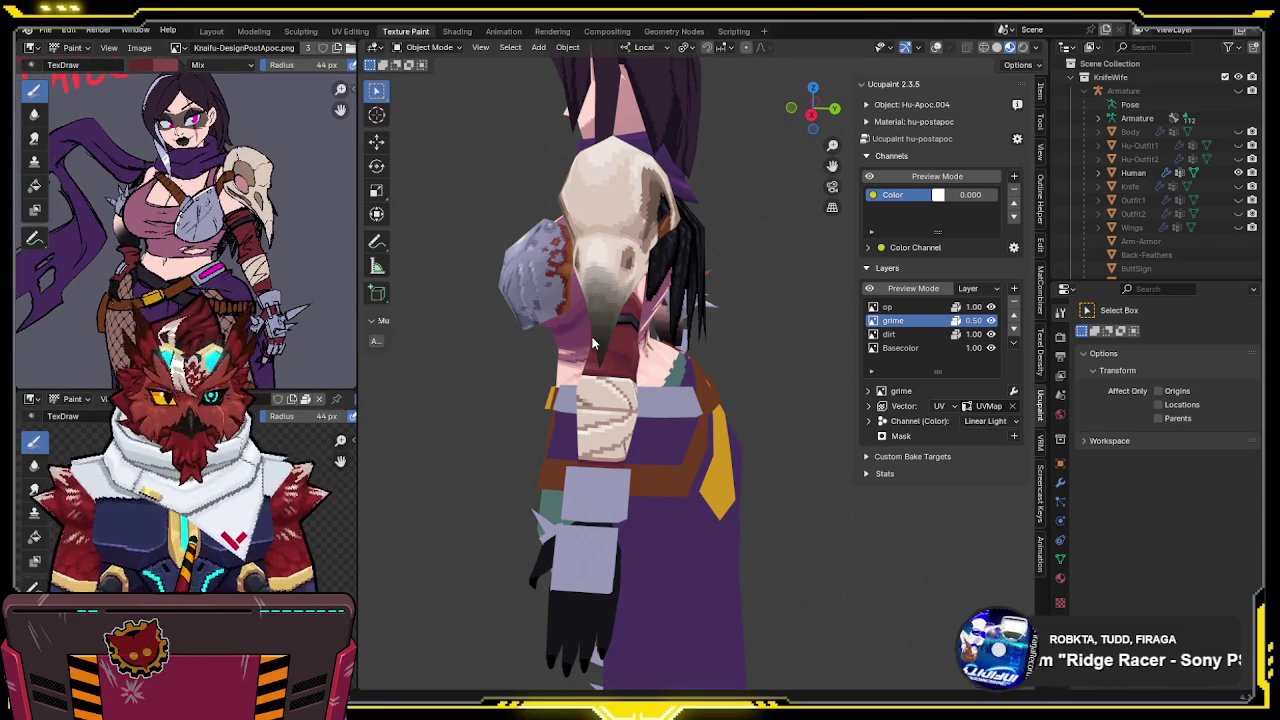
scroll(333, 55, down, 3)
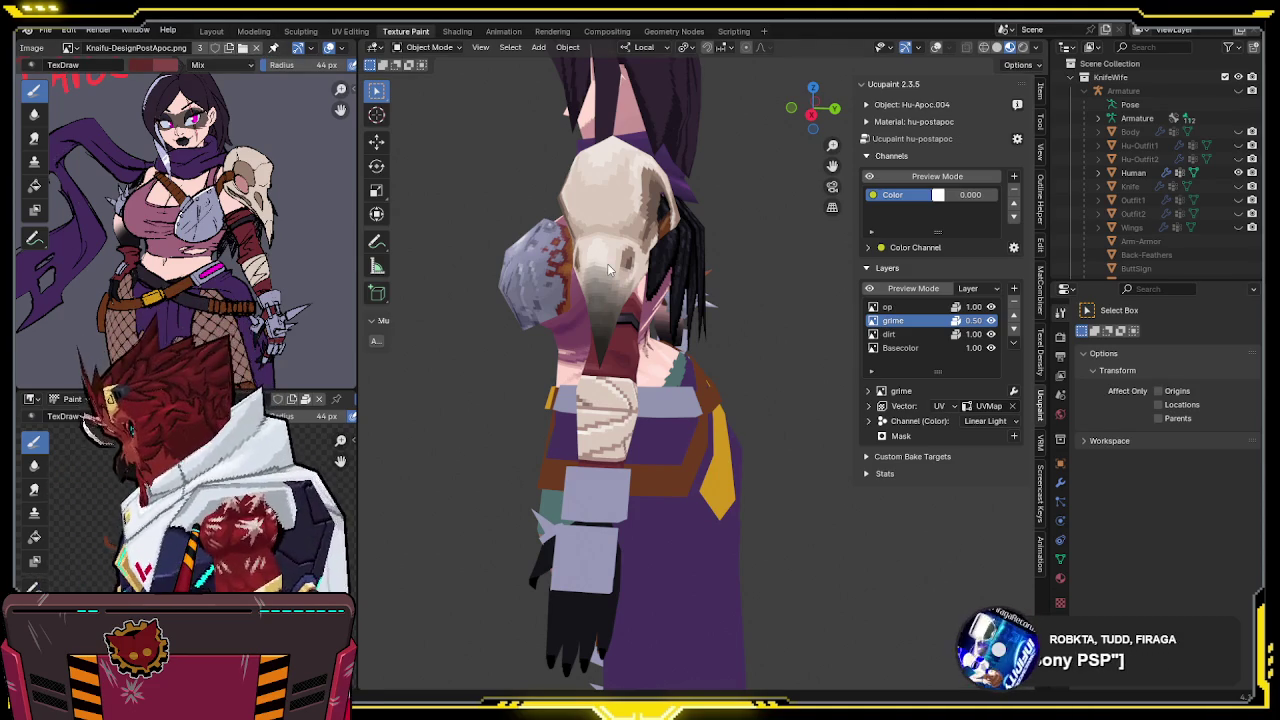
middle_drag(598, 289, 681, 294)
scroll(573, 280, up, 2)
middle_drag(573, 280, 613, 287)
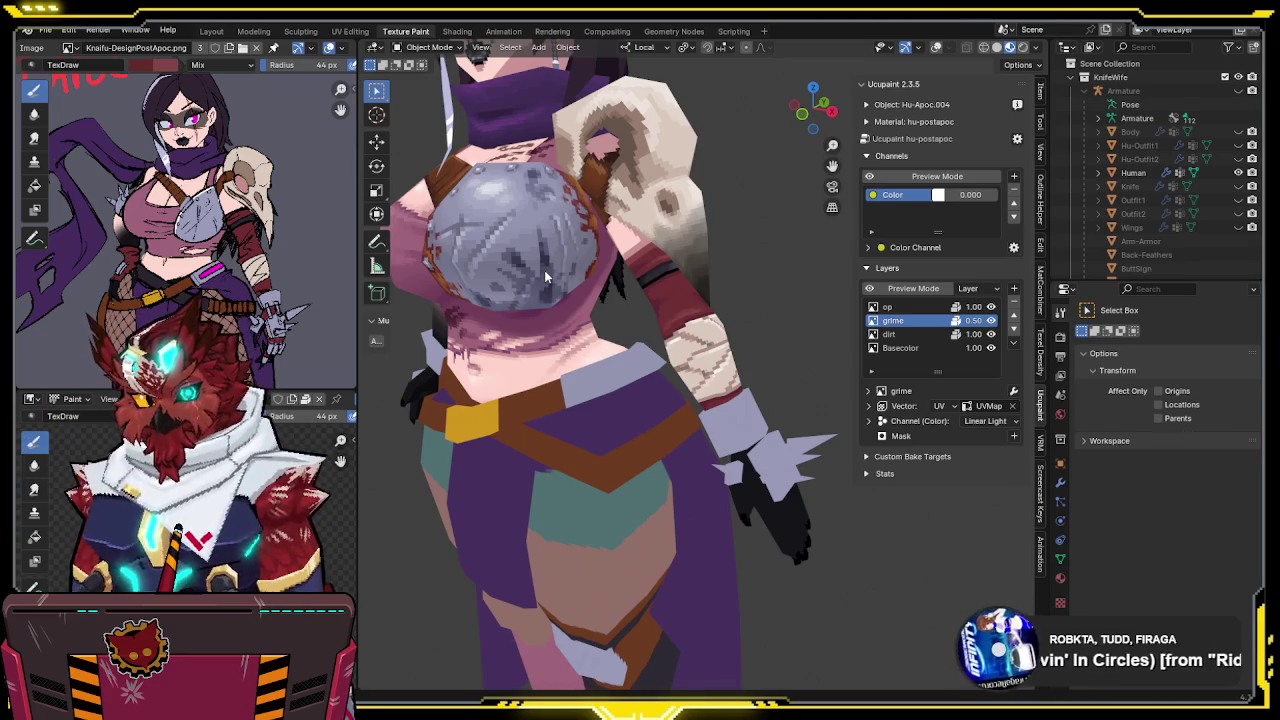
mouse_move(559, 269)
middle_down()
mouse_move(654, 364)
mouse_move(658, 306)
middle_up()
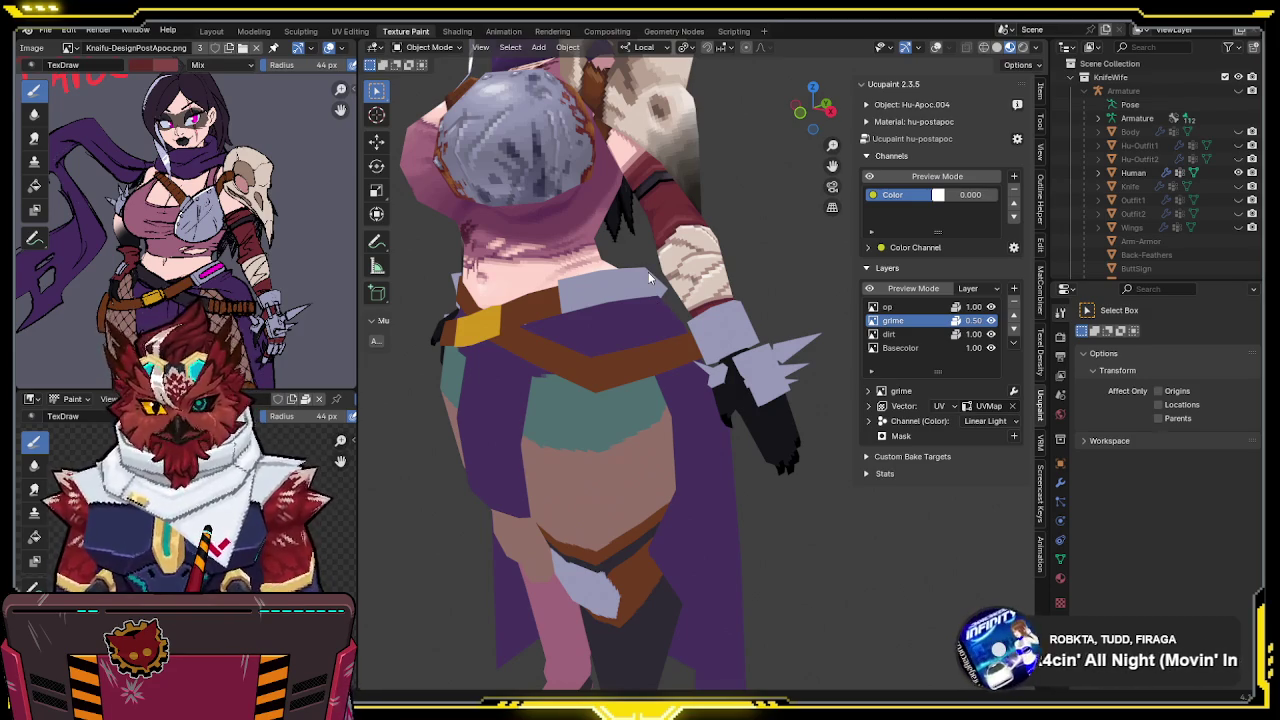
middle_drag(648, 272, 555, 367)
key(ctrl+s)
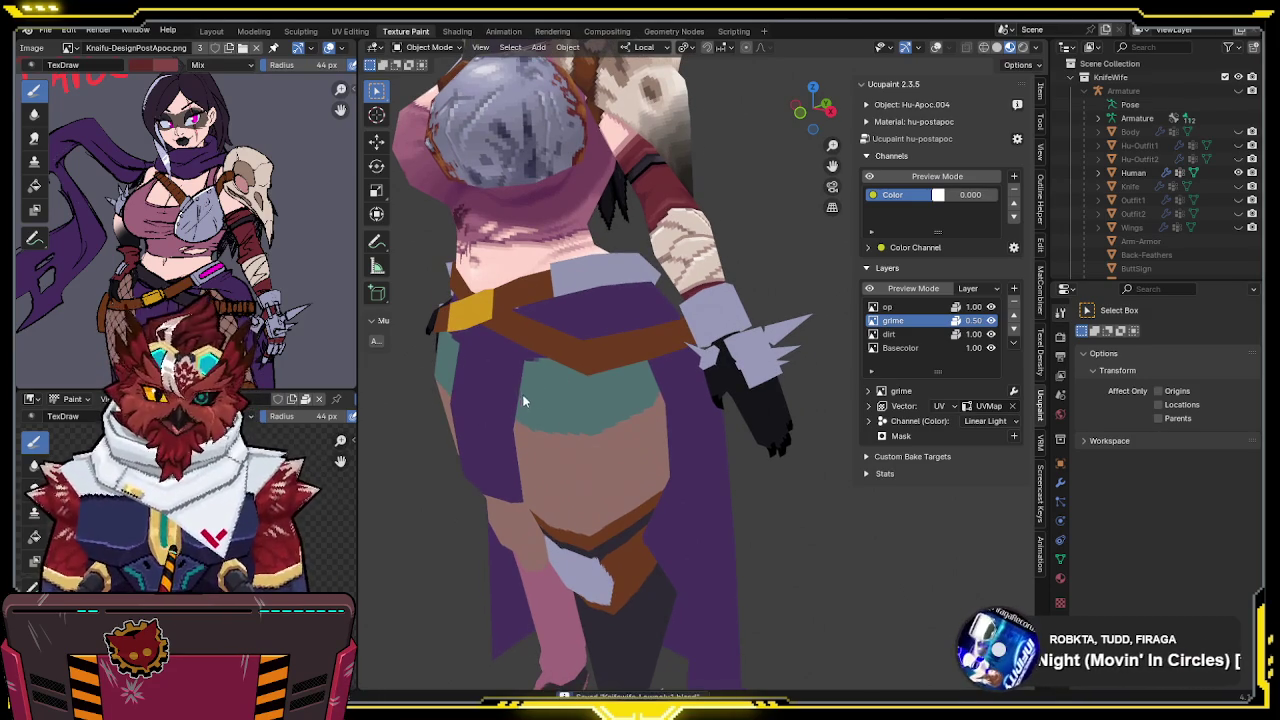
mouse_move(555, 287)
middle_down()
mouse_move(540, 314)
mouse_move(567, 264)
mouse_move(633, 238)
mouse_move(690, 260)
middle_up()
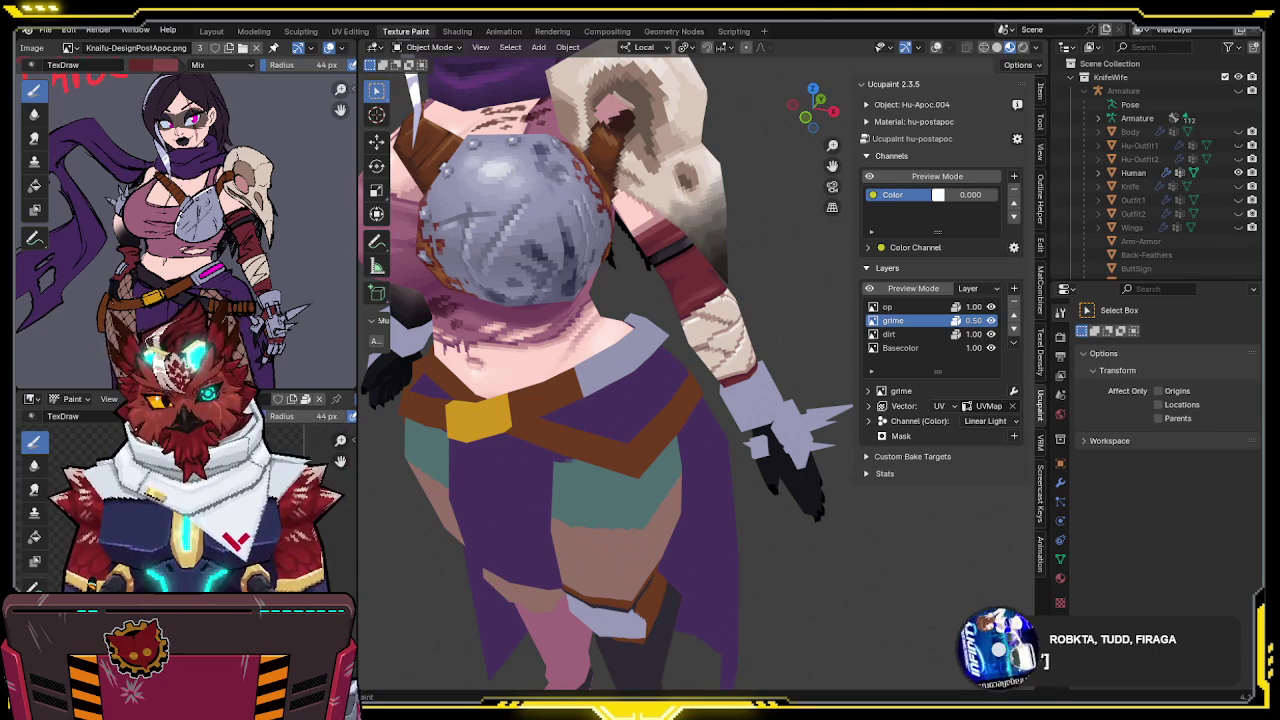
mouse_move(520, 401)
middle_down()
mouse_move(467, 374)
mouse_move(561, 353)
mouse_move(590, 290)
mouse_move(645, 280)
mouse_move(635, 306)
middle_up()
click(887, 334)
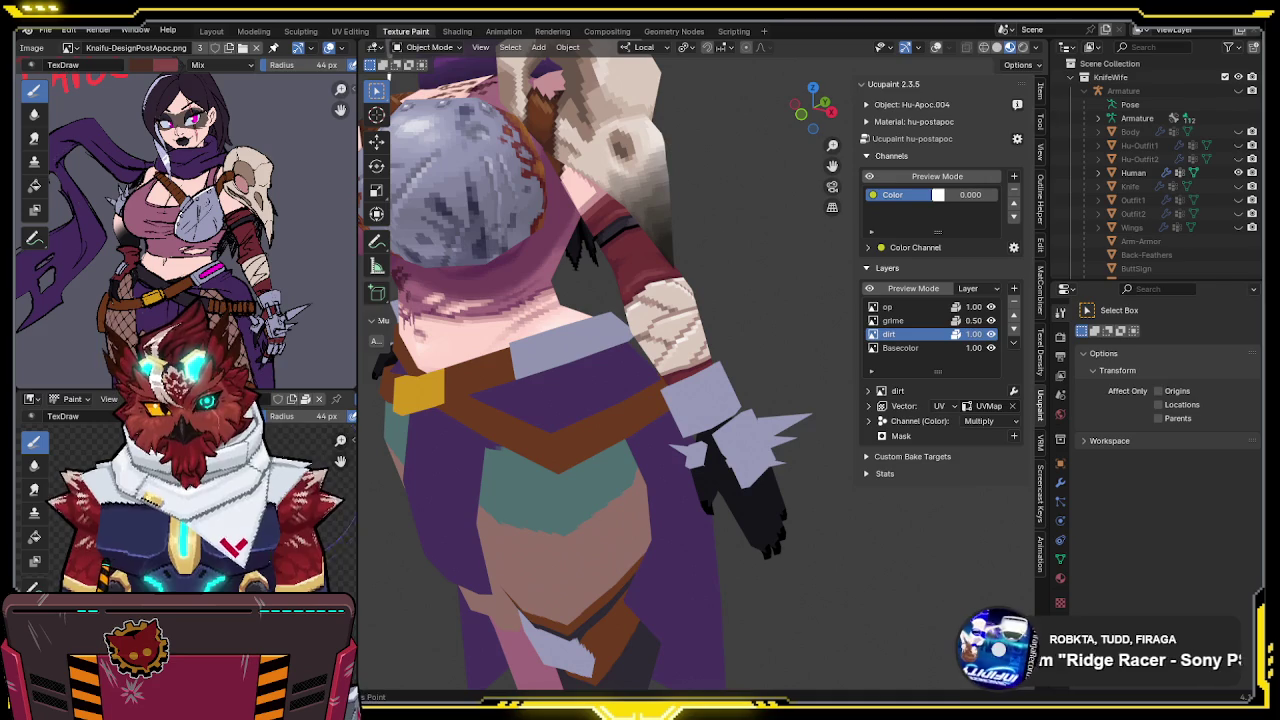
mouse_move(613, 362)
middle_down()
mouse_move(464, 366)
mouse_move(519, 391)
mouse_move(619, 325)
mouse_move(885, 307)
middle_up()
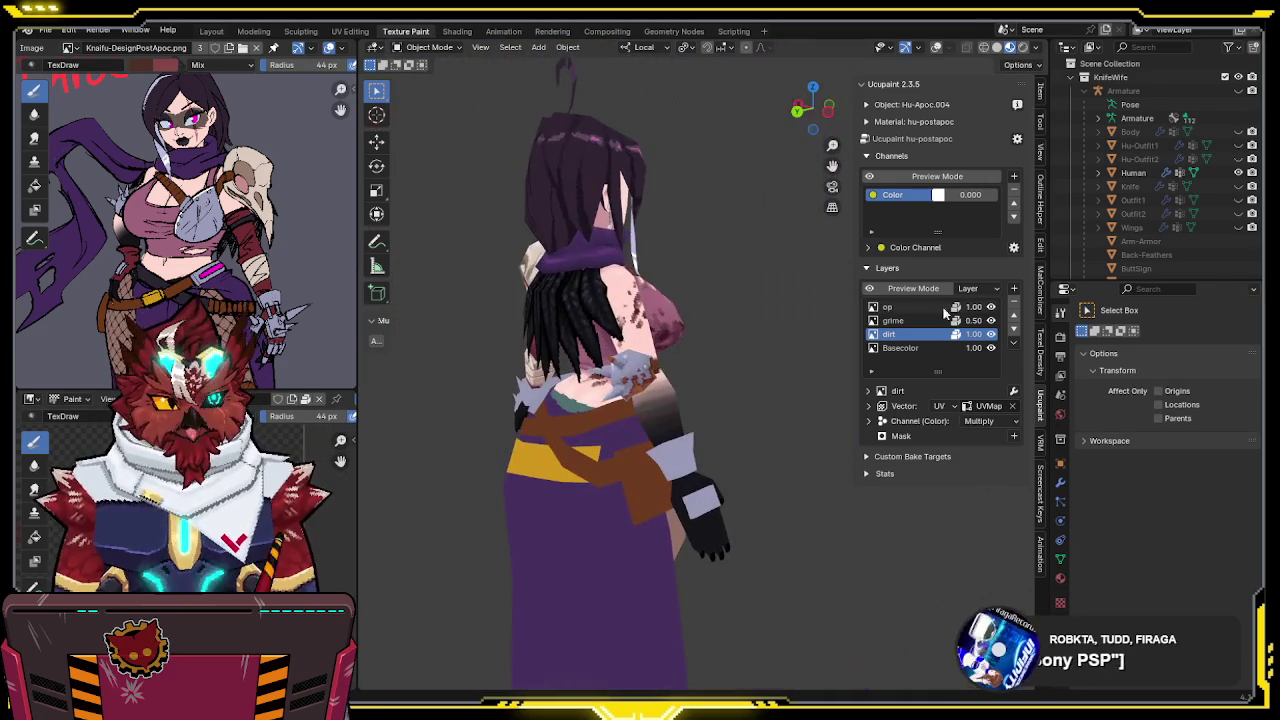
click(991, 335)
click(991, 335)
click(991, 335)
click(991, 335)
click(991, 335)
click(991, 335)
mouse_move(993, 337)
middle_down()
mouse_move(699, 379)
mouse_move(768, 380)
mouse_move(484, 437)
middle_up()
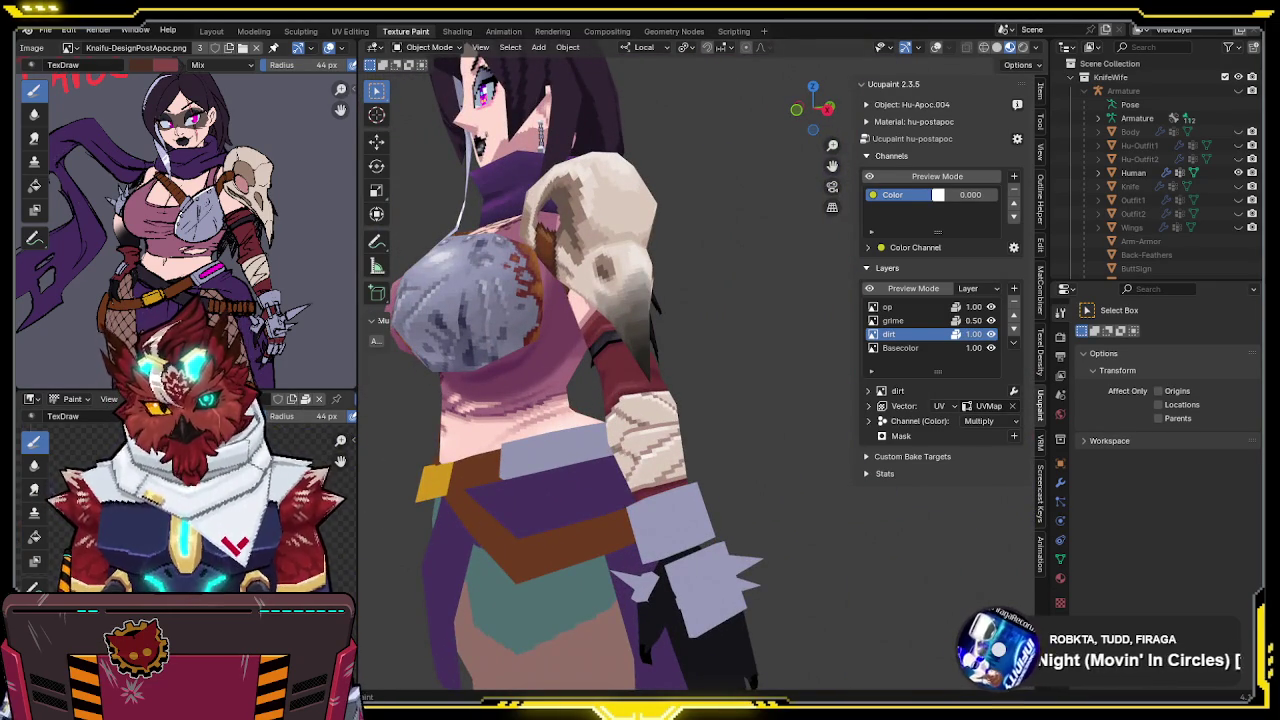
key(ctrl+Tab)
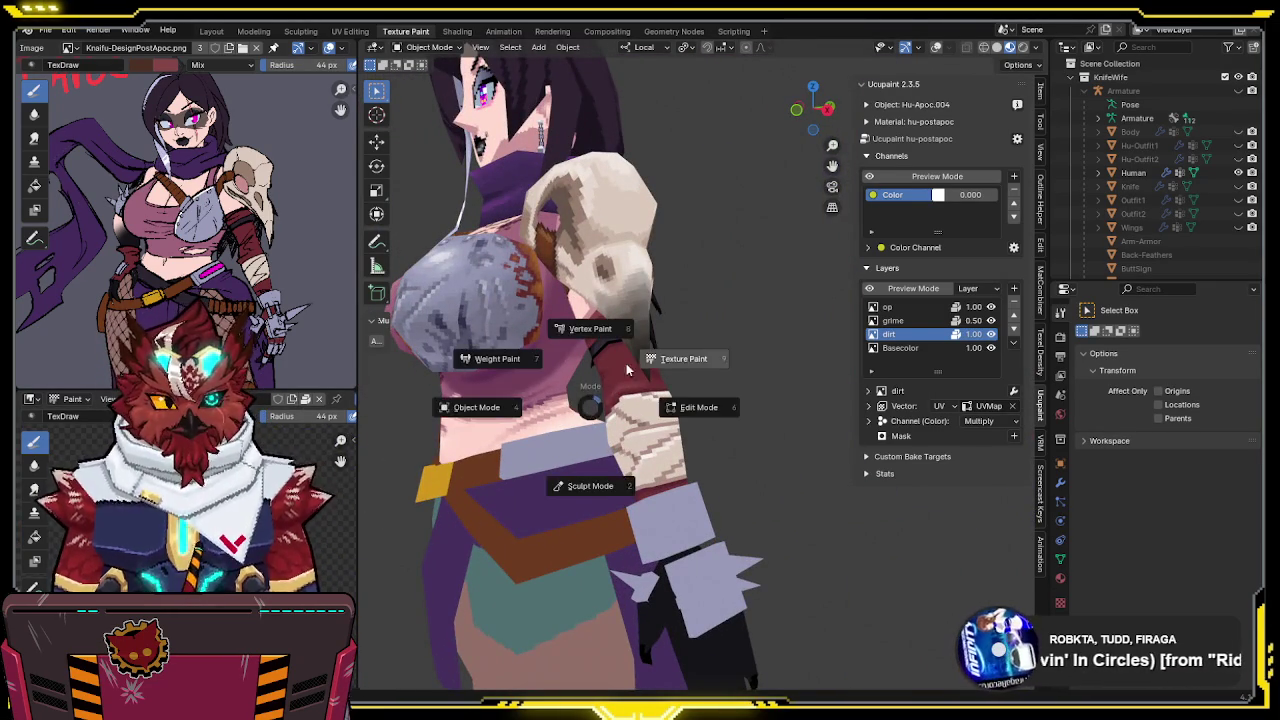
Isolate the arms in Texture Paint and paint over the forearm's dark dirt spot at strength 1.0
click(662, 357)
shift+scroll(622, 420, down, 3)
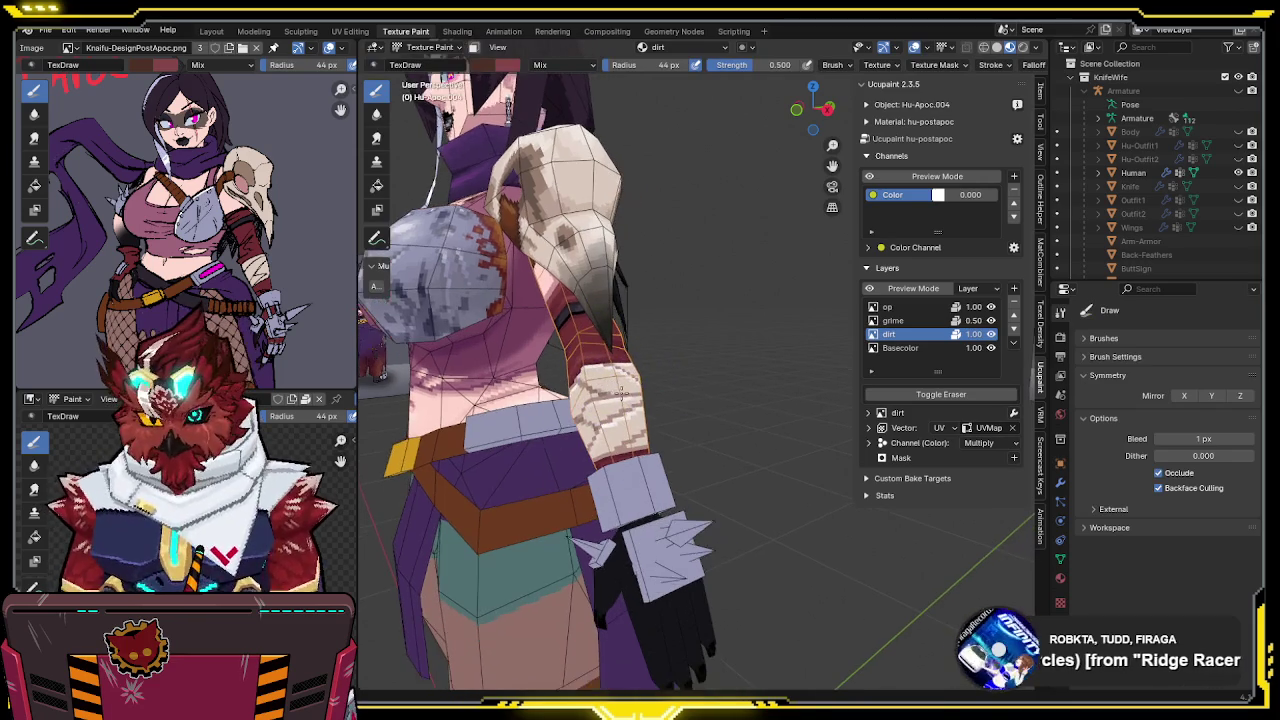
ctrl+scroll(625, 370, down, 3)
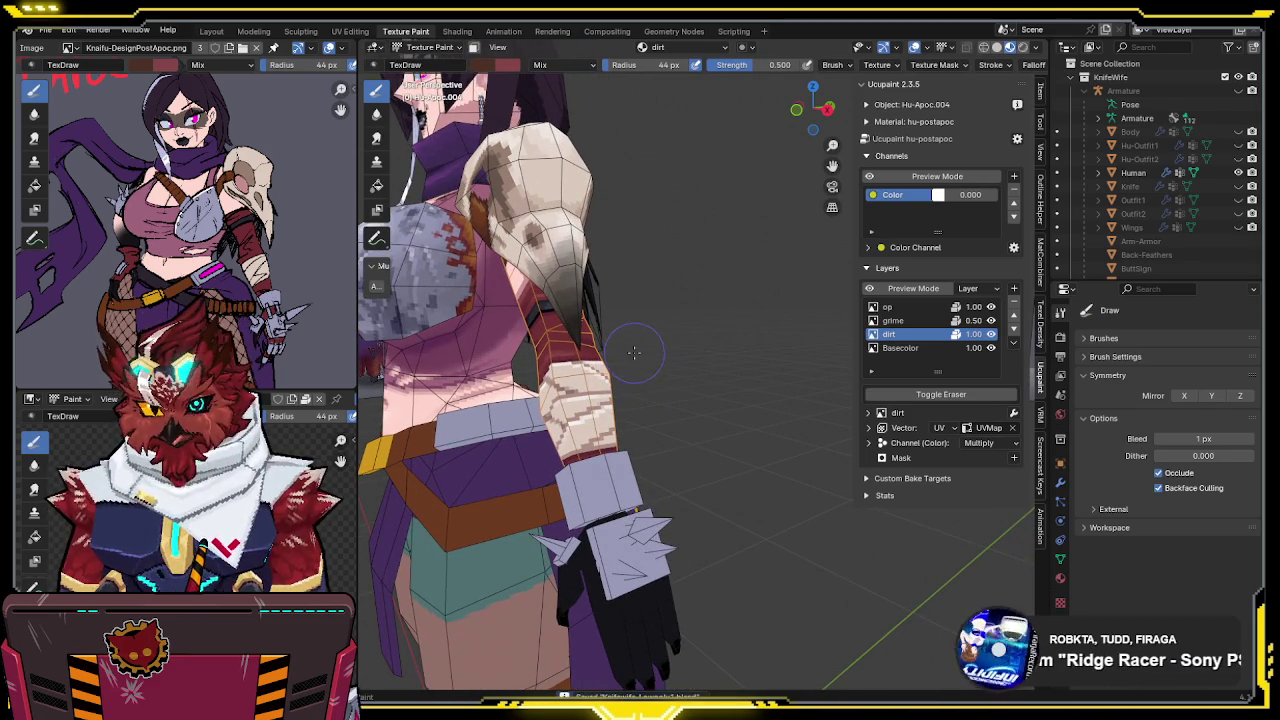
scroll(646, 352, up, 3)
scroll(646, 352, up, 2)
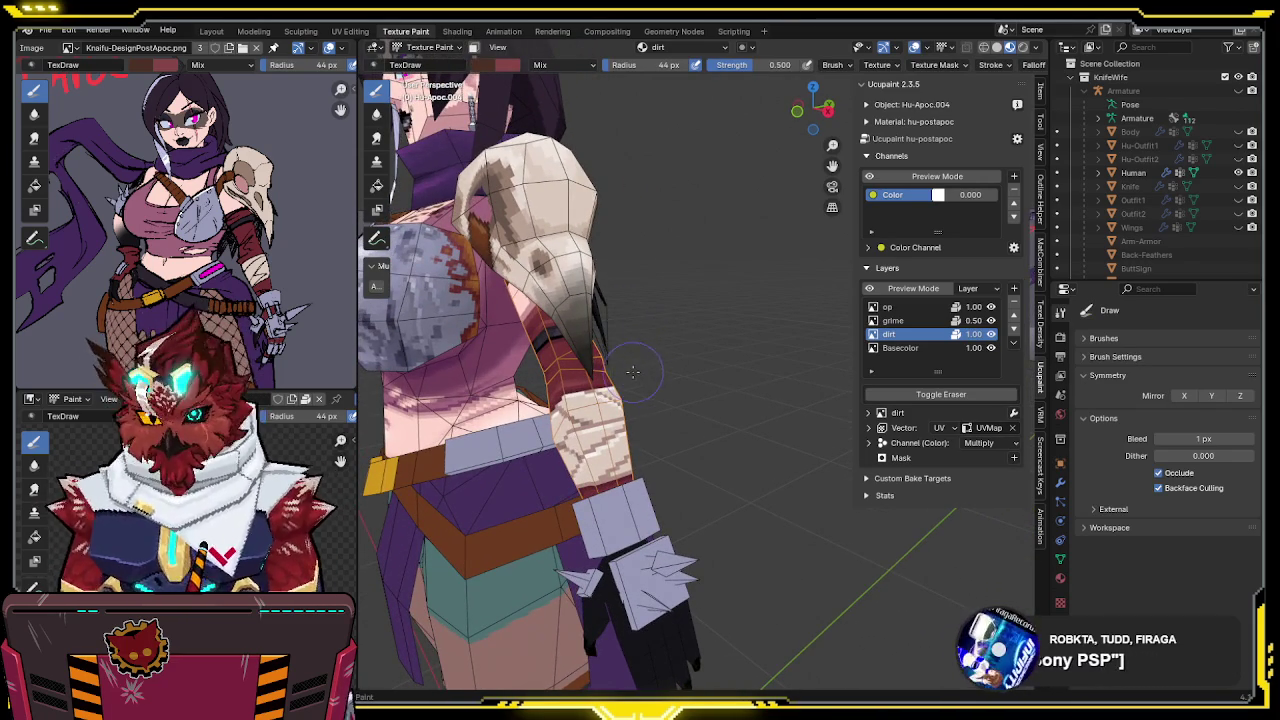
key(KP_Divide)
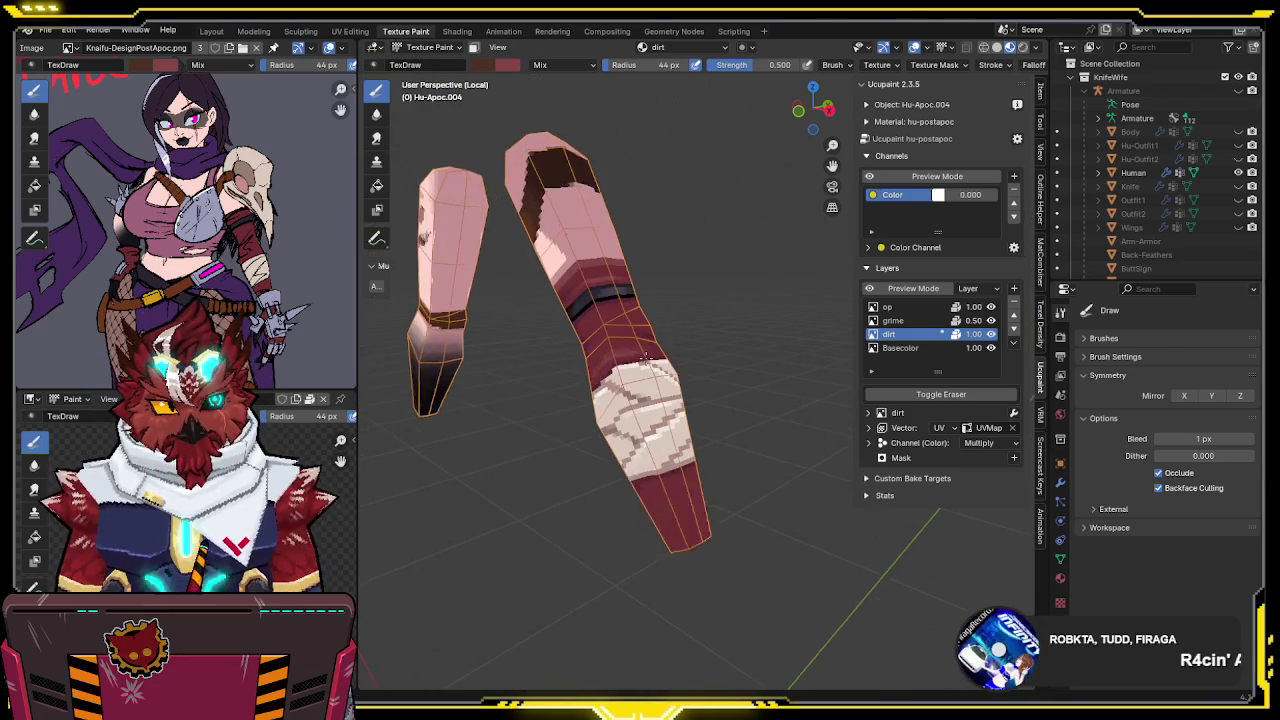
drag(763, 60, 802, 62)
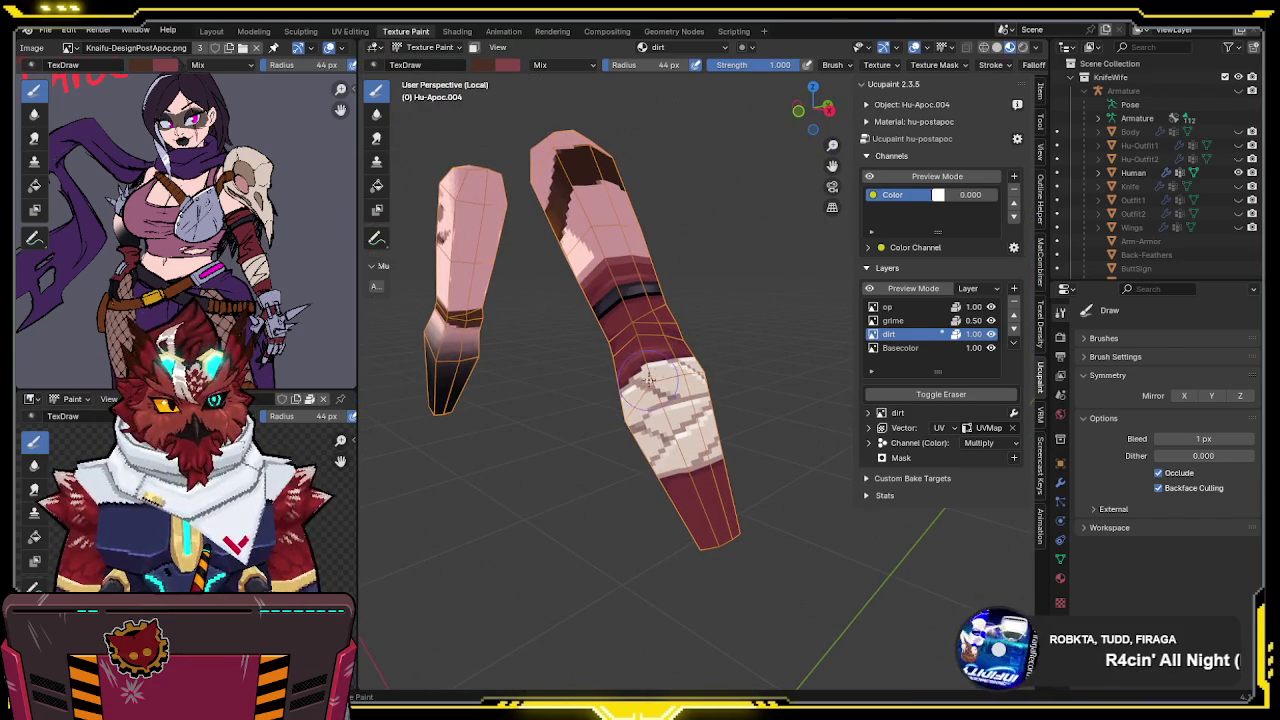
drag(688, 340, 678, 375)
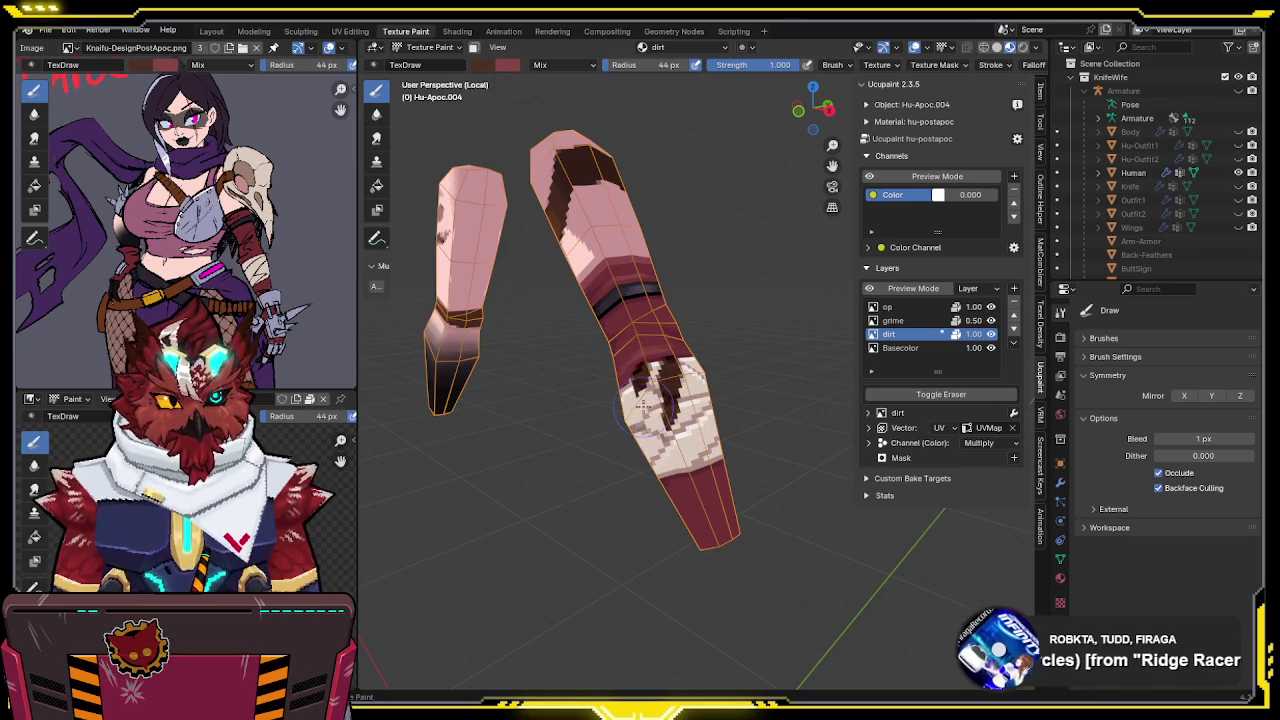
Erase at strength 0.5 to lighten dirt patches on the right forearm
key(e)
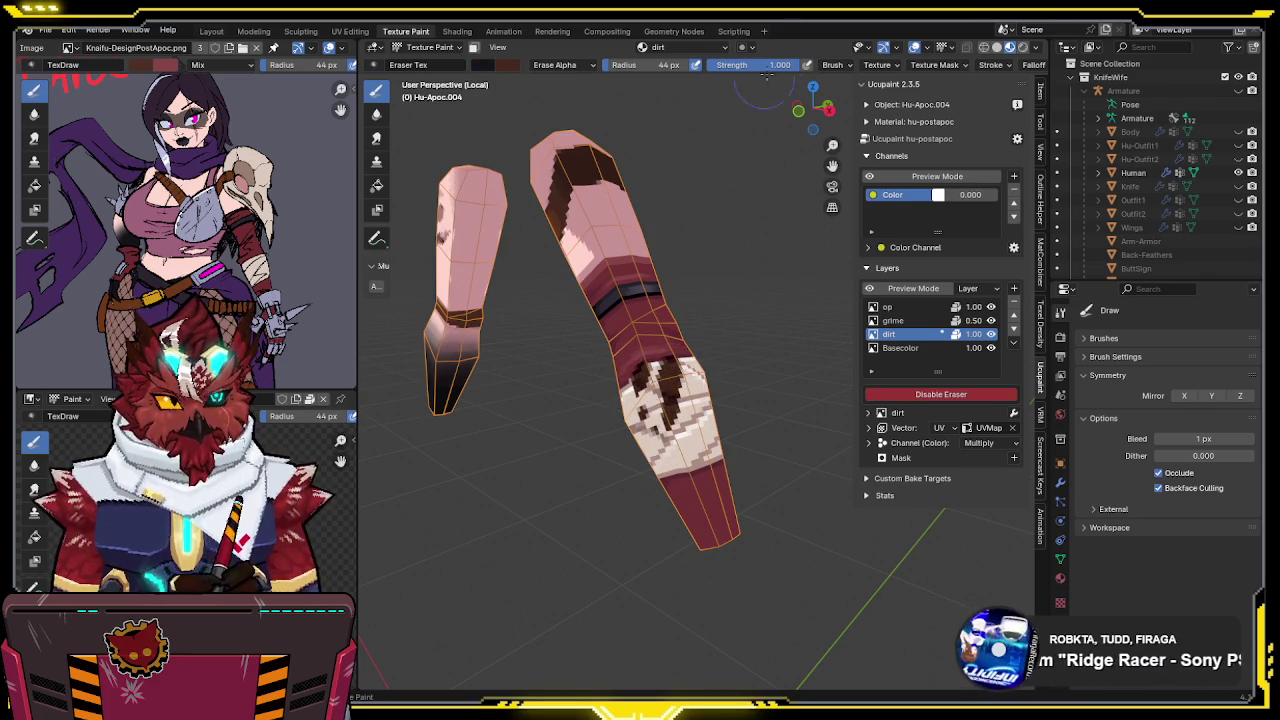
click(788, 64)
text(0.5)
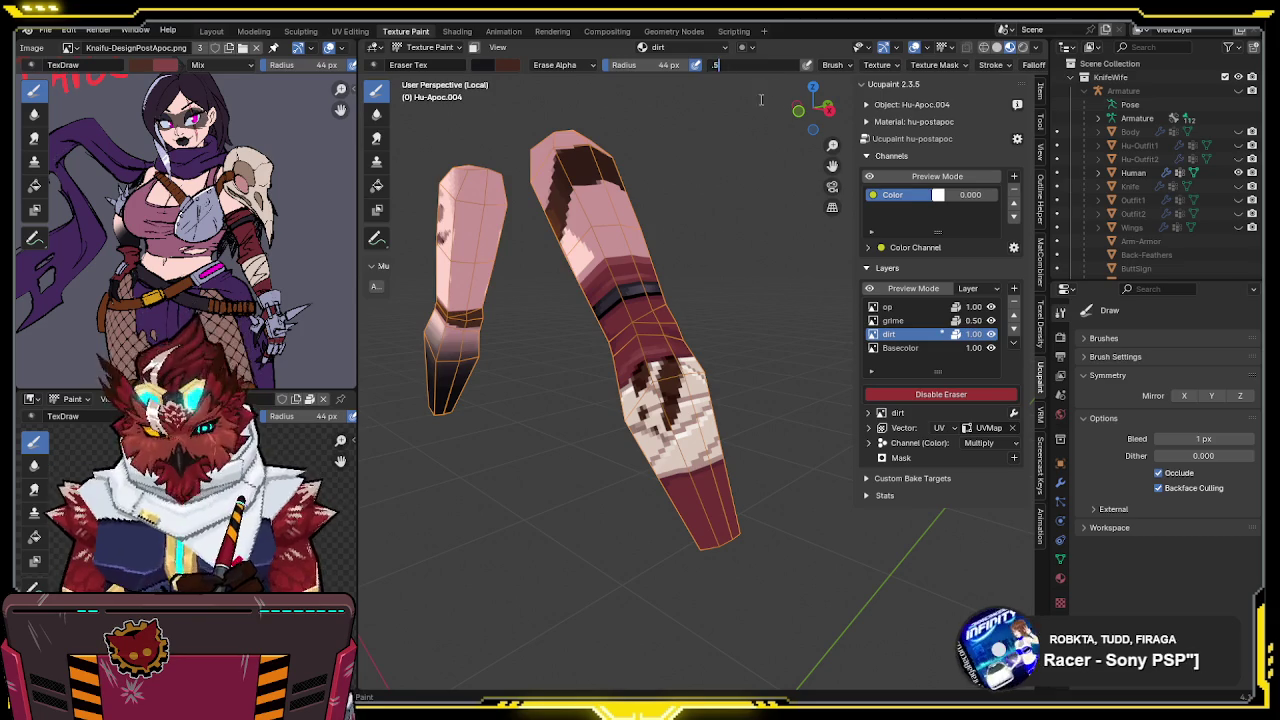
key(Return)
middle_drag(678, 266, 628, 388)
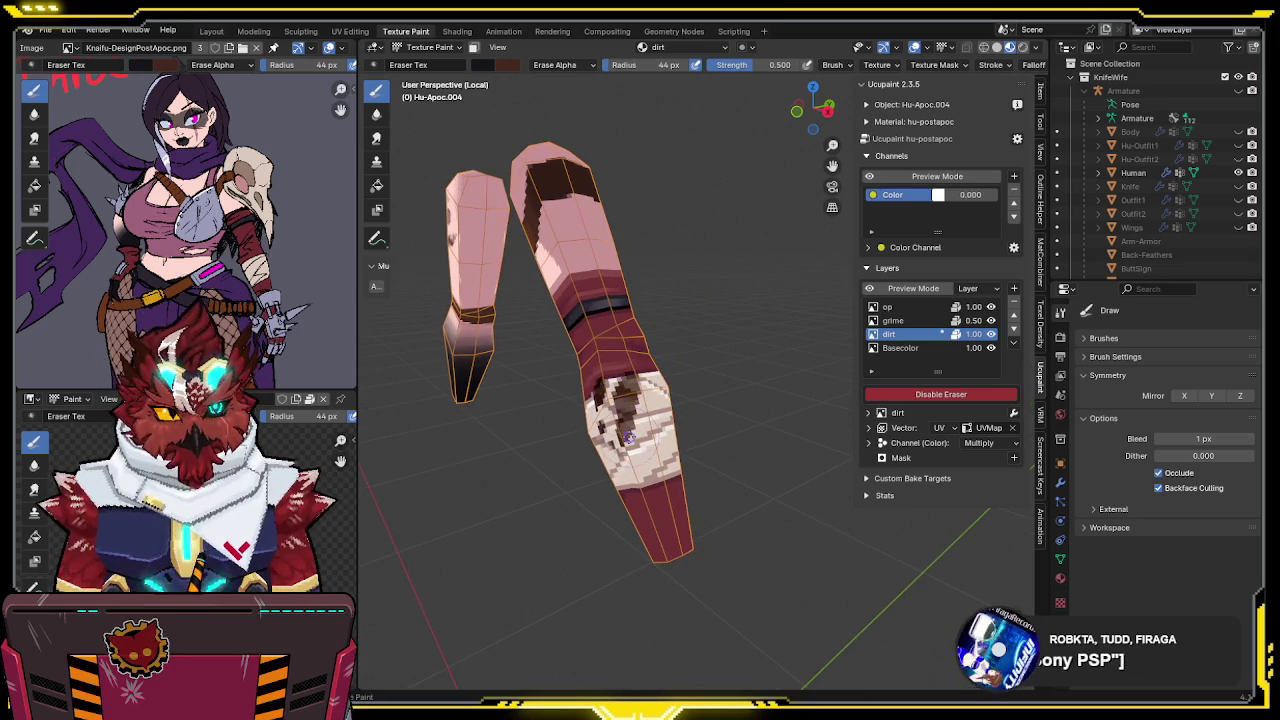
middle_drag(620, 440, 662, 401)
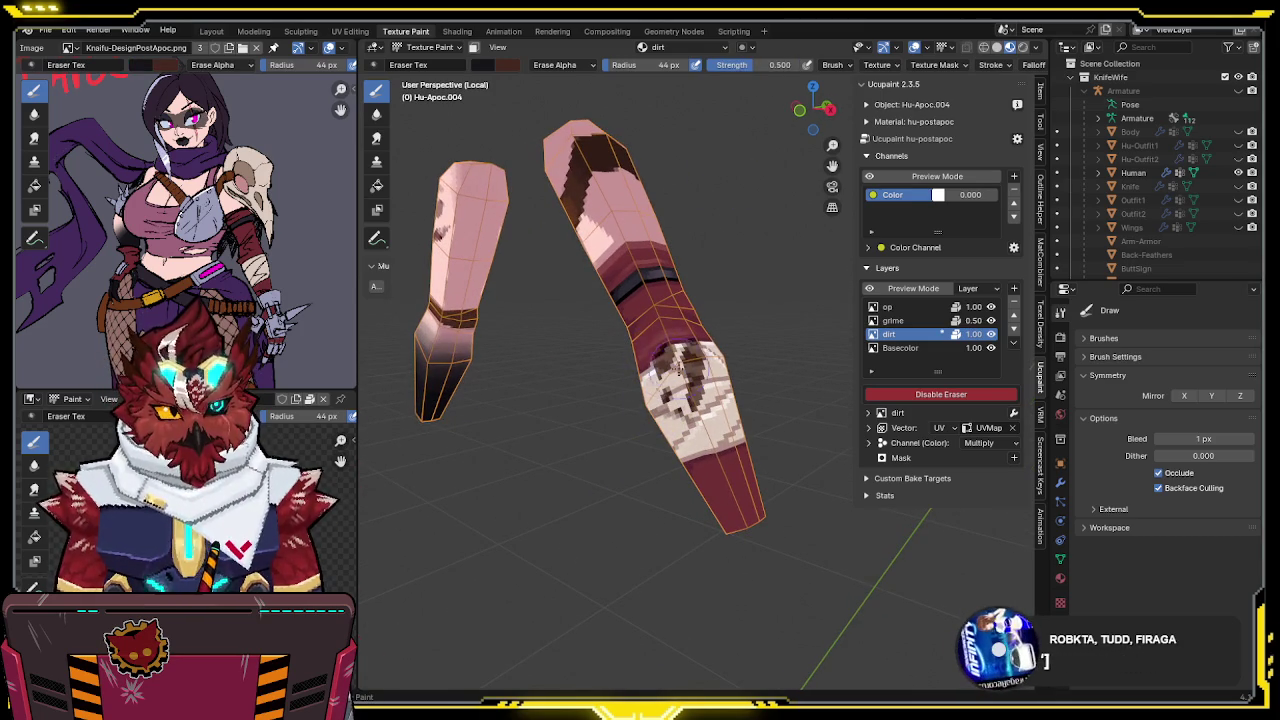
drag(678, 378, 685, 386)
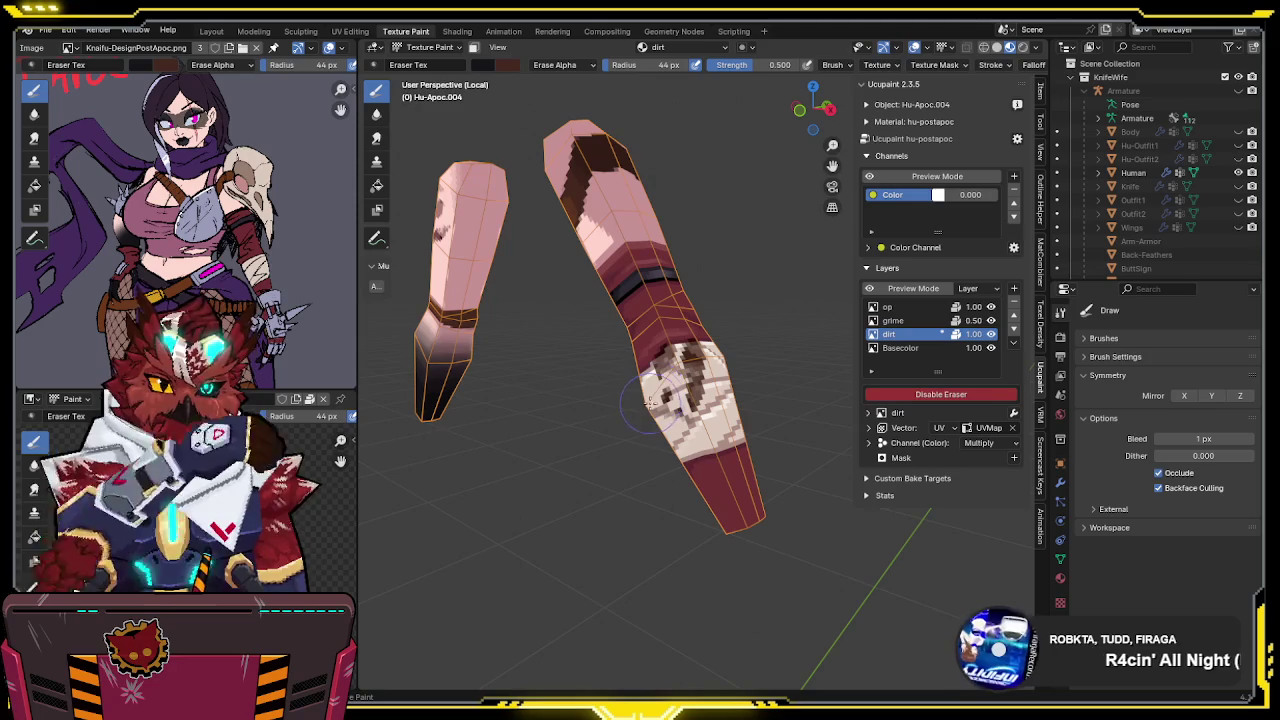
mouse_move(700, 403)
middle_down()
mouse_move(651, 388)
mouse_move(730, 318)
mouse_move(671, 355)
mouse_move(706, 316)
mouse_move(694, 320)
middle_up()
Check the result without overlays, save, and return to Object Mode with the Human mesh selected
key(shift+alt+z)
key(ctrl+s)
key(shift+alt+z)
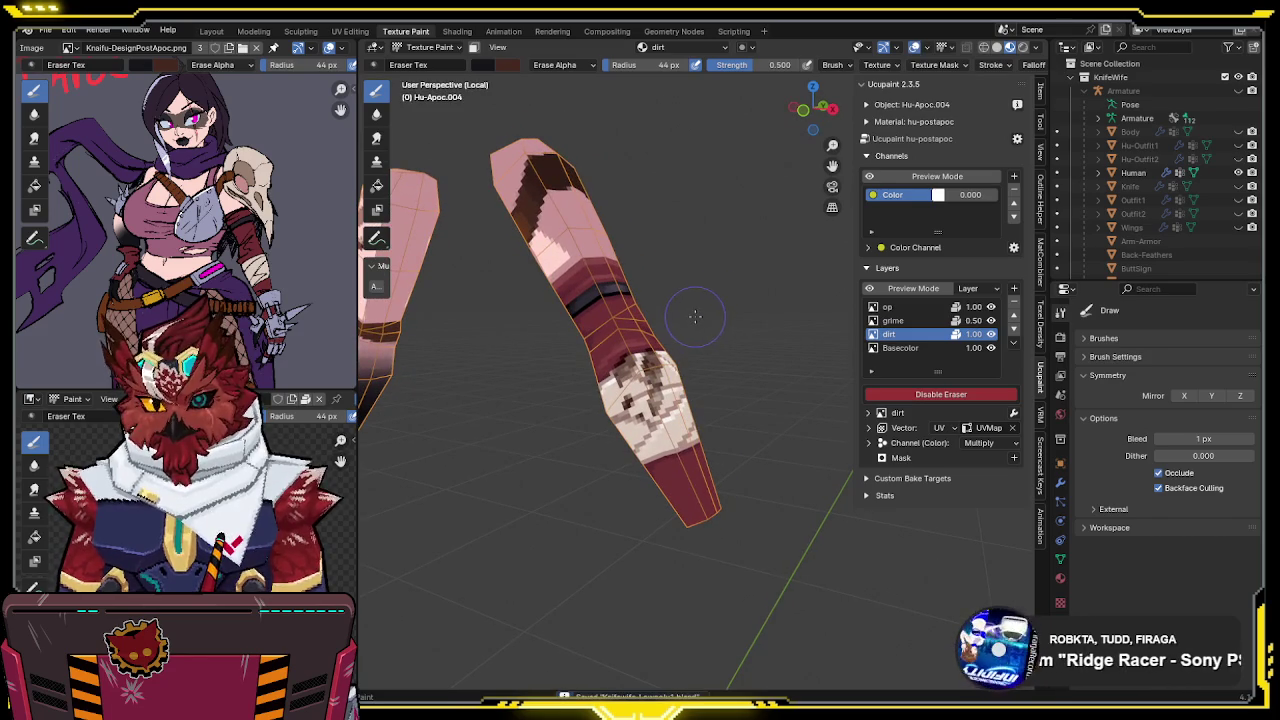
scroll(692, 314, down, 3)
key(ctrl+Tab)
scroll(692, 330, down, 5)
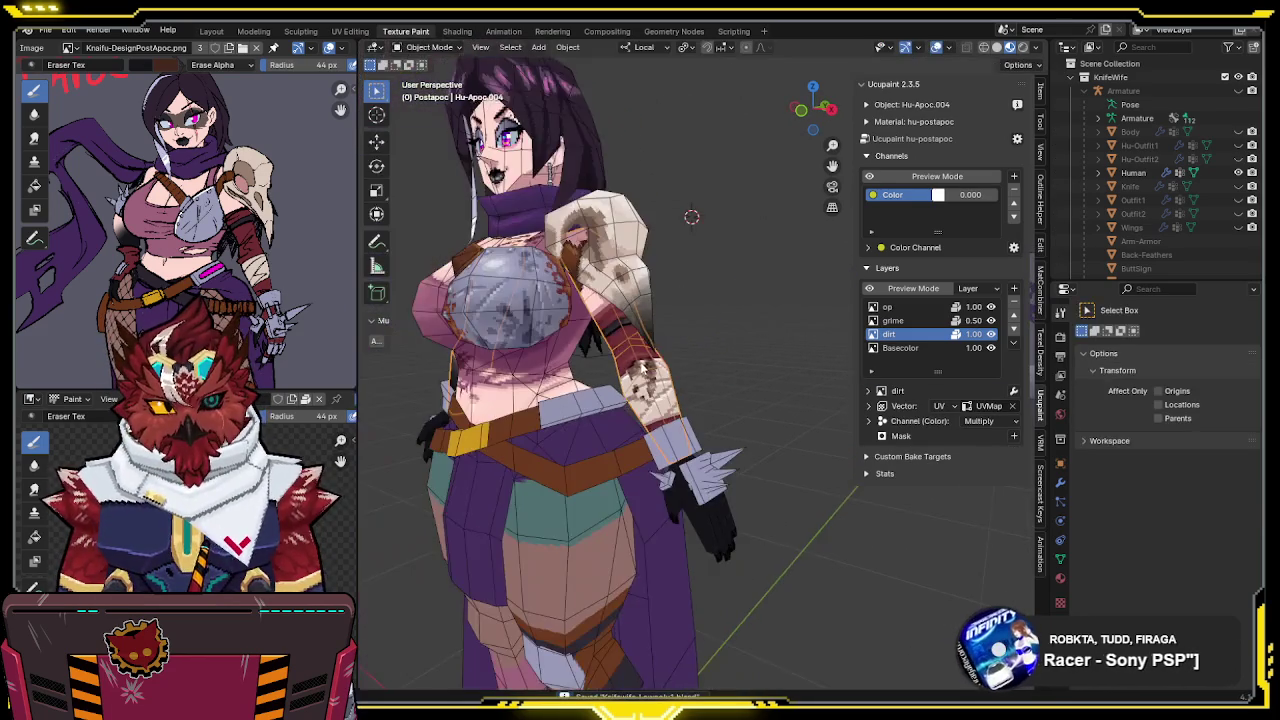
mouse_move(694, 348)
middle_down()
mouse_move(730, 346)
mouse_move(726, 316)
mouse_move(694, 326)
middle_up()
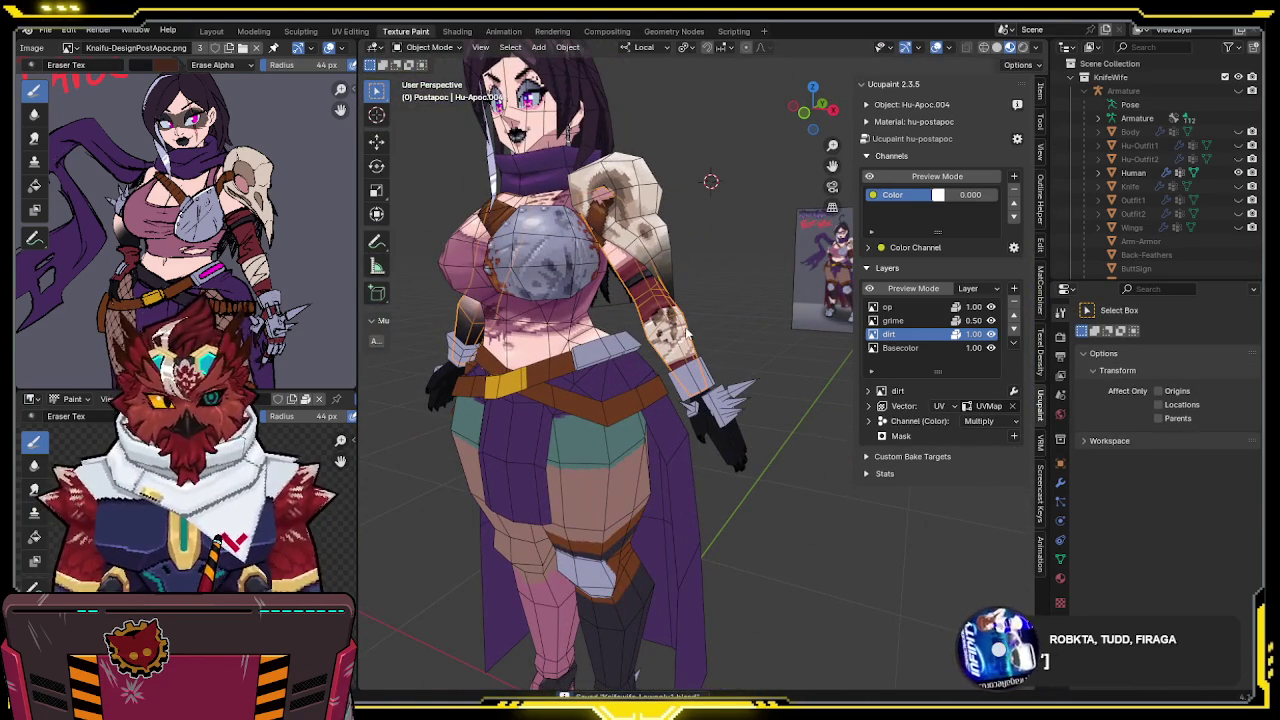
click(735, 442)
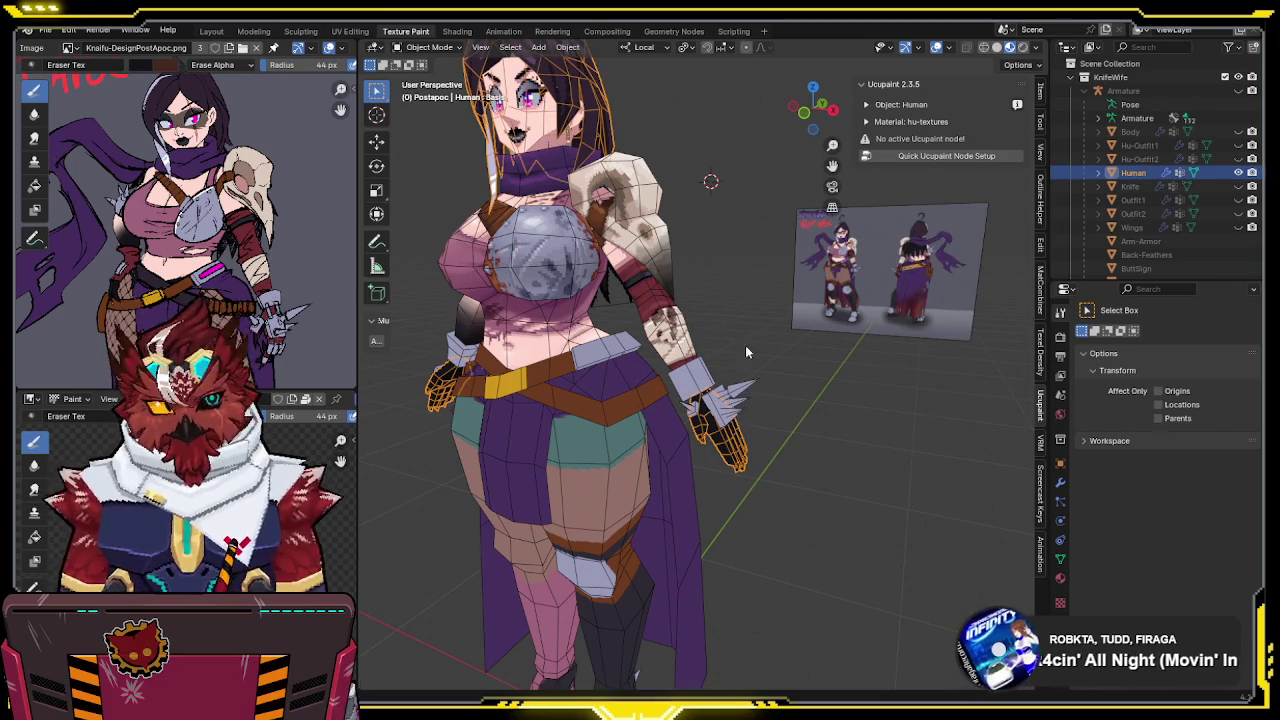
Try the hu-postapoc material on the Human mesh, then undo back to hu-textures
click(1061, 579)
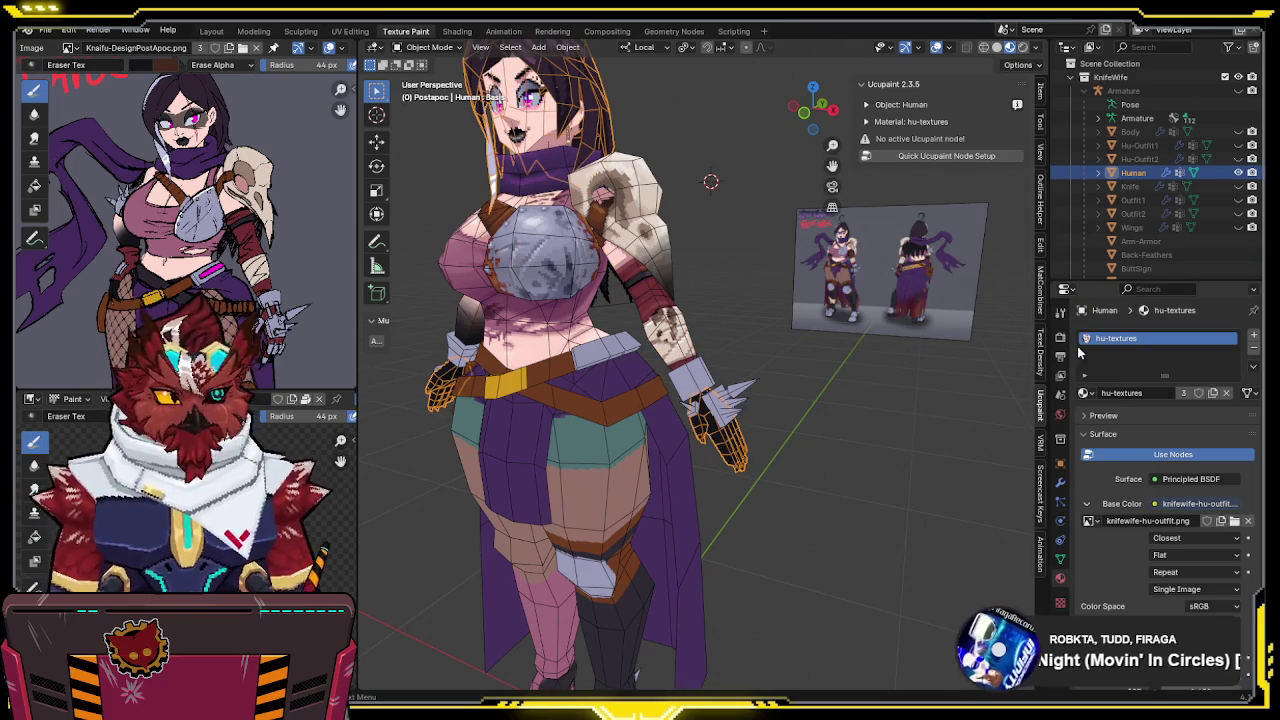
click(1085, 393)
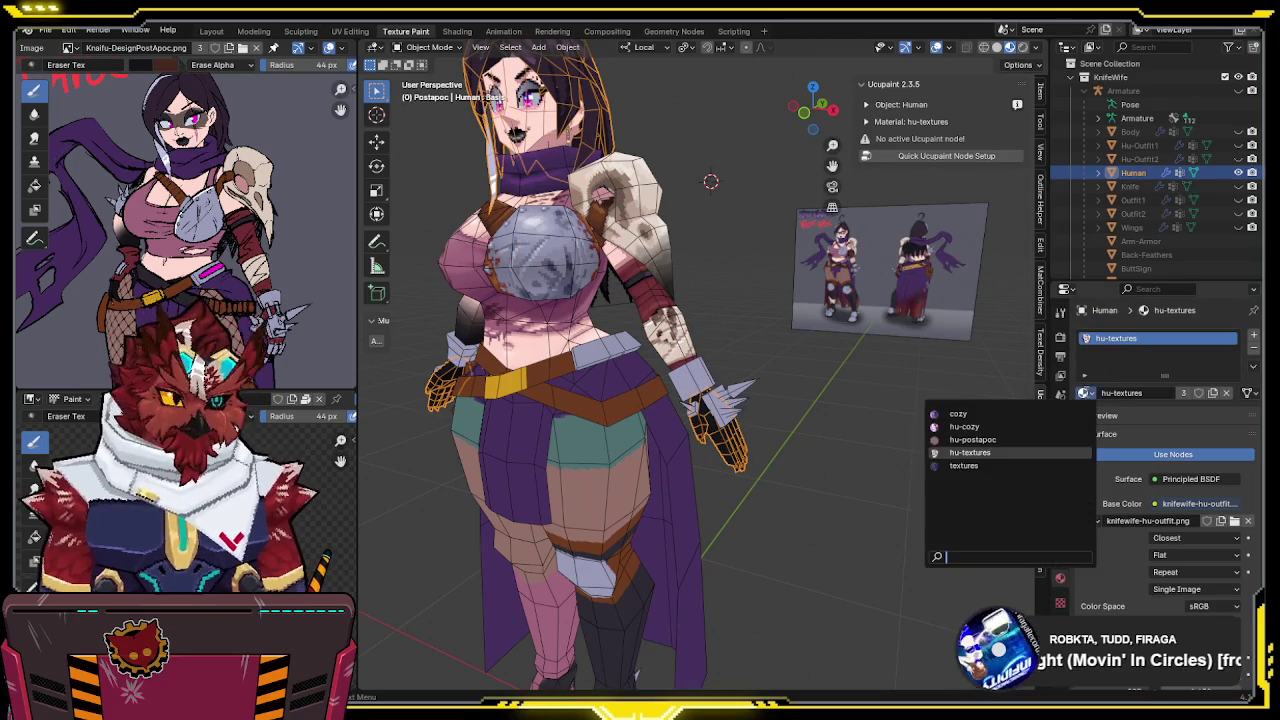
click(1020, 440)
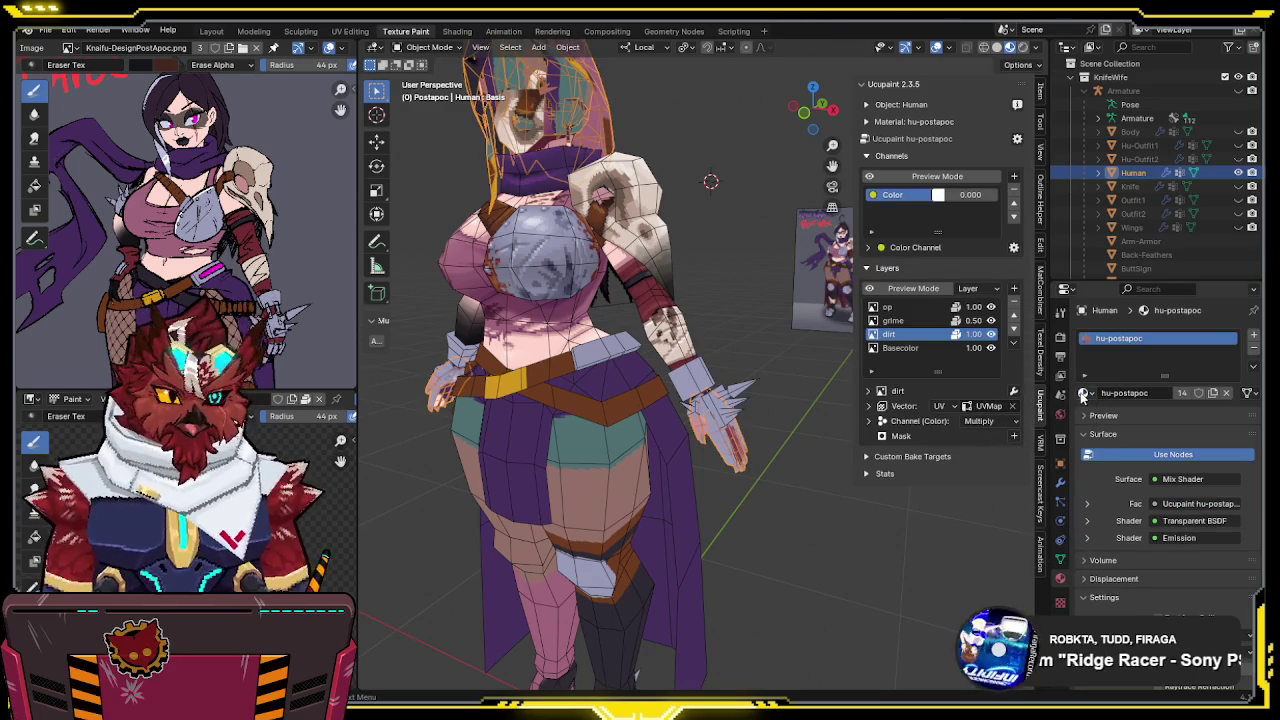
key(ctrl+z)
Set transform orientation to Global and enter Edit Mode on the Human mesh in wireframe
mouse_move(686, 460)
middle_down()
mouse_move(733, 424)
mouse_move(729, 399)
middle_up()
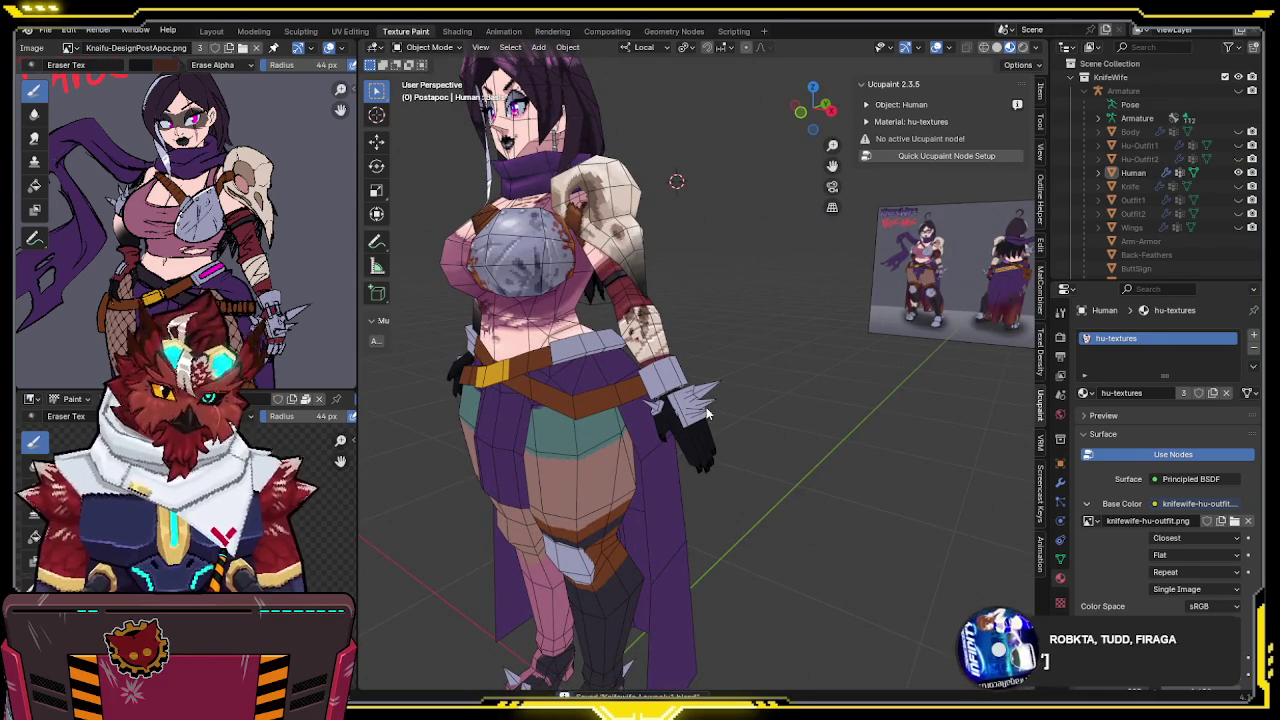
click(704, 445)
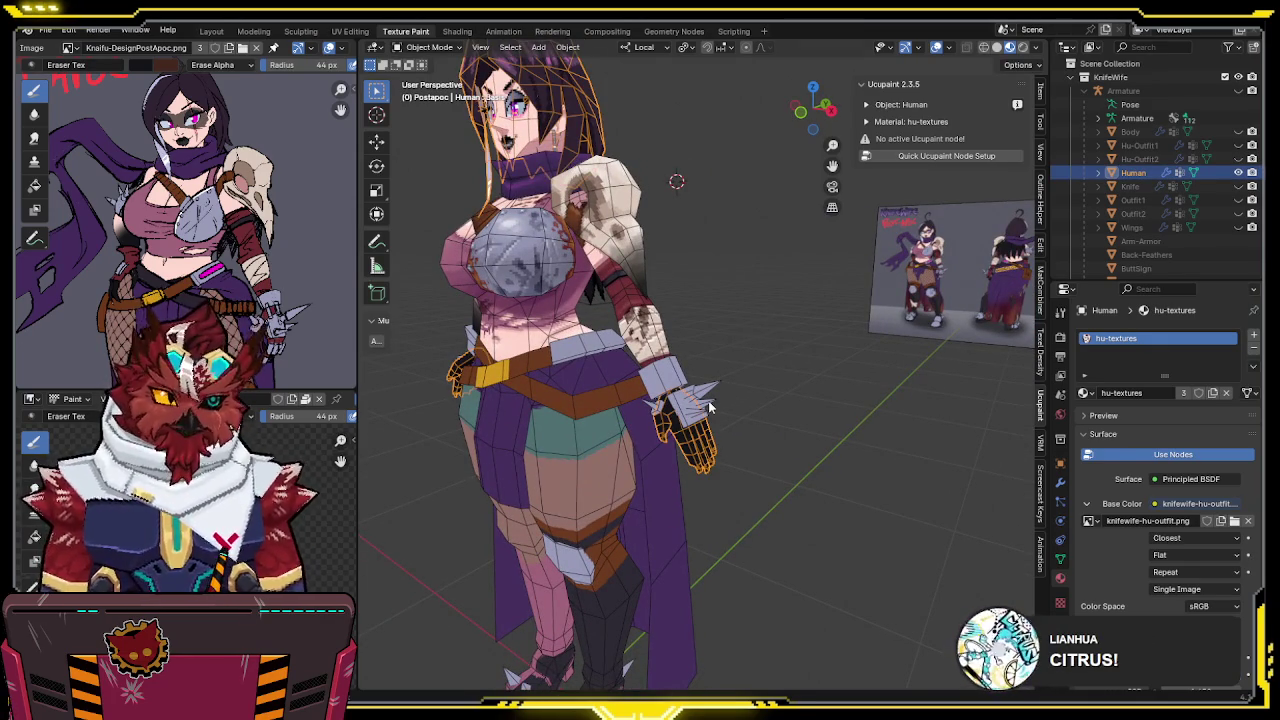
key(comma)
click(814, 346)
mouse_move(814, 346)
middle_down()
mouse_move(867, 365)
mouse_move(872, 355)
middle_up()
key(Tab)
key(shift+z)
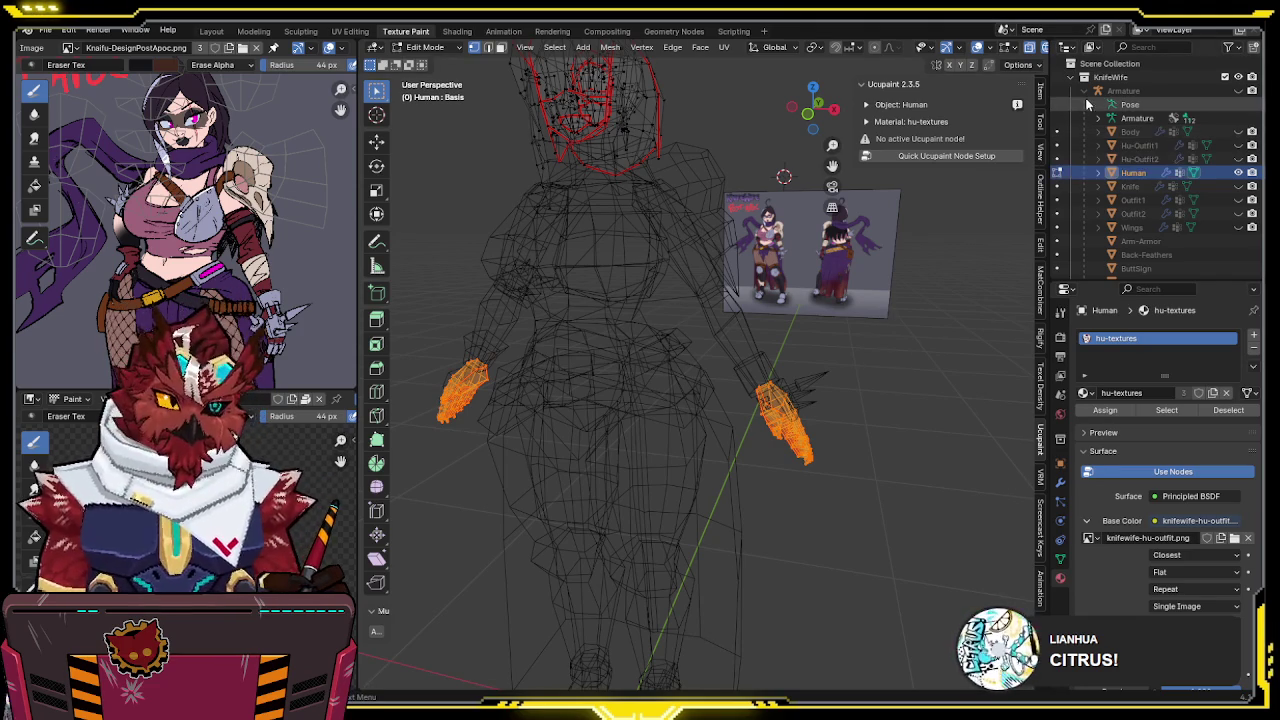
Return to Object Mode in solid shading and view the Hu-Apoc.002 skirt flap from the front
key(Tab)
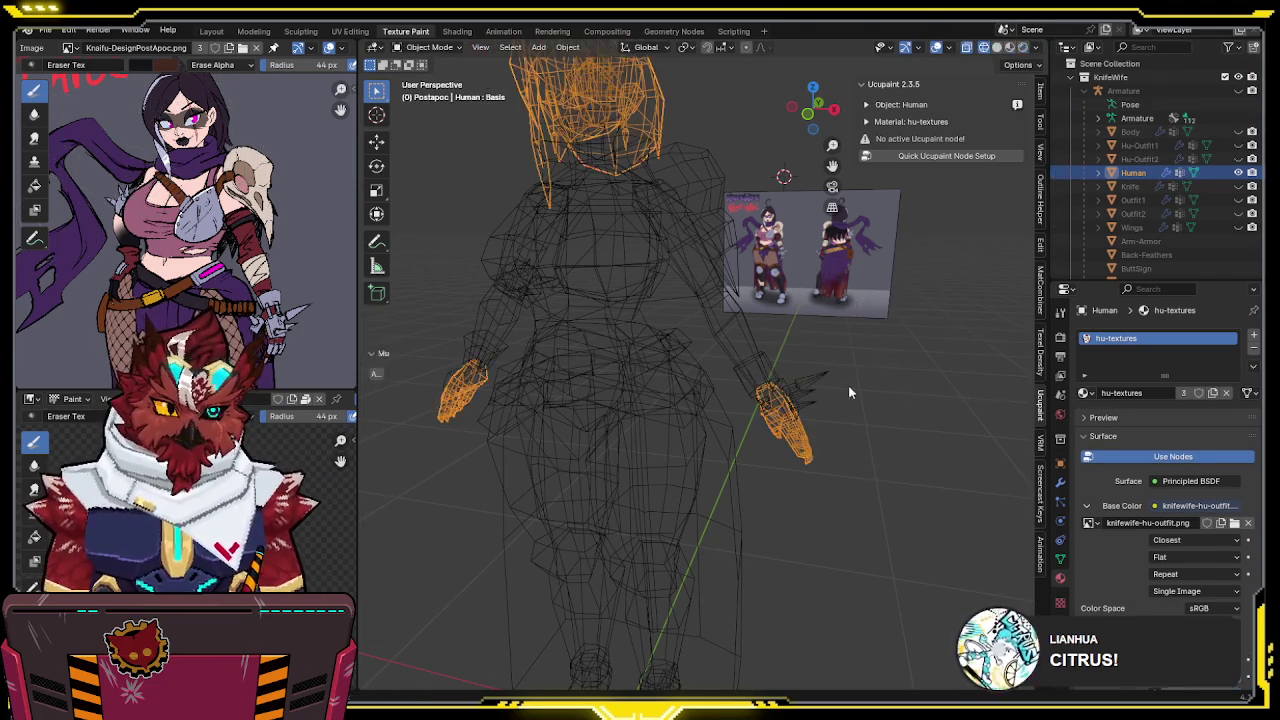
key(shift+z)
shift+middle_drag(909, 400, 934, 281)
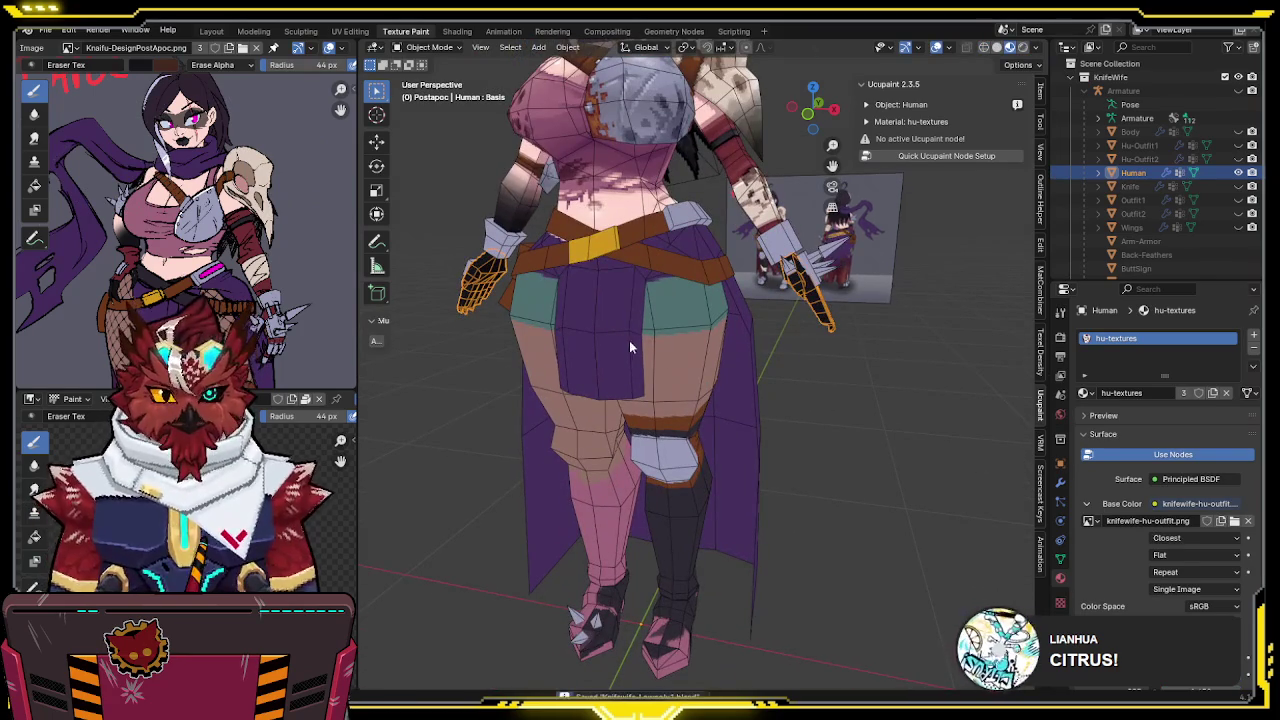
click(610, 314)
key(KP_1)
scroll(605, 416, up, 2)
scroll(605, 416, up, 2)
scroll(628, 372, up, 2)
key(ctrl+Tab)
Texture paint the skirt flap on its Basecolor layer with erasing off, in front view
click(722, 318)
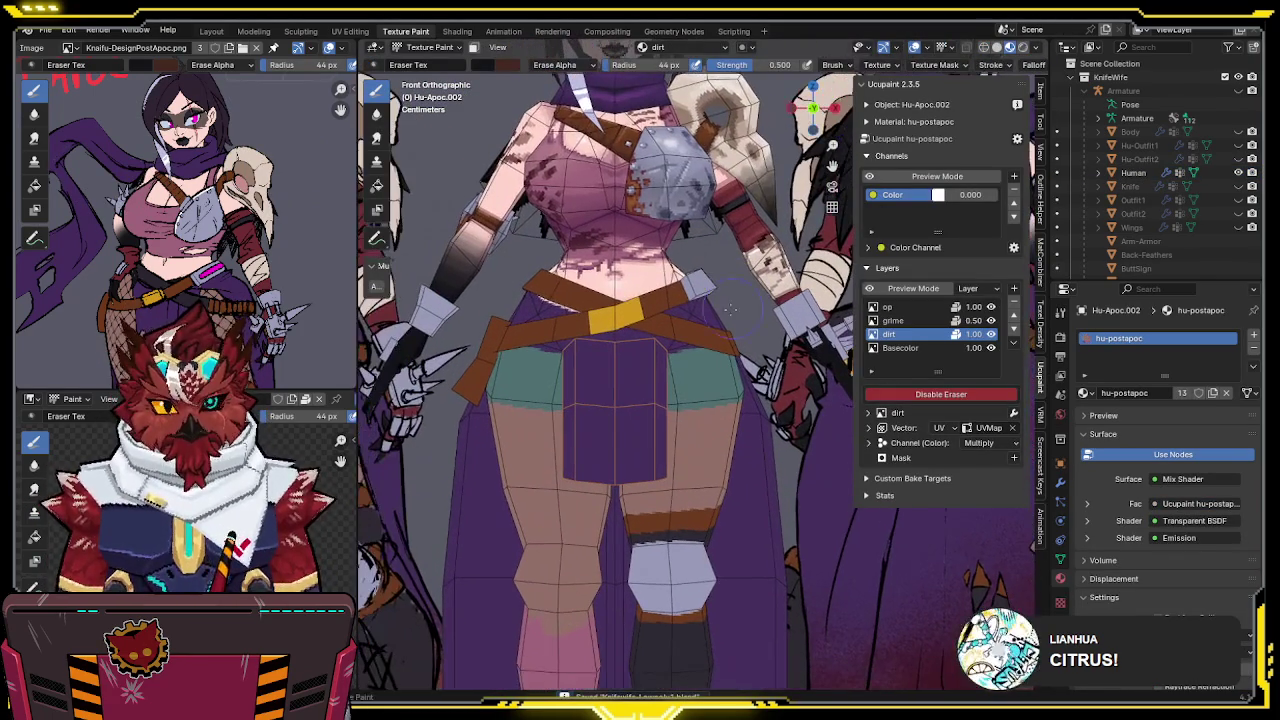
scroll(608, 434, up, 1)
scroll(700, 380, up, 1)
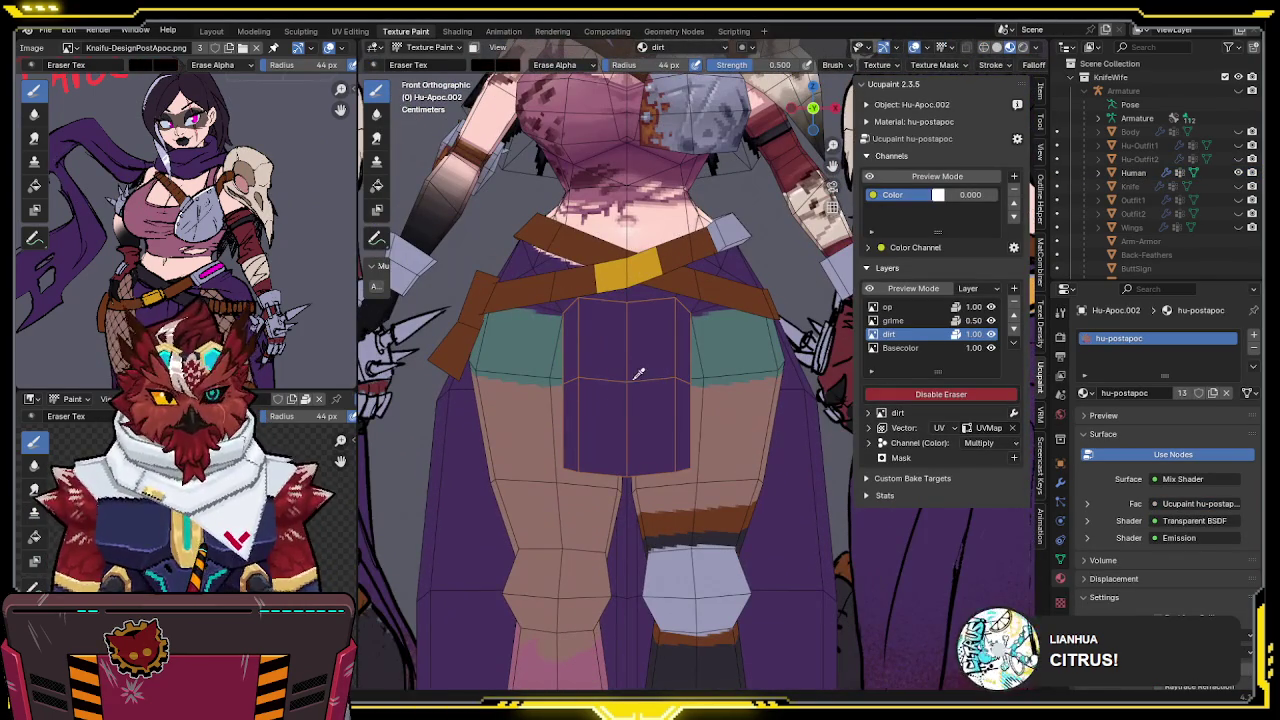
click(893, 348)
key(e)
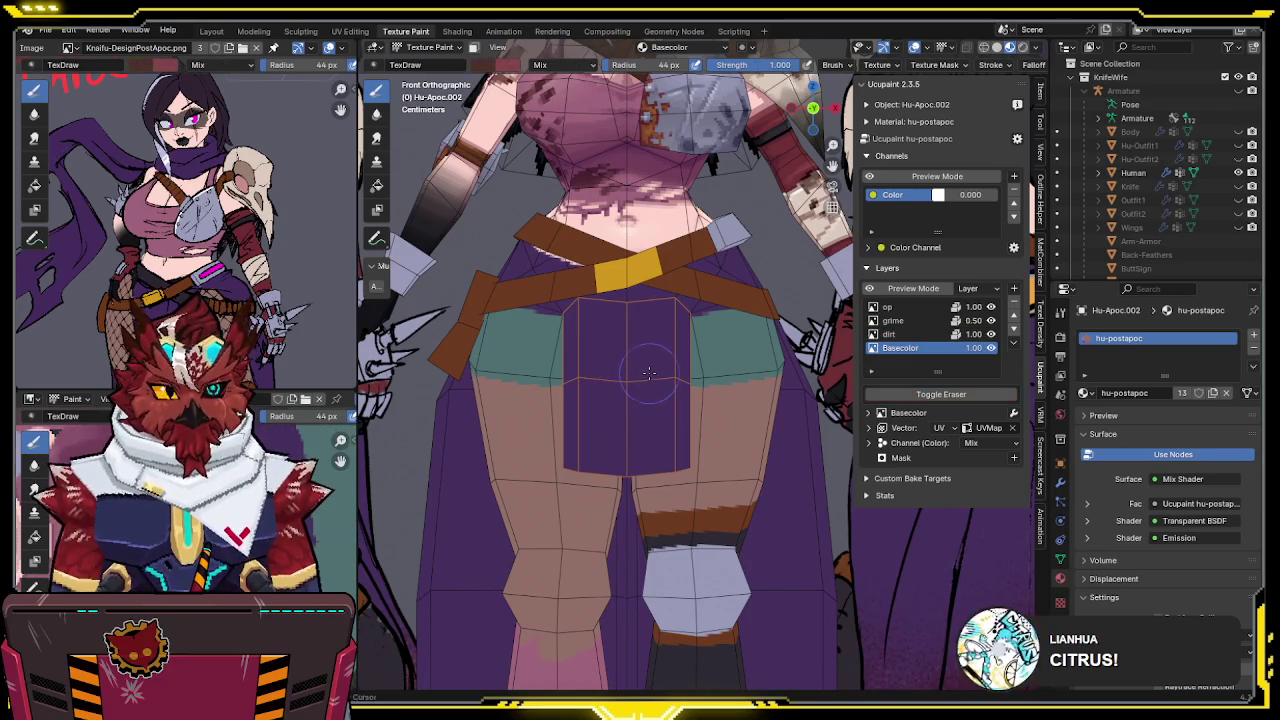
mouse_move(640, 400)
middle_down()
mouse_move(517, 362)
mouse_move(694, 159)
mouse_move(640, 200)
mouse_move(600, 180)
mouse_move(669, 150)
mouse_move(651, 303)
mouse_move(654, 223)
middle_up()
key(alt+q)
key(KP_Divide)
key(KP_Divide)
key(alt+q)
mouse_move(670, 574)
middle_down()
mouse_move(686, 423)
mouse_move(716, 330)
middle_up()
key(KP_1)
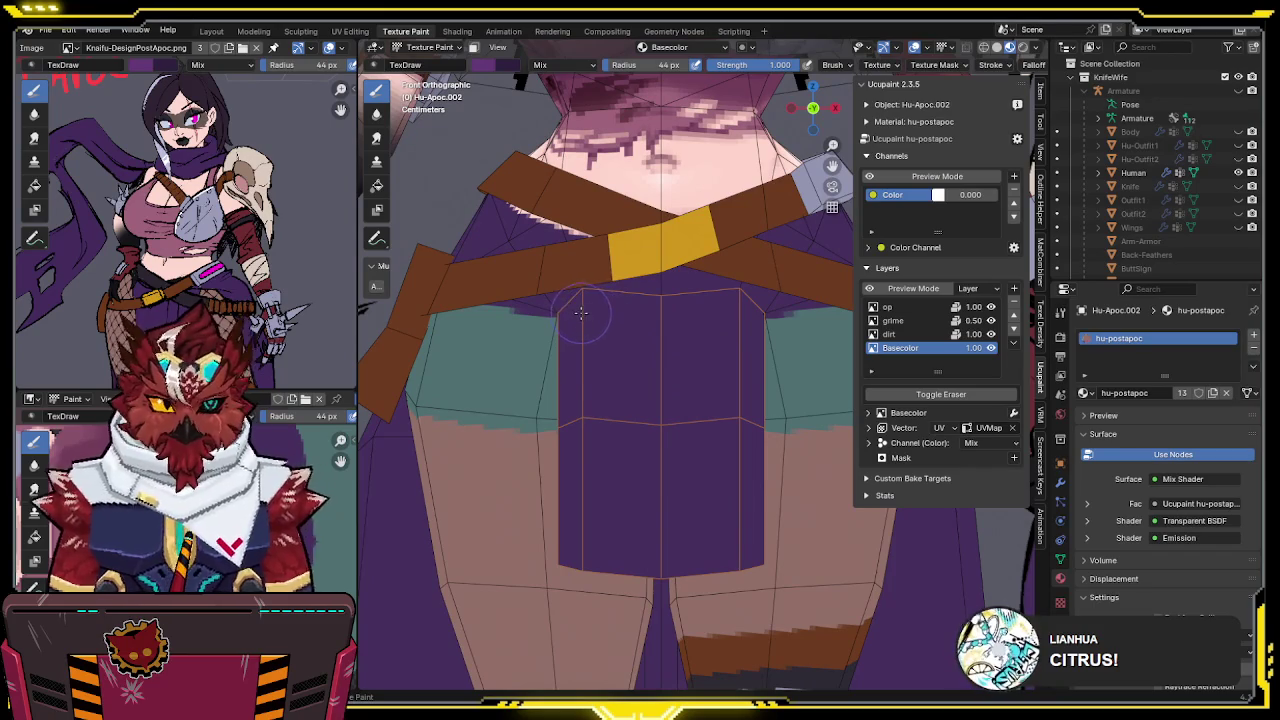
Paint dark mirrored strokes on the flap, undo a trial stroke, and shade its left side
mouse_move(545, 308)
mouse_down()
mouse_move(592, 322)
mouse_move(738, 316)
mouse_up()
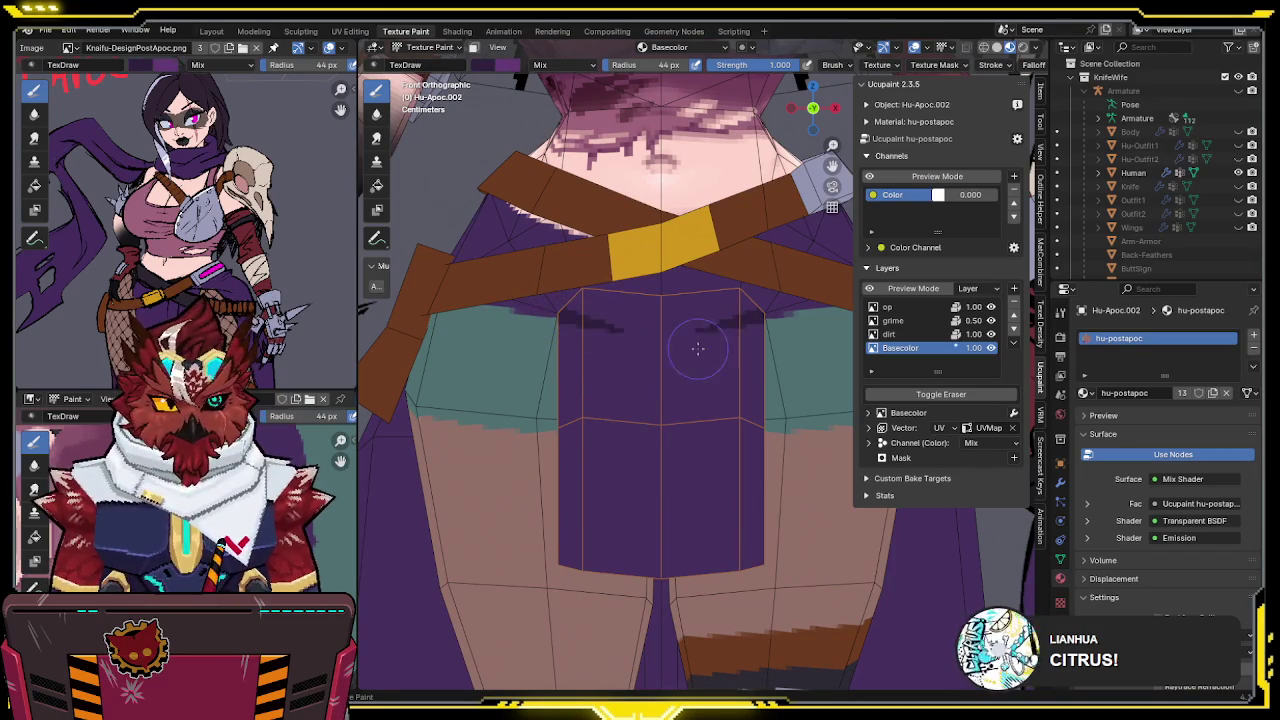
scroll(985, 64, down, 5)
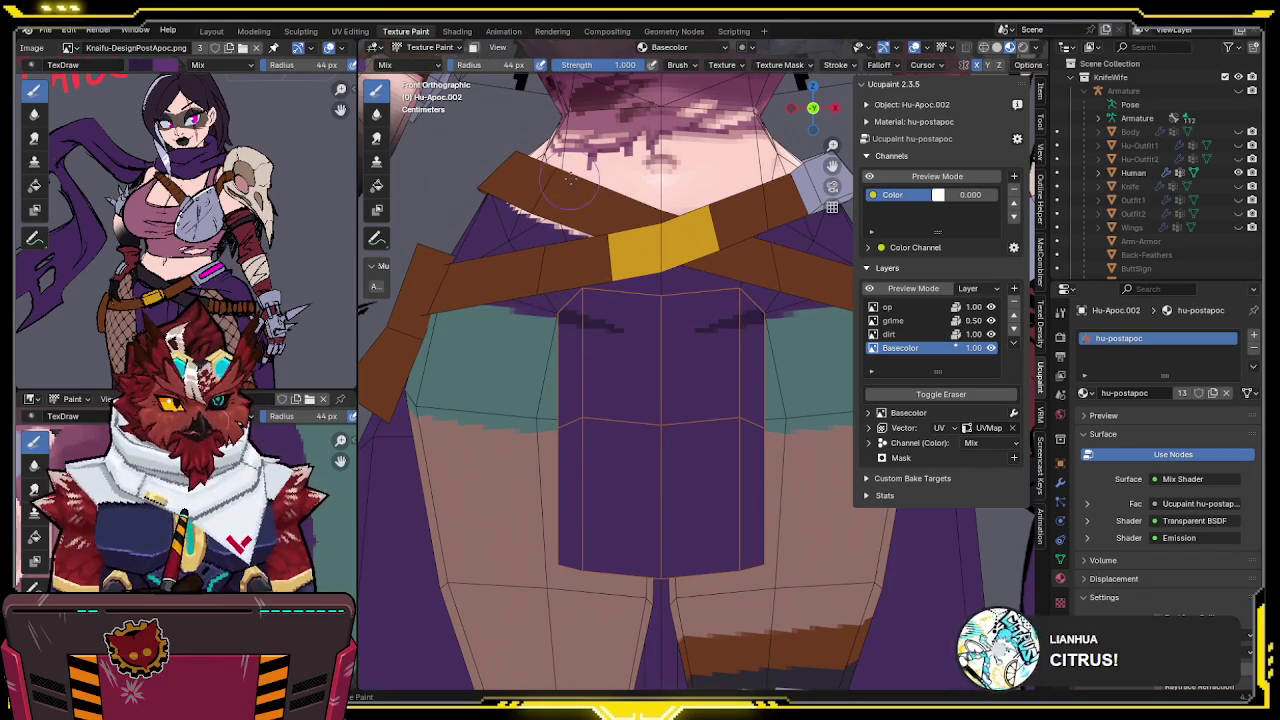
drag(582, 330, 700, 510)
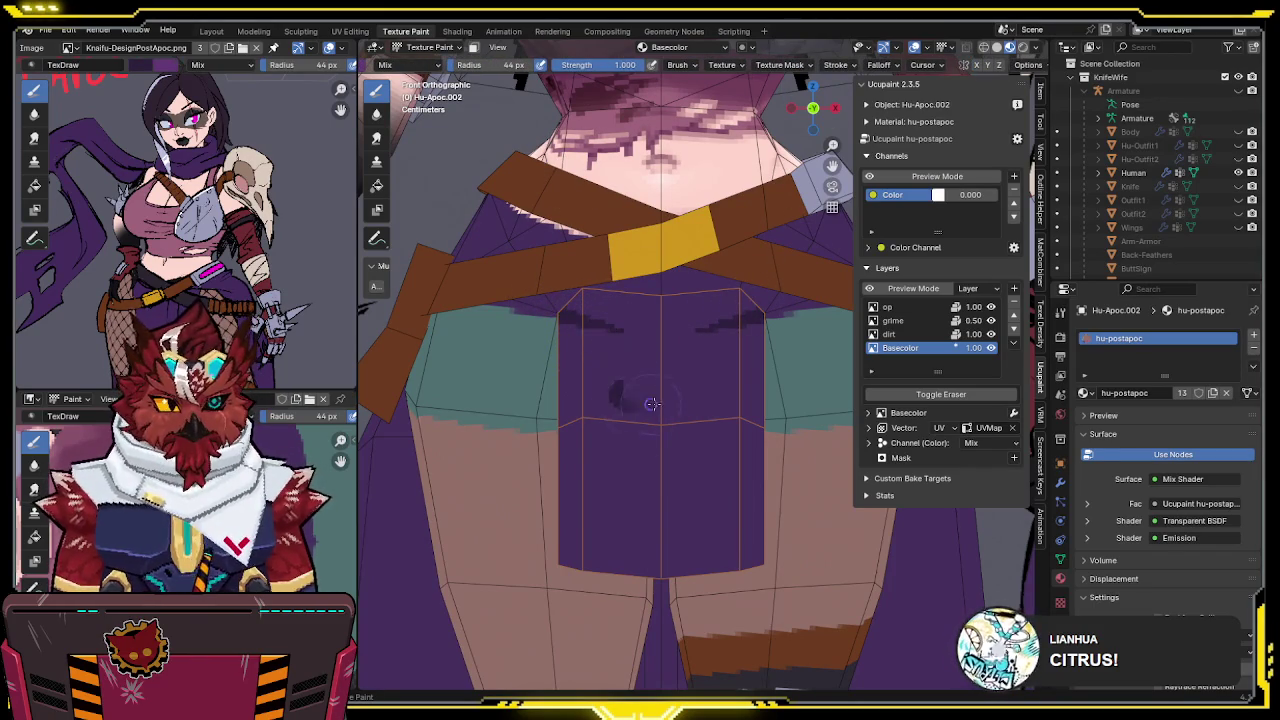
key(ctrl+z)
shift+middle_drag(671, 480, 645, 415)
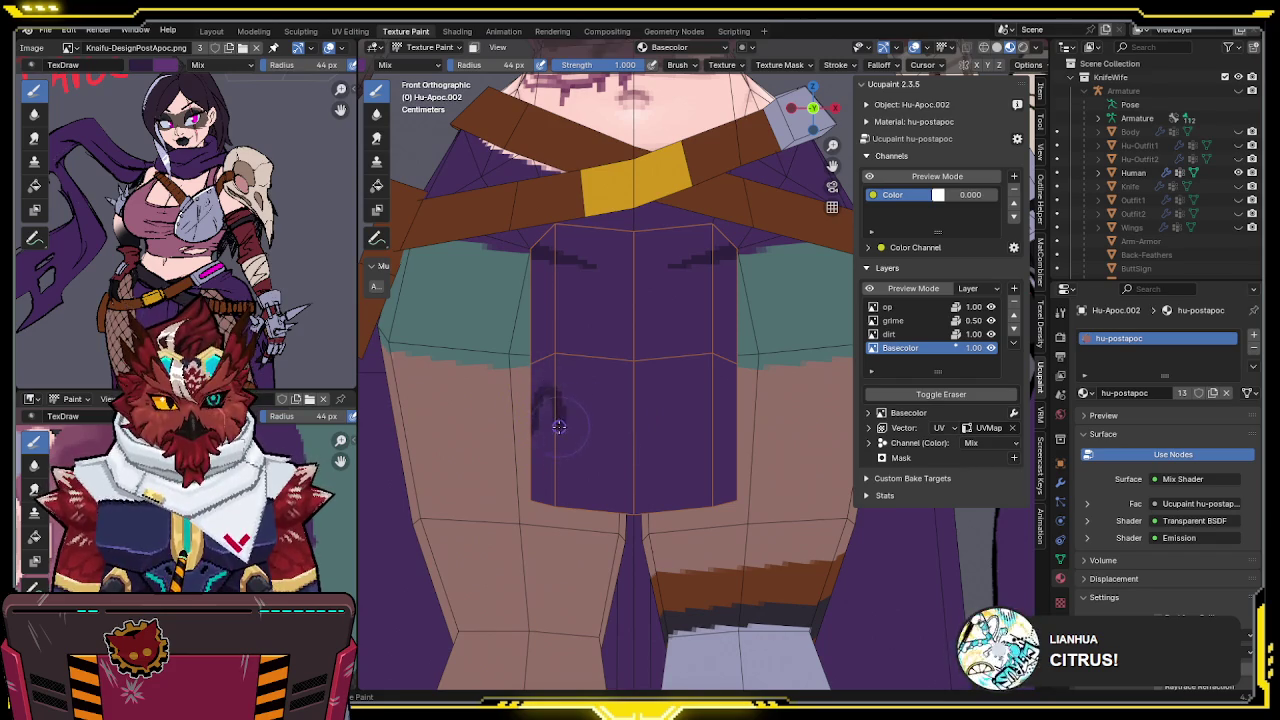
mouse_move(544, 430)
mouse_down()
mouse_move(577, 400)
mouse_move(570, 424)
mouse_up()
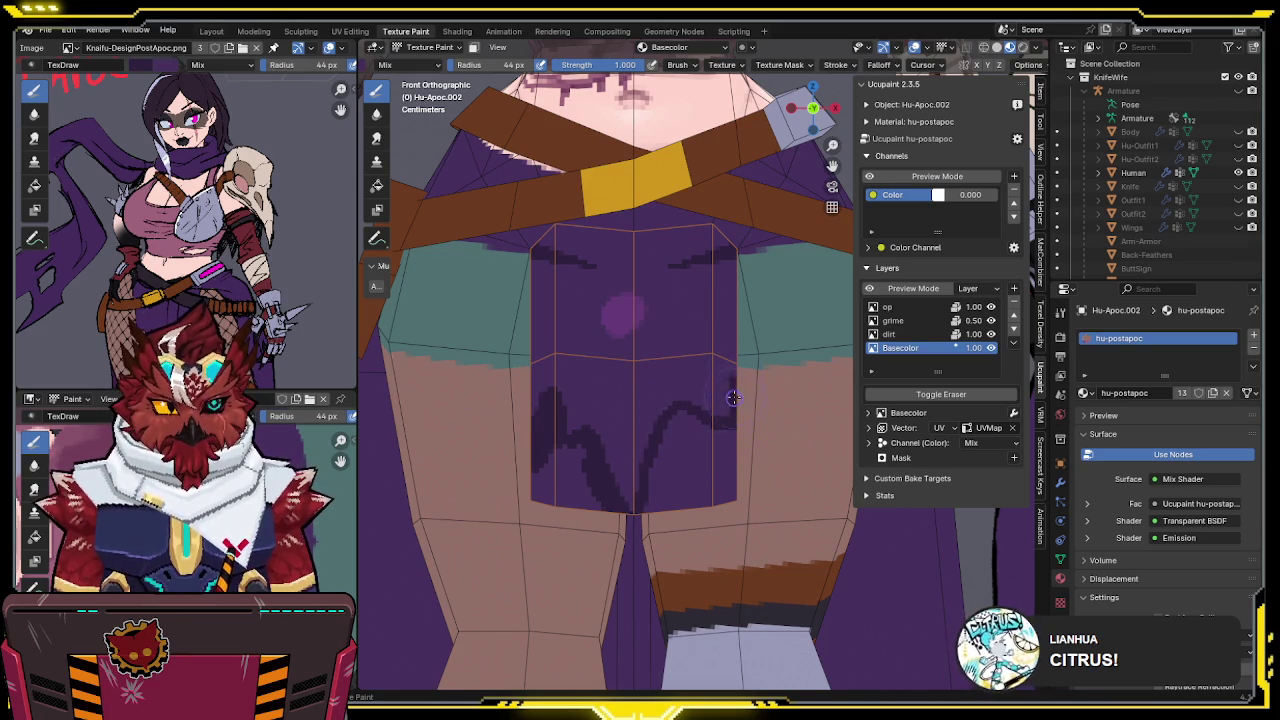
Darken the flap's right edge, lower-left, middle and lower middle with dark purple streaks
drag(729, 354, 740, 286)
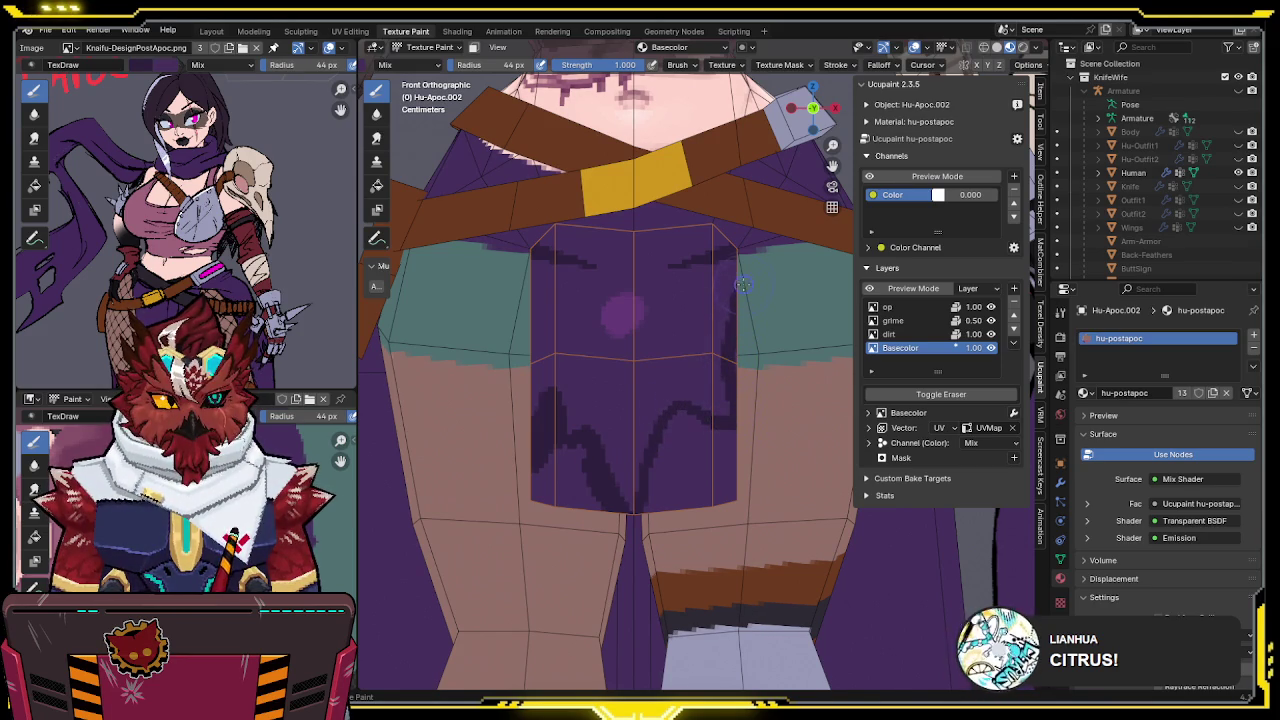
shift+middle_drag(690, 235, 676, 268)
key(e)
key(e)
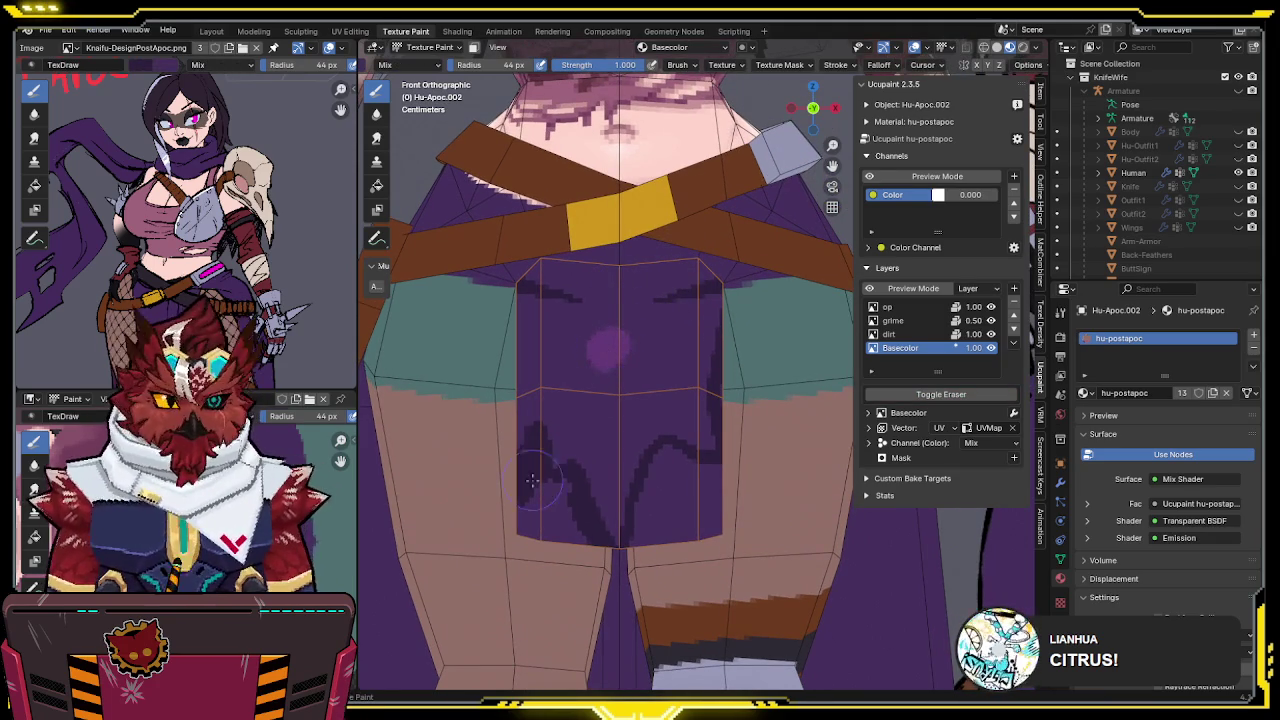
mouse_move(528, 510)
mouse_down()
mouse_move(571, 509)
mouse_move(537, 566)
mouse_up()
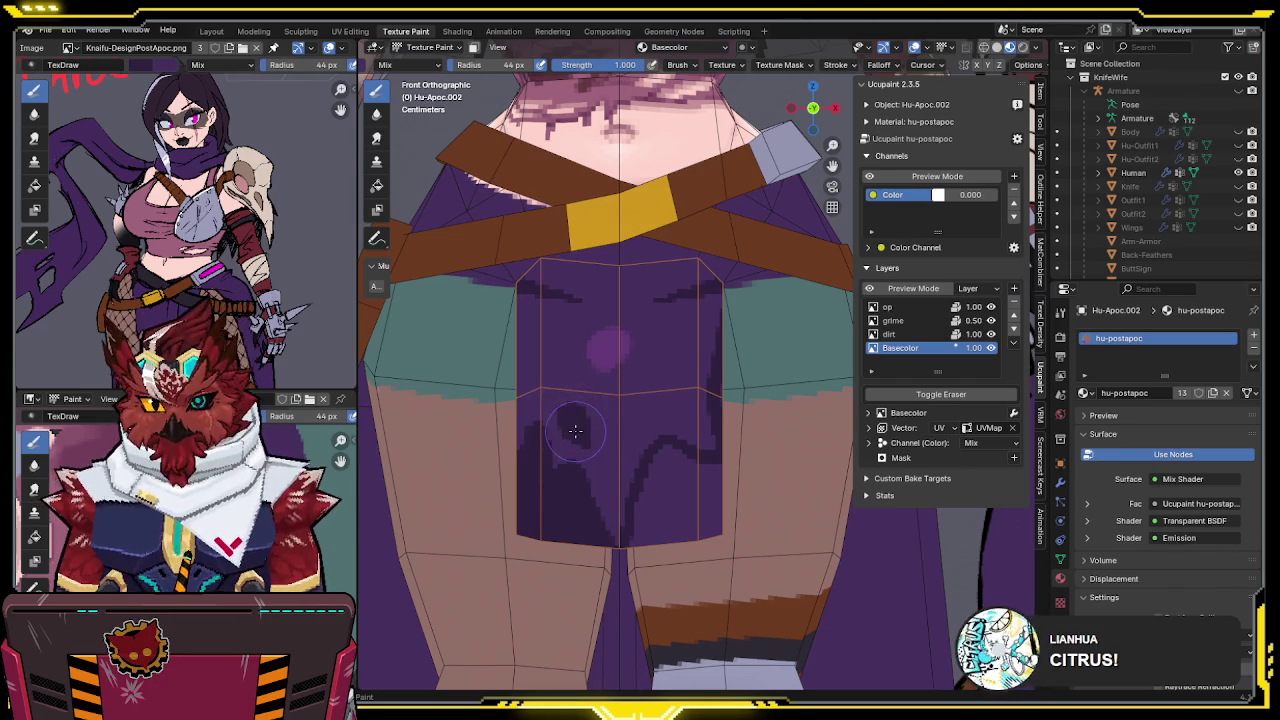
drag(570, 440, 562, 392)
mouse_move(661, 460)
mouse_down()
mouse_move(651, 491)
mouse_move(663, 451)
mouse_move(707, 465)
mouse_move(685, 500)
mouse_move(733, 488)
mouse_up()
Erase a small hole into the flap and tear away part of its bottom edge
key(e)
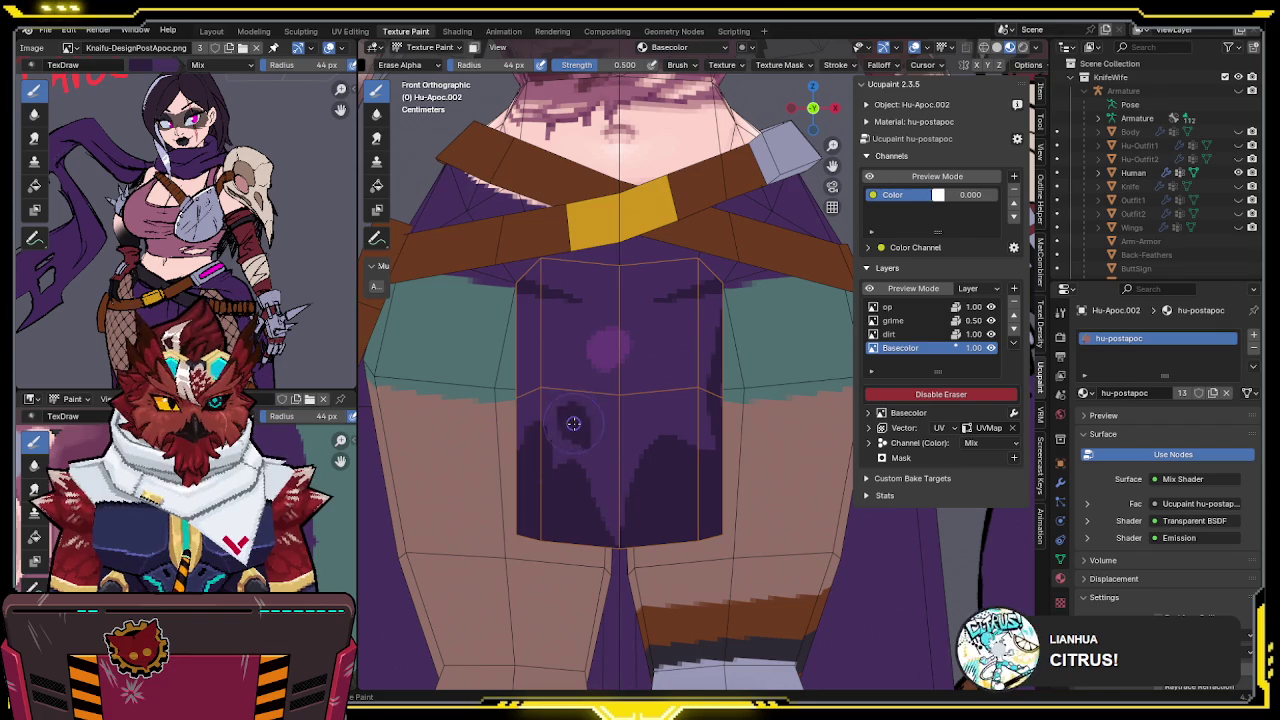
drag(600, 412, 566, 415)
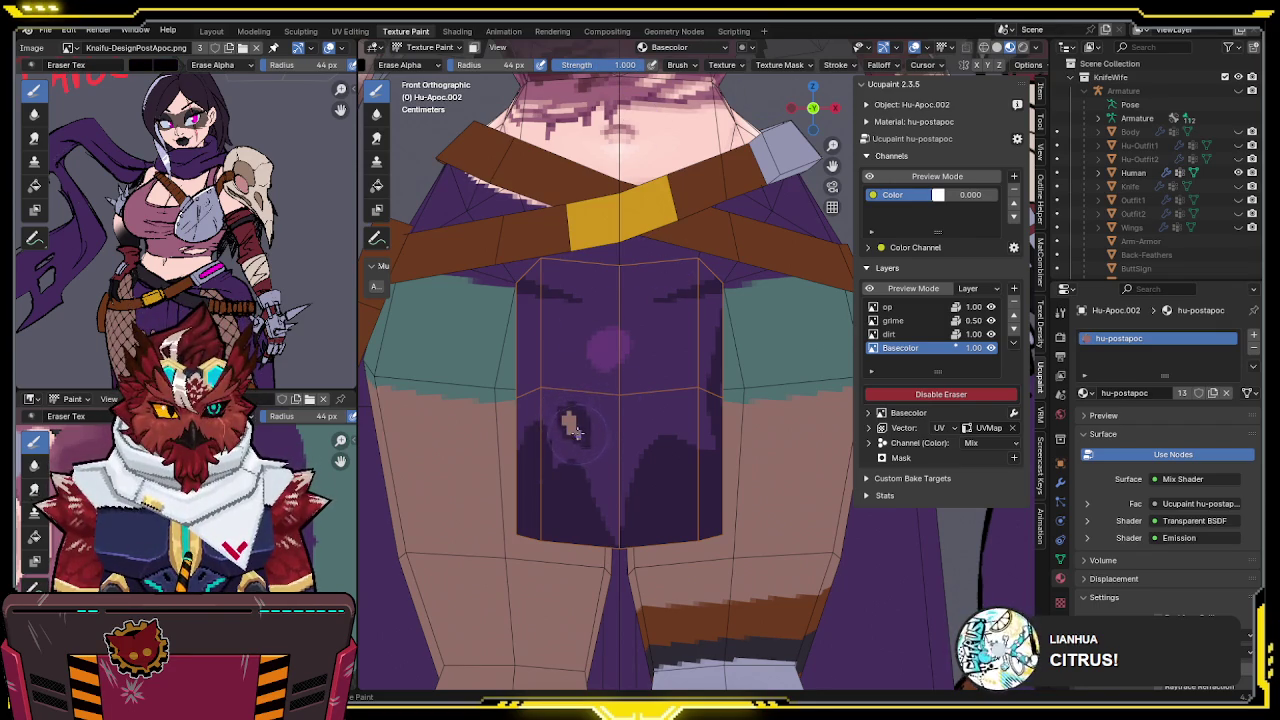
drag(570, 418, 528, 447)
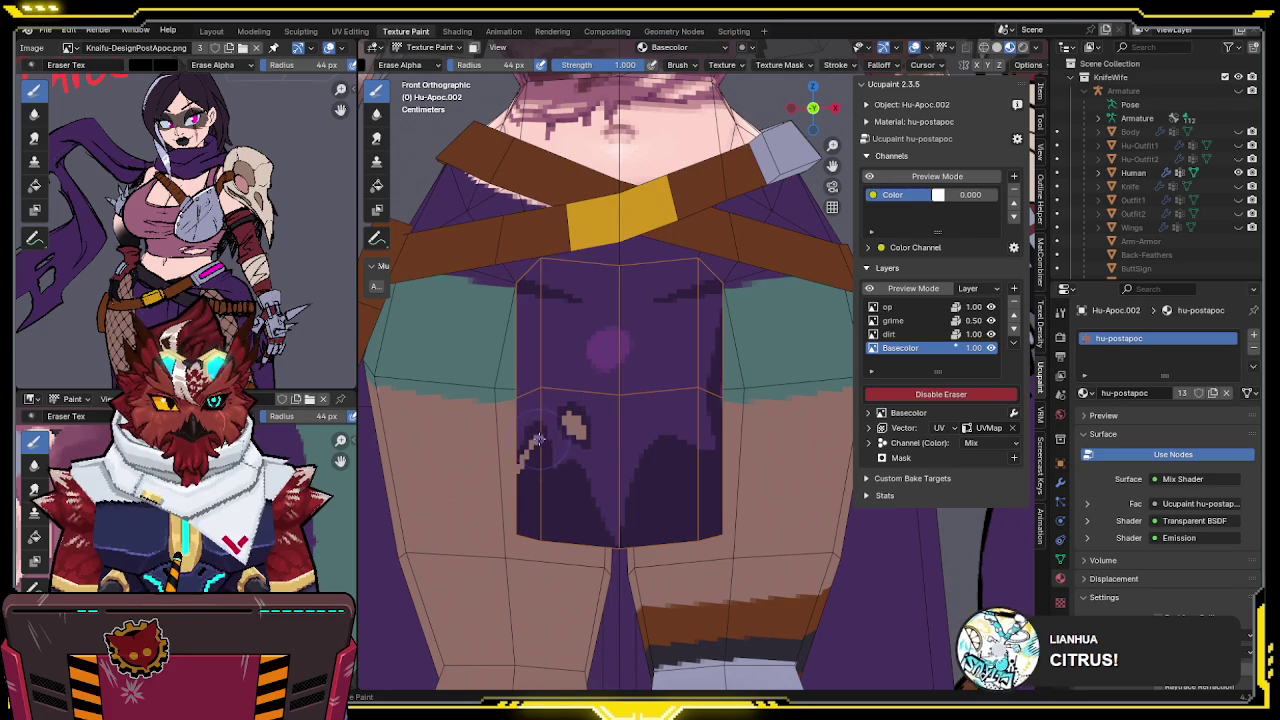
mouse_move(543, 483)
mouse_down()
mouse_move(523, 489)
mouse_move(545, 498)
mouse_up()
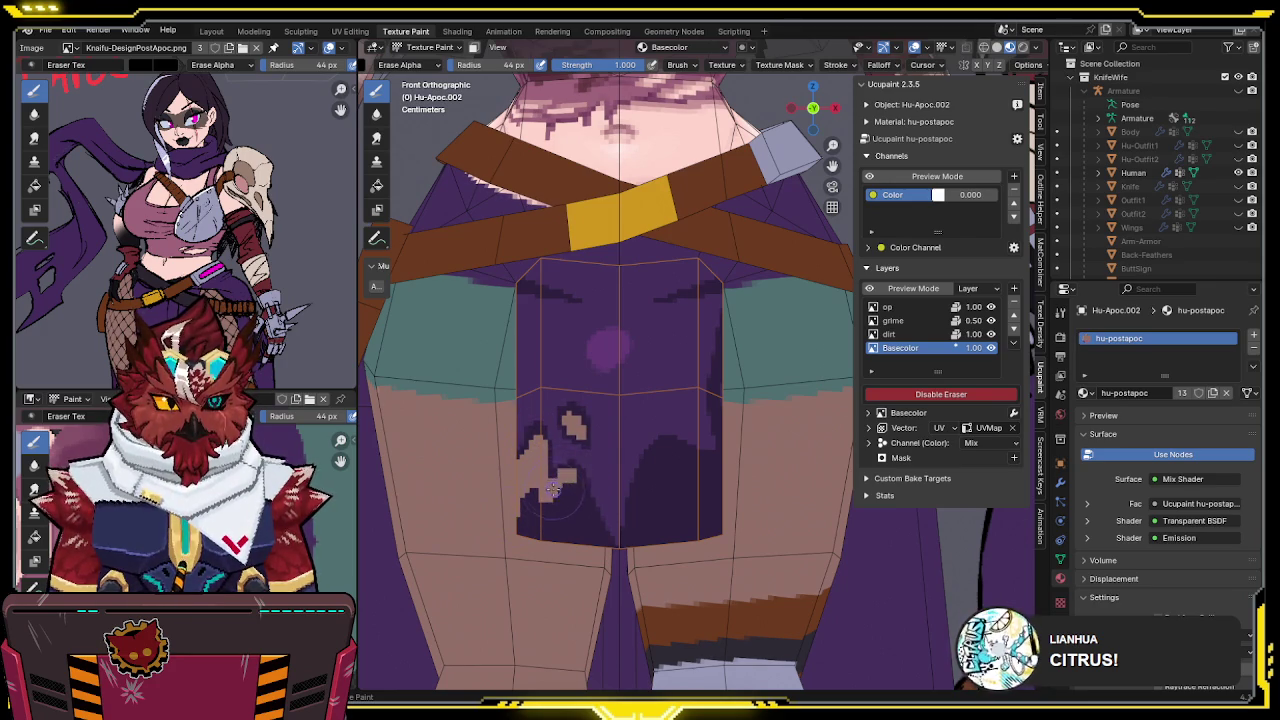
mouse_move(578, 487)
mouse_down()
mouse_move(592, 517)
mouse_move(560, 455)
mouse_move(614, 540)
mouse_up()
Rag the flap's bottom further, trimming its lower-left, lower-right and right edges
key(e)
key(e)
drag(558, 452, 605, 535)
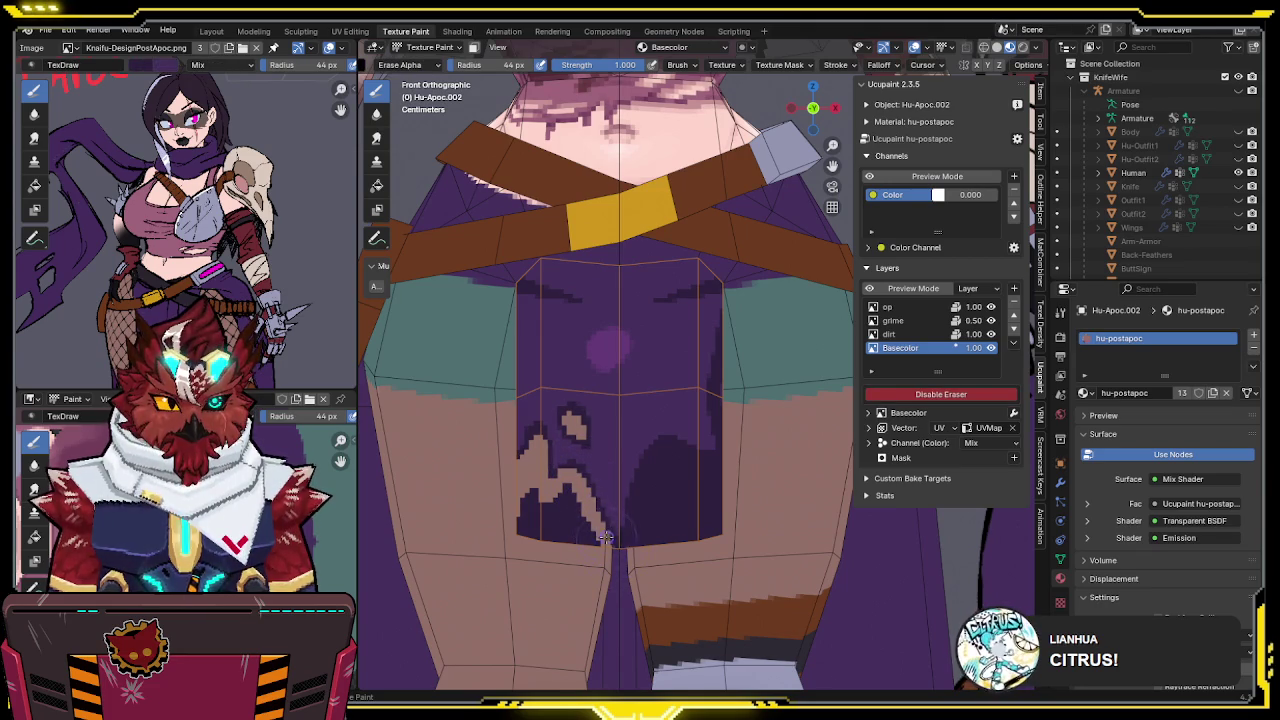
drag(597, 475, 590, 538)
mouse_move(568, 490)
mouse_down()
mouse_move(530, 505)
mouse_move(550, 535)
mouse_move(587, 537)
mouse_up()
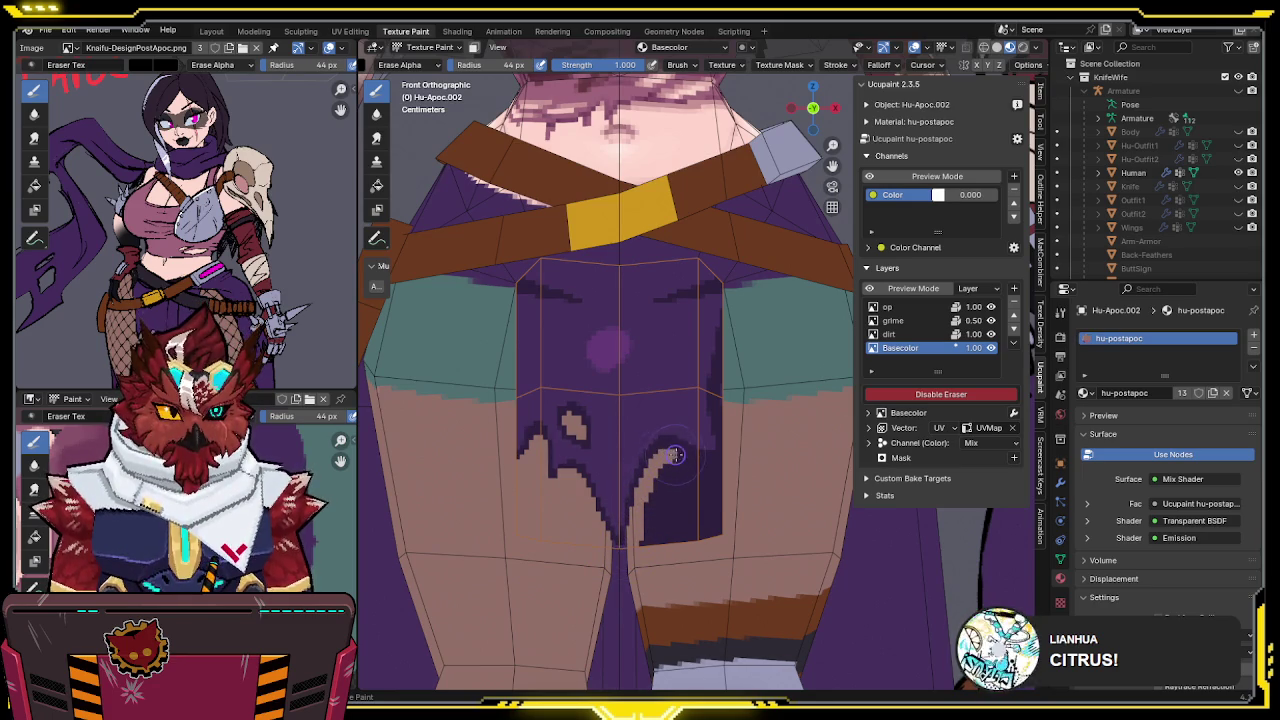
mouse_move(720, 480)
mouse_down()
mouse_move(660, 490)
mouse_move(660, 515)
mouse_move(690, 510)
mouse_move(691, 552)
mouse_up()
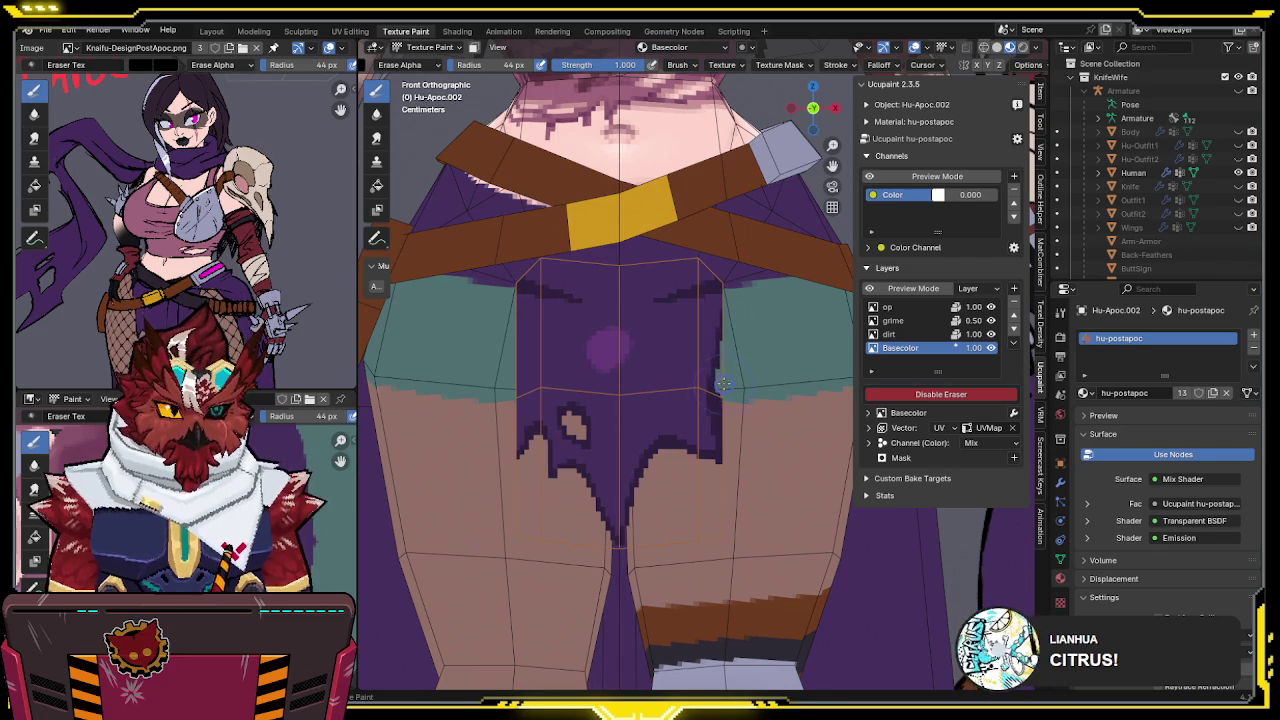
drag(726, 416, 729, 464)
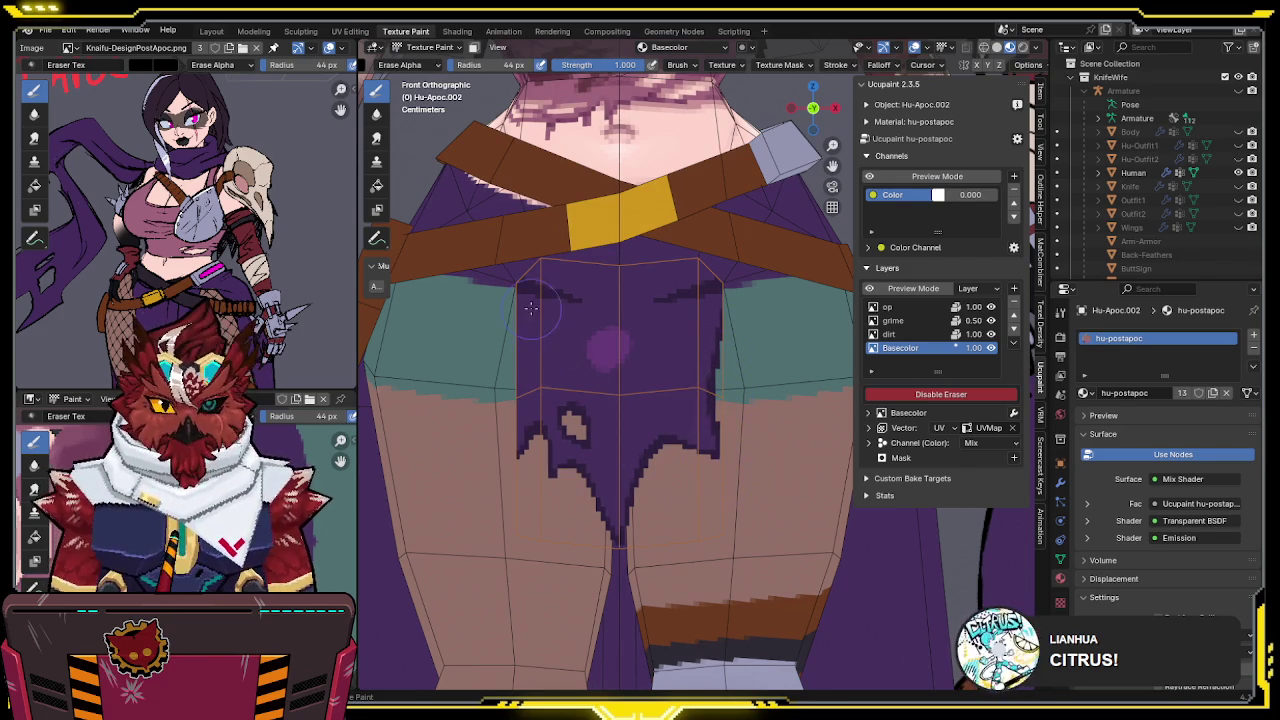
key(e)
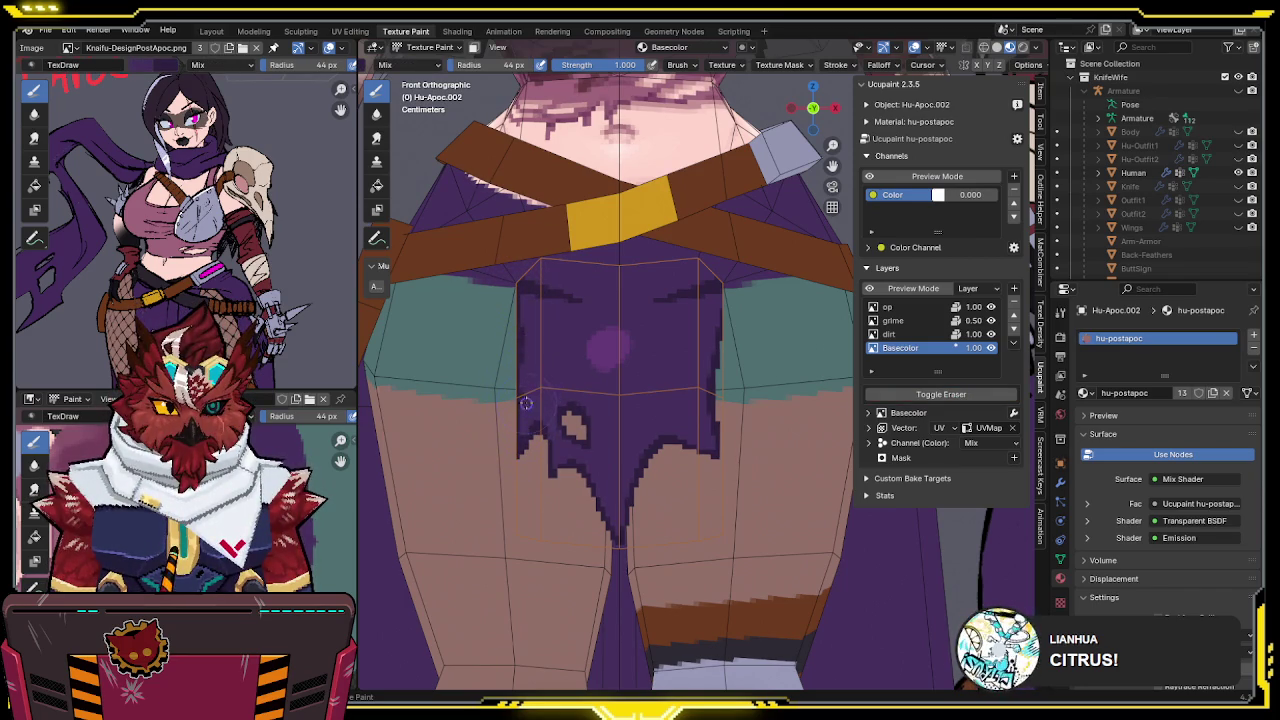
Save the file and paint darker purple fold streaks down the torn skirt flap
key(ctrl+s)
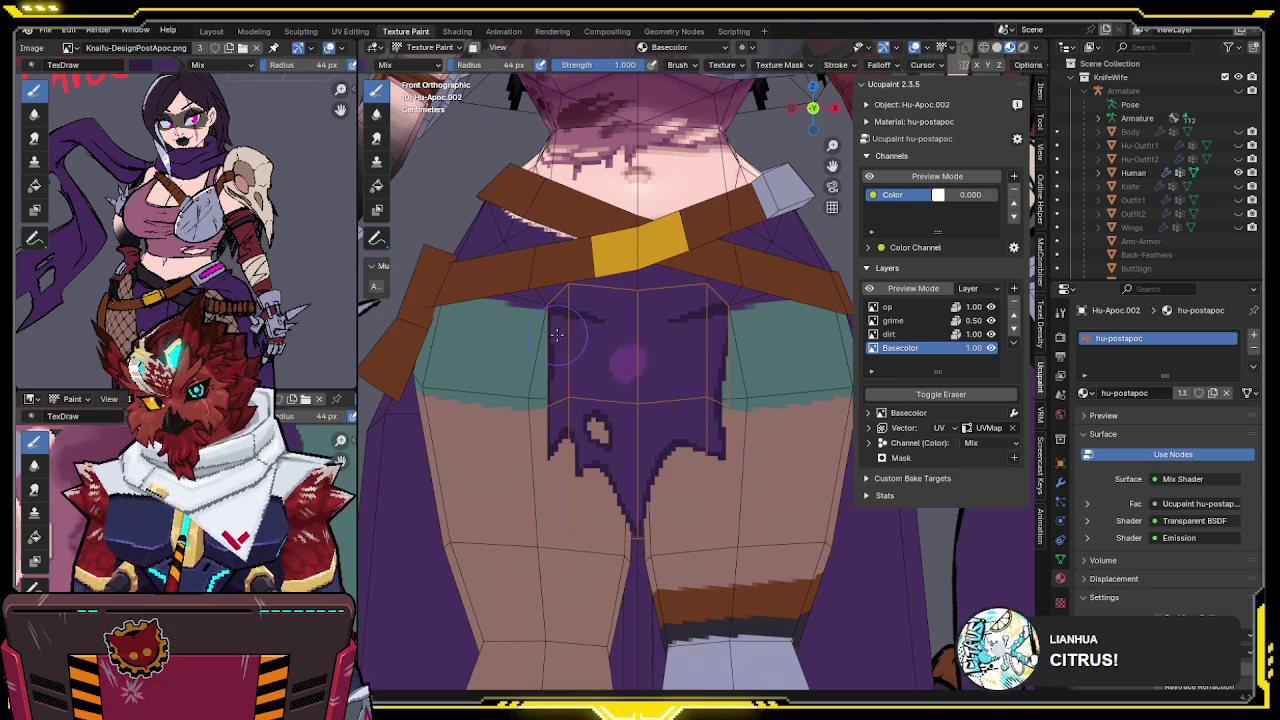
shift+middle_drag(560, 333, 552, 341)
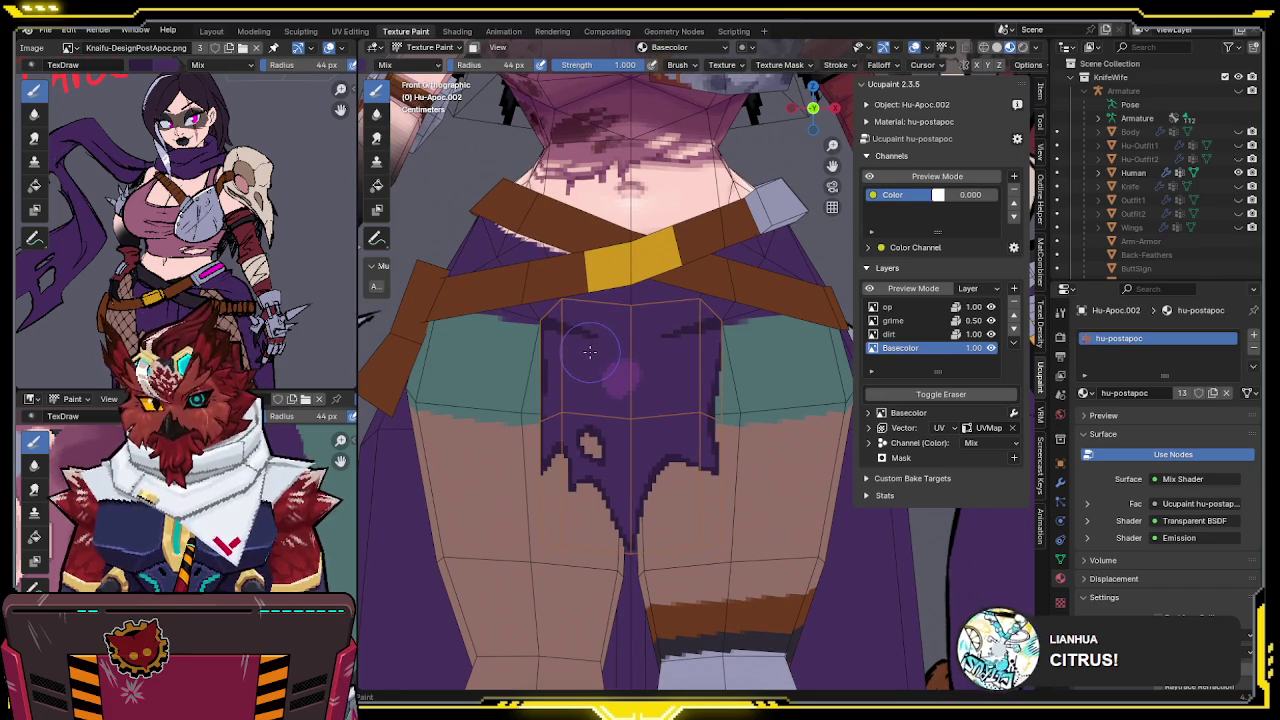
click(621, 375)
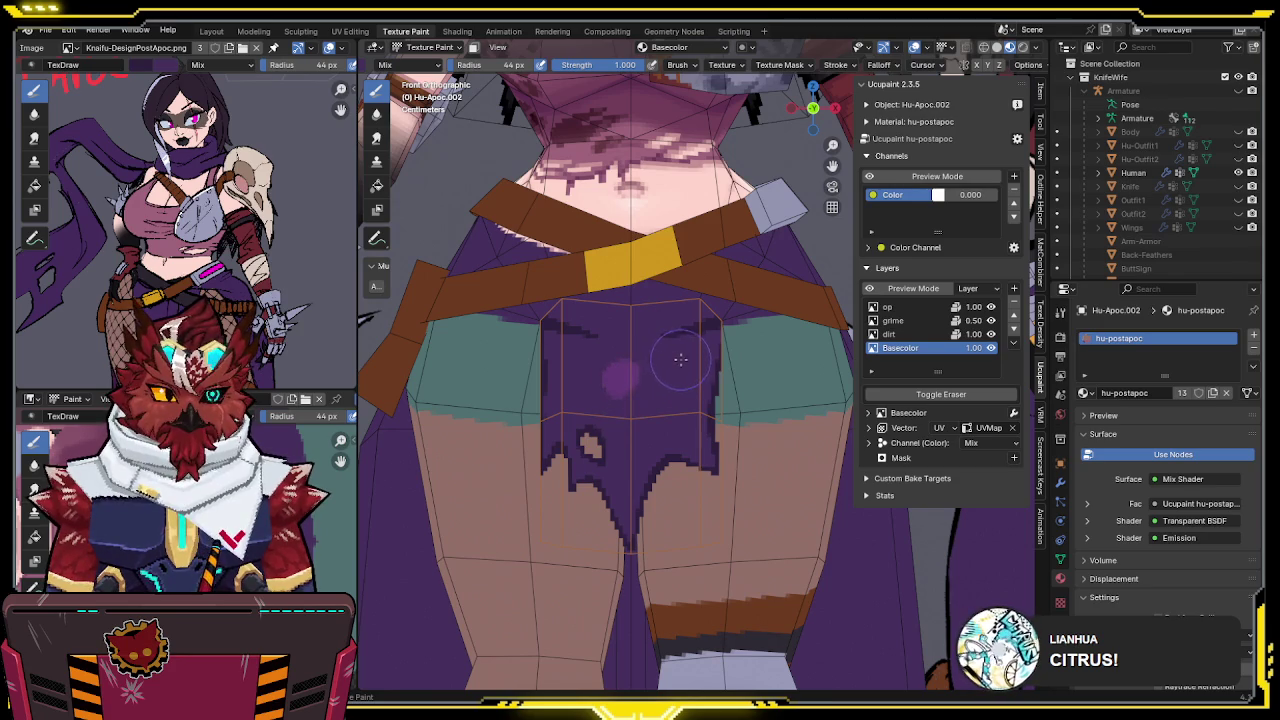
drag(693, 352, 579, 410)
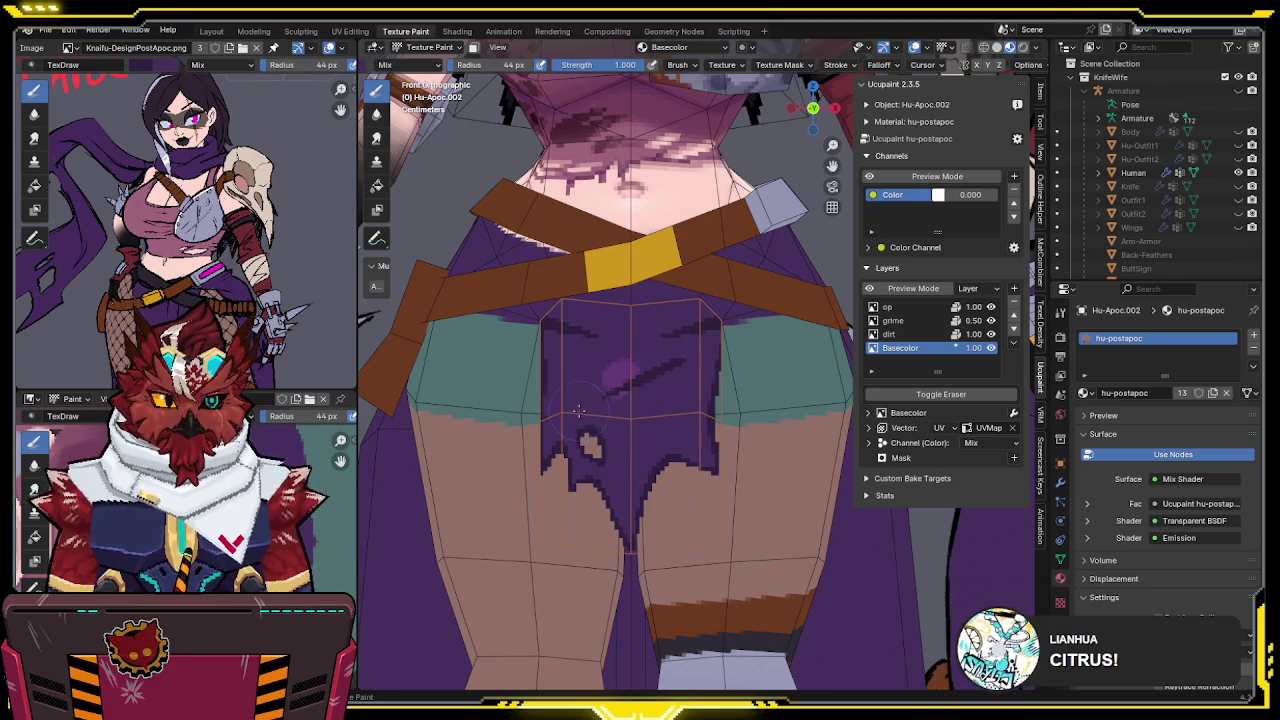
drag(690, 345, 640, 372)
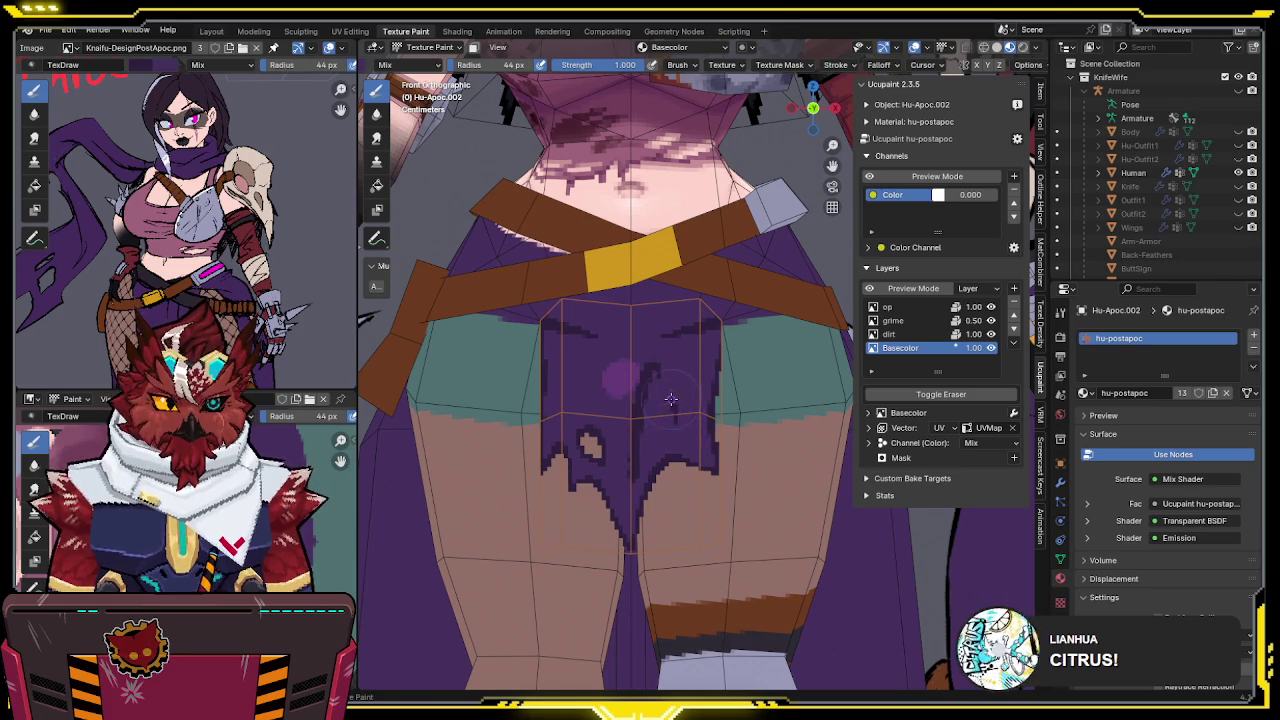
drag(643, 410, 624, 484)
drag(631, 411, 633, 468)
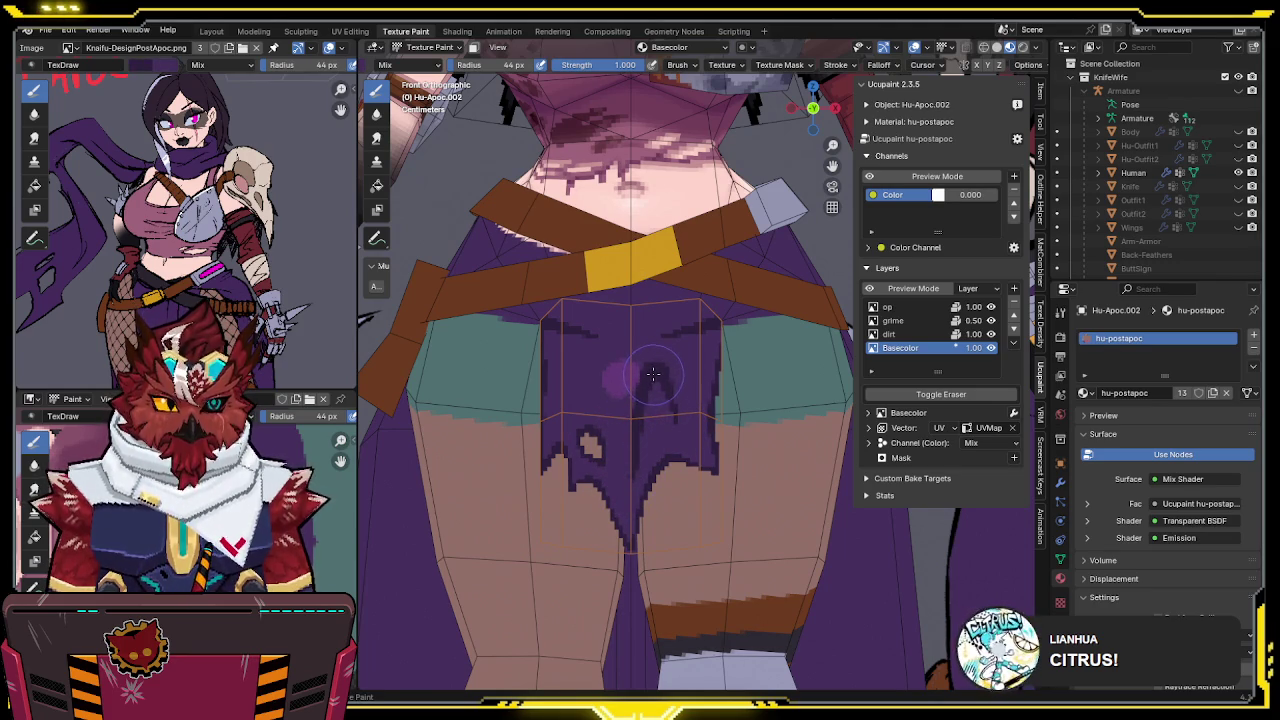
Return brush strength to 1.000 and hide the wireframe and viewport overlays
drag(628, 64, 600, 64)
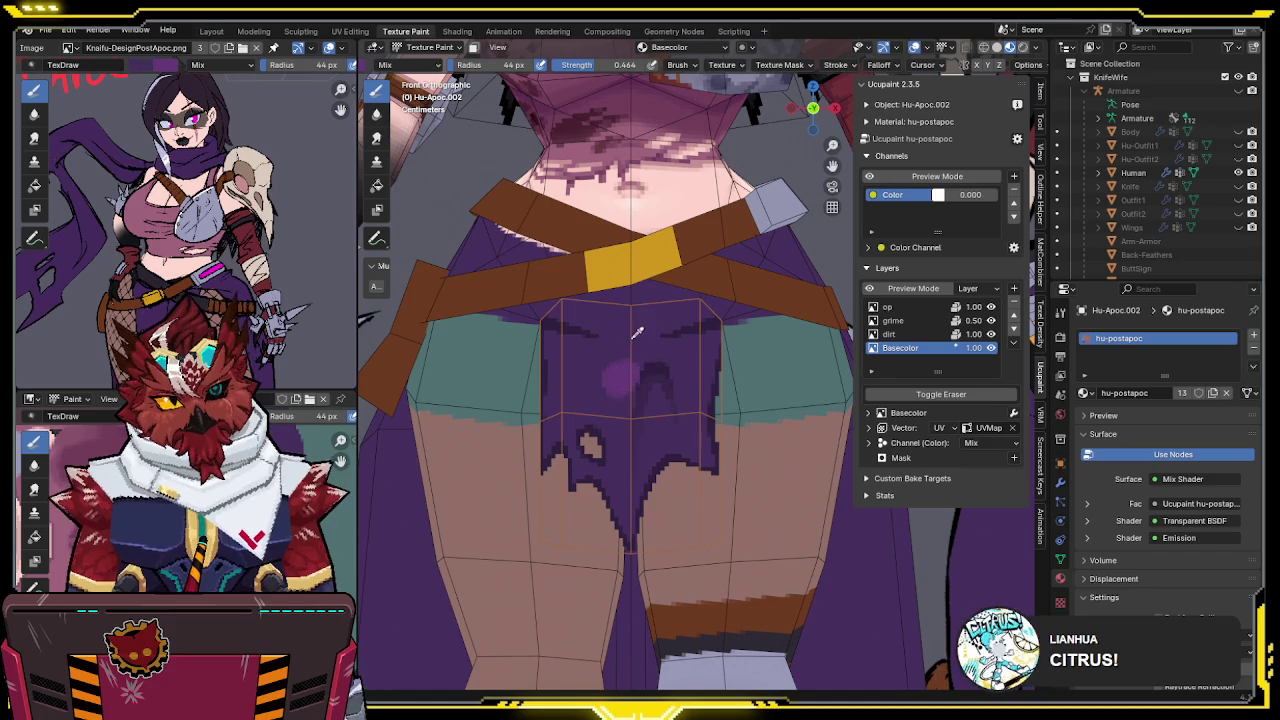
key(shift+f)
text(1)
key(Return)
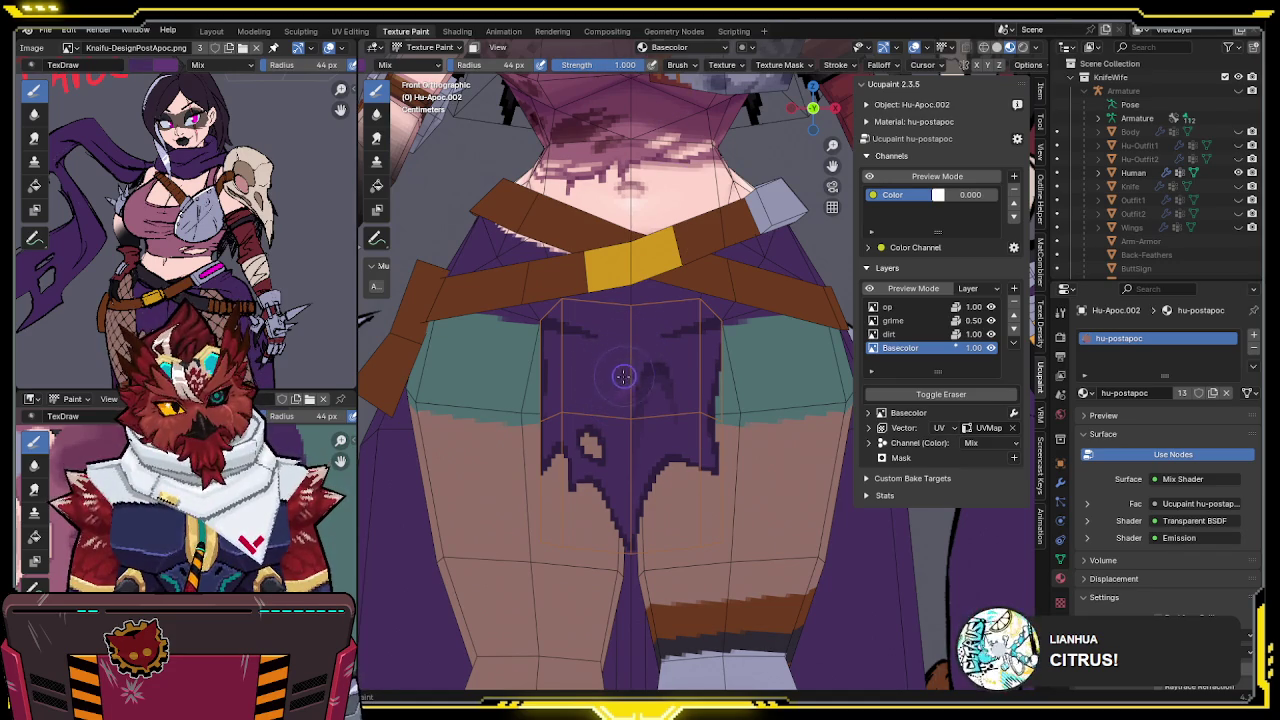
key(shift+alt+z)
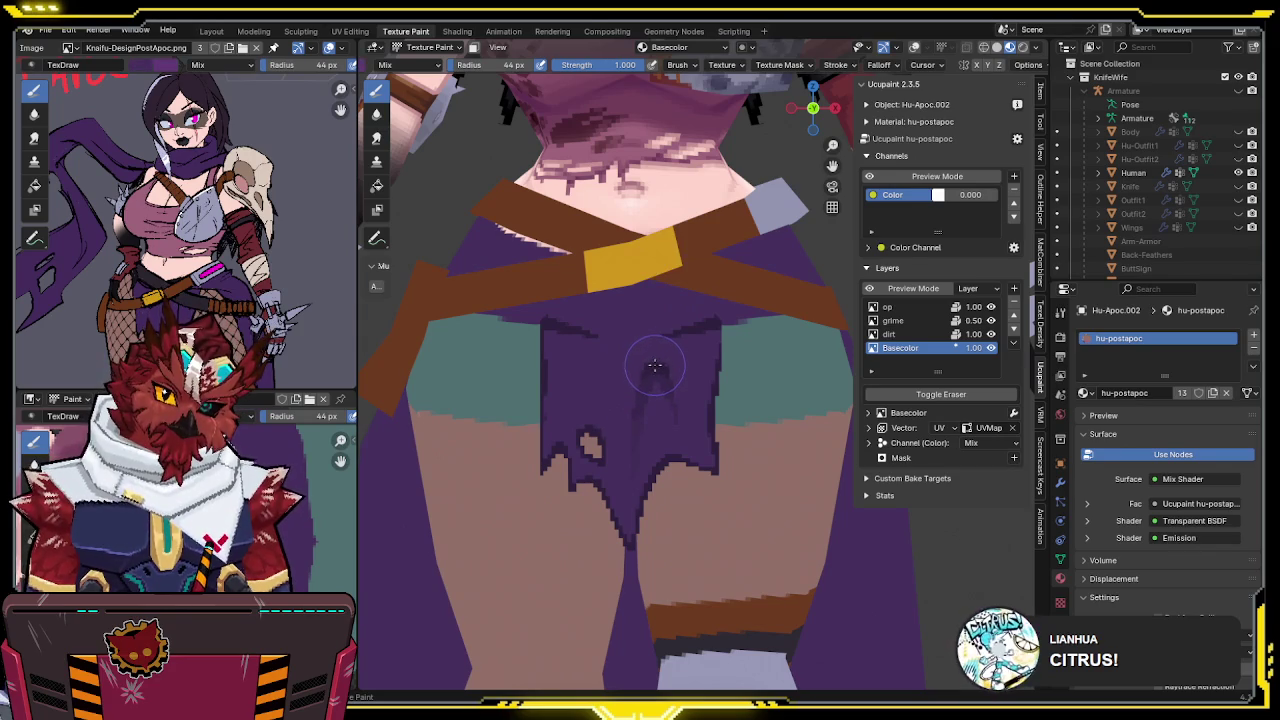
Set the brush strength to 0.5
click(625, 65)
text(0.5)
key(Return)
Blend the flap's dark streaks into softer purple around the hole and up the flap
mouse_move(566, 361)
mouse_down()
mouse_move(566, 438)
mouse_move(614, 325)
mouse_move(680, 395)
mouse_move(696, 370)
mouse_move(708, 443)
mouse_move(686, 350)
mouse_move(633, 527)
mouse_up()
key(ctrl+z)
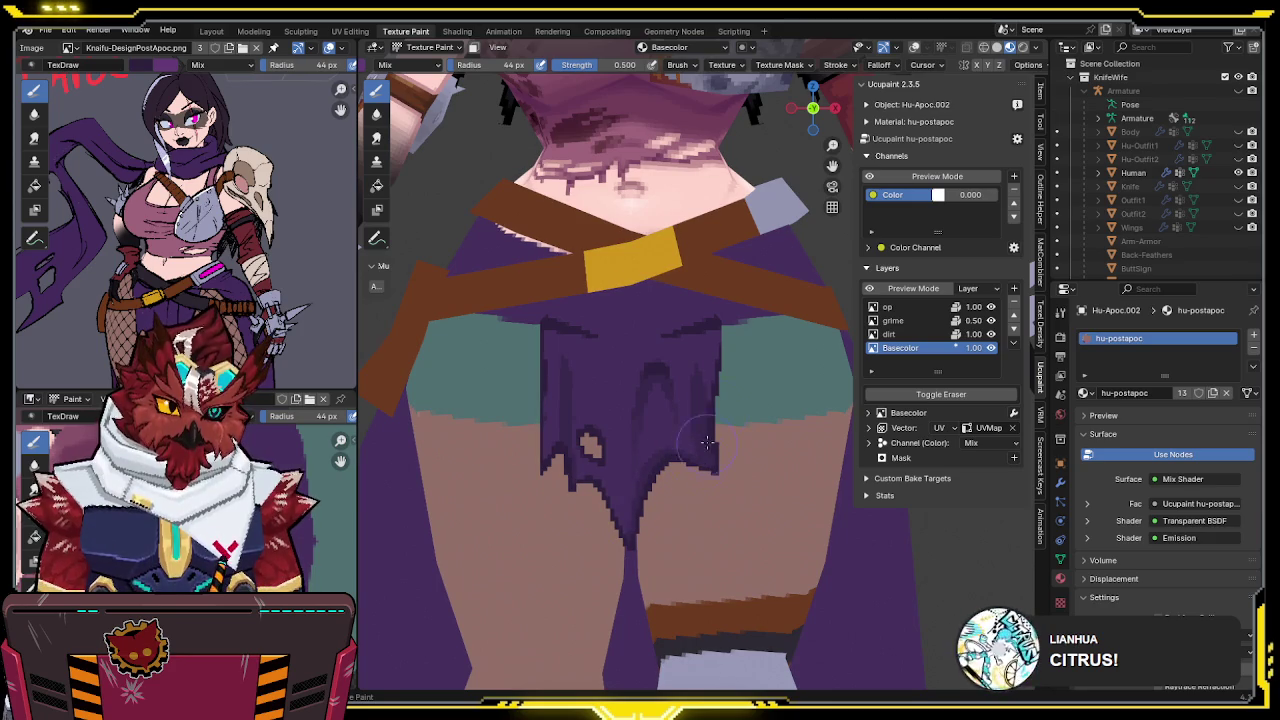
key(ctrl+shift+z)
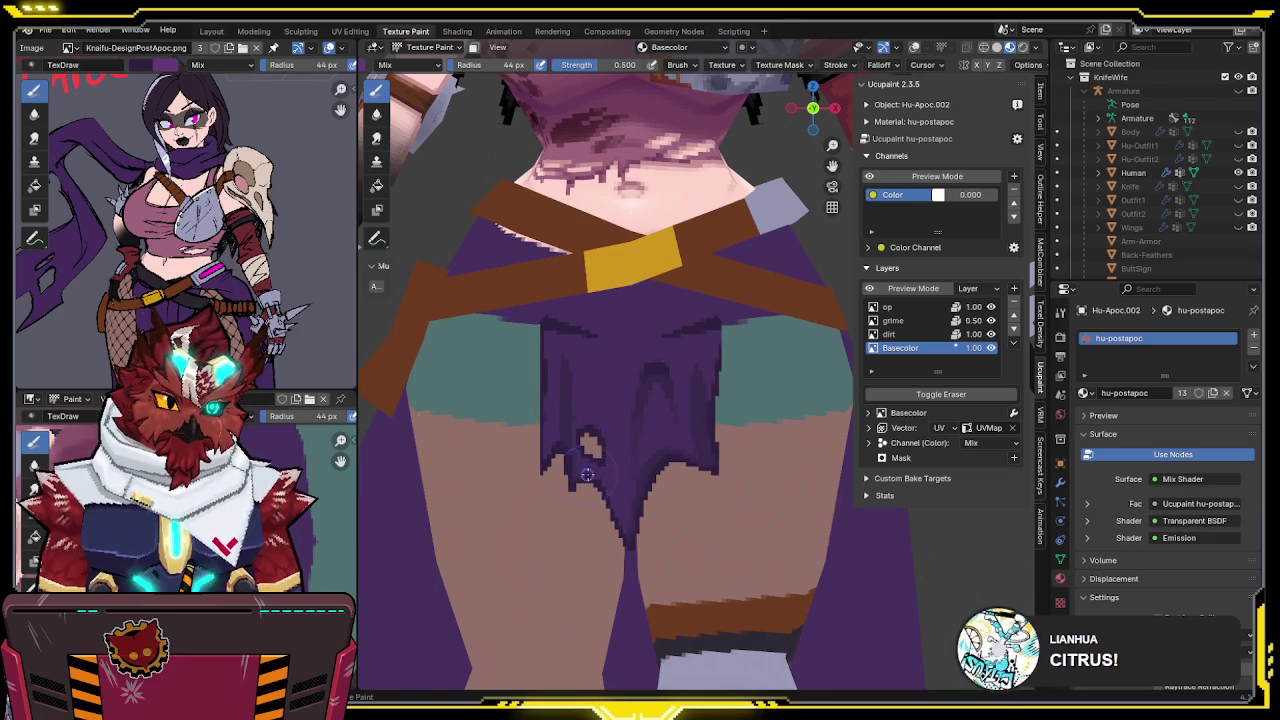
drag(609, 468, 596, 427)
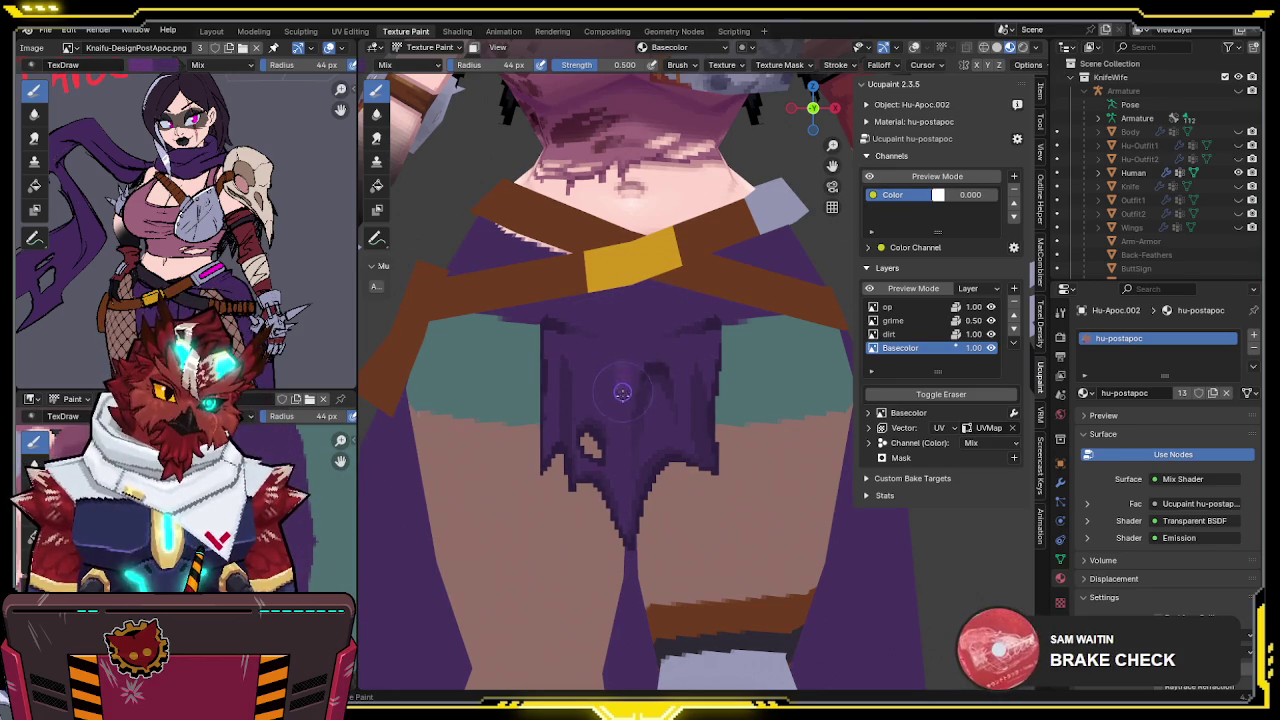
drag(621, 477, 623, 363)
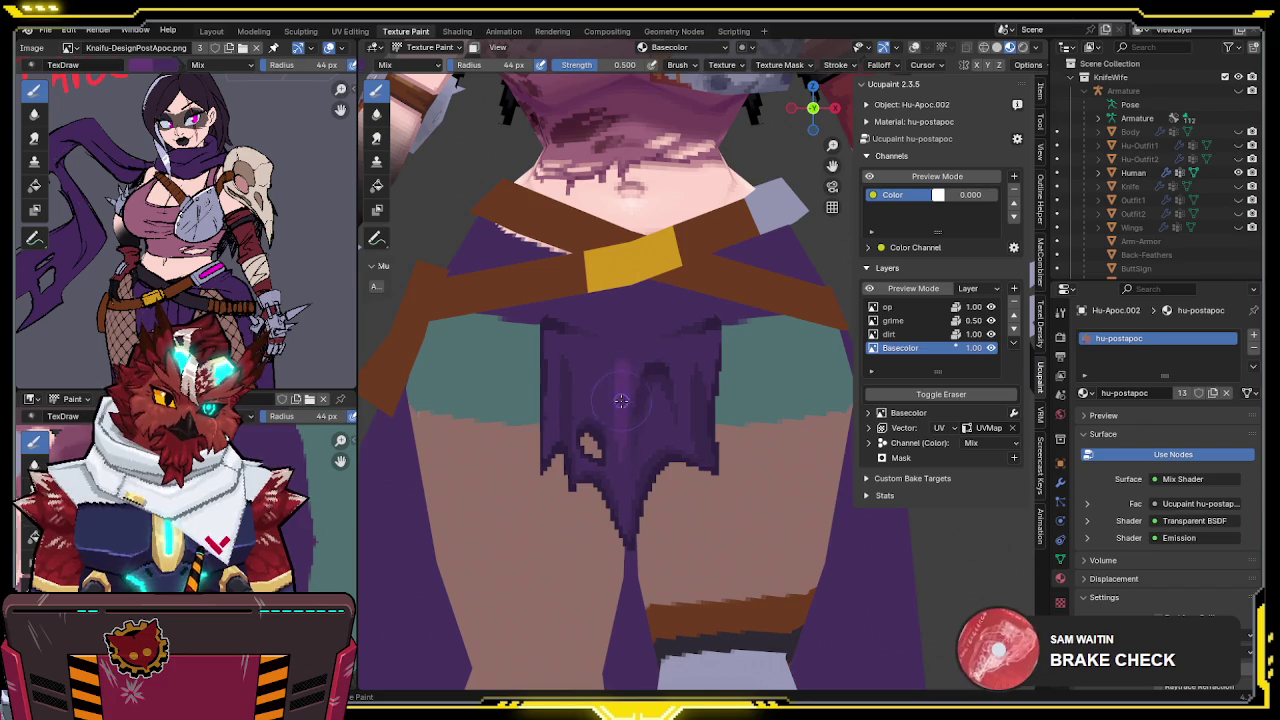